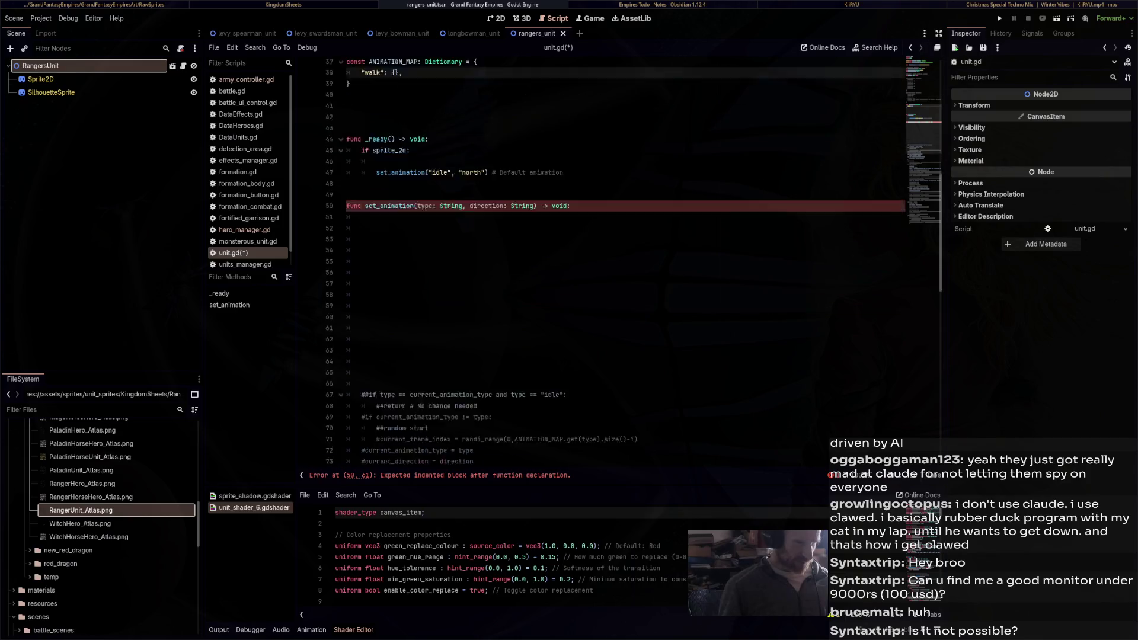
Give the empty set_animation function a placeholder body of true
scroll(628, 260, "up", 14)
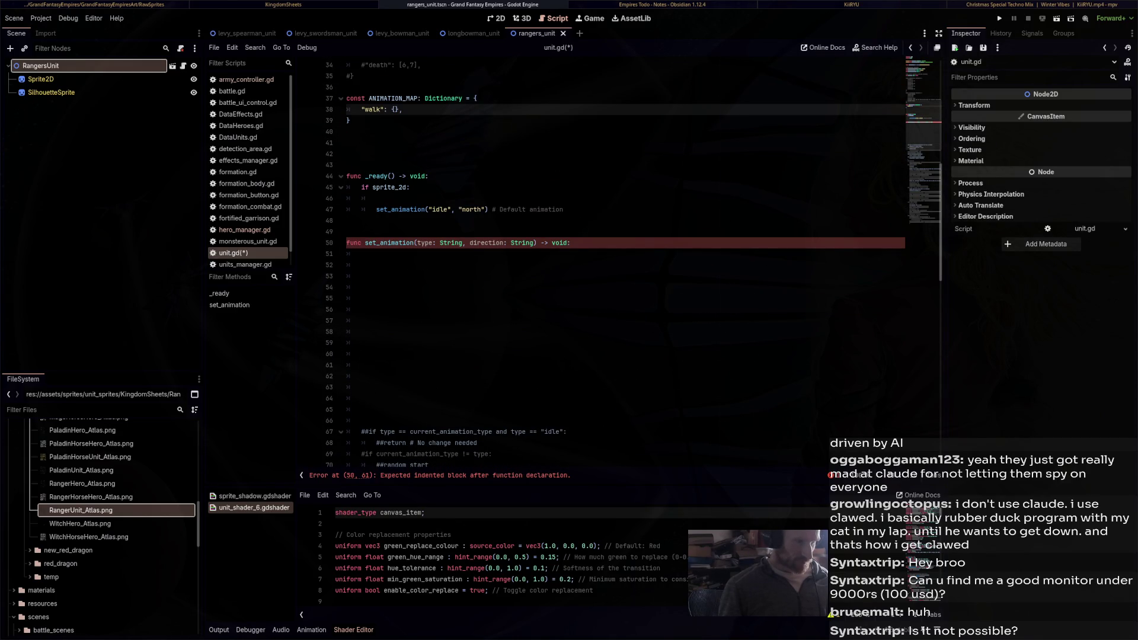
left_click(362, 253)
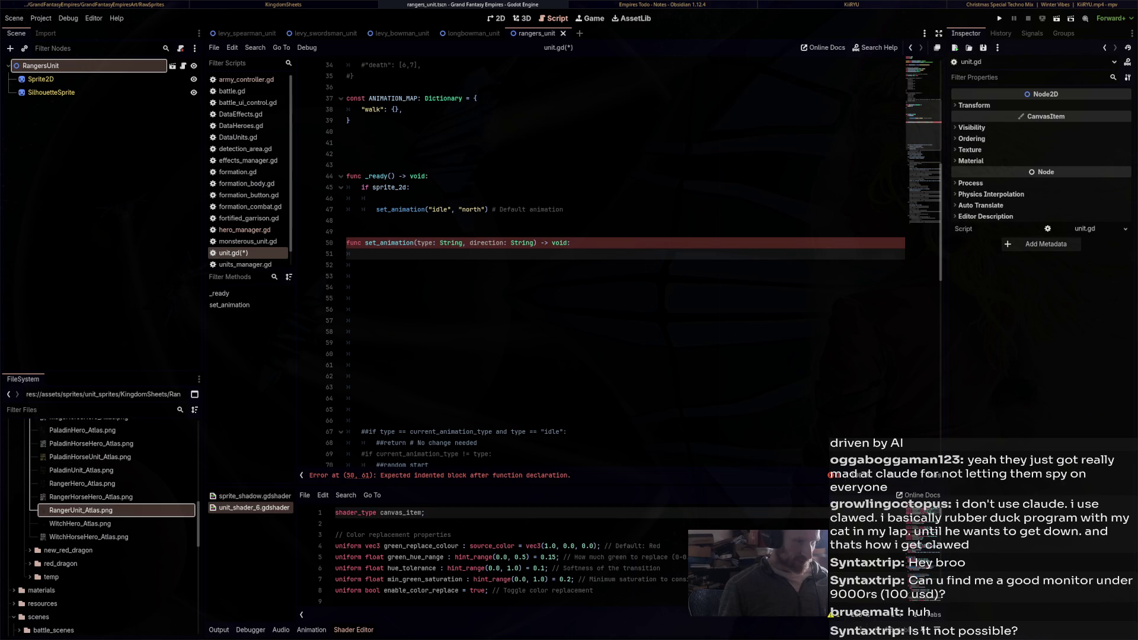
type("true")
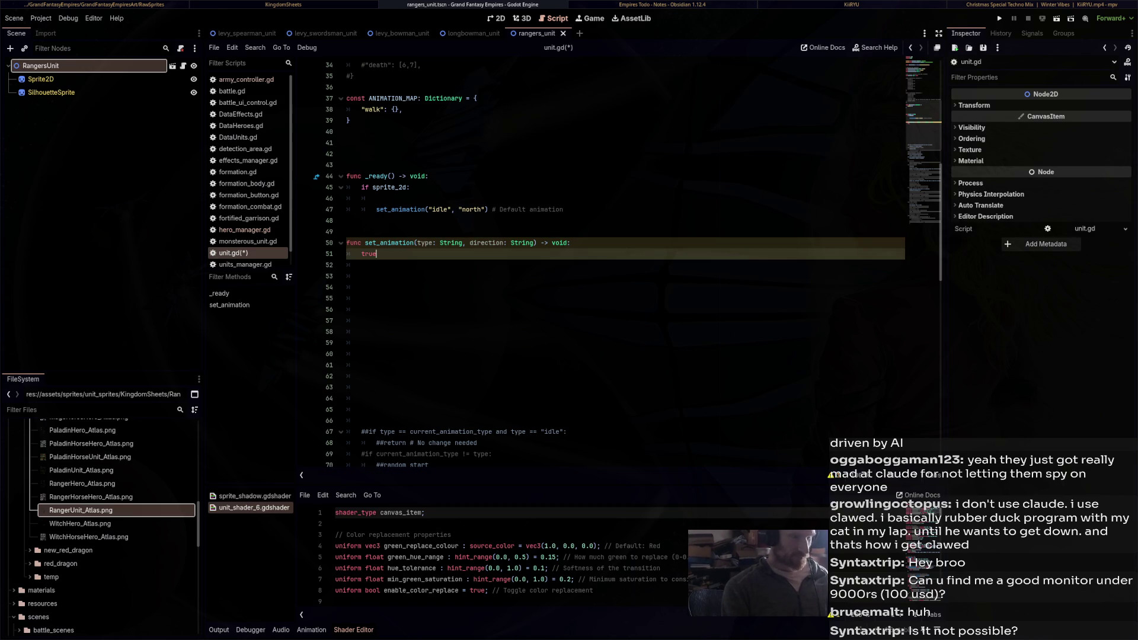
Open a new indented line inside the braces of ANIMATION_MAP's walk entry
left_click(356, 287)
left_click(347, 231)
scroll(626, 261, "up", 2)
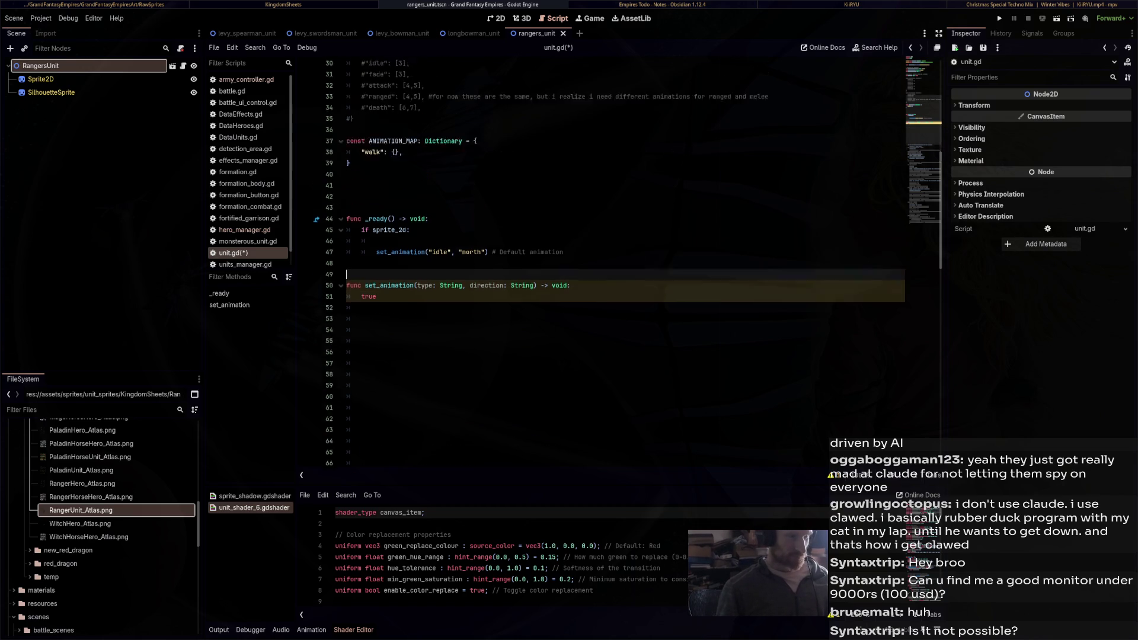
scroll(626, 261, "up", 2)
scroll(625, 260, "up", 3)
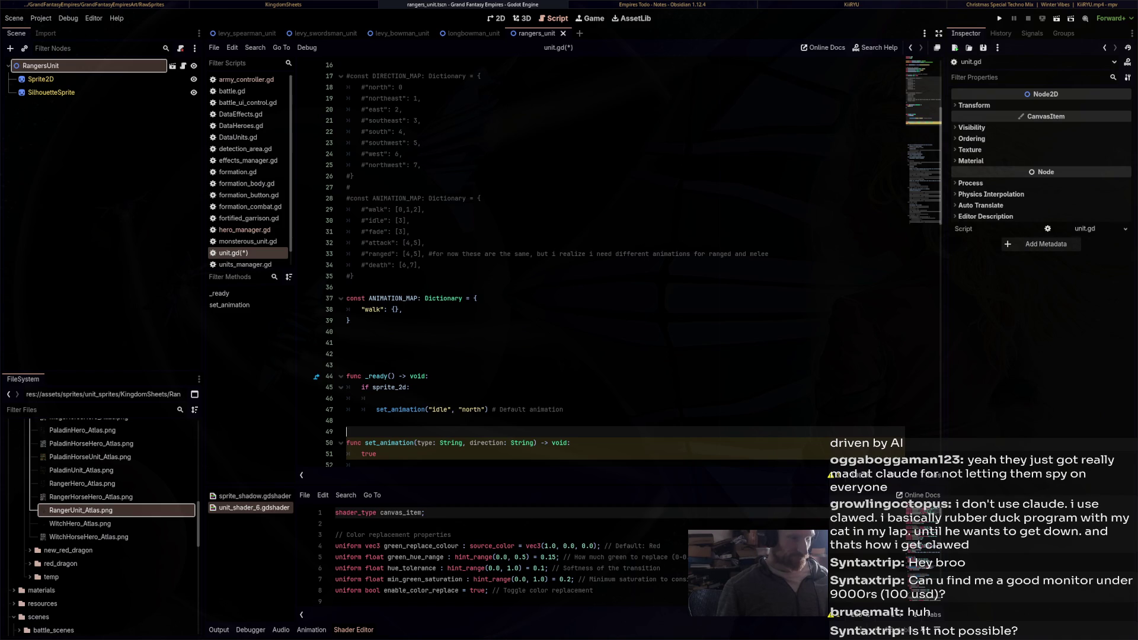
left_click(355, 320)
left_click(409, 309)
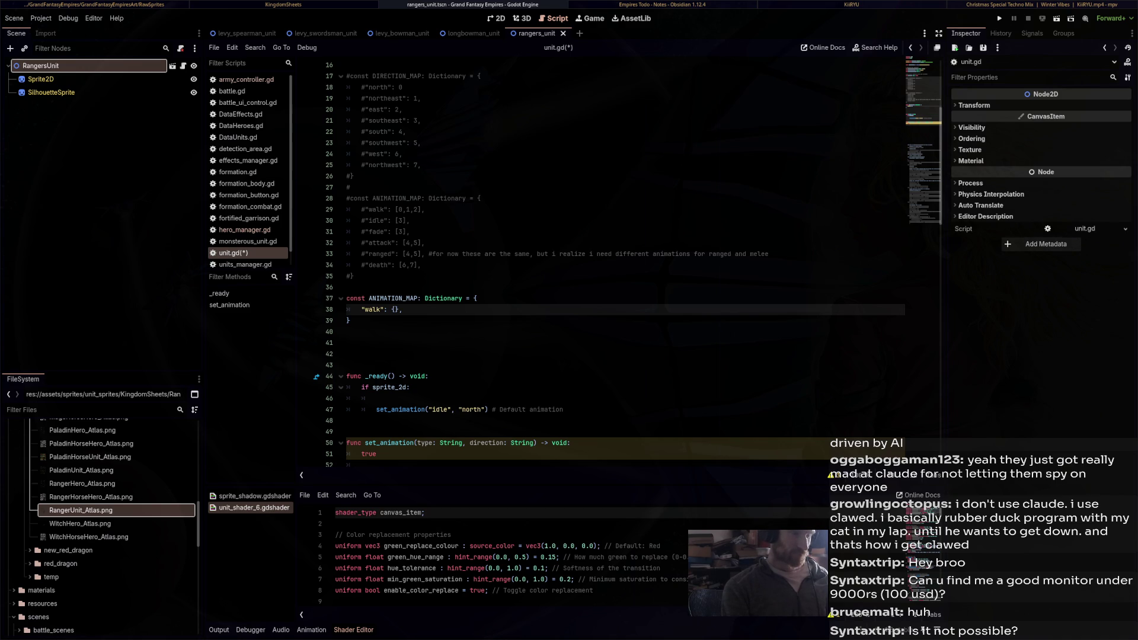
key("Return")
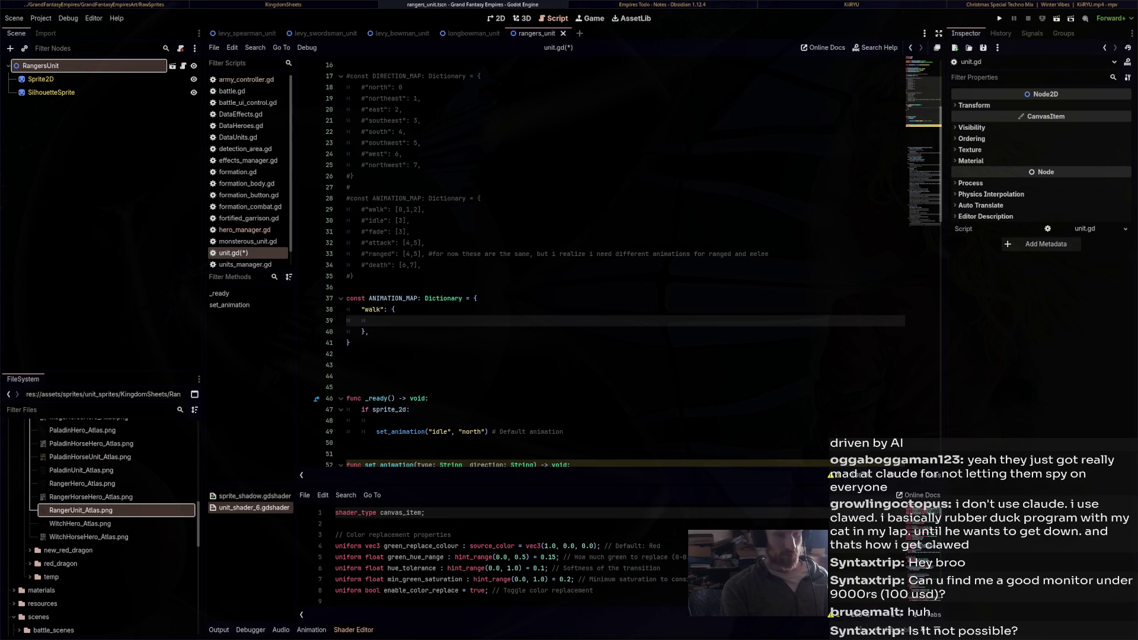
Add a "north": [ list key inside the walk entry, removing the auto-inserted braces
type("\"north\"")
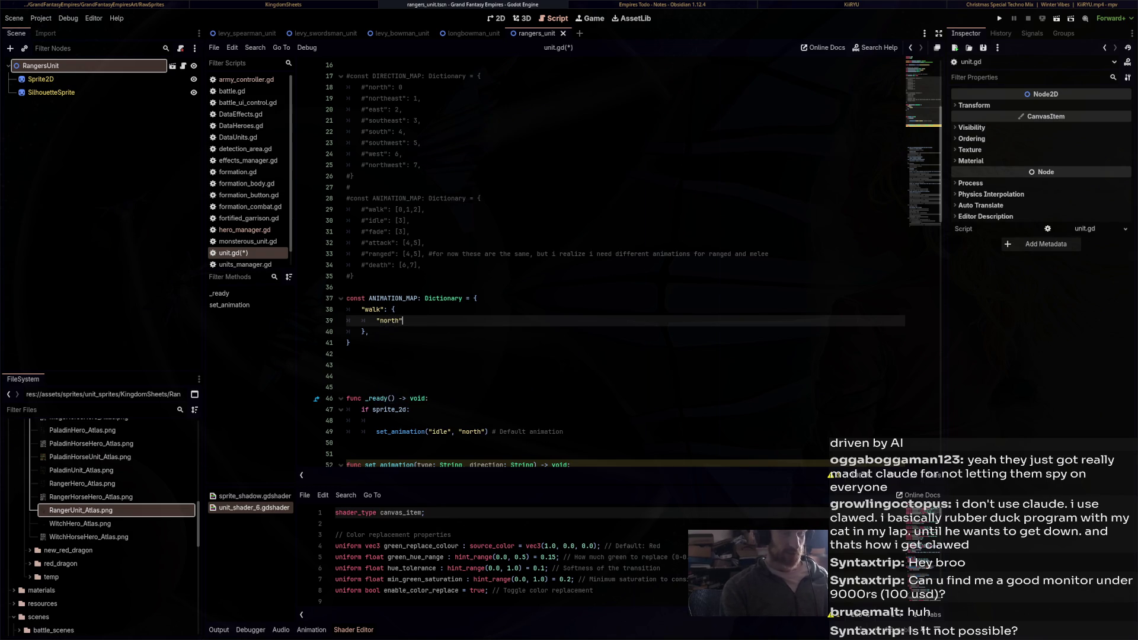
type(" {")
key("BackSpace")
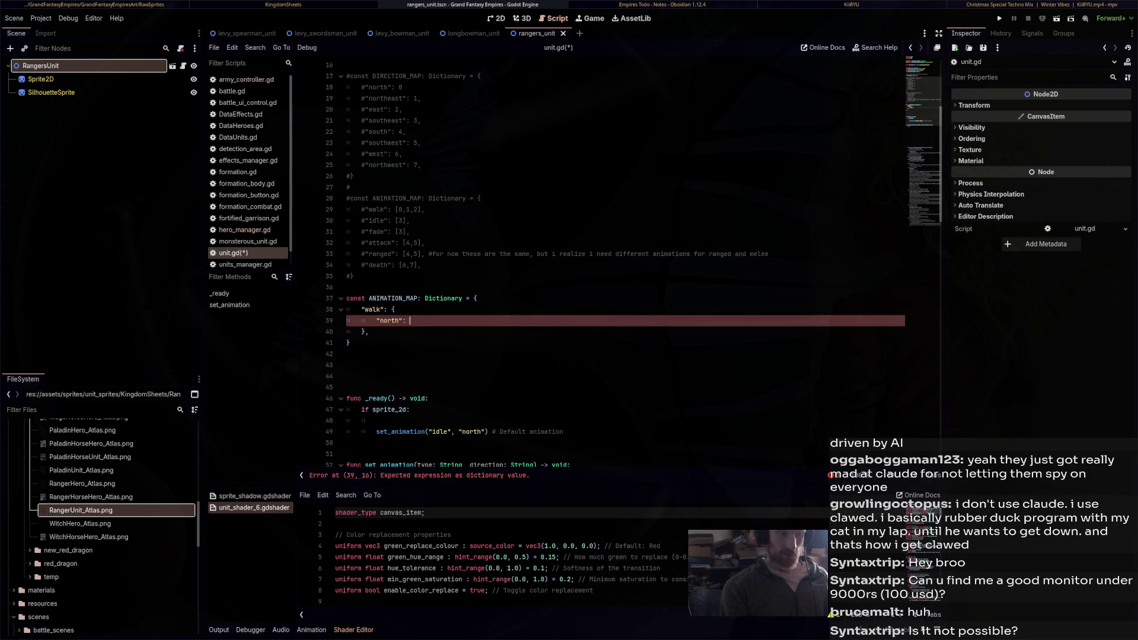
type(": [")
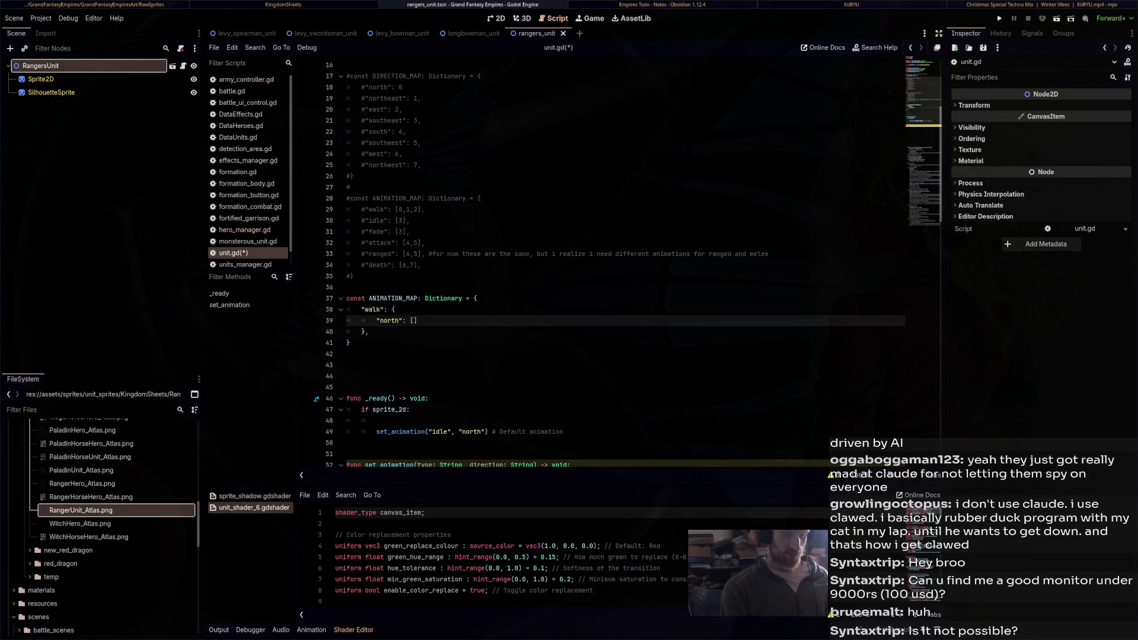
Check how Vector2i is used, then start the north list with an autocompleted Vector2i
scroll(622, 261, "down", 10)
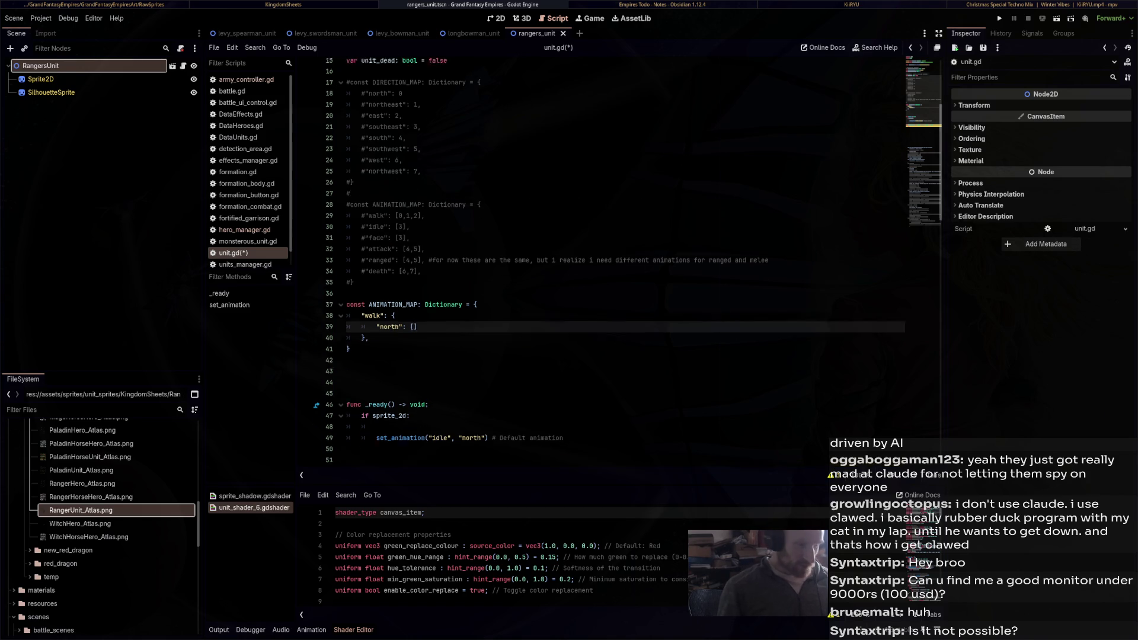
scroll(487, 295, "down", 3)
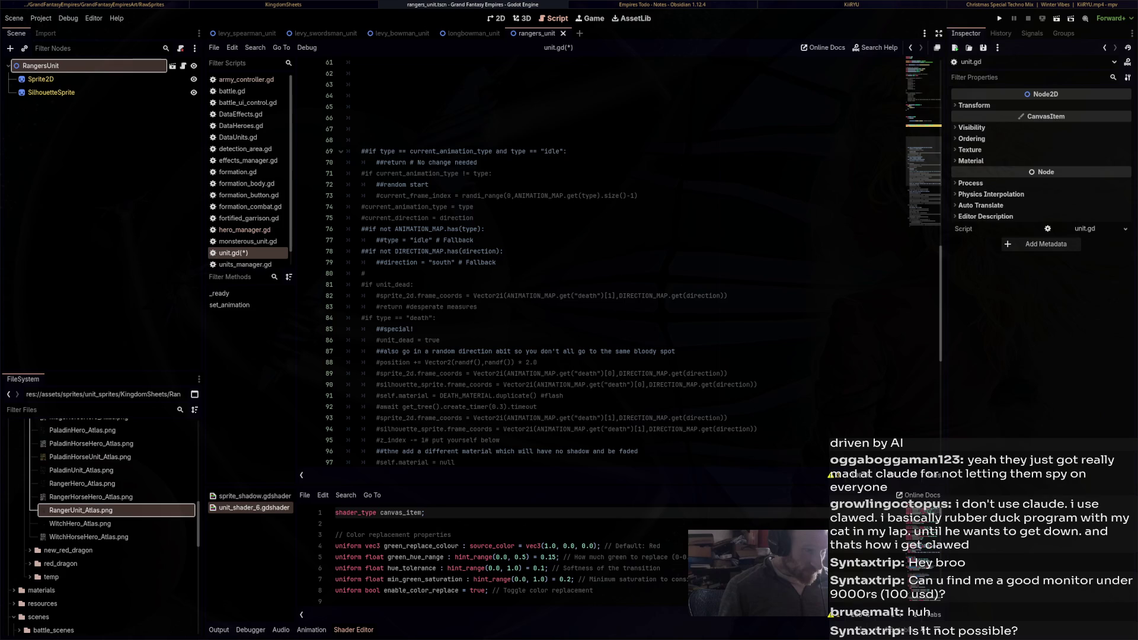
double_click(488, 295)
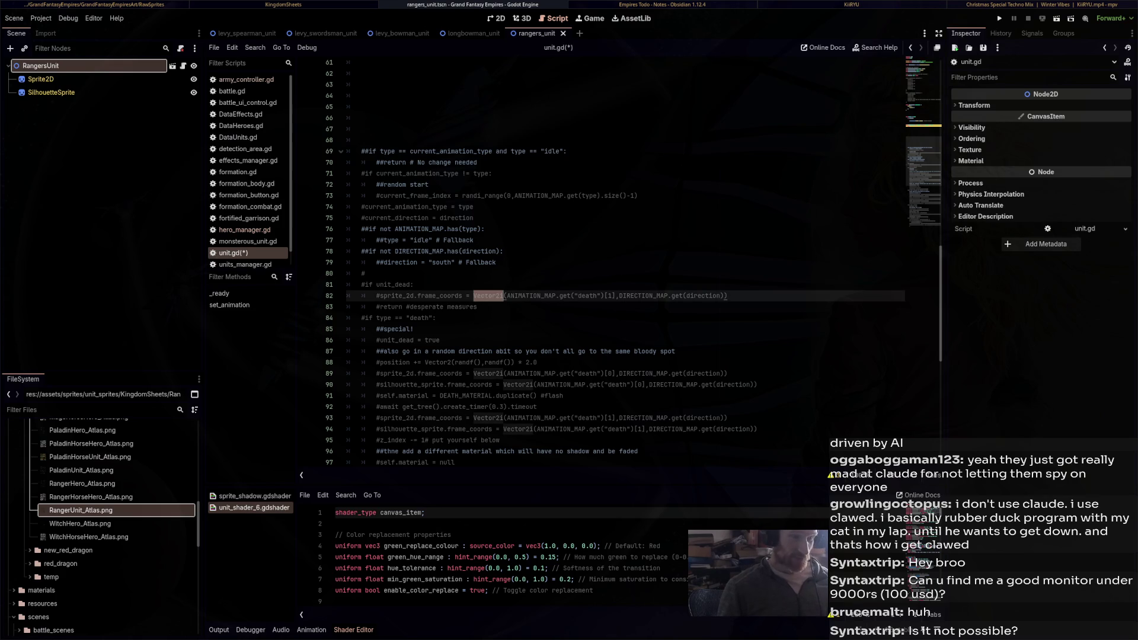
left_click(229, 304)
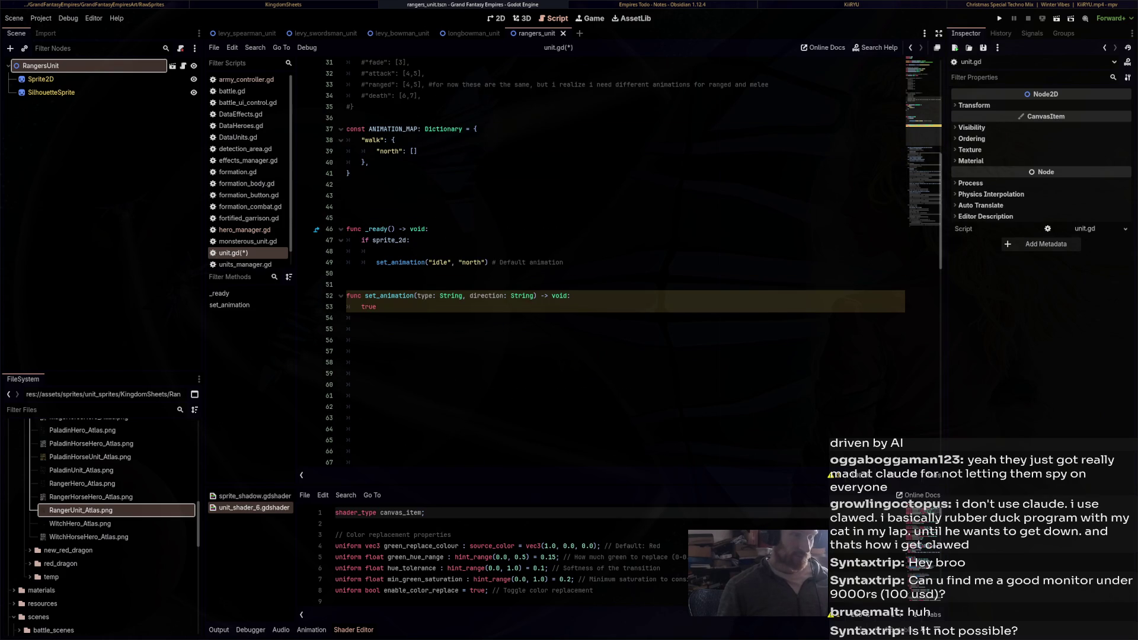
left_click(413, 152)
type("Vecto")
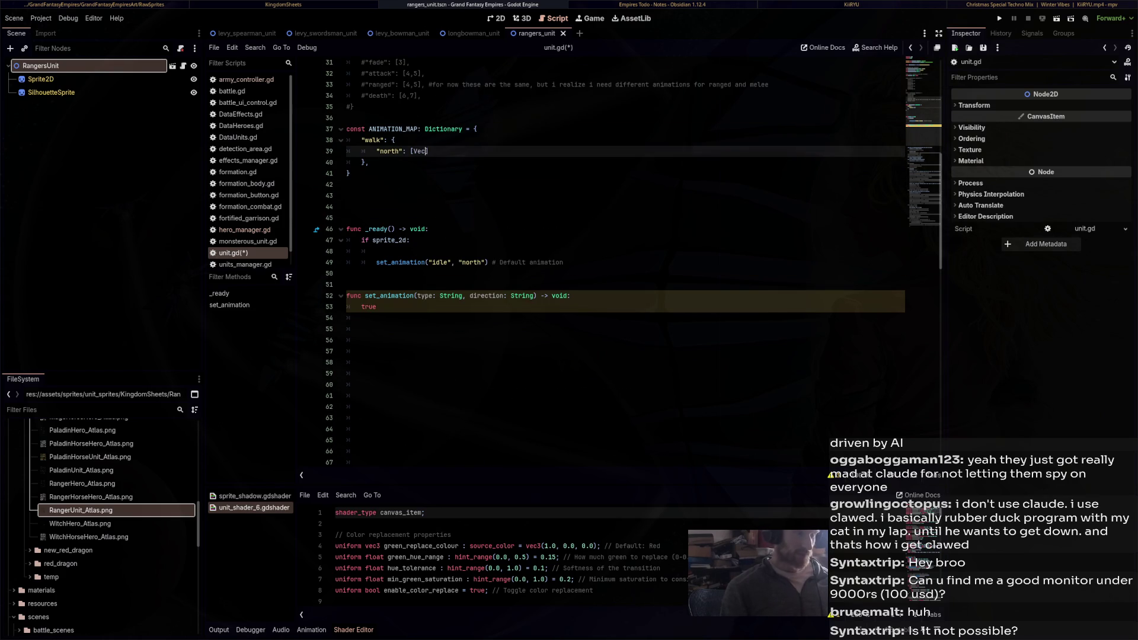
key("Down")
key("Return")
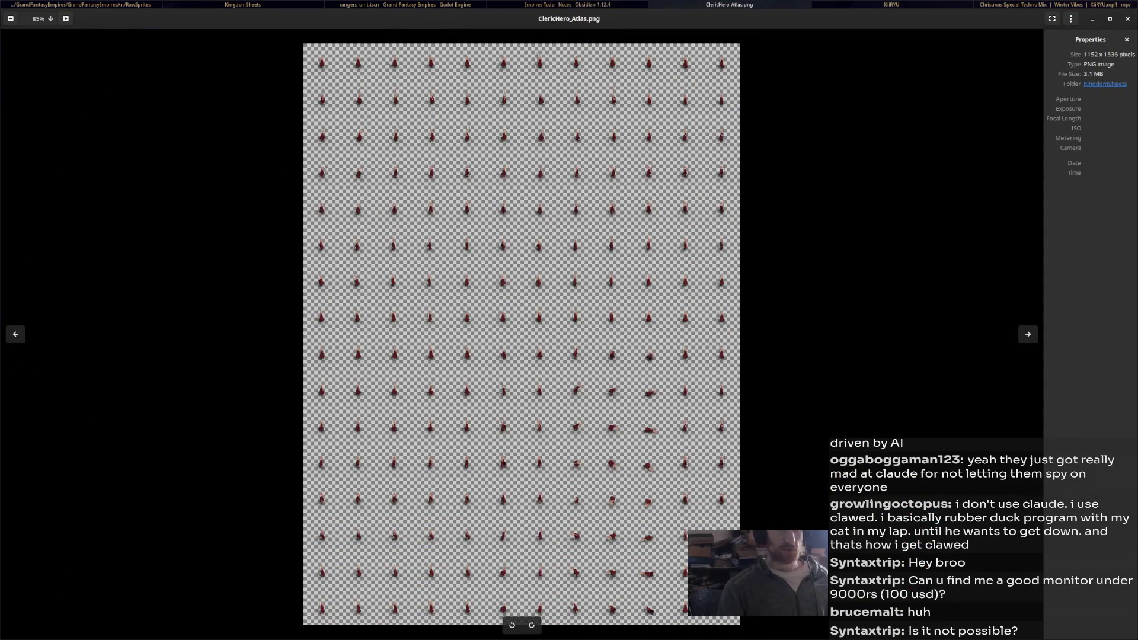
Tile the atlas viewer to the right half and float Godot's script editor in its own window
key("super+shift+Right")
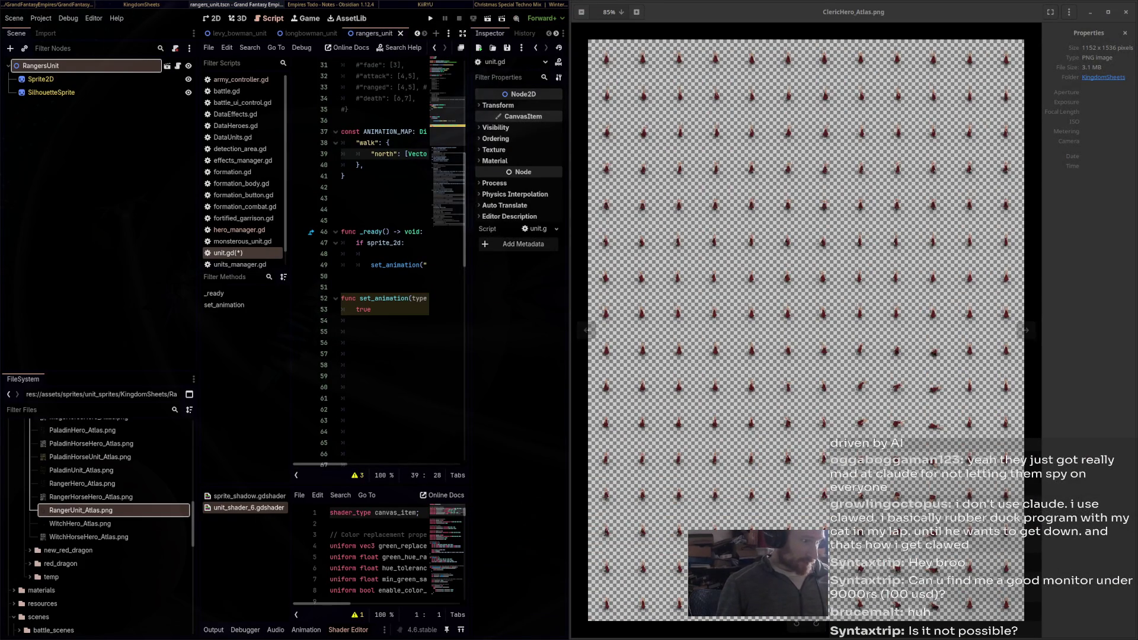
left_click(461, 47)
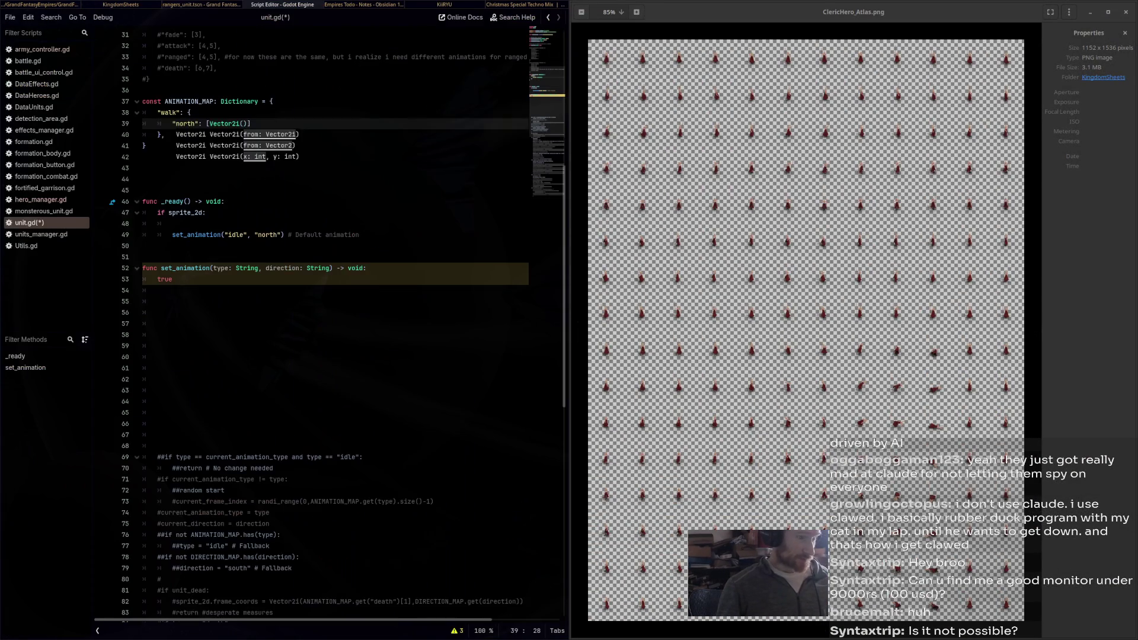
scroll(332, 326, "up", 3)
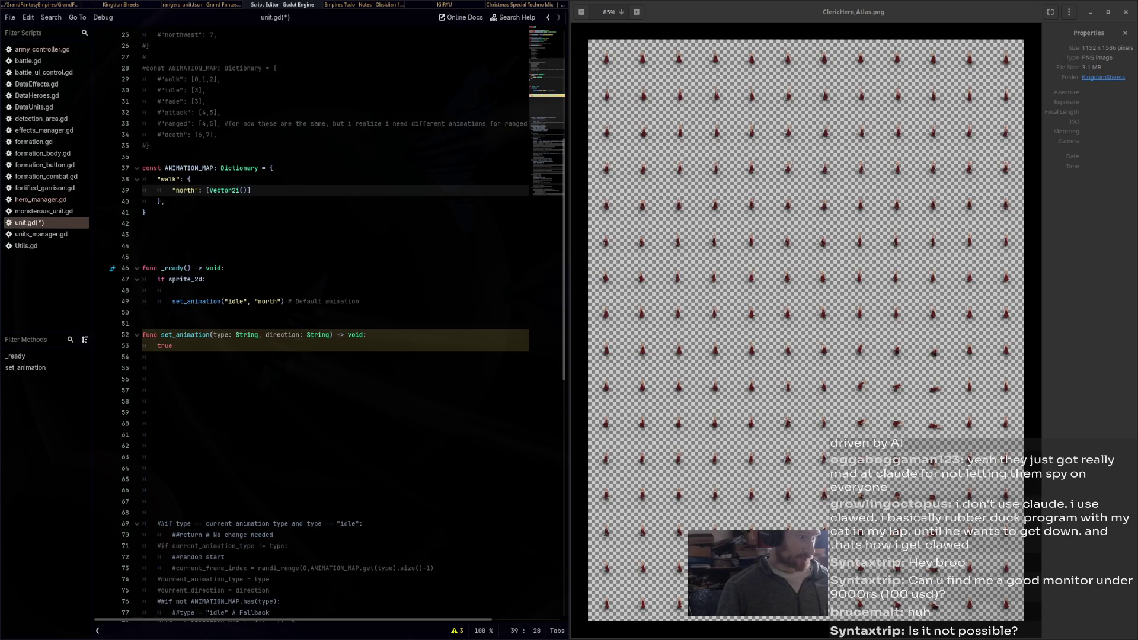
left_click(165, 202)
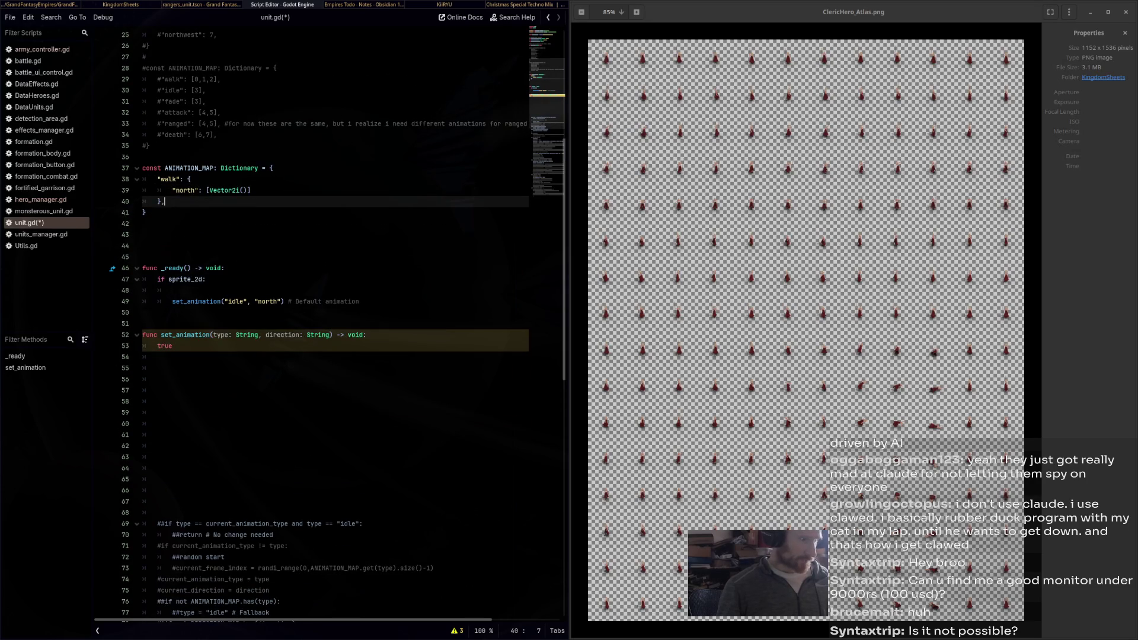
left_click(251, 191)
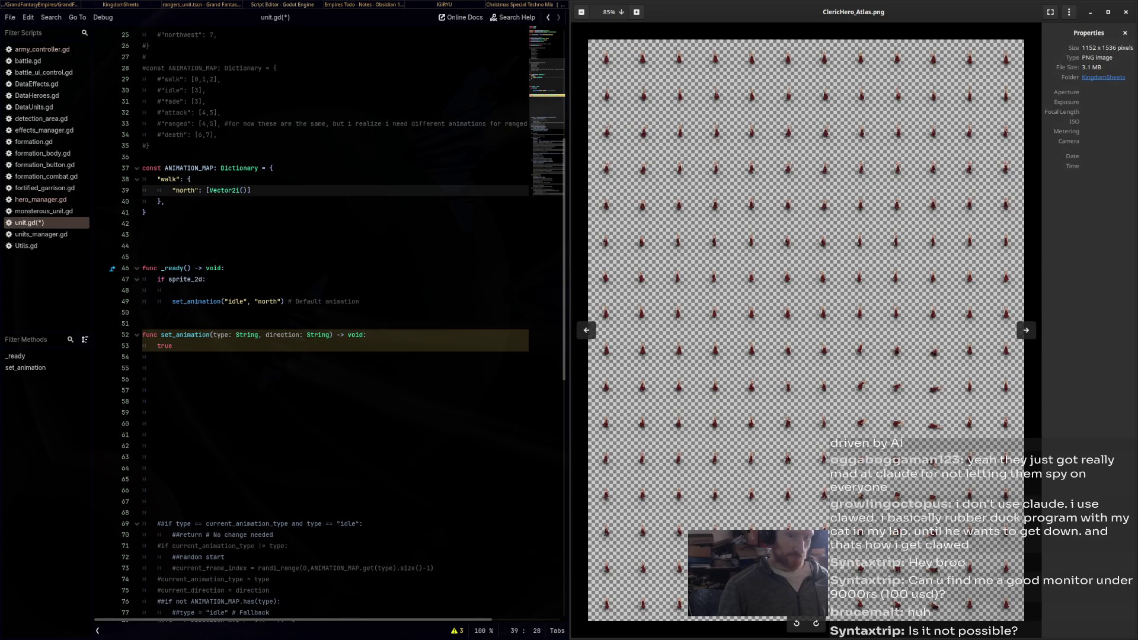
key("alt+Return")
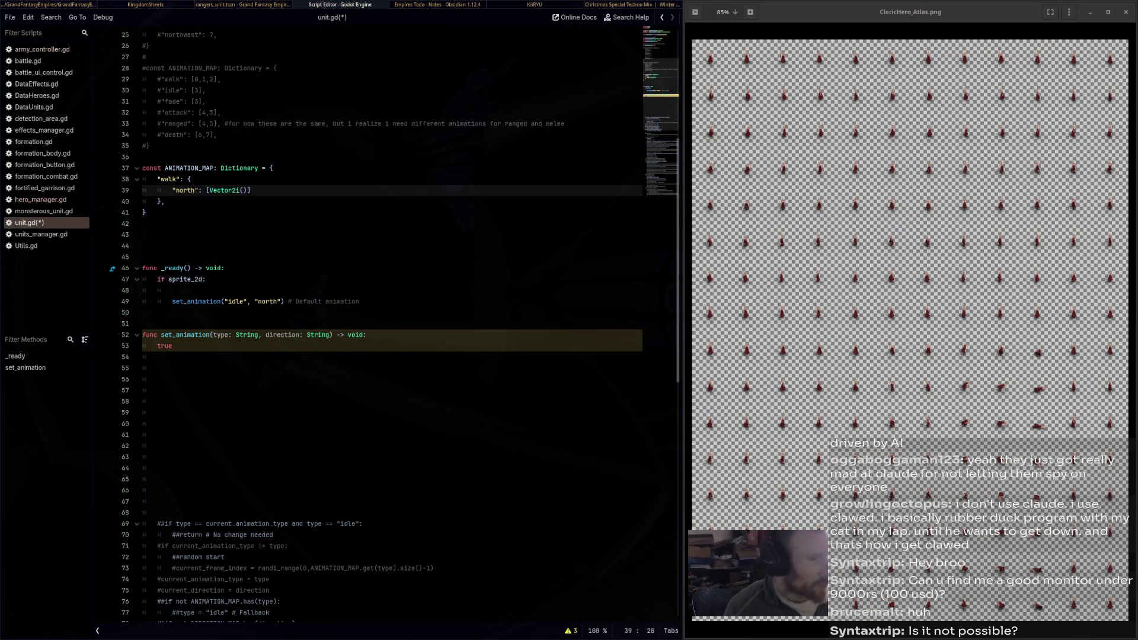
Zoom out on ClericHero_Atlas.png until its sprite rows are visible together
scroll(911, 330, "up", 1)
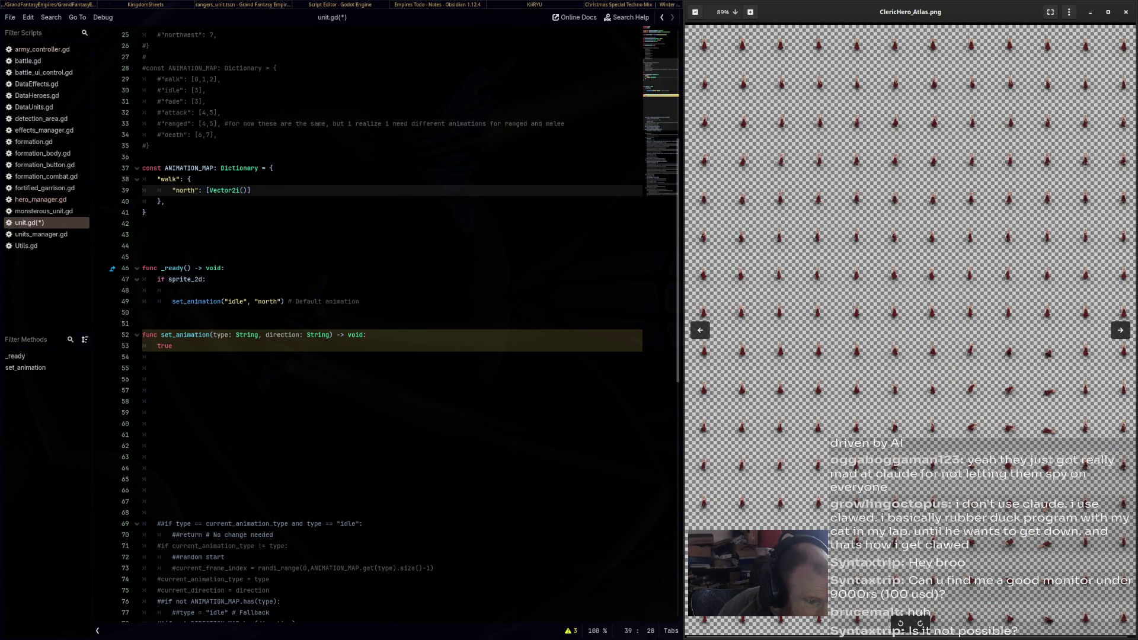
scroll(911, 330, "up", 5)
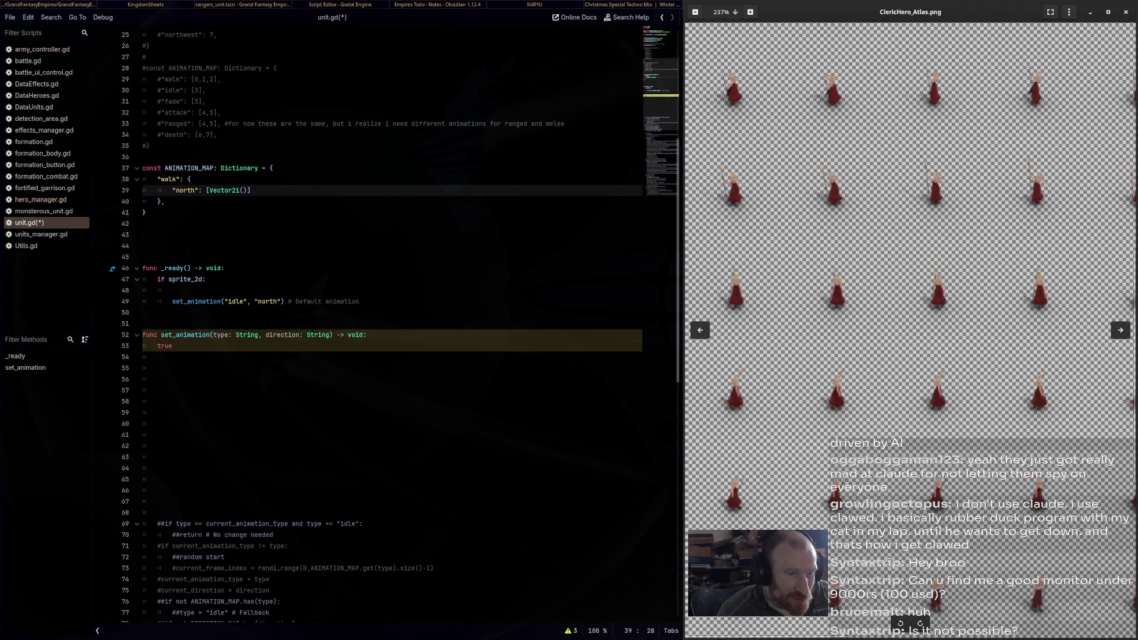
scroll(911, 330, "down", 4)
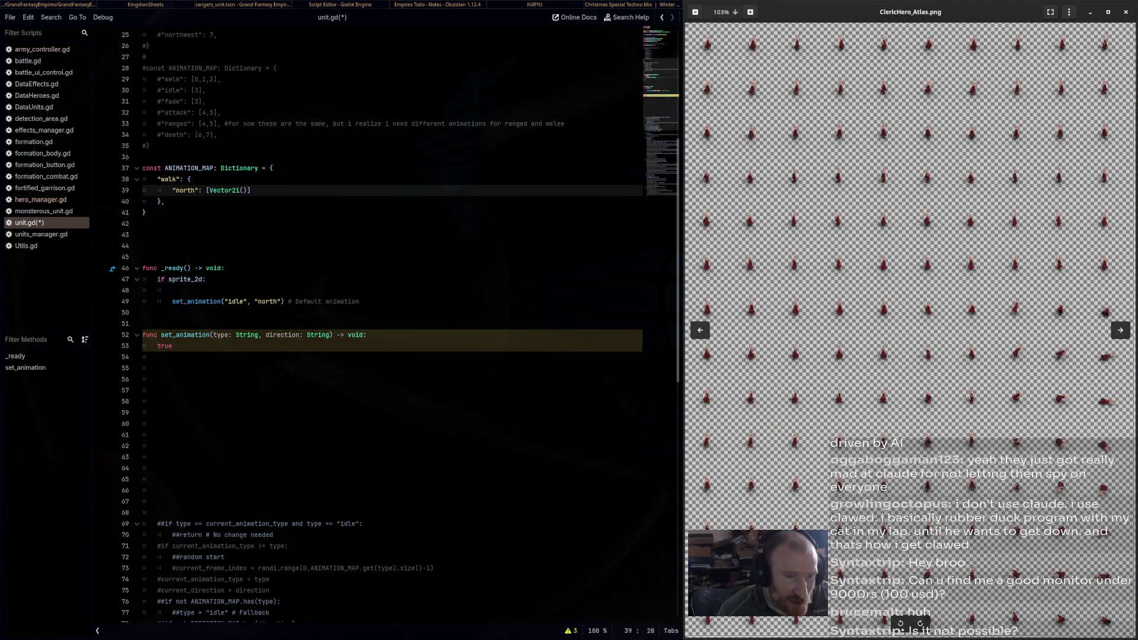
scroll(911, 330, "up", 2)
scroll(911, 330, "down", 2)
scroll(910, 331, "up", 1)
scroll(911, 330, "down", 3)
scroll(910, 330, "up", 2)
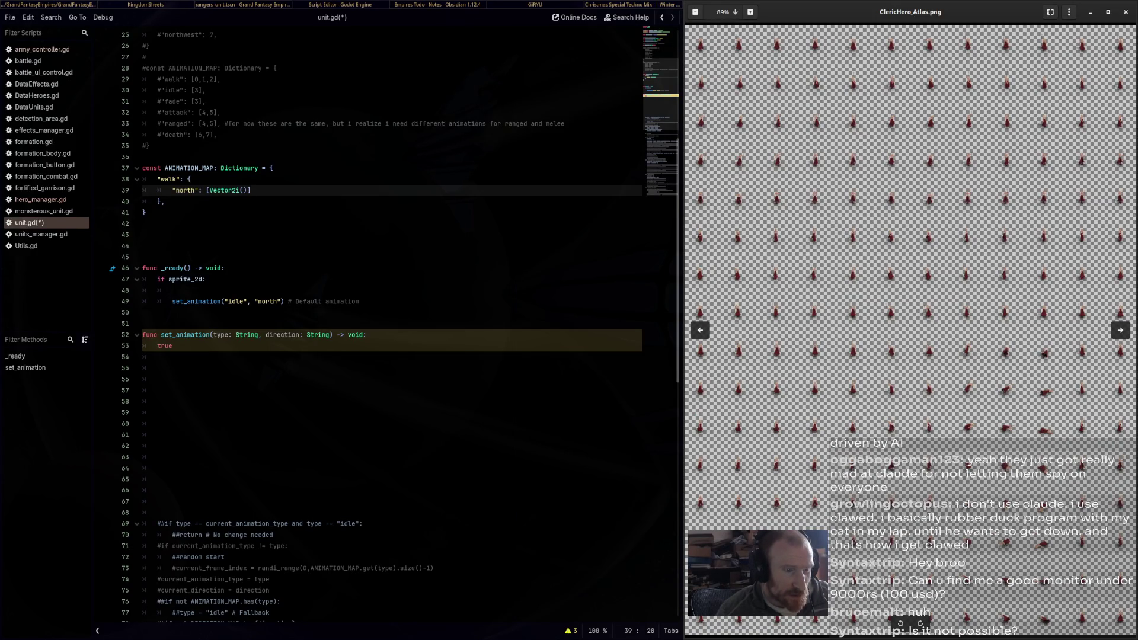
scroll(910, 330, "up", 4)
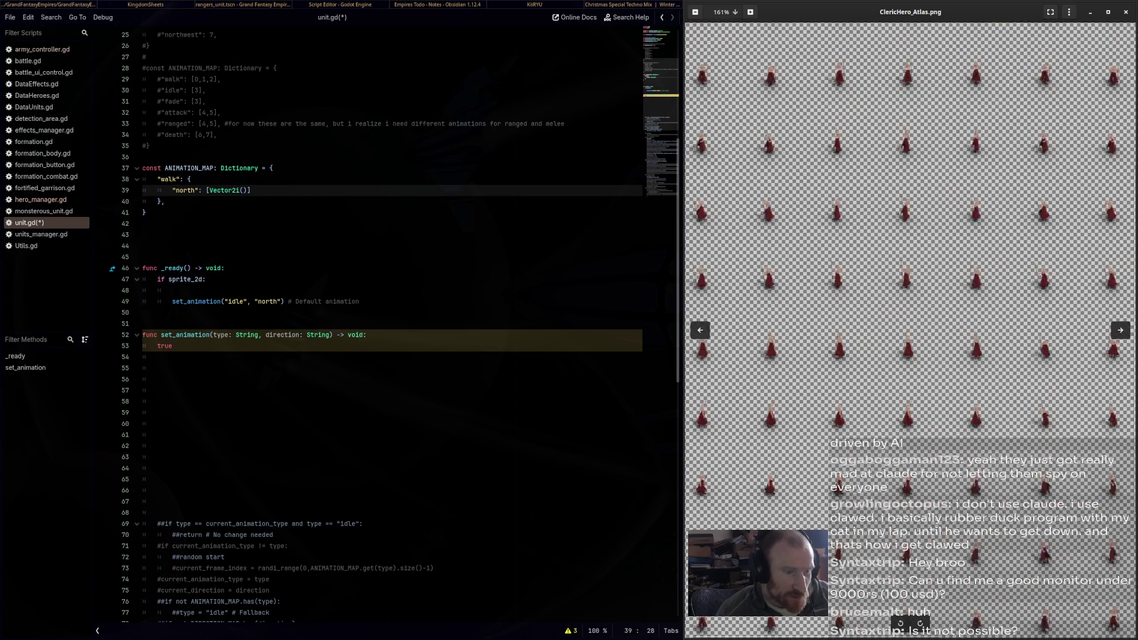
scroll(910, 331, "down", 1)
Enter 7 as the x coordinate of the north list's Vector2i
key("alt+Tab")
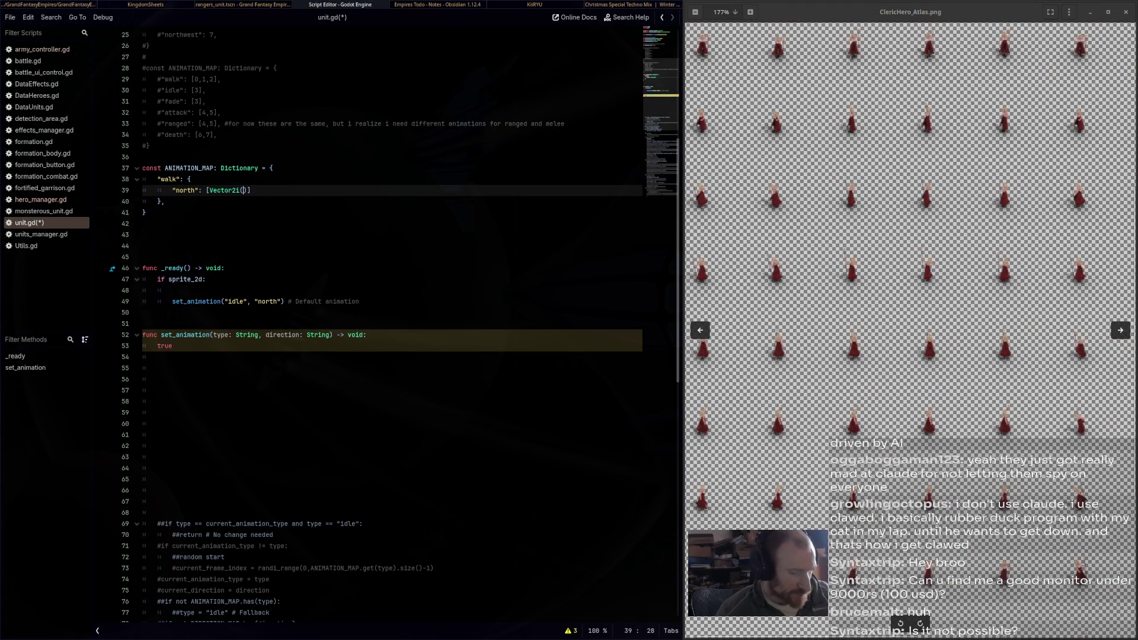
type("7")
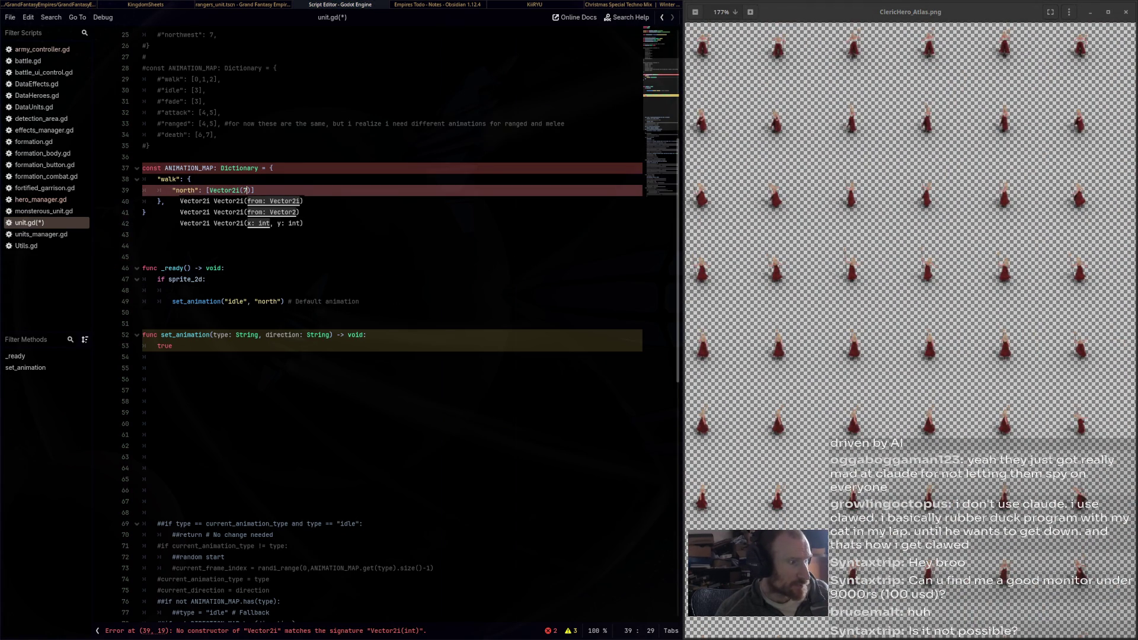
type(",")
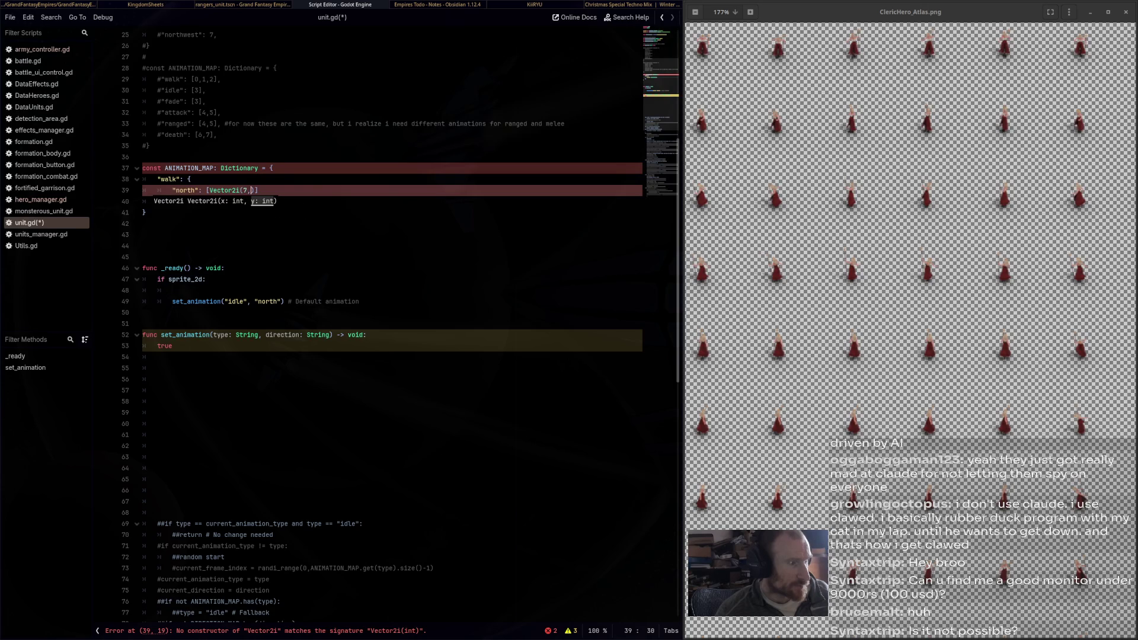
scroll(858, 337, "down", 3)
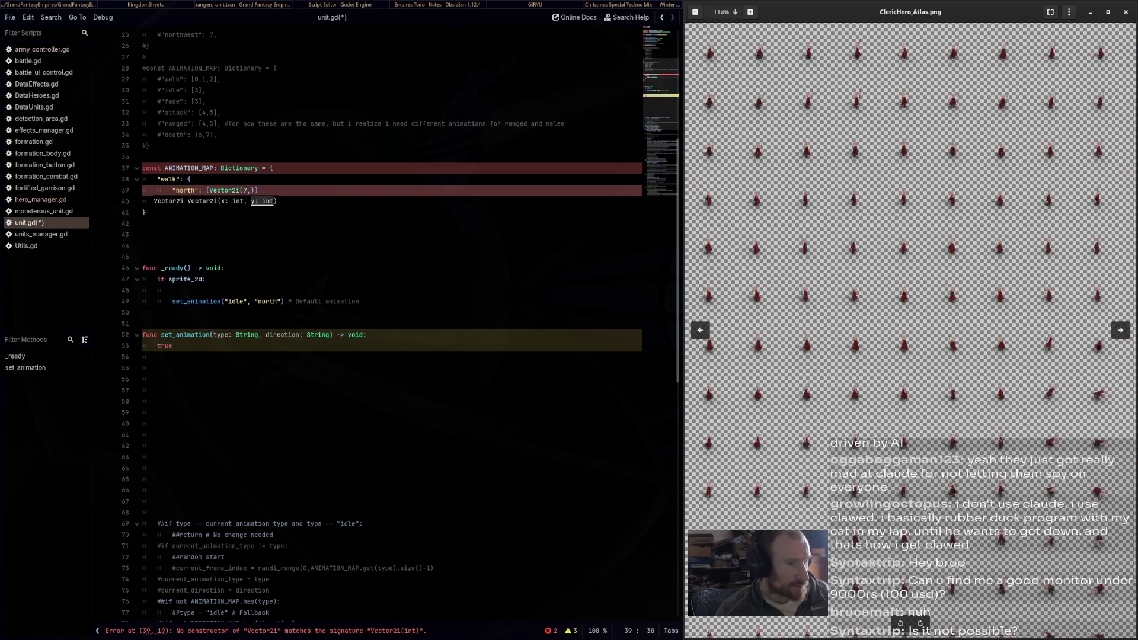
scroll(911, 330, "down", 2)
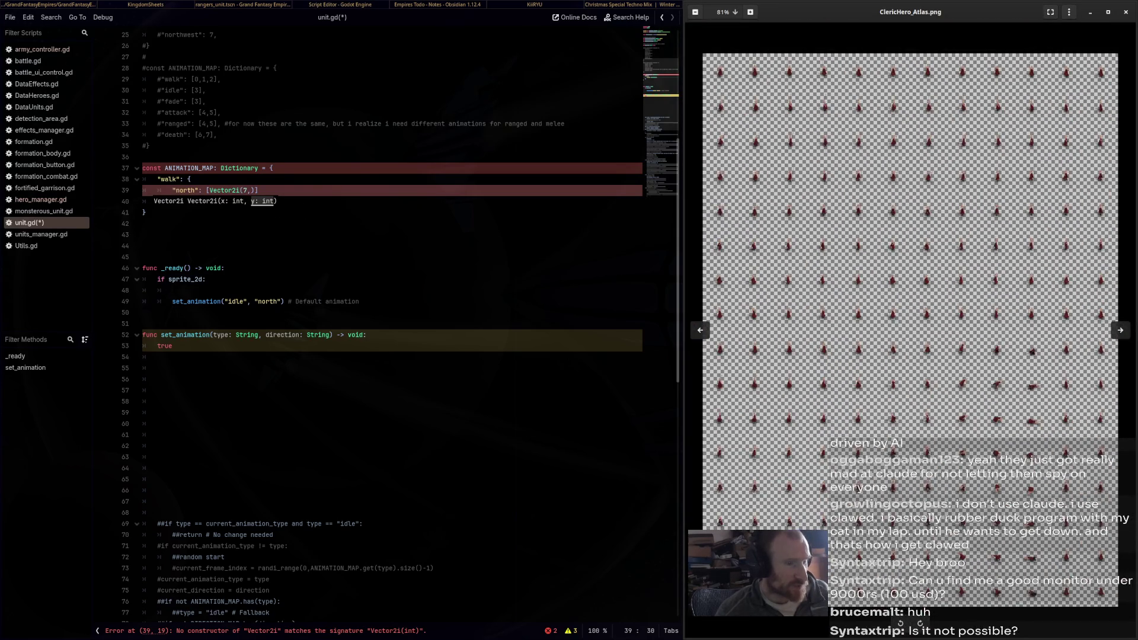
scroll(911, 330, "up", 1)
Complete Vector2i(7,0) and paste it into five comma-separated copies in the north list
key("alt+Tab")
type("0")
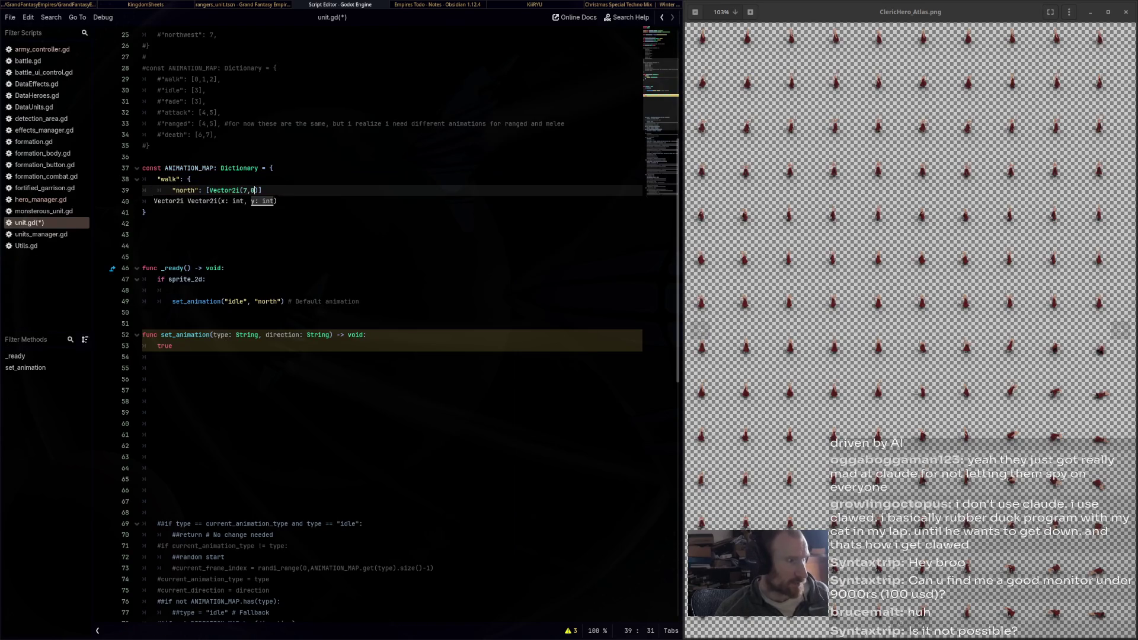
key("shift+Left")
key("shift+Left")
key("shift+Left")
key("ctrl+c")
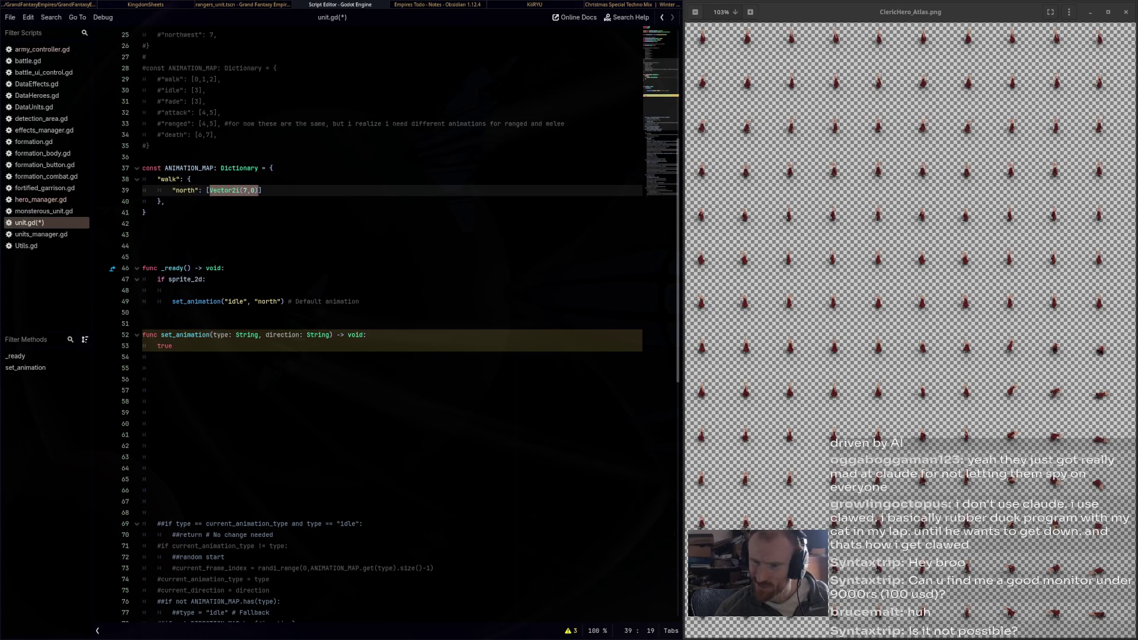
key("Right")
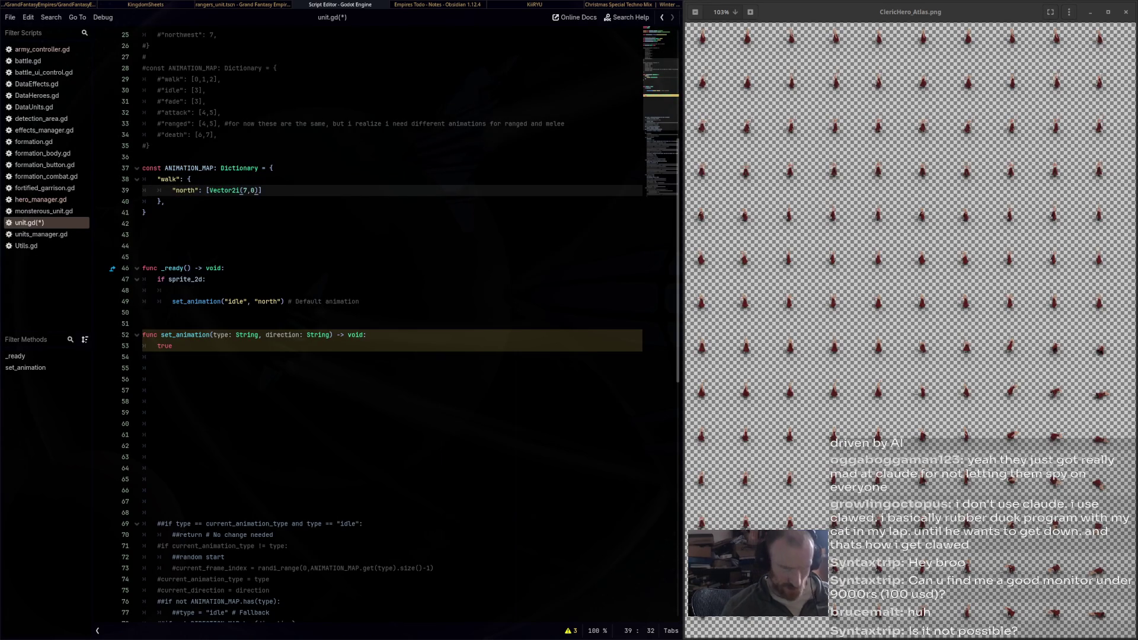
type(",")
key("ctrl+v")
type(",")
key("ctrl+v")
type(",")
key("ctrl+v")
type(",")
key("ctrl+v")
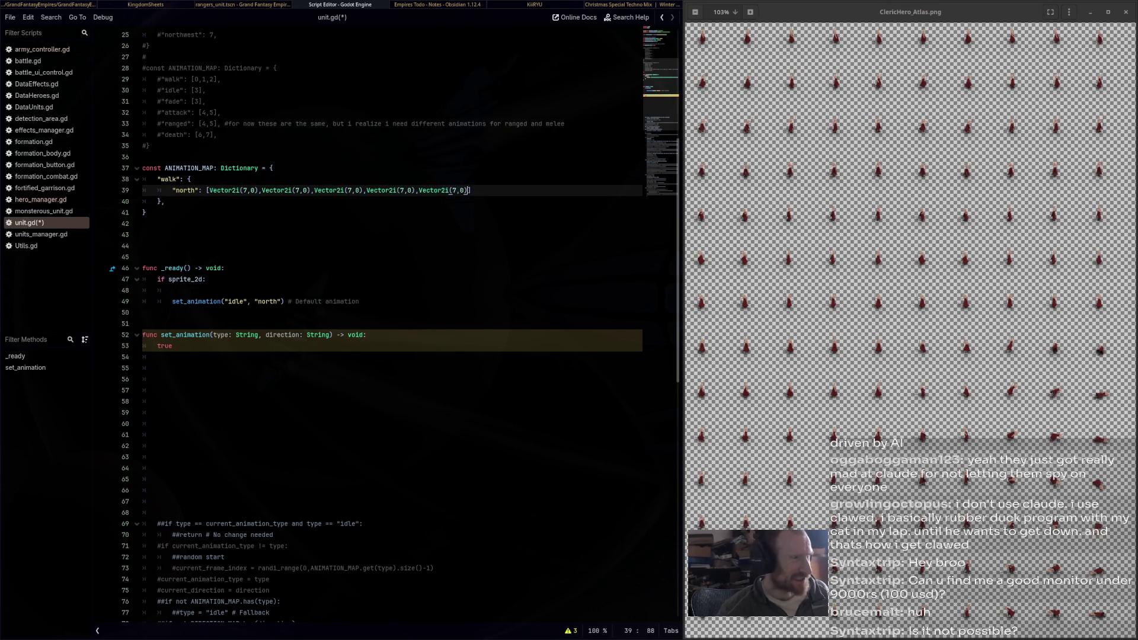
Change the y values of the second through fifth copies to 1, 2, 3 and 4
double_click(245, 190)
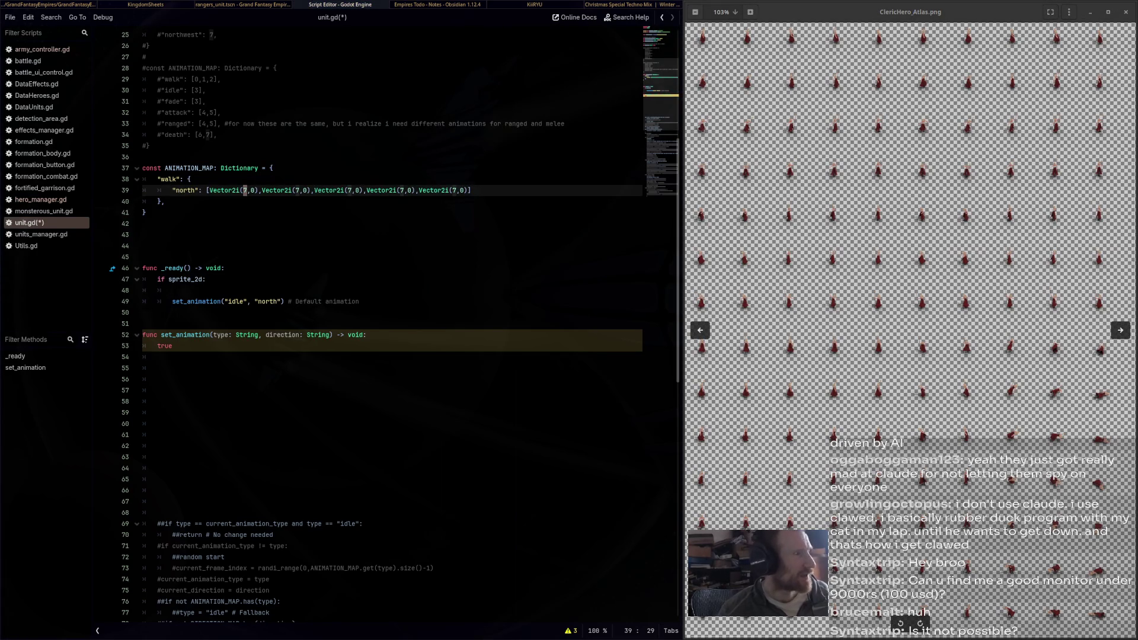
left_click(165, 201)
double_click(306, 191)
type("1")
left_click(350, 190)
double_click(358, 190)
type("2")
double_click(409, 190)
type("3")
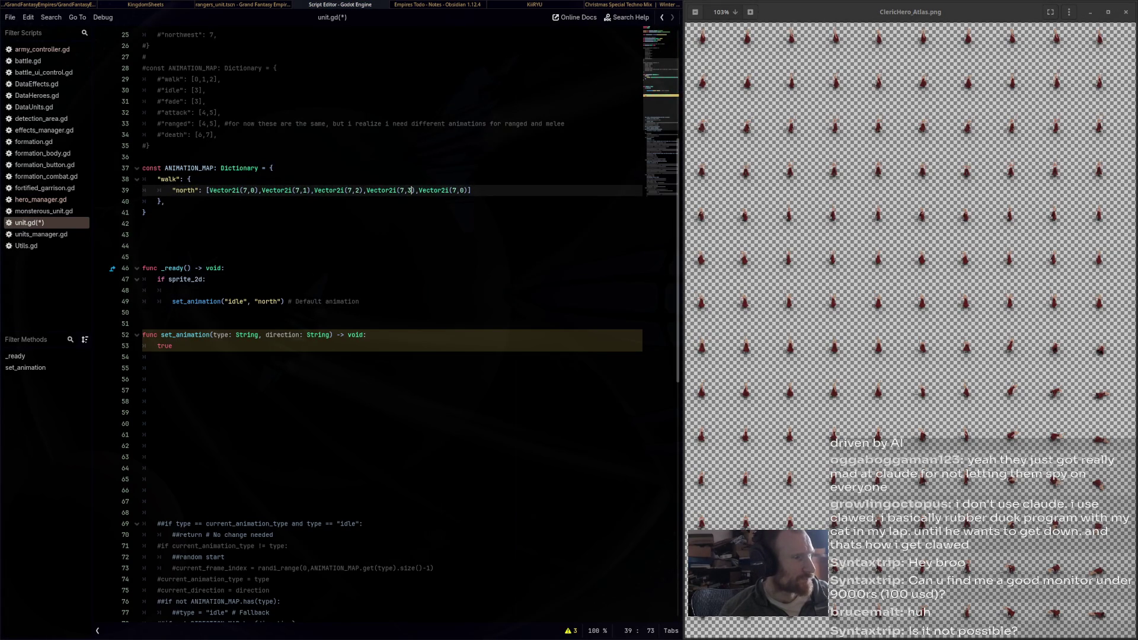
double_click(461, 190)
type("4")
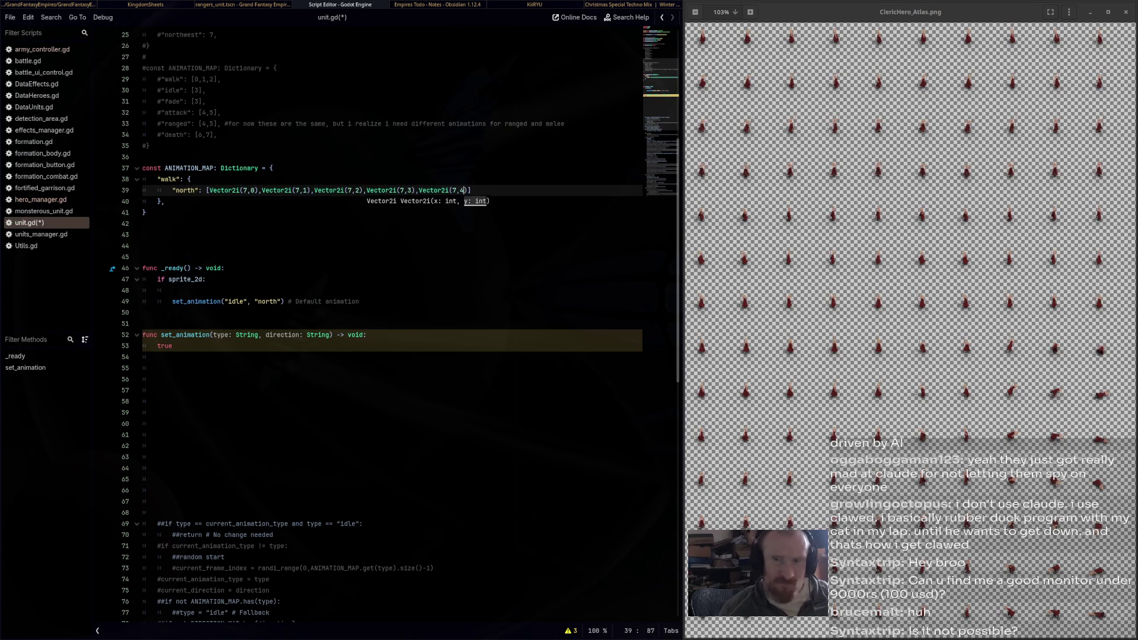
Save unit.gd and bring up the video window
left_click(145, 212)
key("ctrl+s")
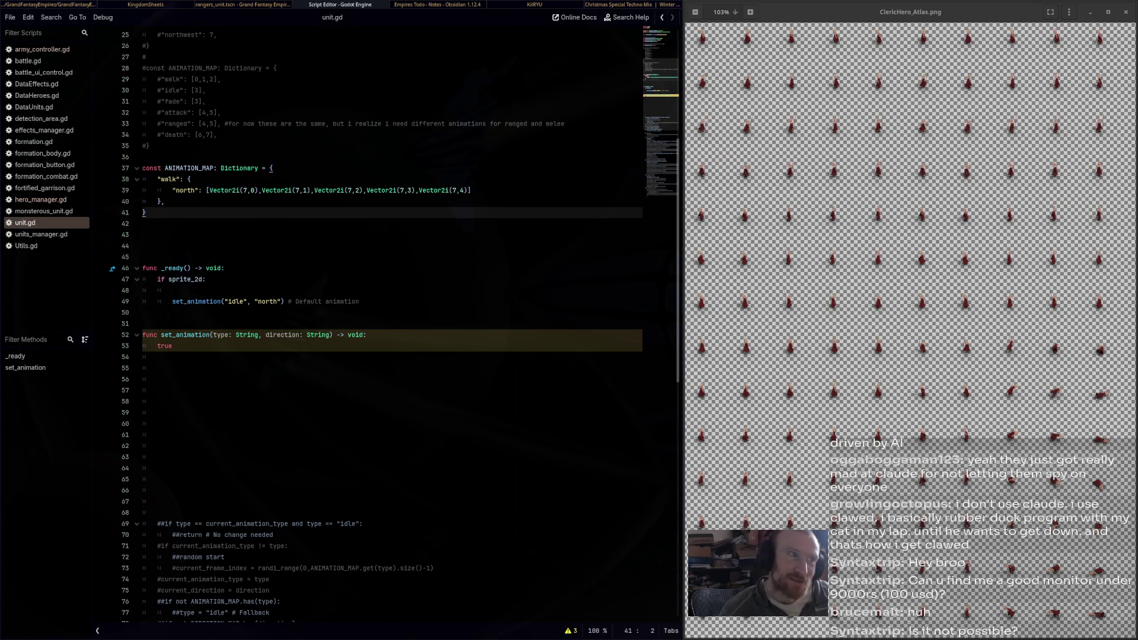
key("alt+Tab")
key("alt+Tab")
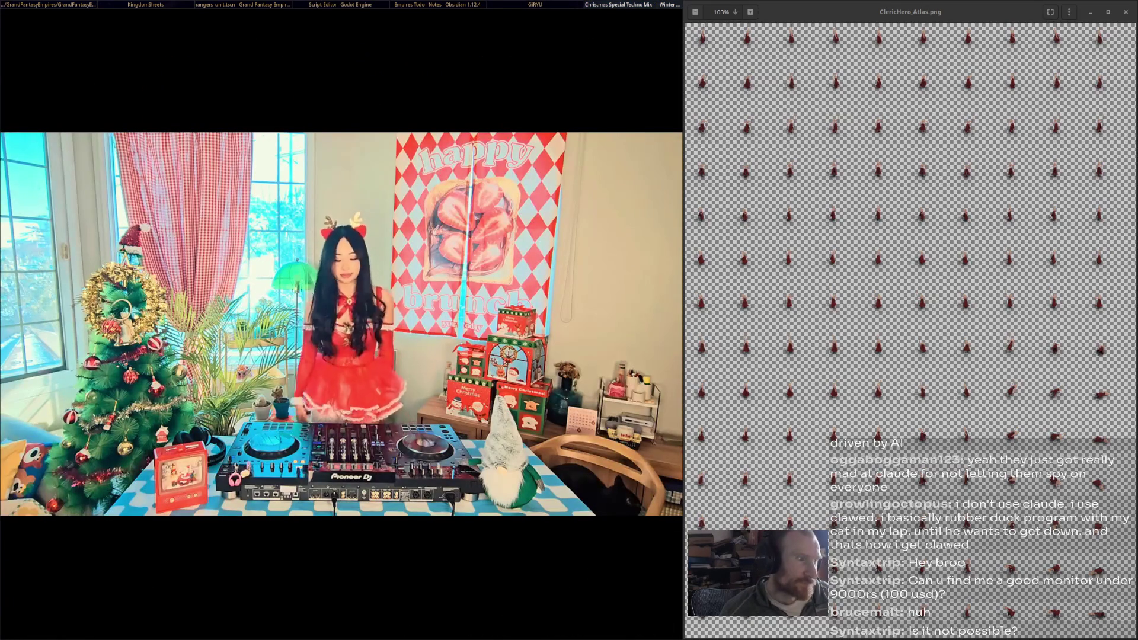
Open a new empty line below the north entry in unit.gd
key("alt+Tab")
key("Up")
key("Up")
key("End")
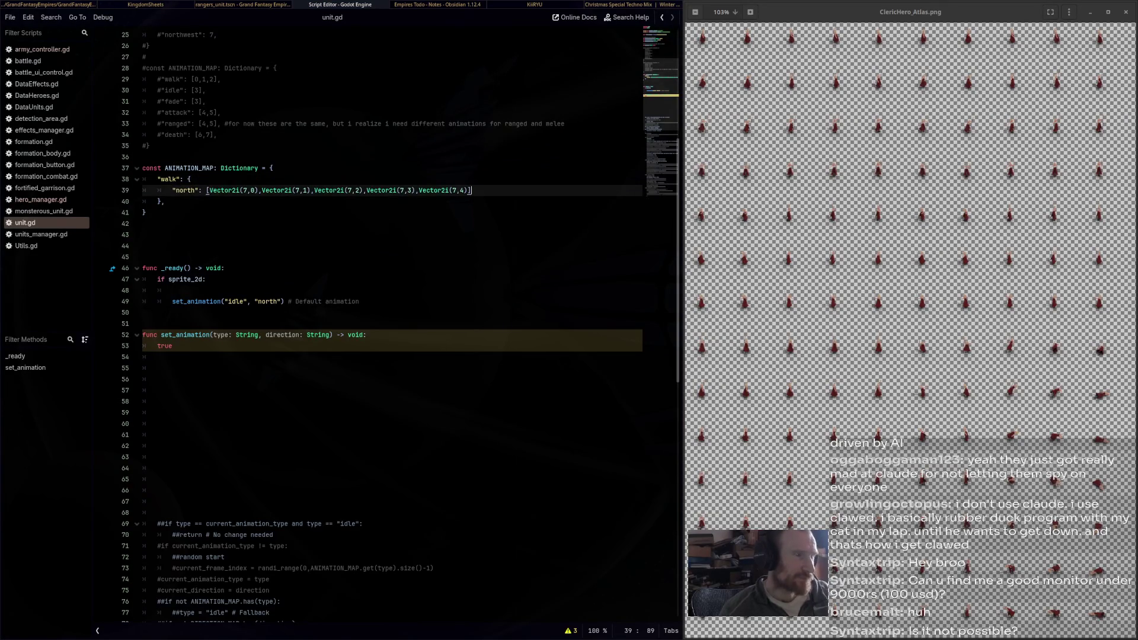
key("Return")
Lower the mpv music volume with the 9 key and return to Godot
key("alt+Tab")
key("9")
key("9")
key("9")
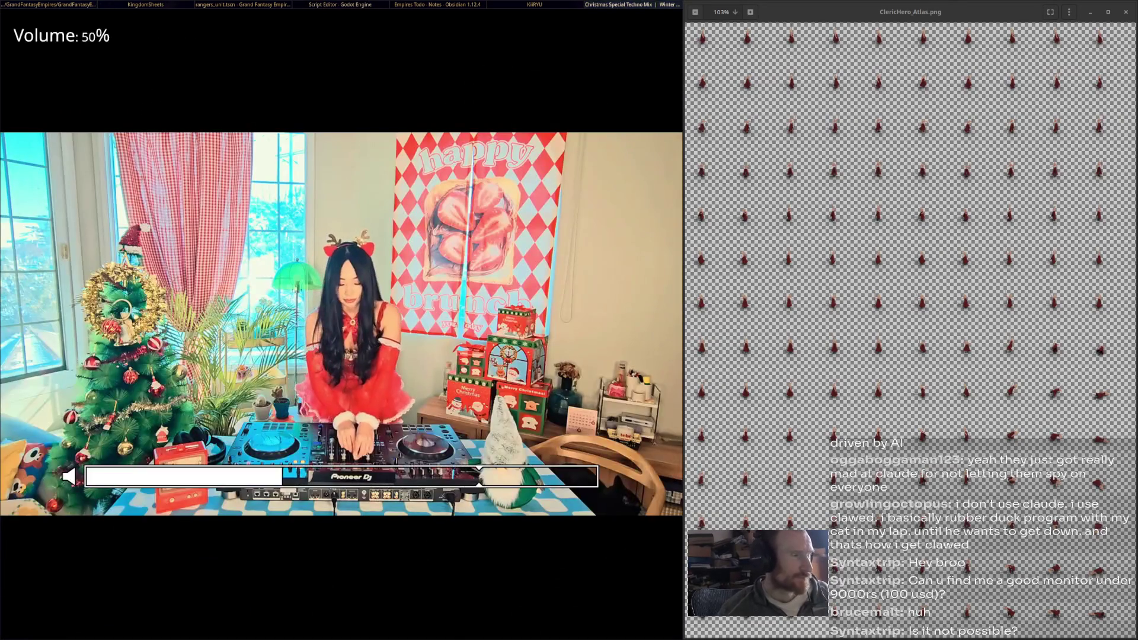
key("alt+Tab")
key("alt+Tab")
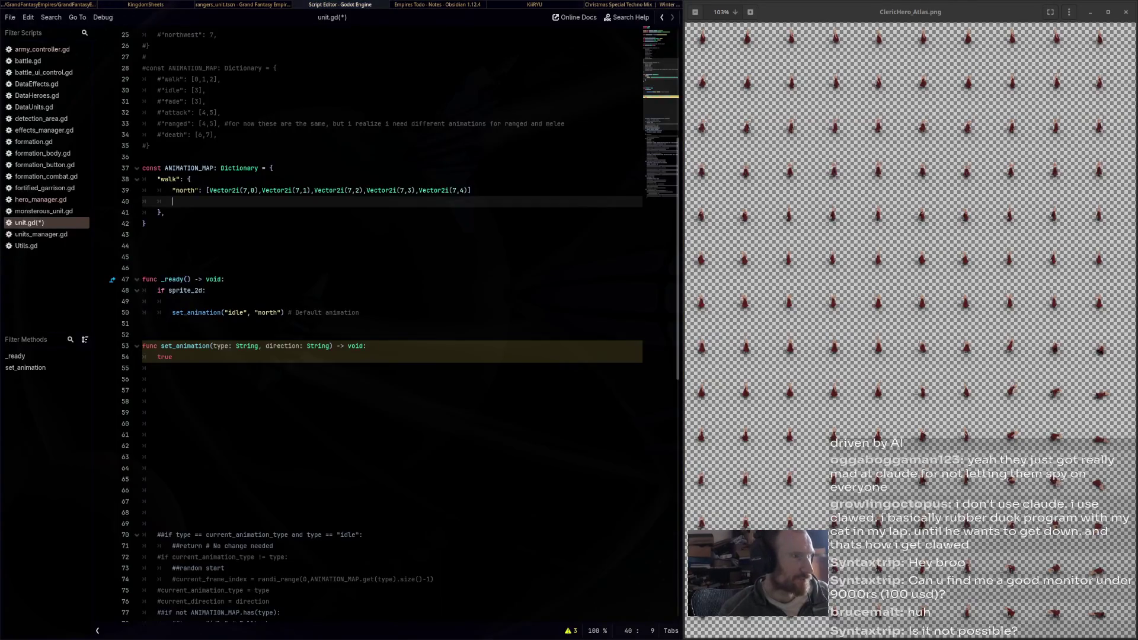
Copy the whole north entry and paste duplicates onto the following lines
left_click(471, 190)
type(",")
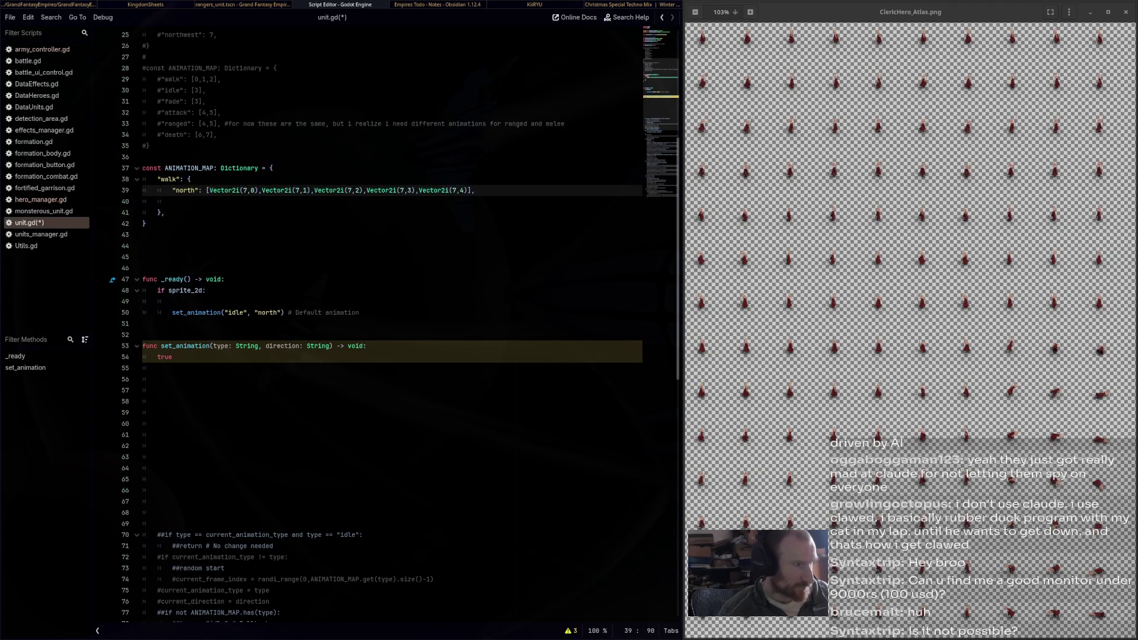
key("shift+Home")
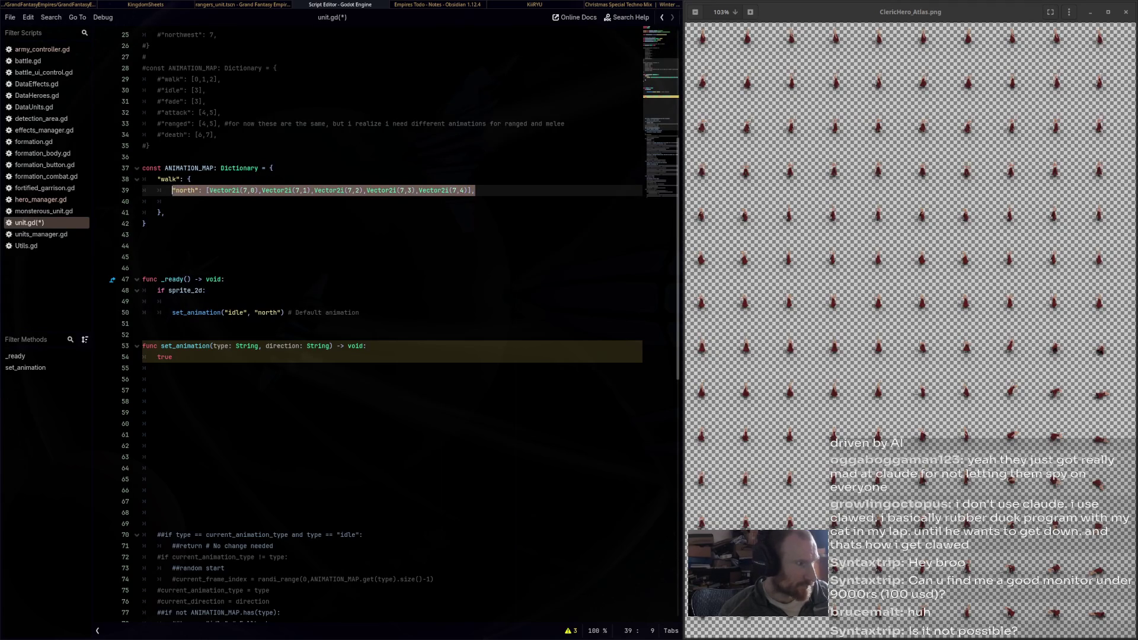
key("ctrl+c")
key("Down")
key("ctrl+v")
key("Return")
key("ctrl+v")
key("Return")
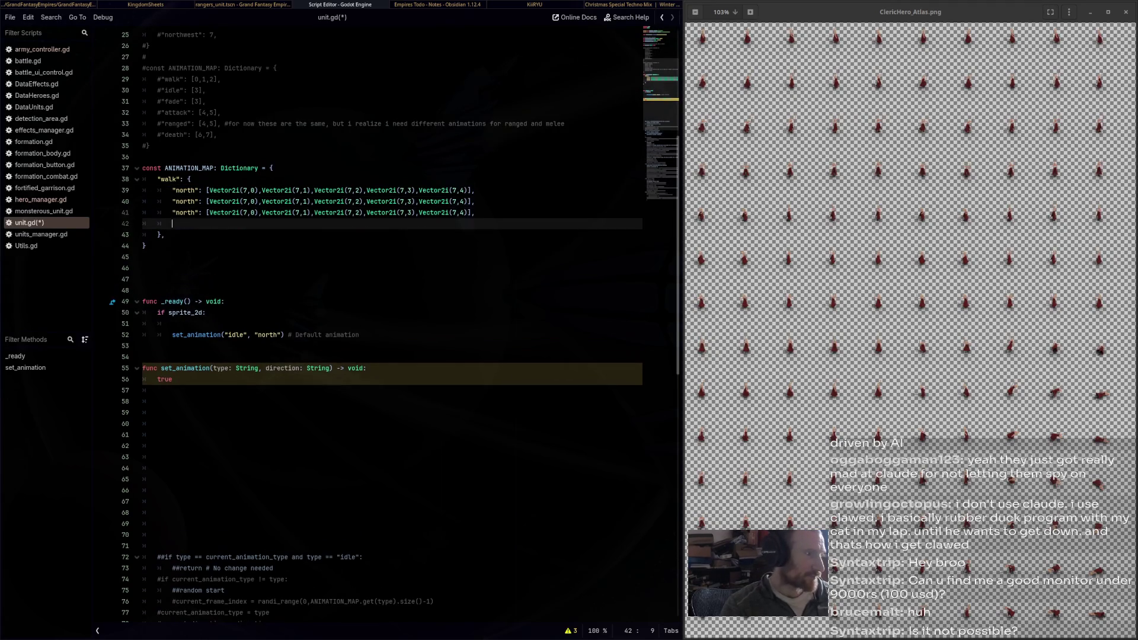
key("ctrl+v")
key("Return")
key("ctrl+v")
key("Return")
key("ctrl+v")
key("Return")
key("ctrl+v")
key("Return")
key("ctrl+v")
key("Return")
key("ctrl+v")
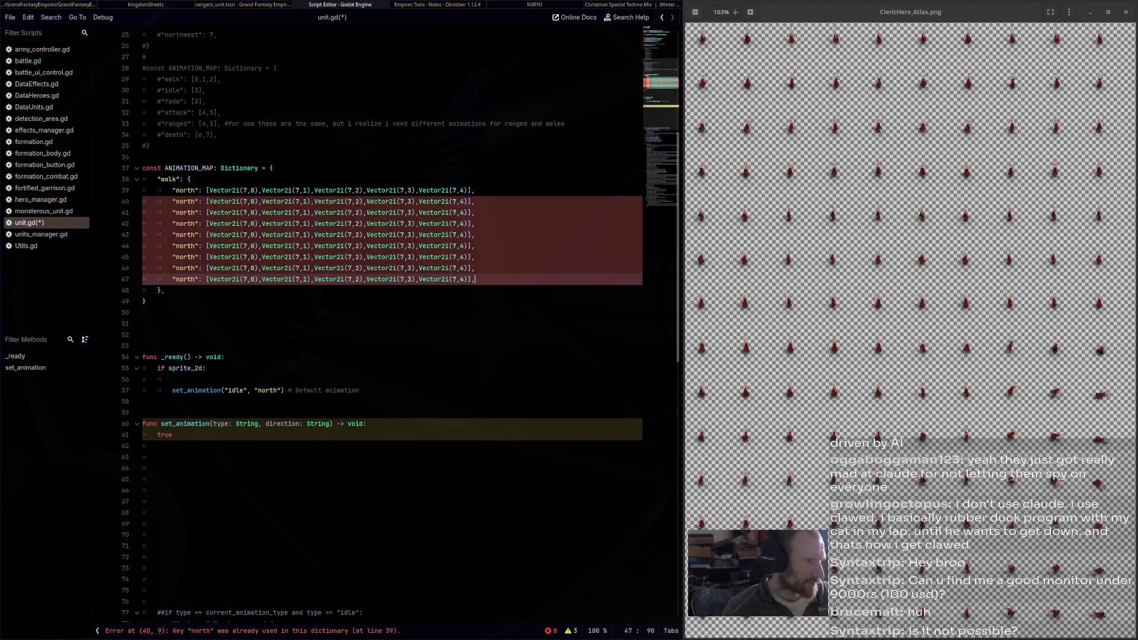
scroll(391, 320, "down", 5)
scroll(391, 321, "up", 7)
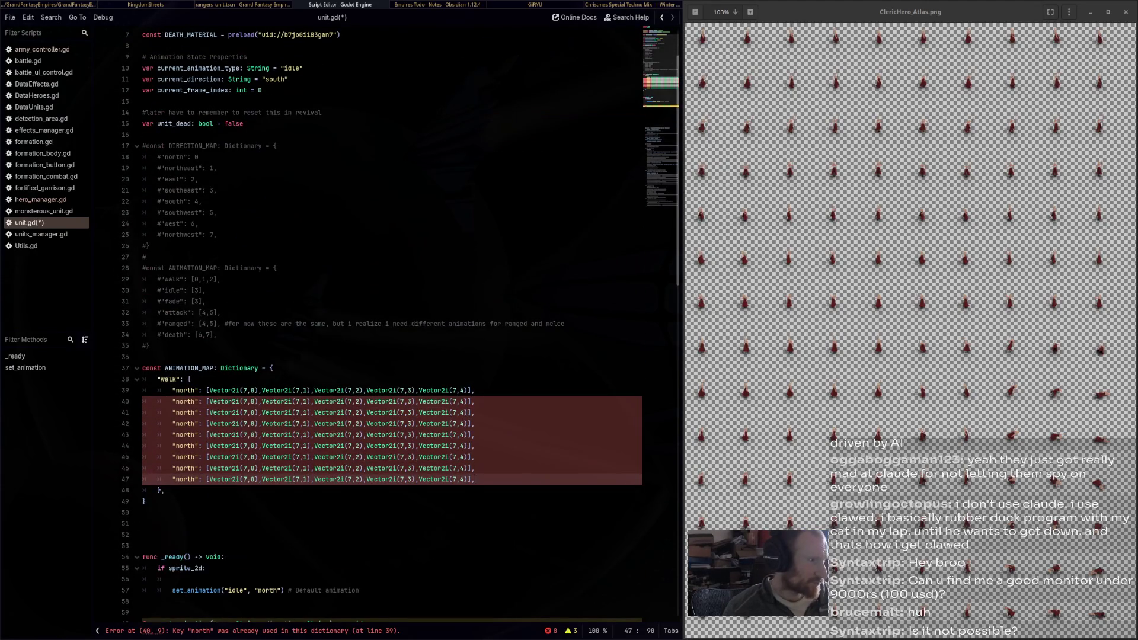
Rename the second, third and fourth keys to northeast, east and southeast from DIRECTION_MAP
double_click(182, 168)
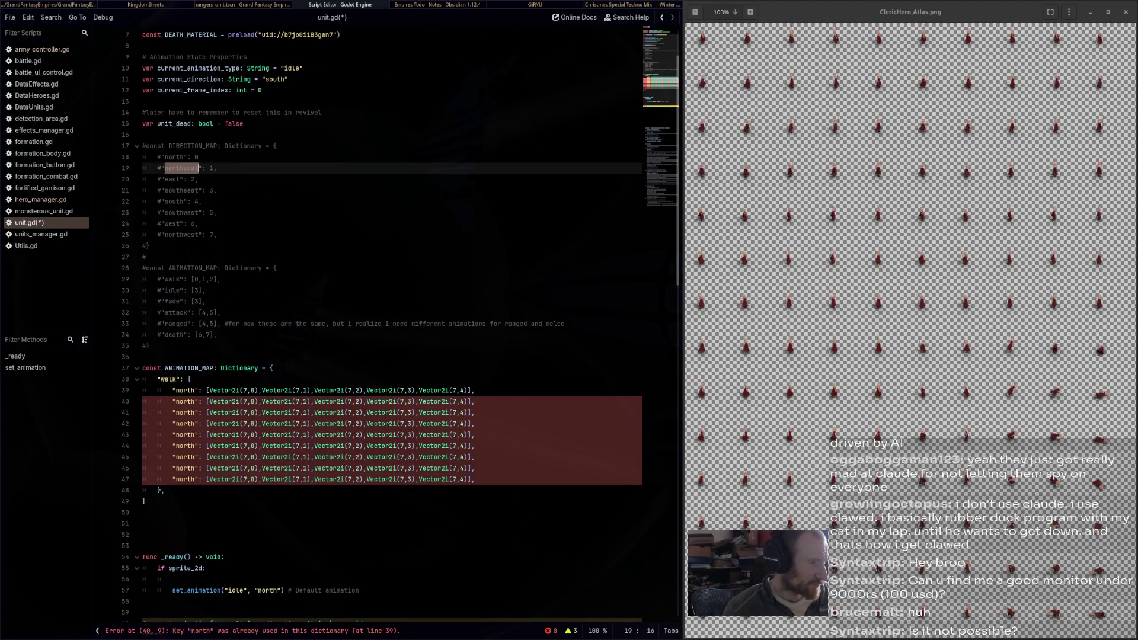
key("ctrl+c")
double_click(184, 401)
key("ctrl+v")
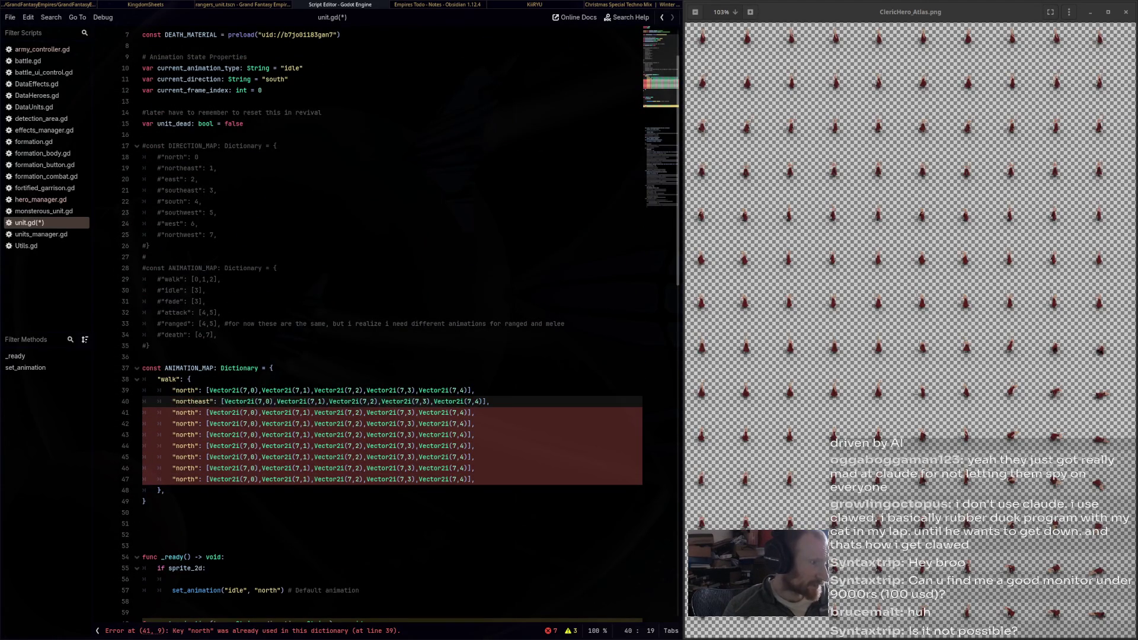
double_click(173, 179)
key("ctrl+c")
double_click(184, 413)
key("ctrl+v")
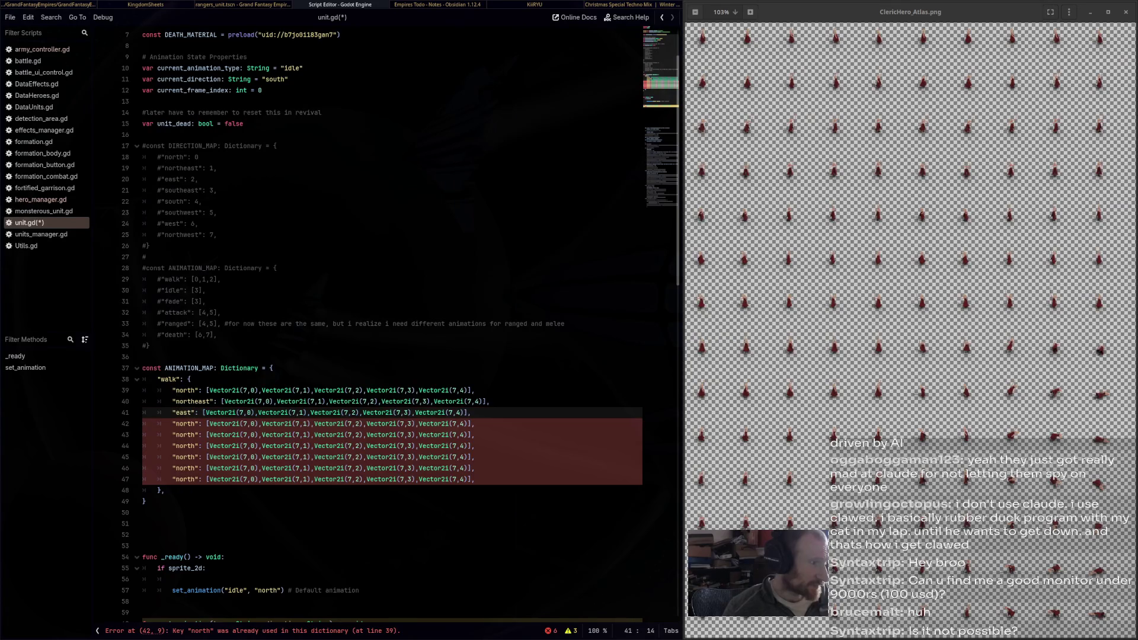
double_click(180, 190)
key("ctrl+c")
double_click(183, 424)
key("ctrl+v")
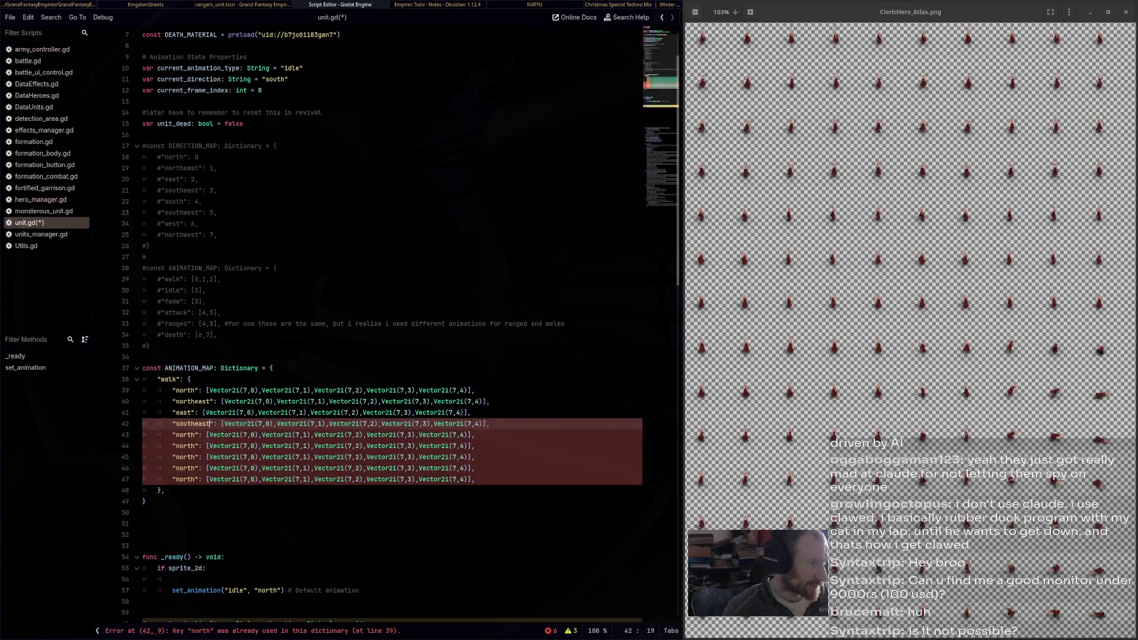
Rename the remaining duplicate keys to south, southwest, west and northwest
left_click(177, 201)
double_click(176, 201)
key("ctrl+c")
double_click(184, 434)
key("ctrl+v")
double_click(181, 212)
key("ctrl+c")
left_click(191, 445)
double_click(184, 446)
key("ctrl+v")
double_click(173, 223)
key("ctrl+c")
double_click(184, 457)
key("ctrl+v")
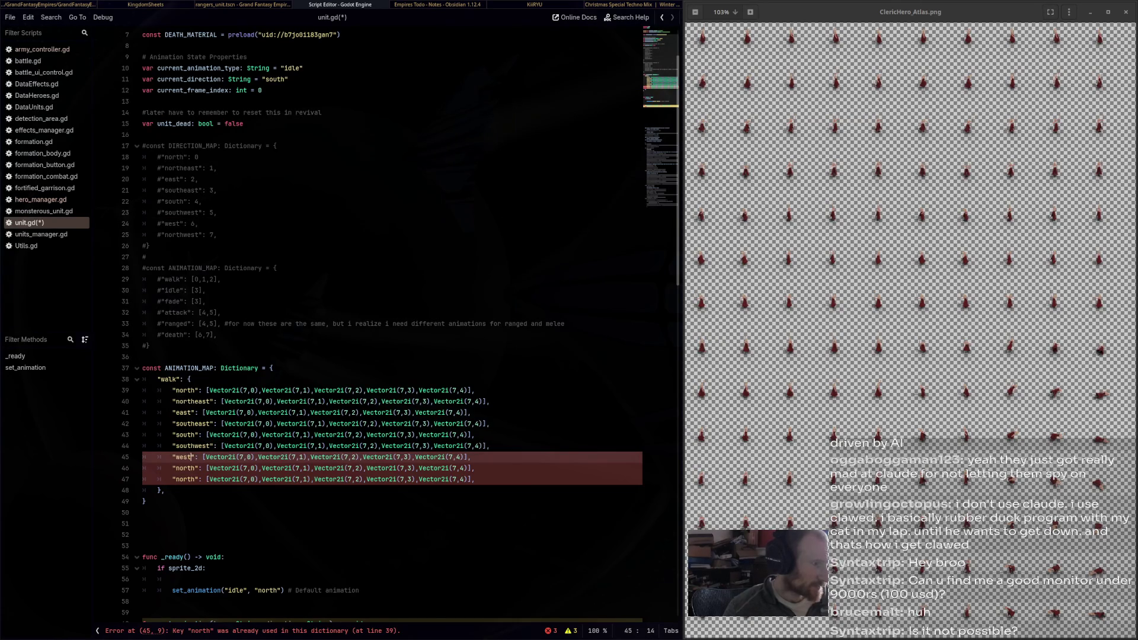
double_click(180, 235)
key("ctrl+c")
double_click(183, 468)
key("ctrl+v")
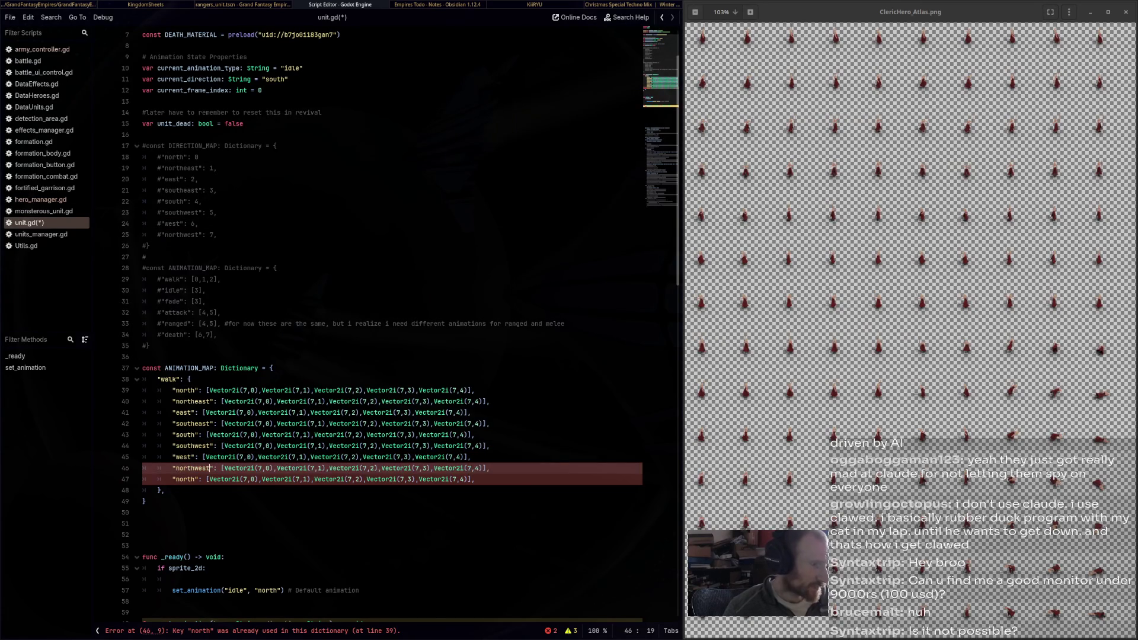
Delete the leftover extra north line from the walk map
left_click_drag(477, 479, 491, 468)
key("BackSpace")
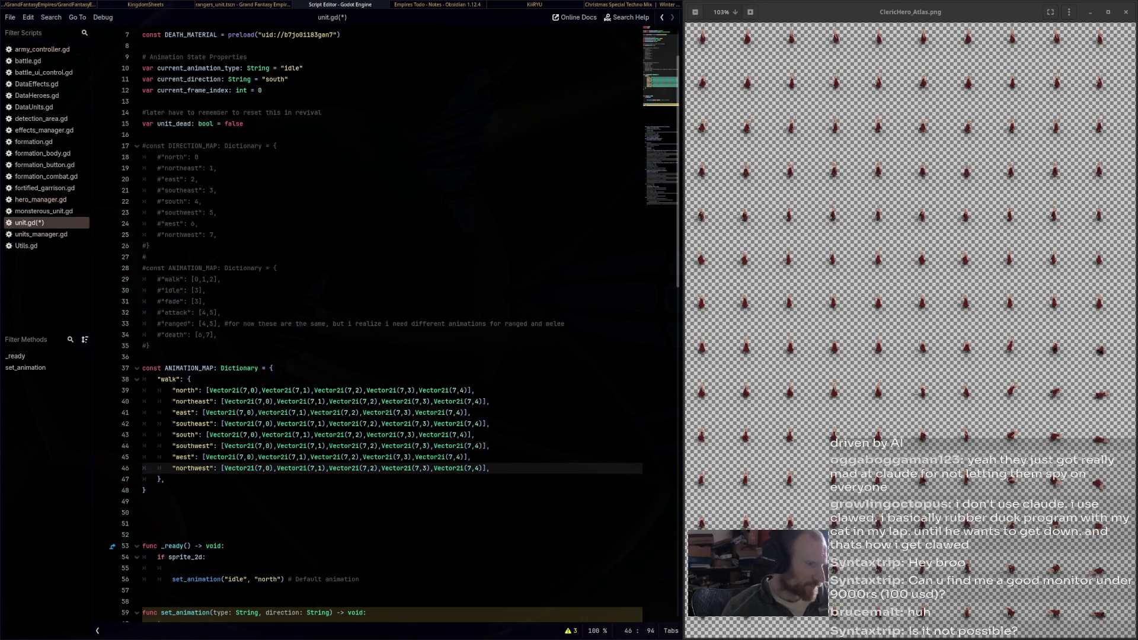
left_click(261, 401)
Renumber the walk entry's northeast, east and southeast lines to atlas rows 8, 9 and 10
key("shift+Left")
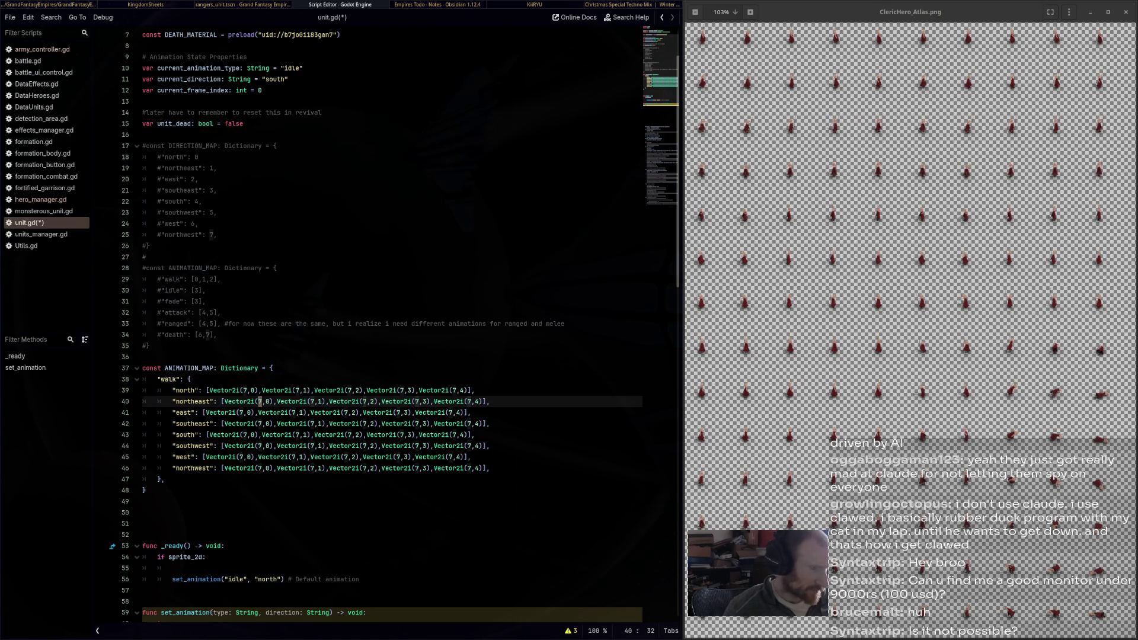
key("ctrl+d")
key("ctrl+d")
key("ctrl+d")
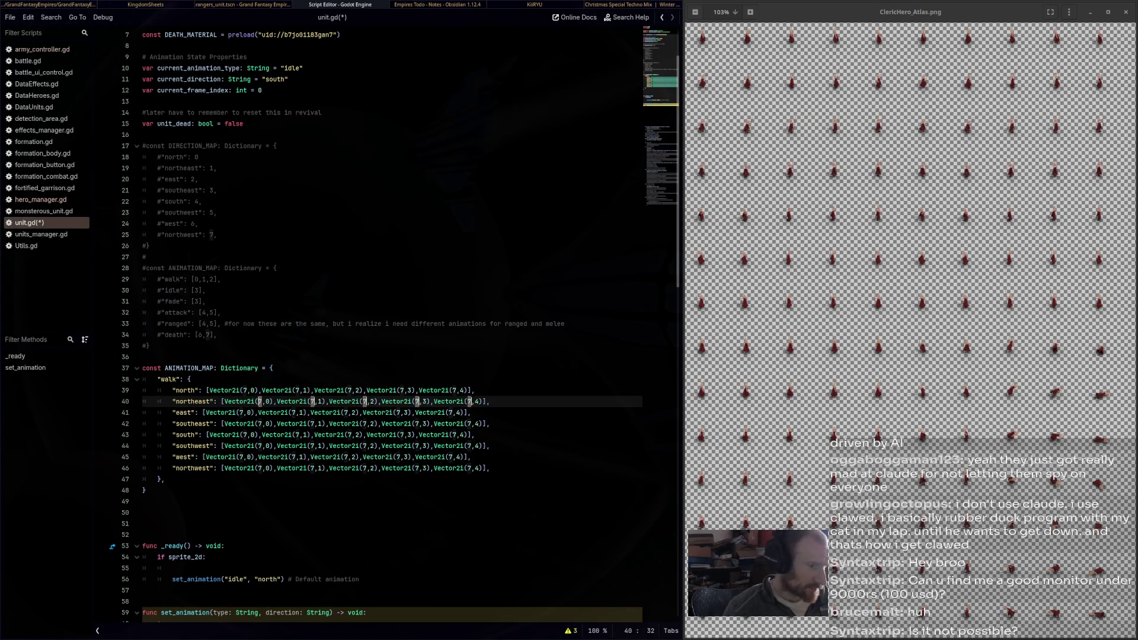
type("8")
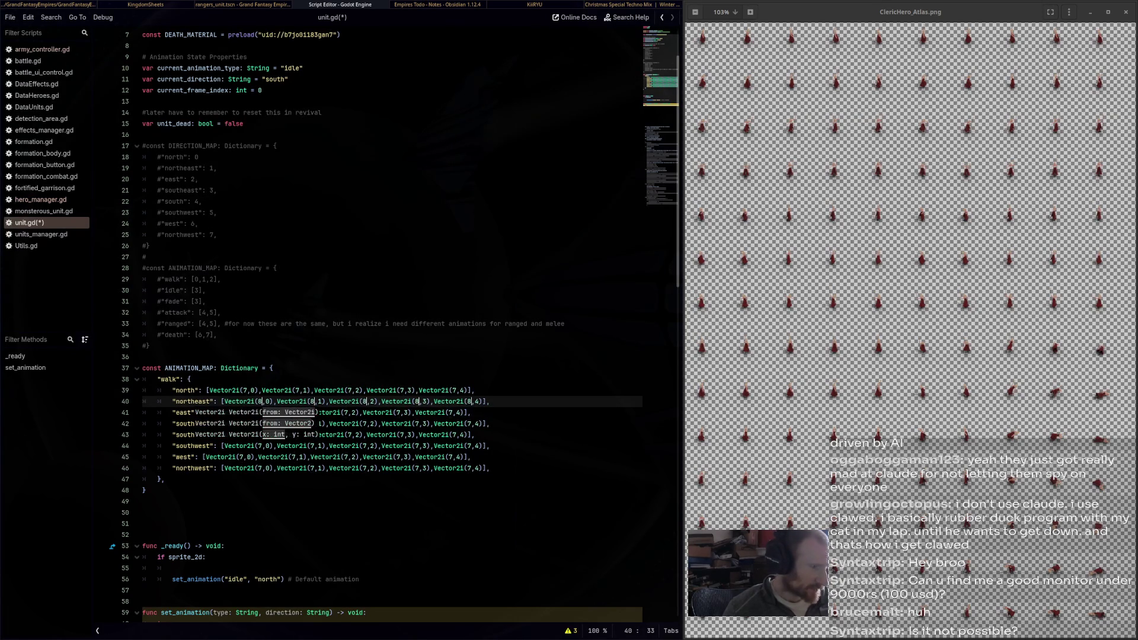
key("Escape")
double_click(241, 413)
key("ctrl+d")
key("ctrl+d")
key("ctrl+d")
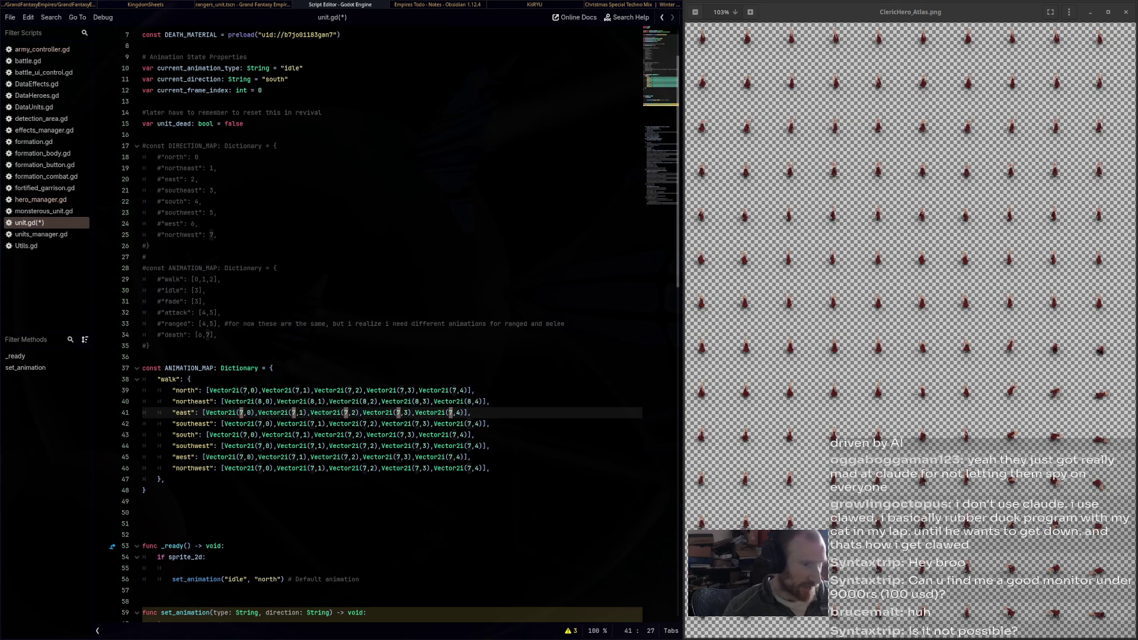
type("9")
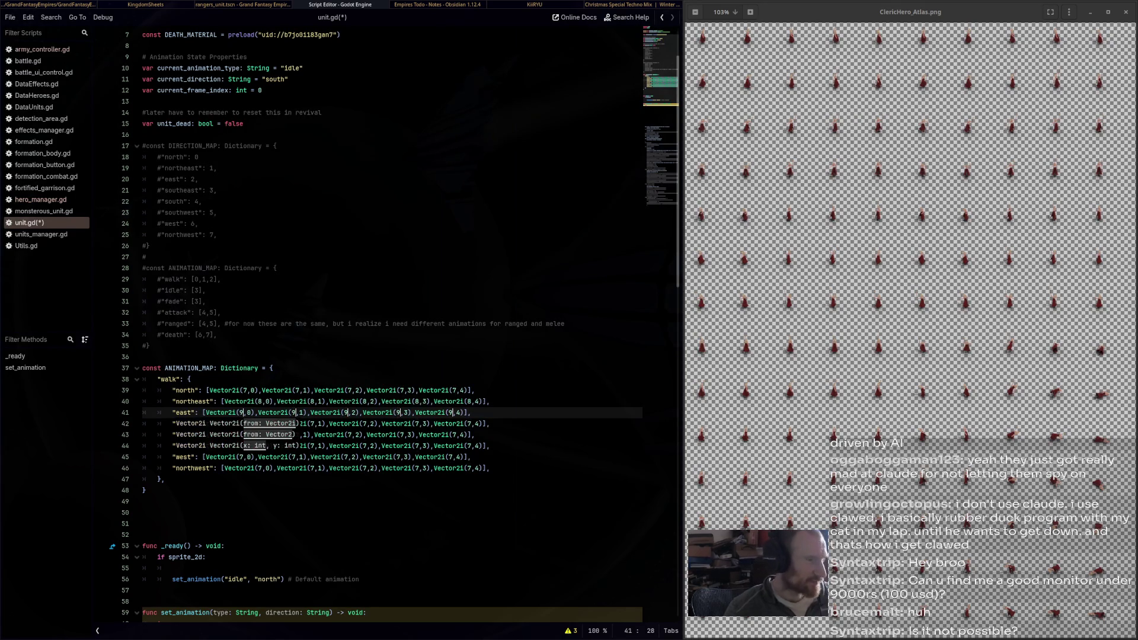
left_click_drag(274, 368, 191, 379)
left_click(240, 423)
double_click(260, 423)
key("ctrl+d")
key("ctrl+d")
key("ctrl+d")
key("ctrl+d")
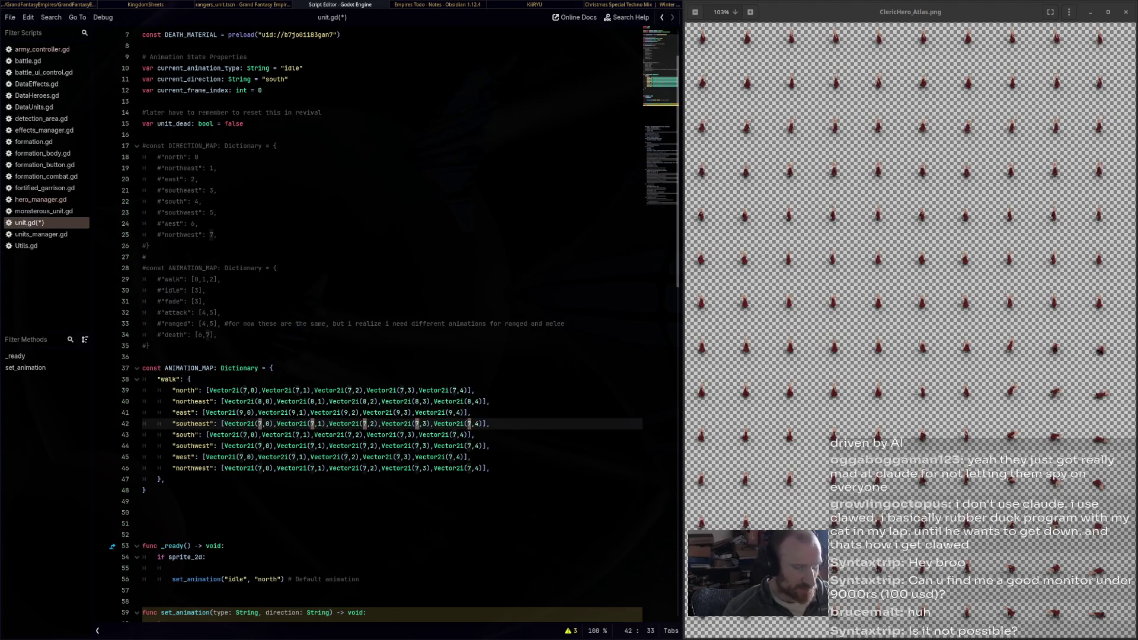
type("10")
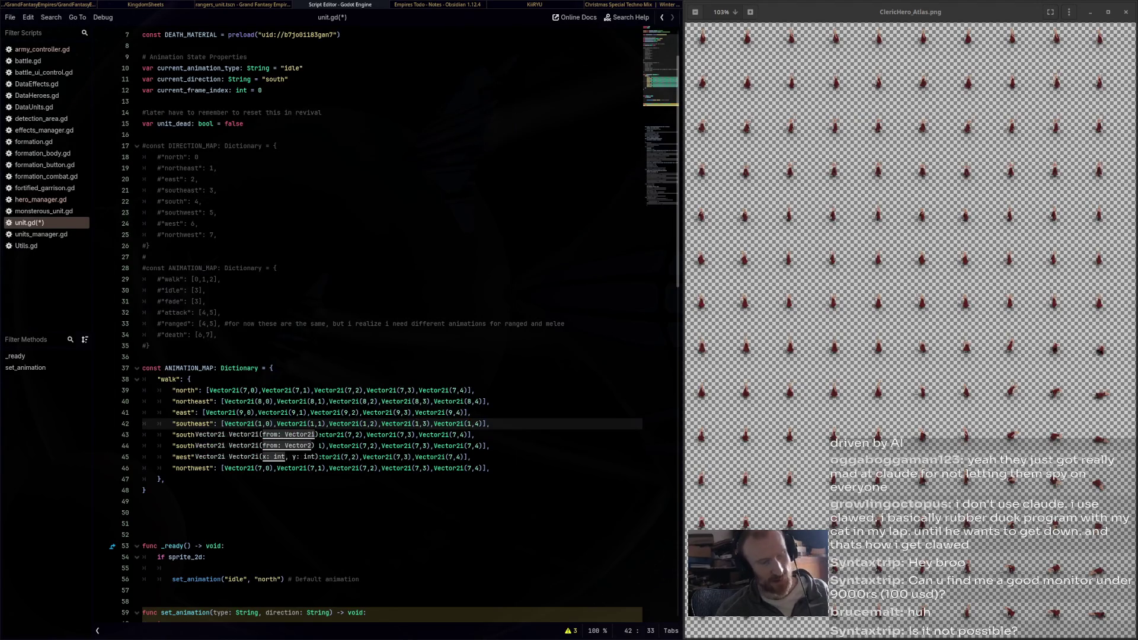
left_click(165, 479)
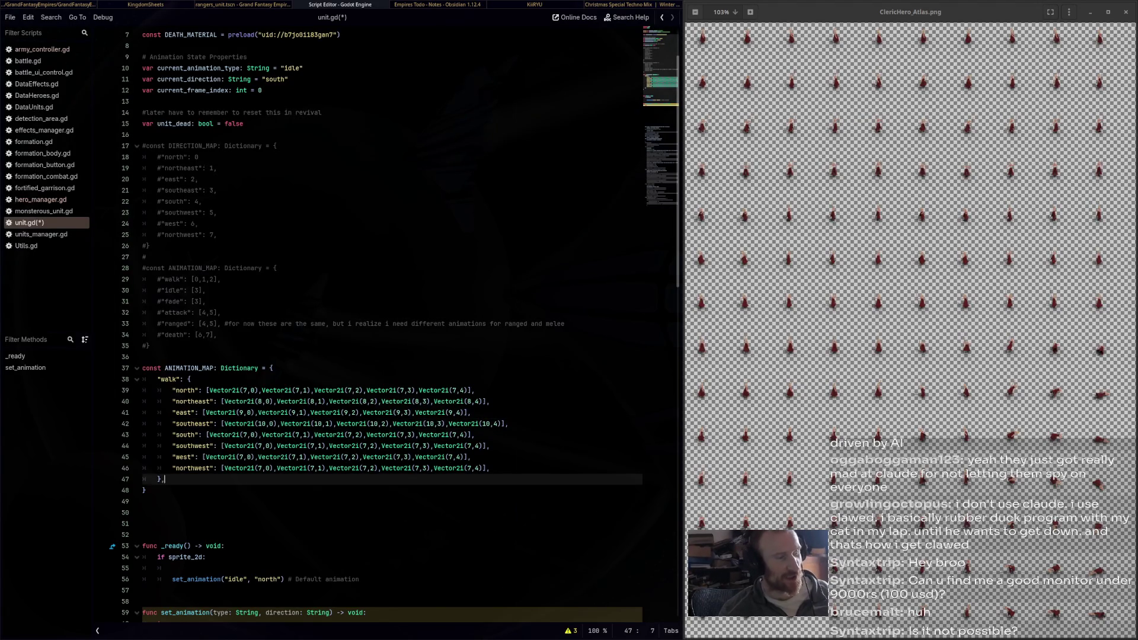
Renumber the walk entry's south and southwest lines to atlas rows 11 and 12
double_click(243, 434)
key("ctrl+d")
key("ctrl+d")
key("ctrl+d")
type("11")
left_click(261, 424)
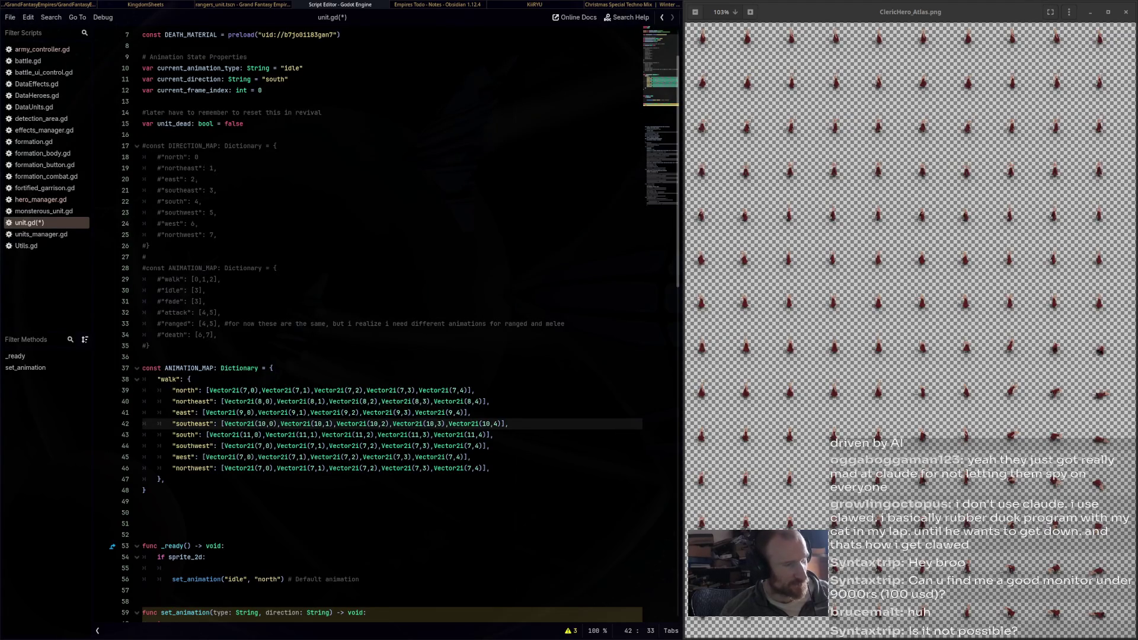
left_click(262, 445)
key("shift+Left")
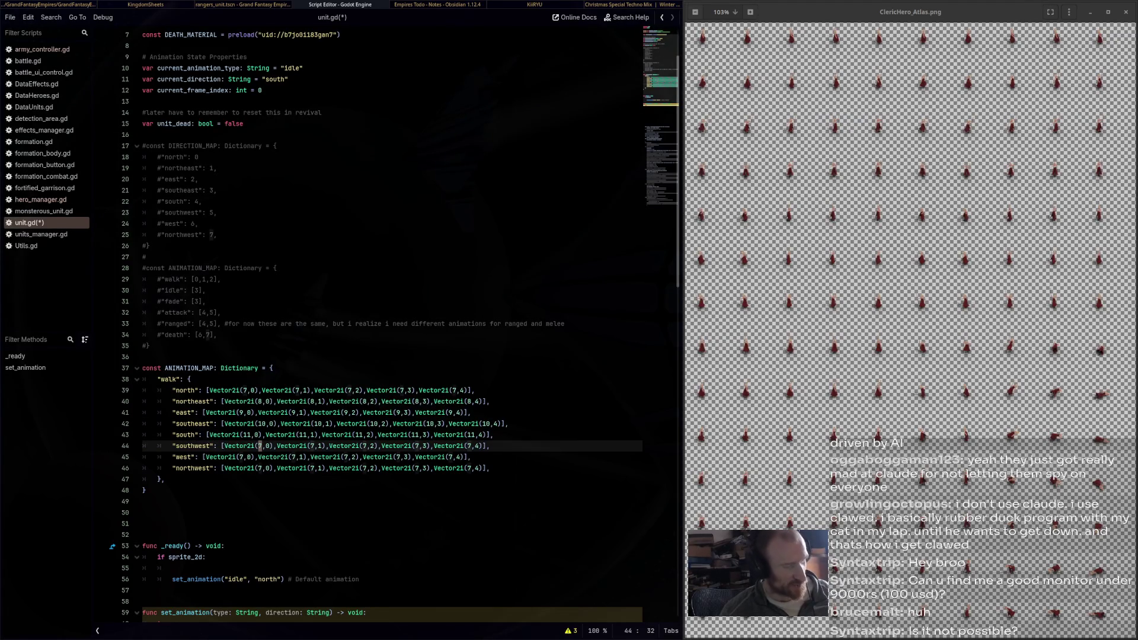
key("ctrl+d")
key("ctrl+d")
key("ctrl+d")
type("12")
left_click(142, 513)
Renumber the walk entry's west and northwest lines to atlas rows 13 and 14
double_click(242, 457)
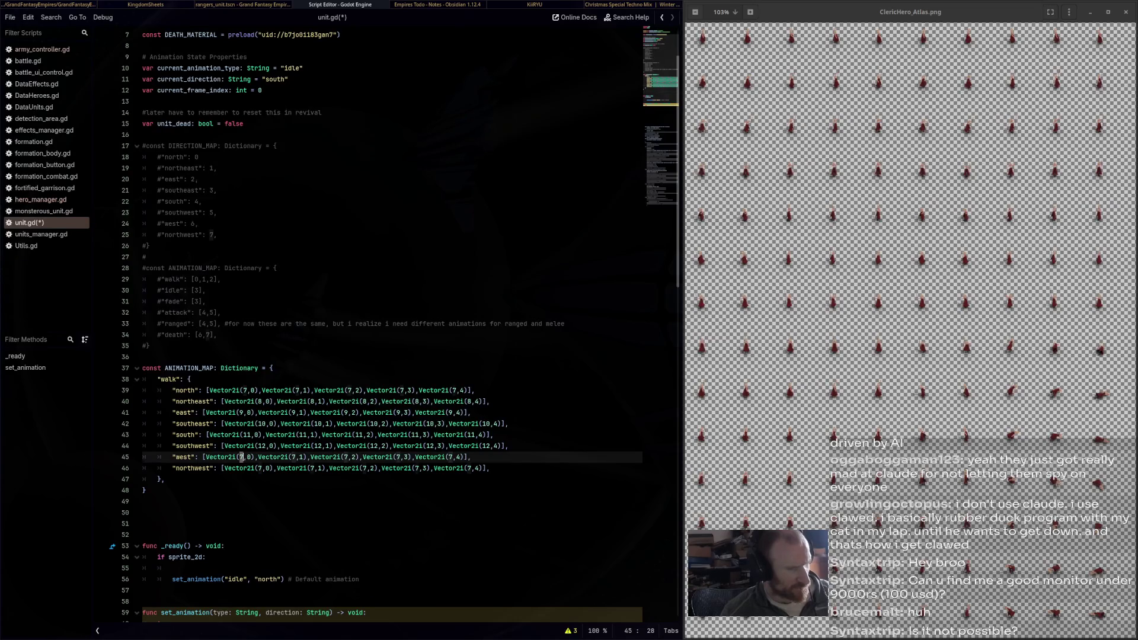
key("ctrl+d")
key("ctrl+d")
key("ctrl+d")
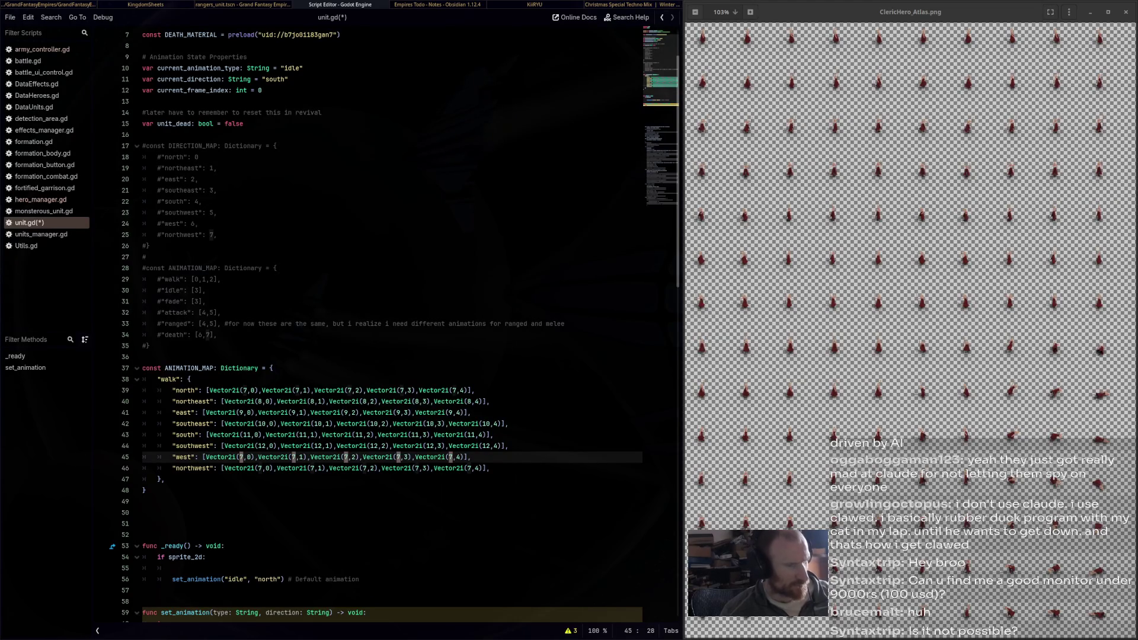
type("13")
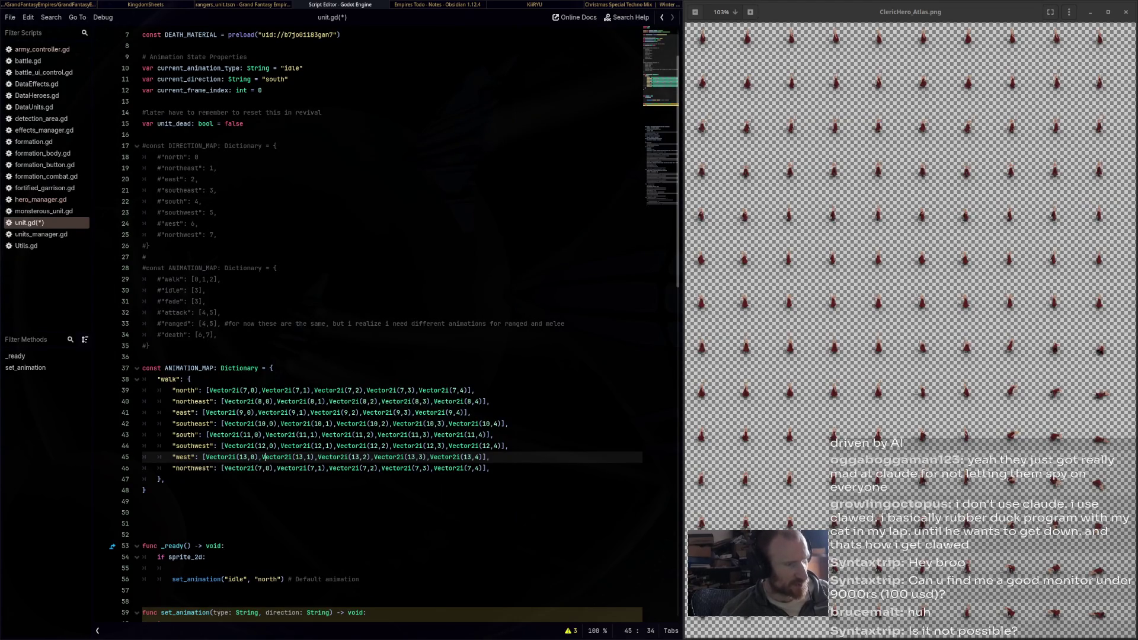
double_click(259, 469)
key("ctrl+d")
key("ctrl+d")
key("ctrl+d")
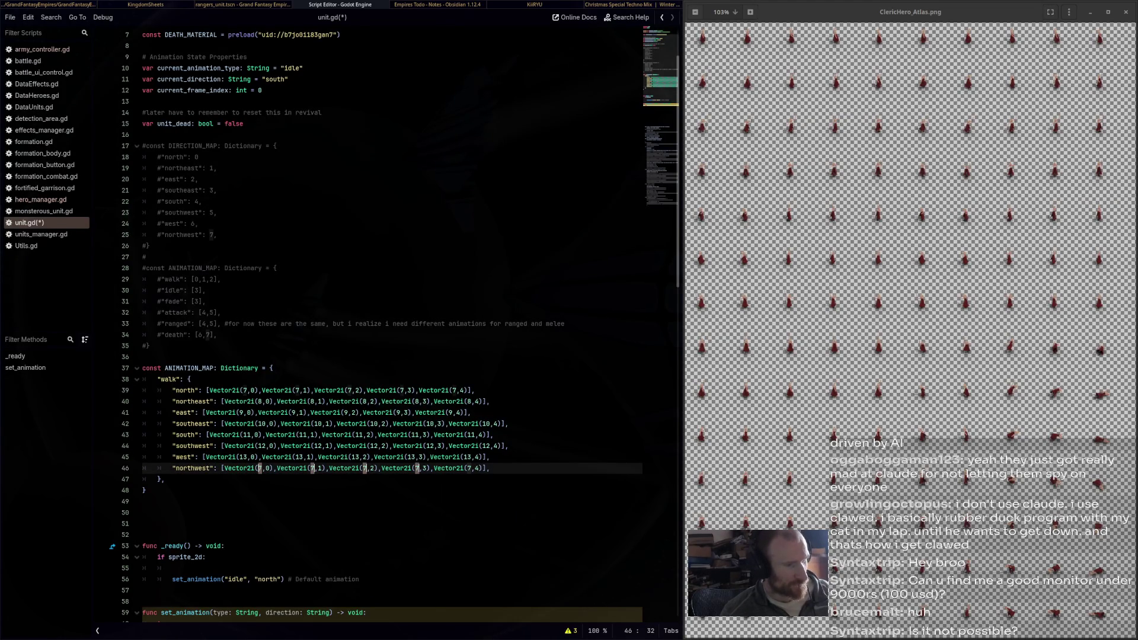
type("14")
left_click(142, 523)
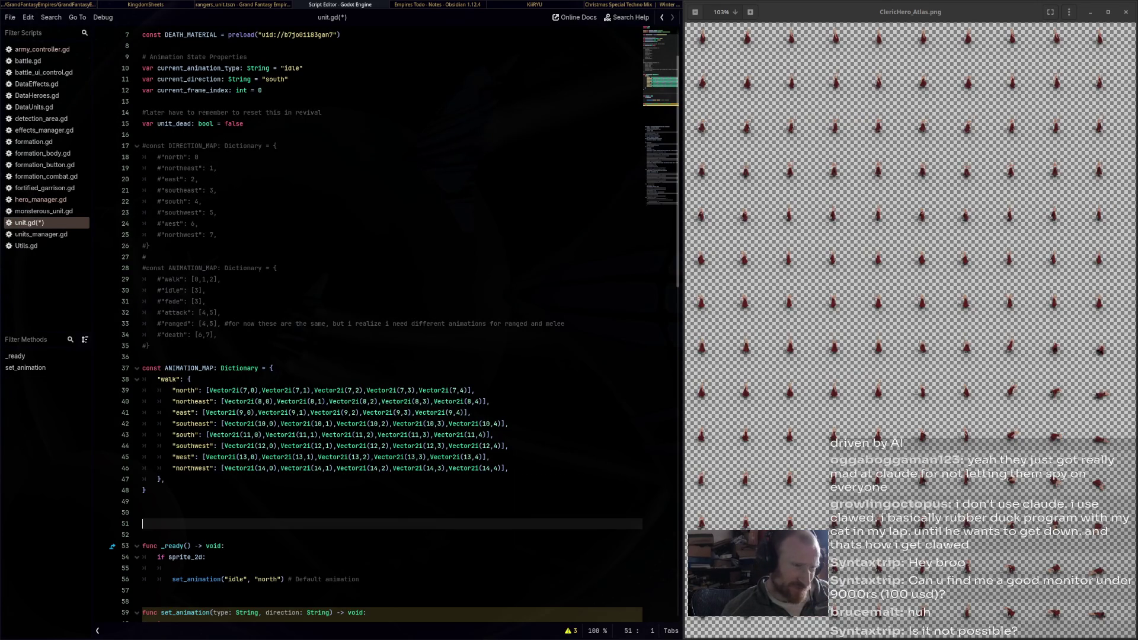
Paste two copies of the walk block below it and fix the second copy's indentation
scroll(391, 320, "down", 3)
mouse_move(165, 380)
left_mouse_down()
mouse_move(142, 323)
mouse_move(142, 279)
left_mouse_up()
key("ctrl+c")
key("Right")
key("Return")
key("Return")
key("Return")
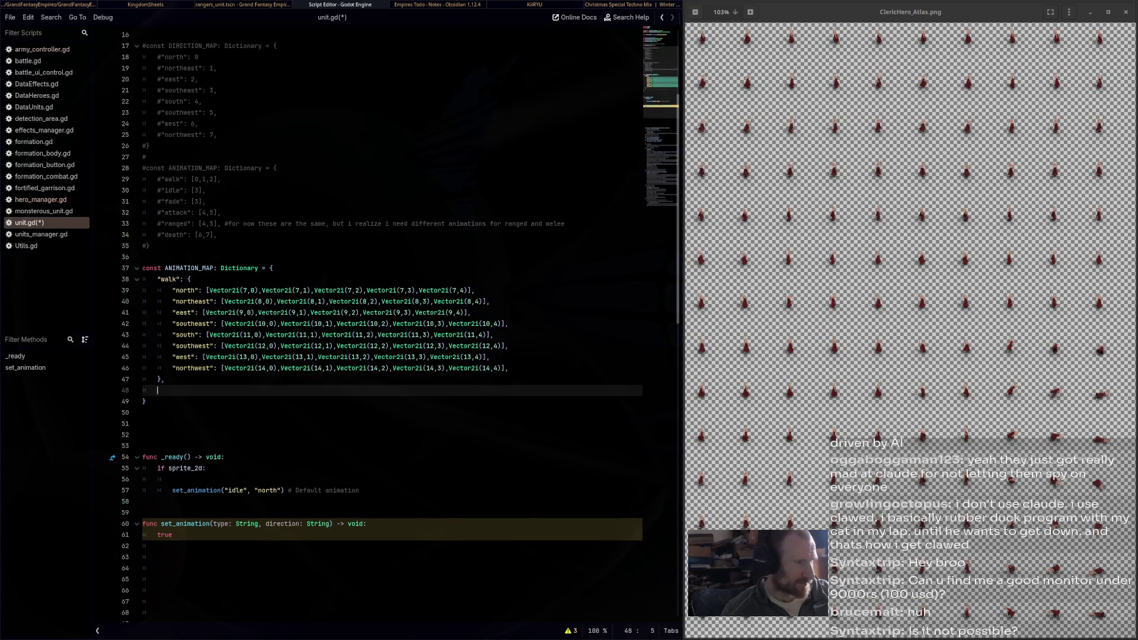
key("Up")
key("Up")
key("Up")
key("ctrl+v")
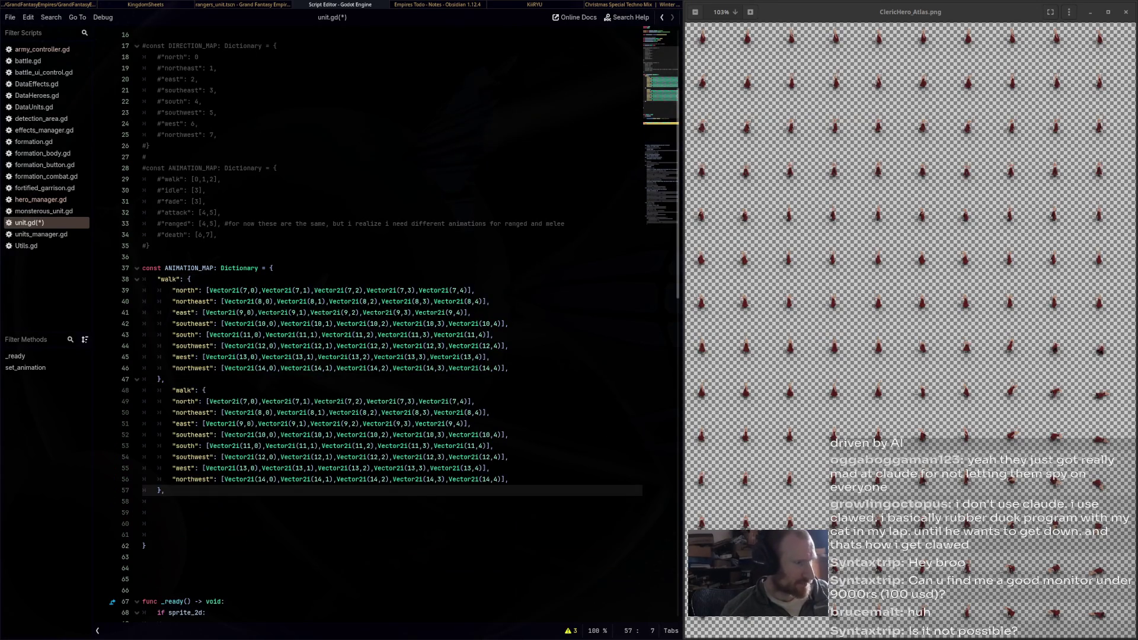
key("Down")
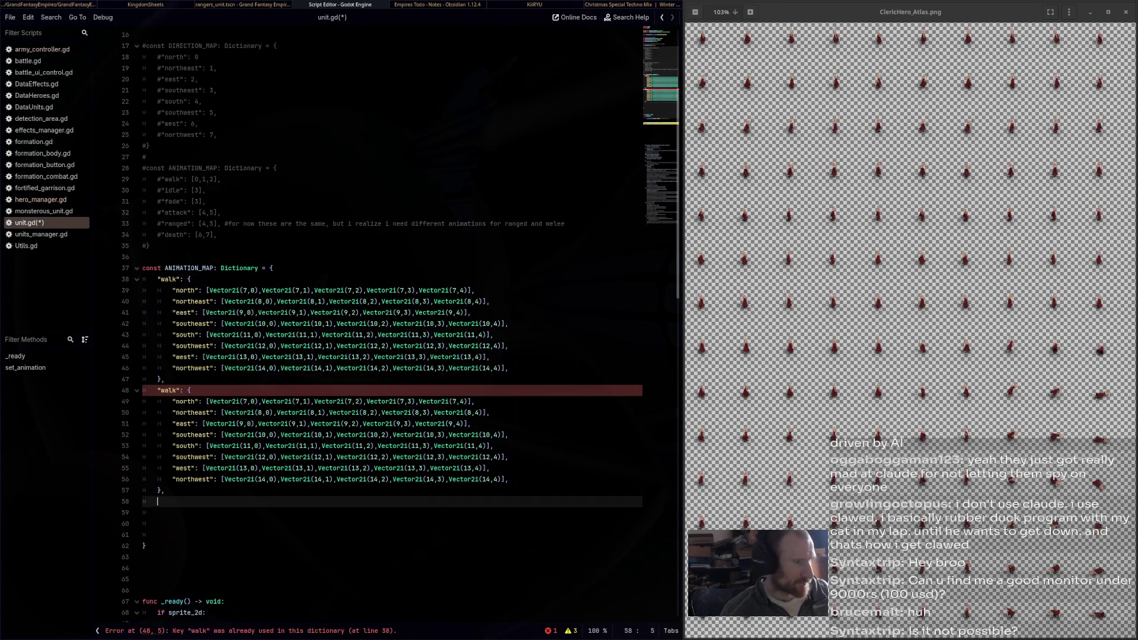
key("ctrl+v")
left_click(171, 501)
key("BackSpace")
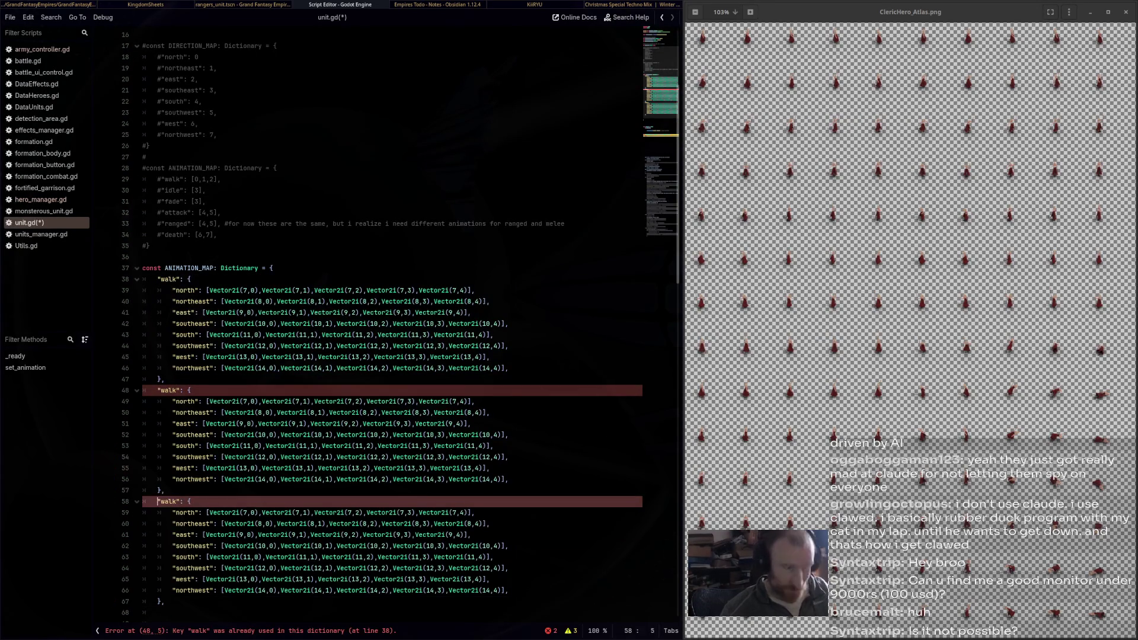
scroll(391, 326, "down", 3)
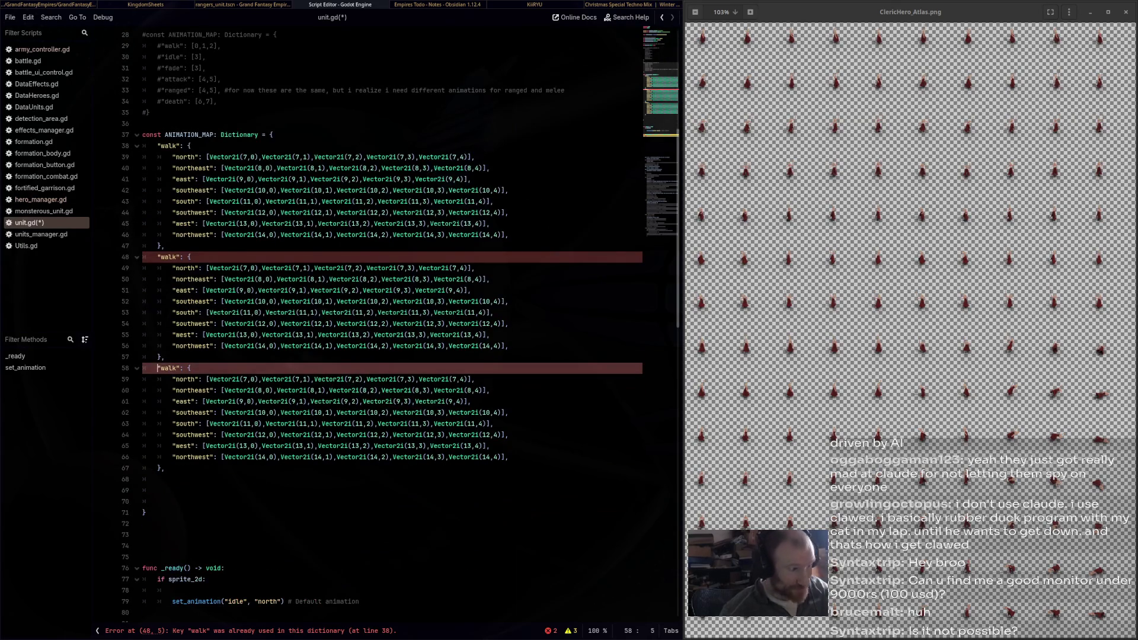
scroll(391, 326, "up", 3)
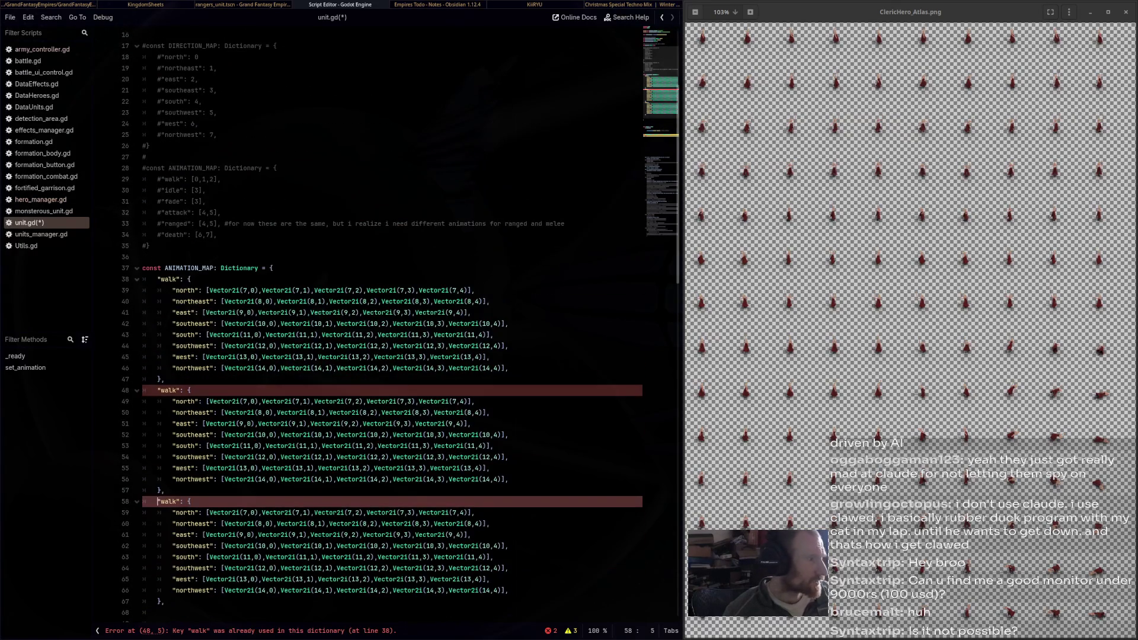
Rename the two duplicate walk keys to lowercase 'idle' and 'fade'
double_click(168, 390)
type("idle")
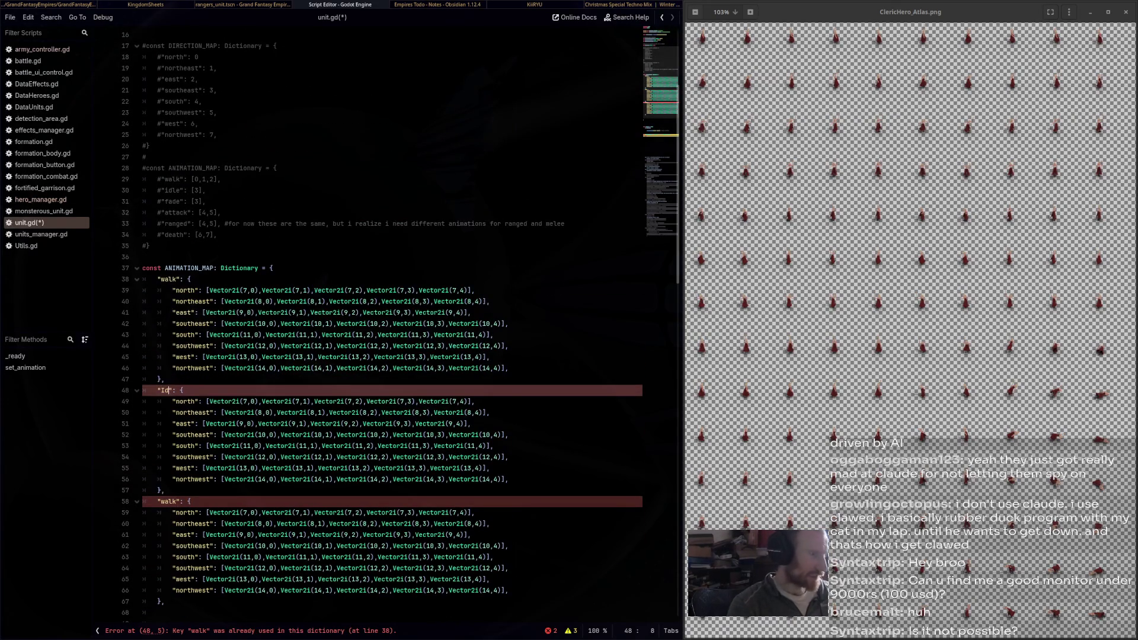
double_click(168, 501)
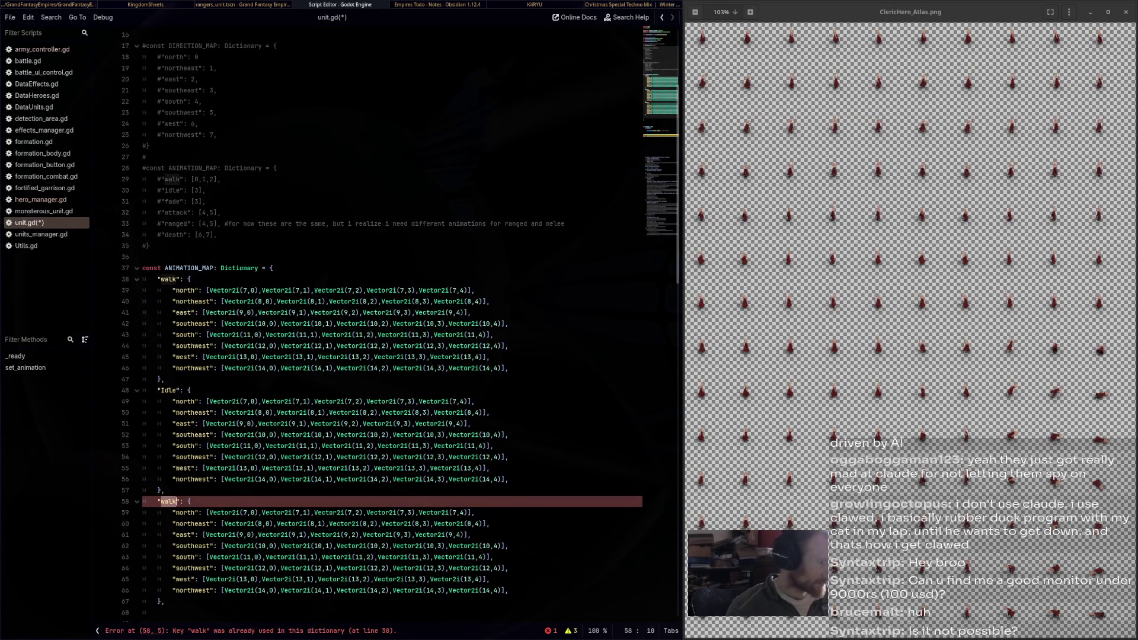
type("Fade")
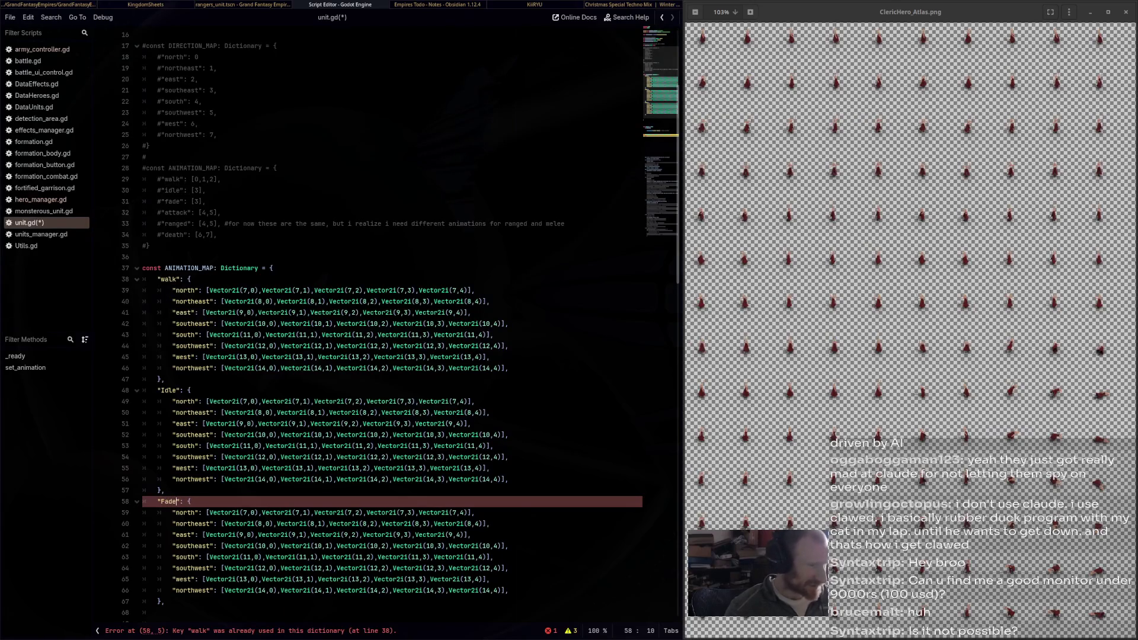
double_click(169, 390)
type("idle")
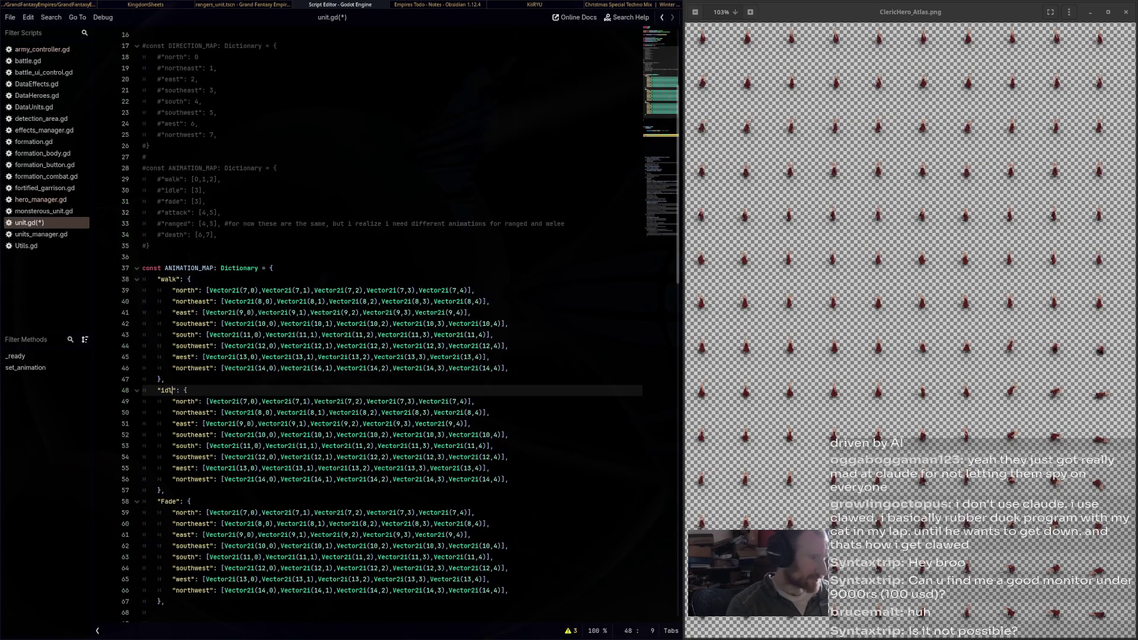
double_click(168, 501)
type("fade")
scroll(391, 326, "down", 5)
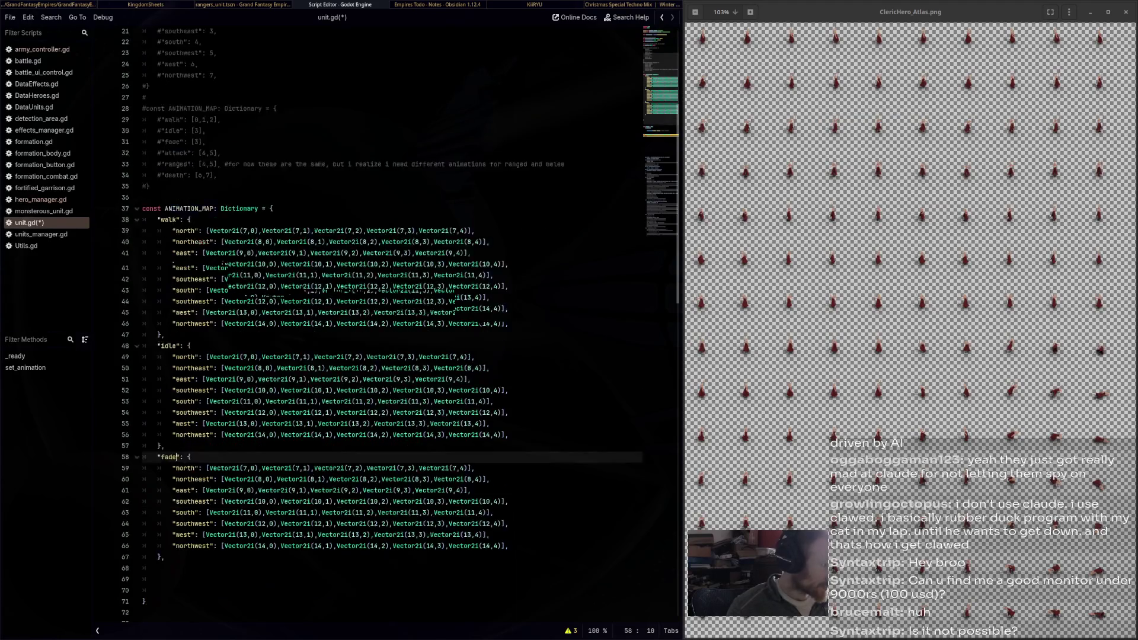
Duplicate the fade block below itself and rename the copy's key to 'attack'
mouse_move(165, 435)
left_mouse_down()
mouse_move(143, 324)
mouse_move(143, 335)
left_mouse_up()
key("ctrl+c")
left_click(143, 445)
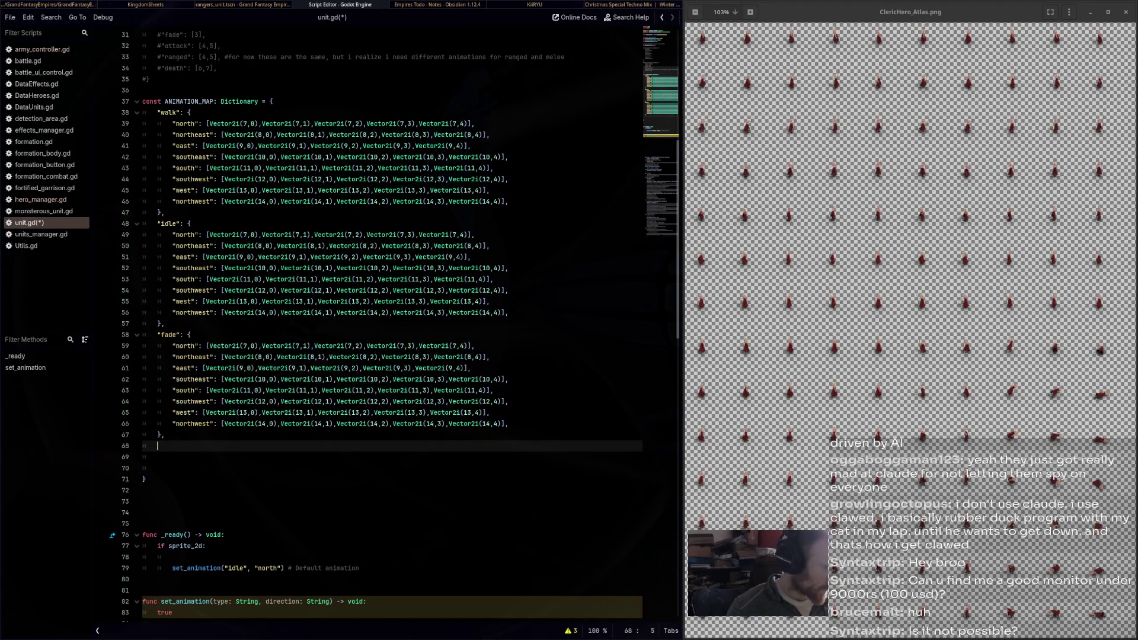
key("ctrl+v")
left_click(157, 445)
double_click(171, 445)
type("attack")
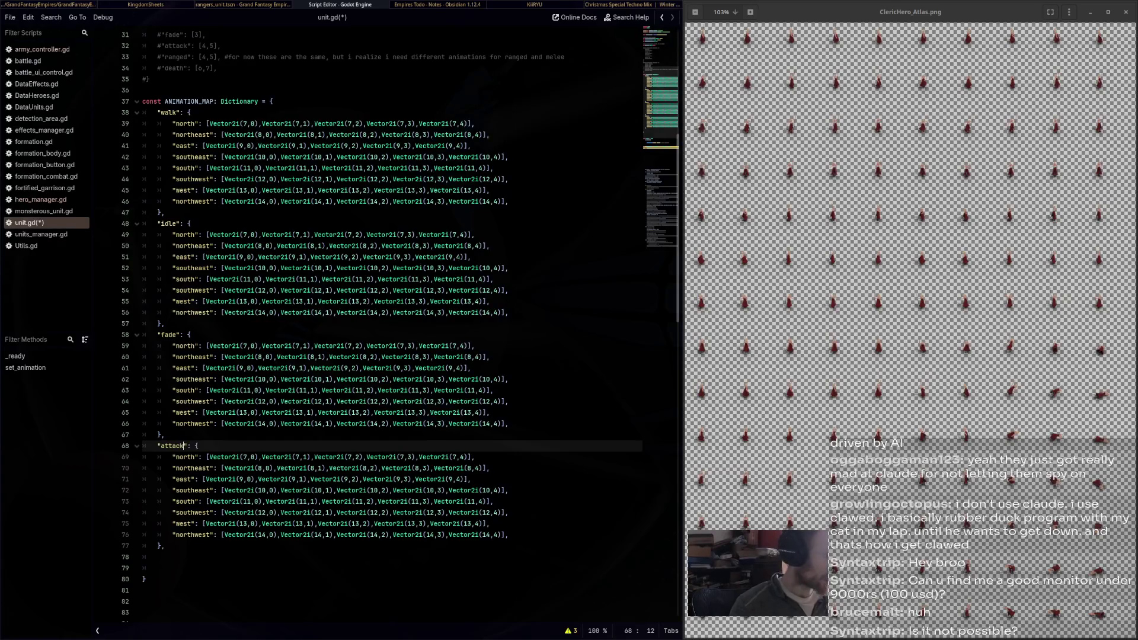
Paste a copy of the idle block after idle, unindent it and rename the key 'flinch'
left_click(165, 323)
key("Return")
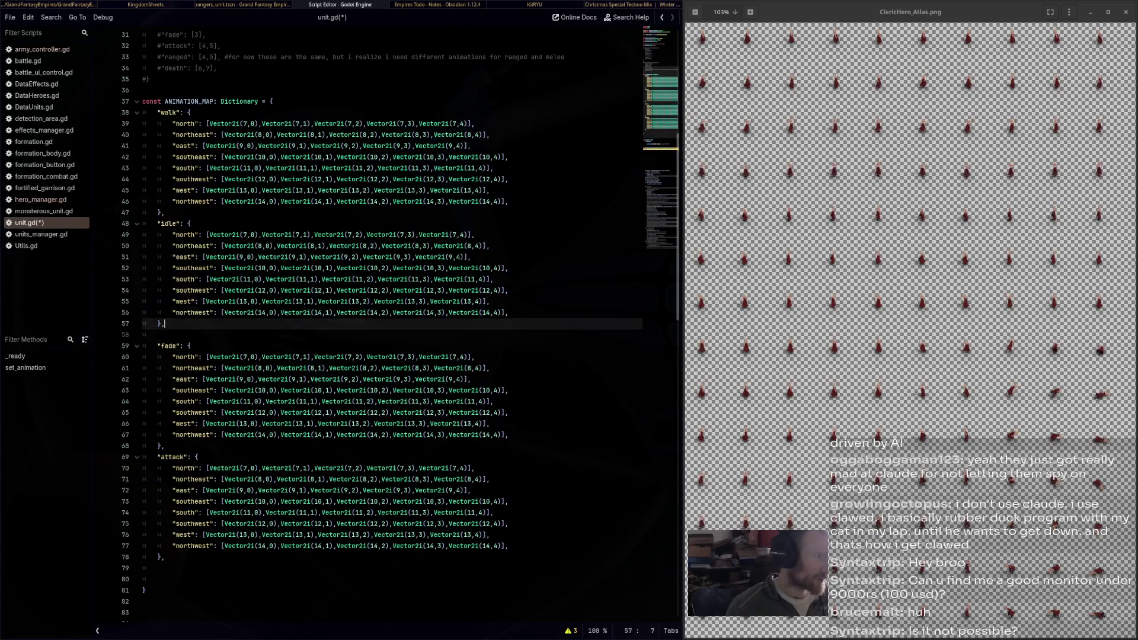
left_click_drag(165, 323, 143, 223)
key("ctrl+c")
left_click(148, 334)
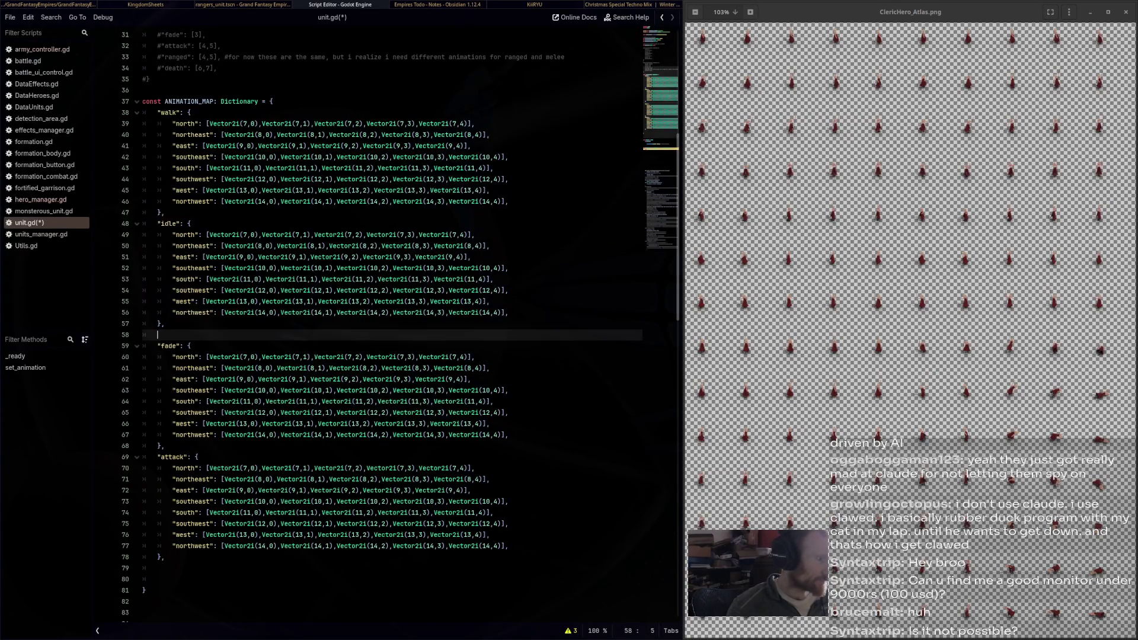
key("ctrl+v")
left_click(172, 335)
key("BackSpace")
key("ctrl+shift+Left")
type("flinch")
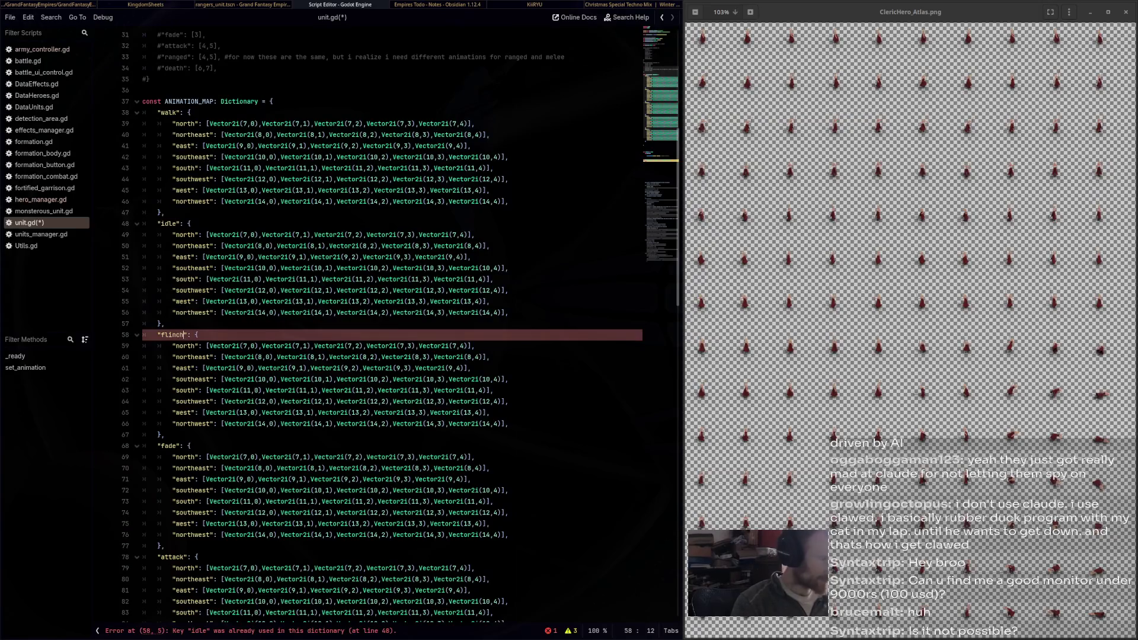
scroll(400, 324, "down", 3)
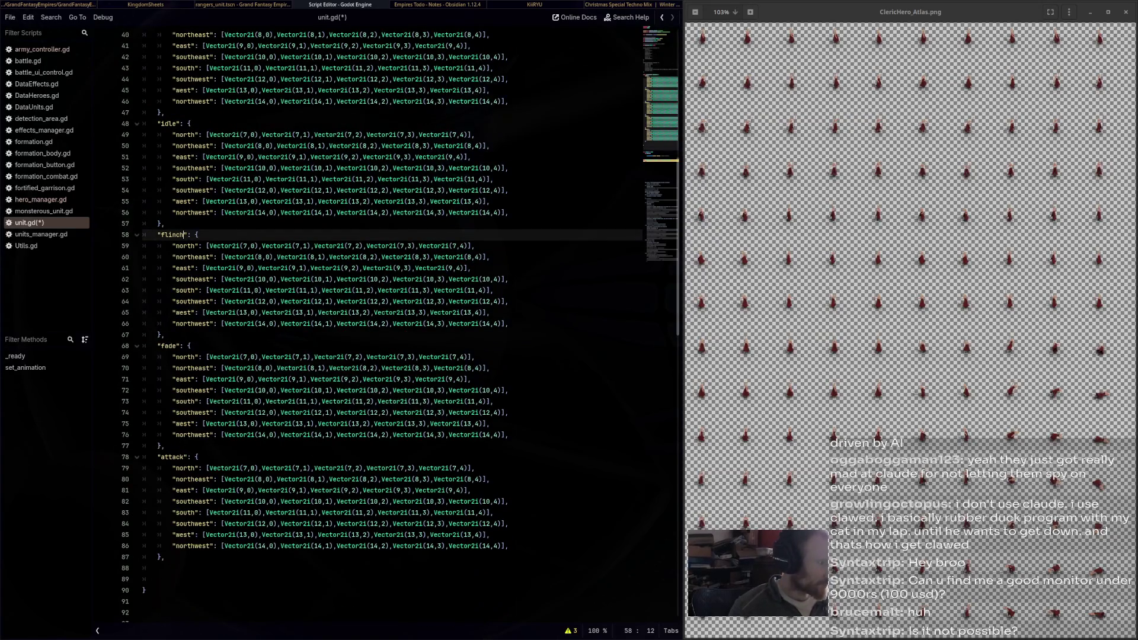
left_click(157, 345)
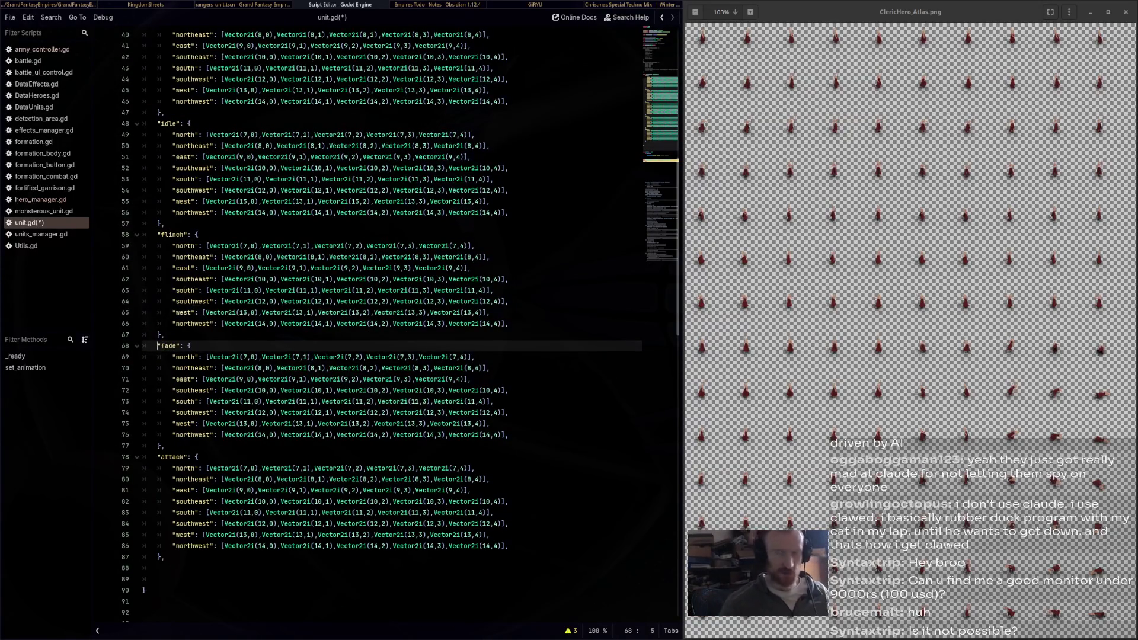
left_click(910, 237)
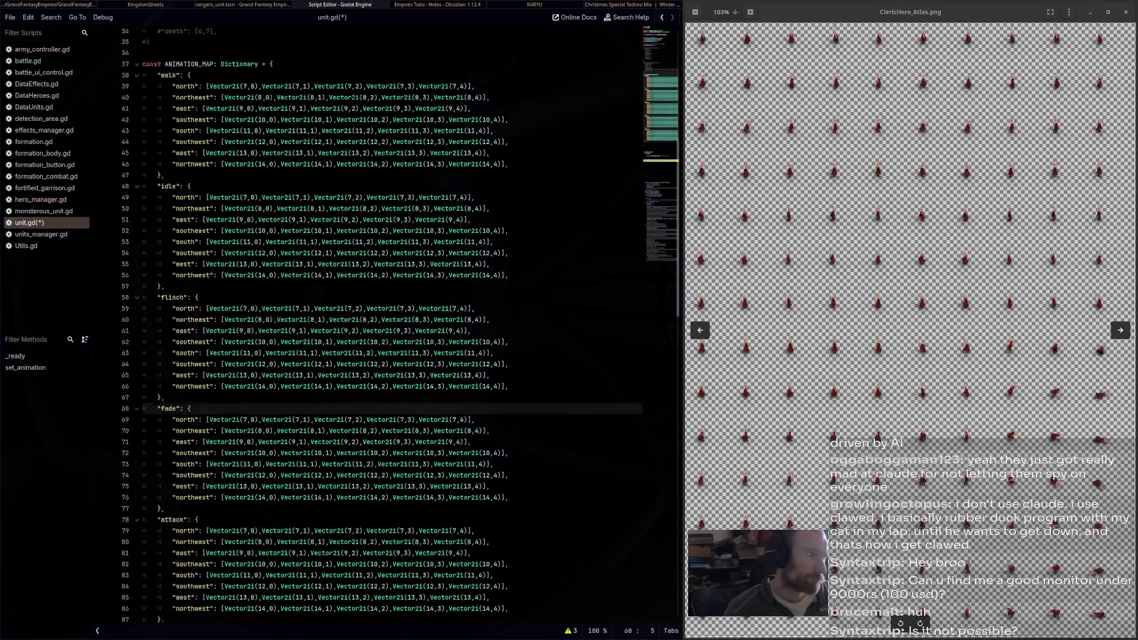
Select the whole 'fade' block (lines 68–77) in ANIMATION_MAP and delete it
scroll(356, 284, "up", 3)
mouse_move(288, 252)
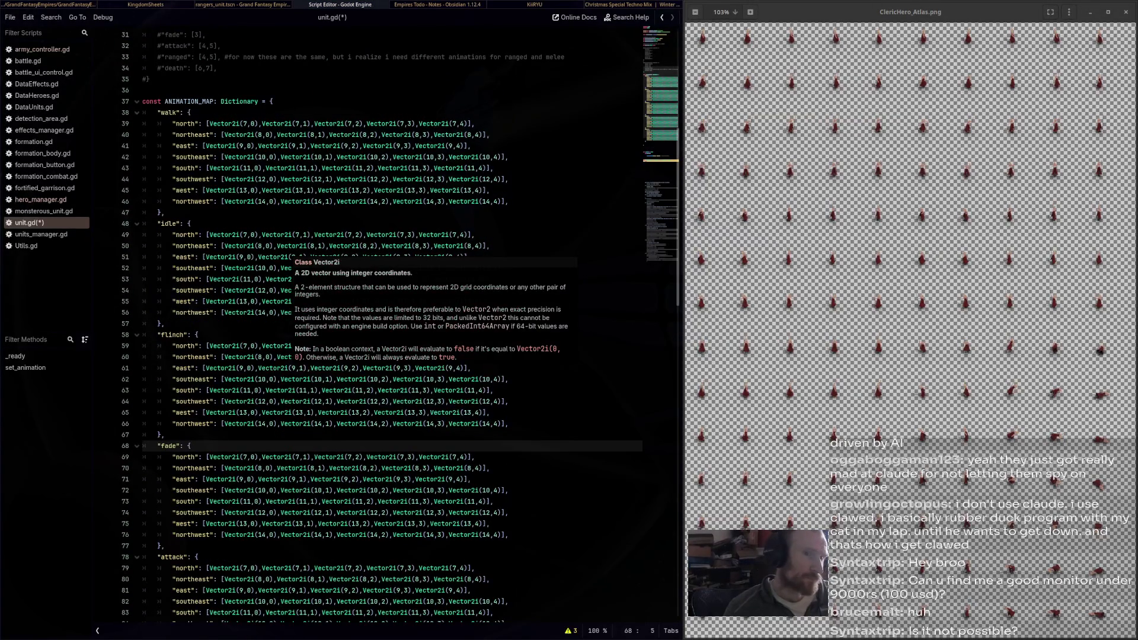
scroll(287, 255, "up", 2)
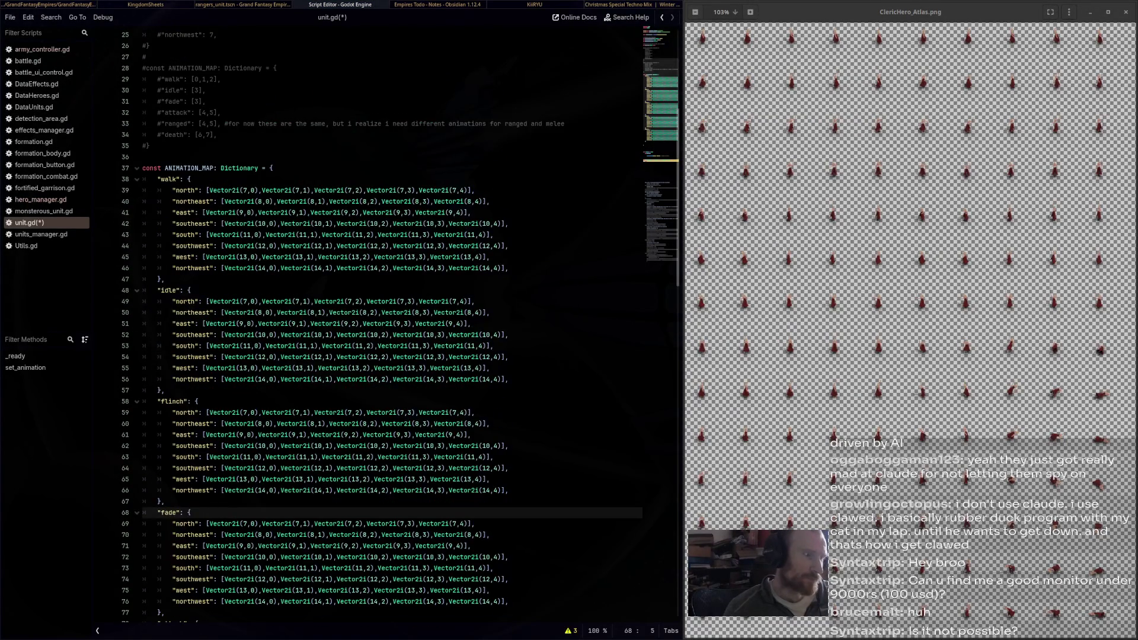
scroll(400, 320, "down", 4)
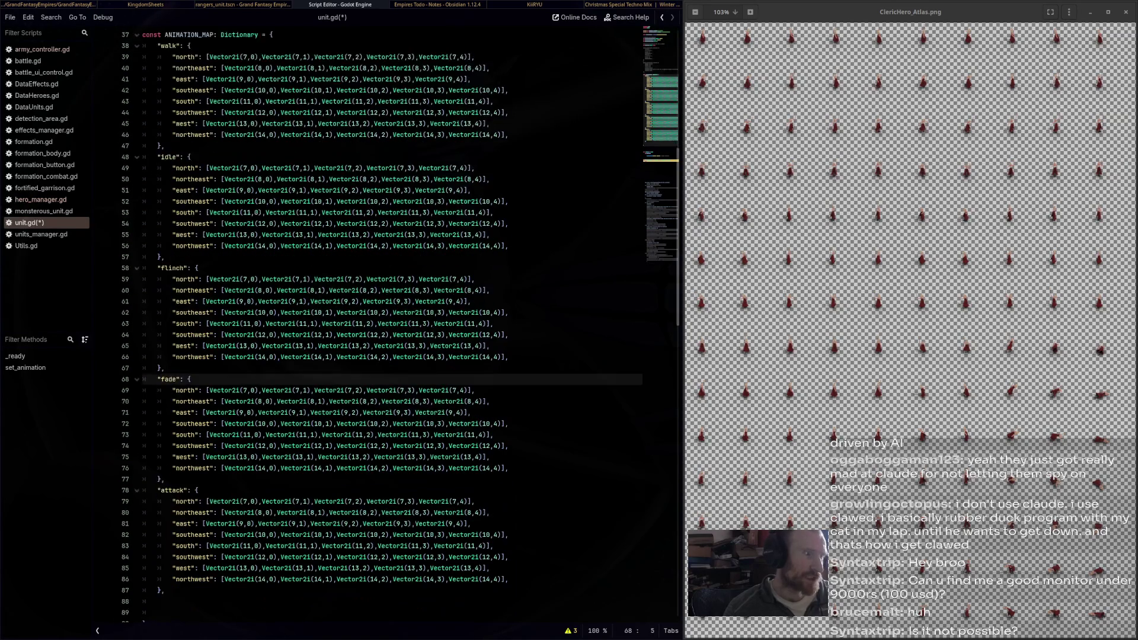
scroll(400, 320, "up", 4)
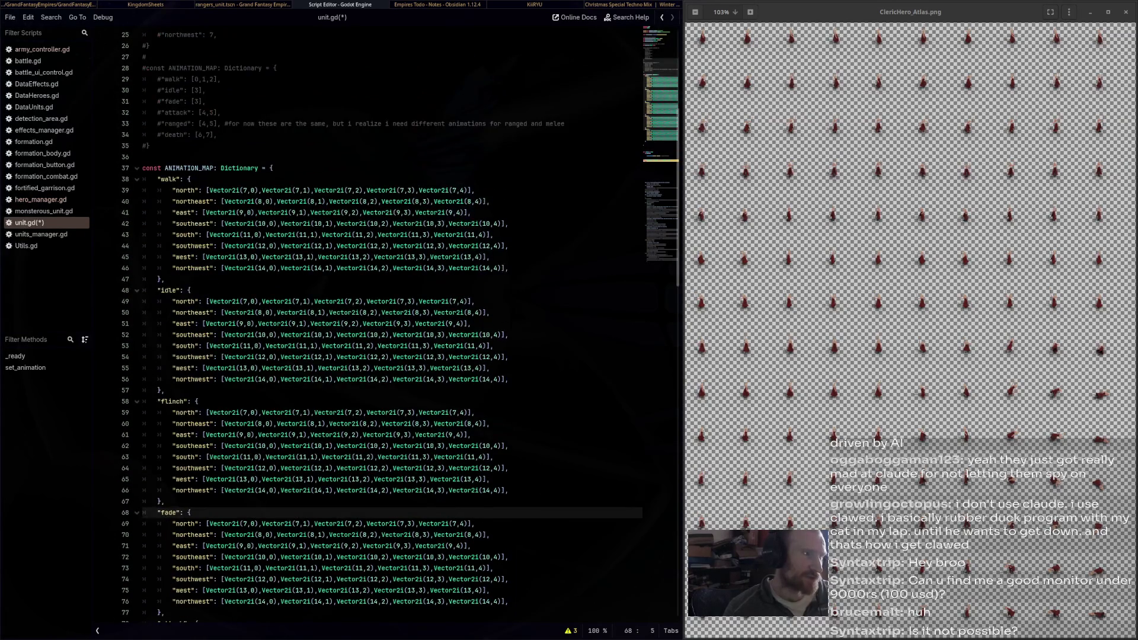
scroll(391, 320, "down", 5)
left_click_drag(166, 446, 143, 345)
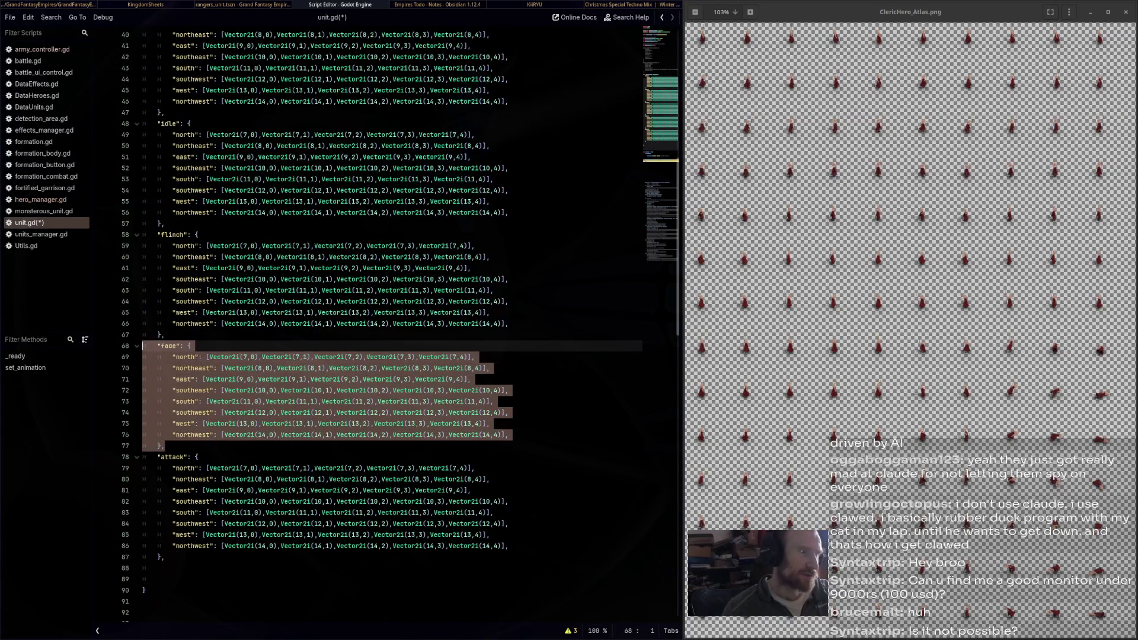
key("Delete")
key("BackSpace")
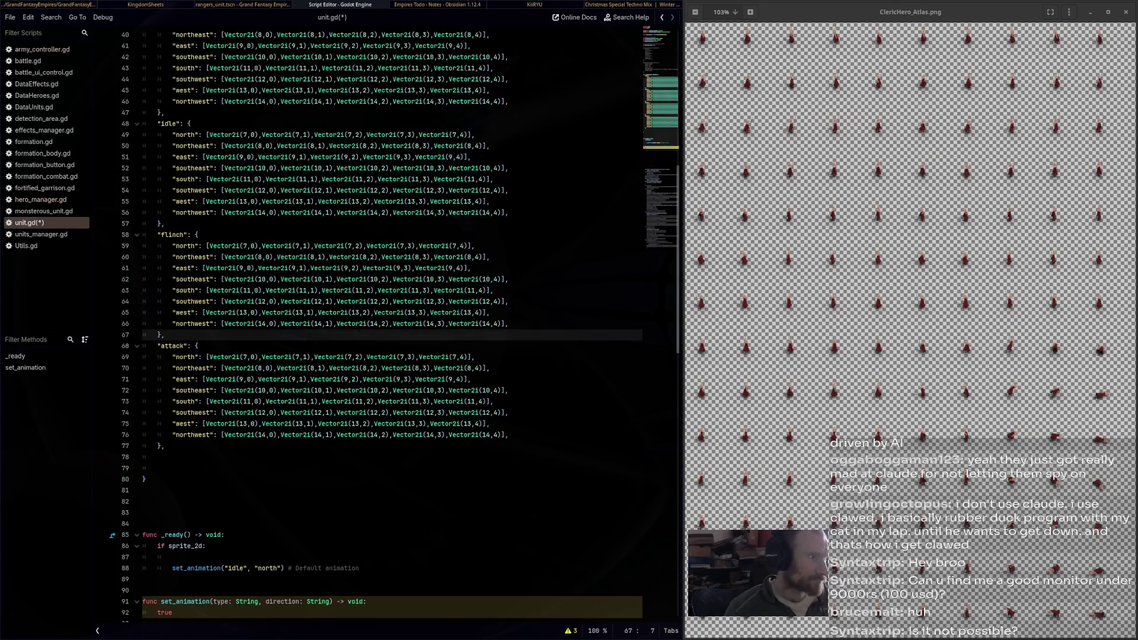
Duplicate the attack block below itself and rename the copy's key to 'ranged'
scroll(368, 371, "up", 5)
scroll(400, 326, "down", 4)
left_click_drag(143, 490, 143, 379)
key("ctrl+c")
left_click(146, 490)
key("ctrl+v")
double_click(171, 491)
type("ranged")
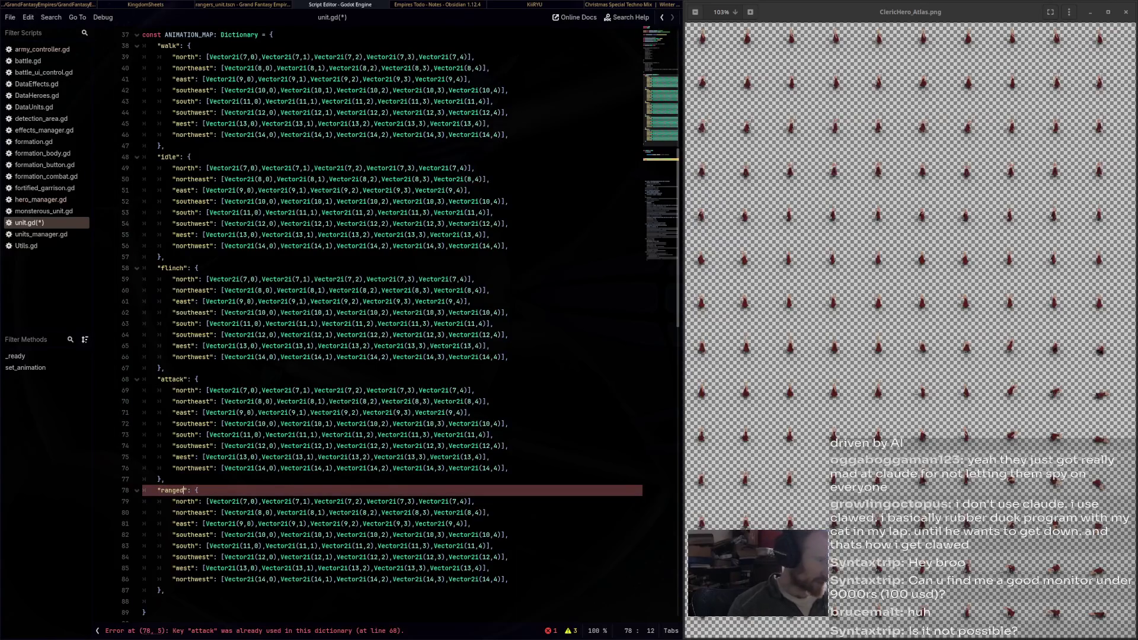
Duplicate the ranged block below itself and rename the copy's key to 'death'
scroll(391, 326, "up", 5)
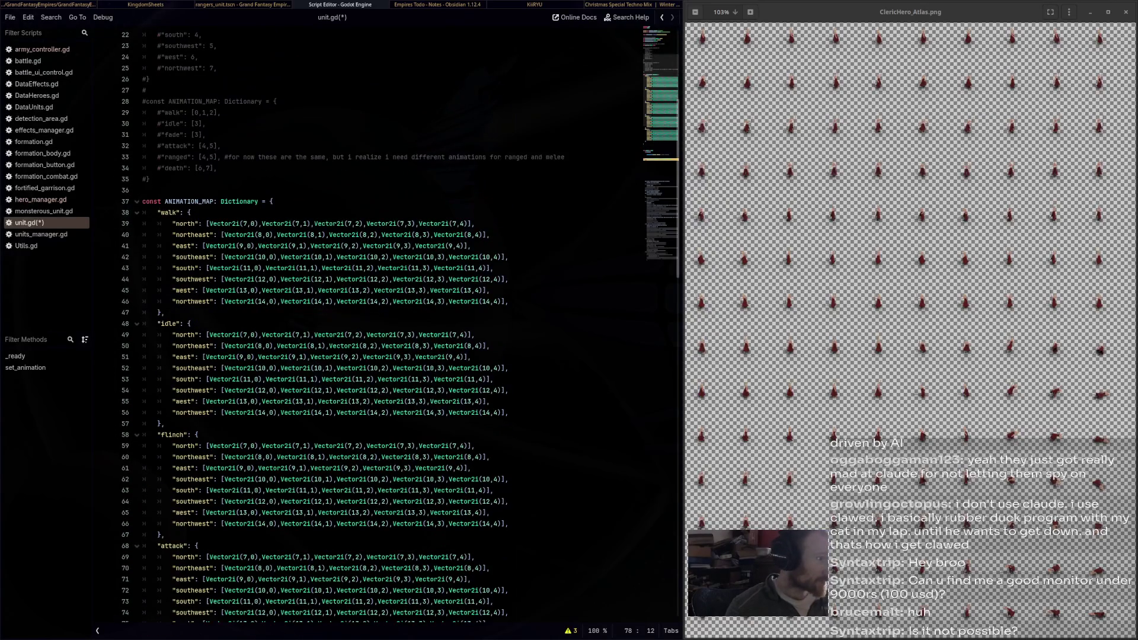
scroll(391, 326, "down", 8)
mouse_move(165, 490)
left_mouse_down()
mouse_move(177, 390)
mouse_move(143, 390)
left_mouse_up()
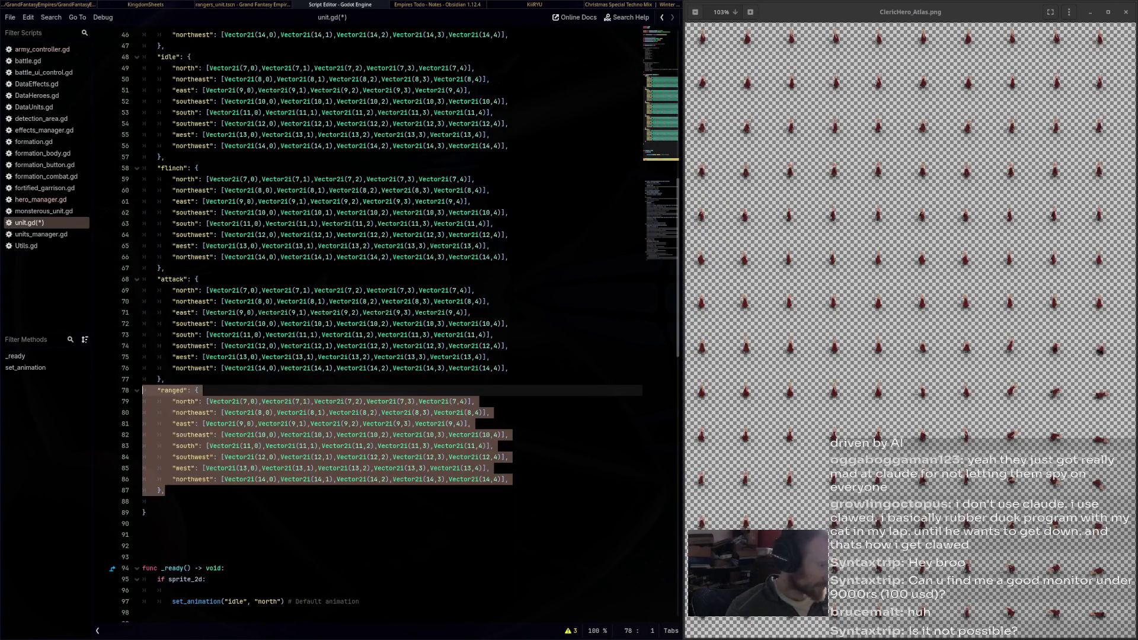
key("ctrl+c")
left_click(160, 500)
key("ctrl+v")
double_click(178, 500)
type("death")
left_click(268, 457)
scroll(268, 457, "up", 8)
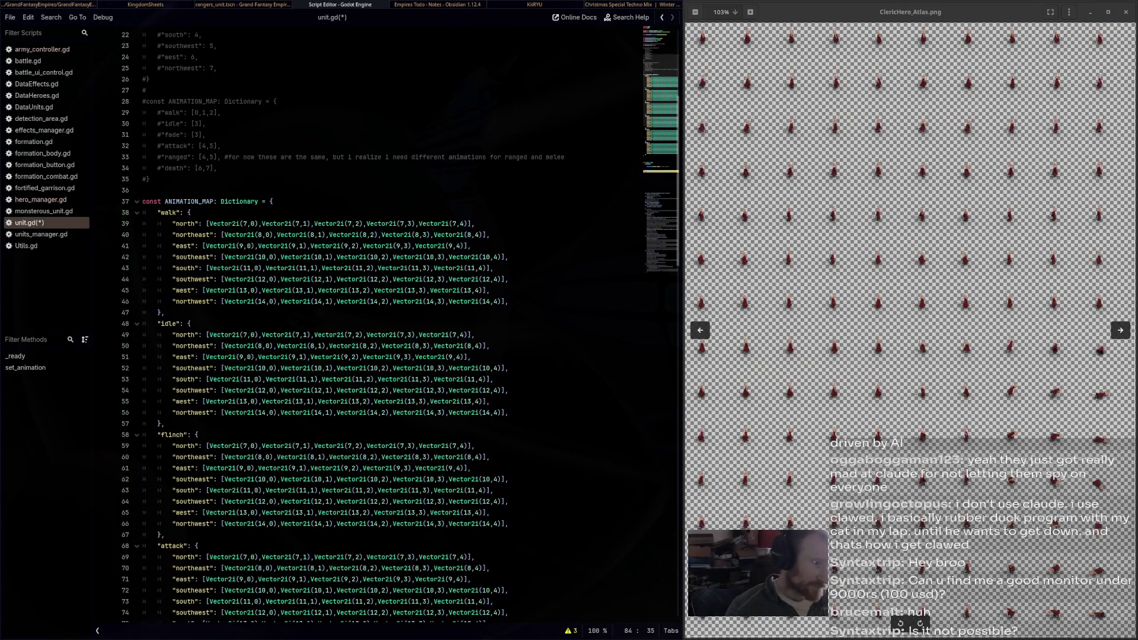
left_click_drag(315, 334, 468, 335)
Trim each idle direction line, north through west, to its first two Vector2i frames
key("BackSpace")
key("BackSpace")
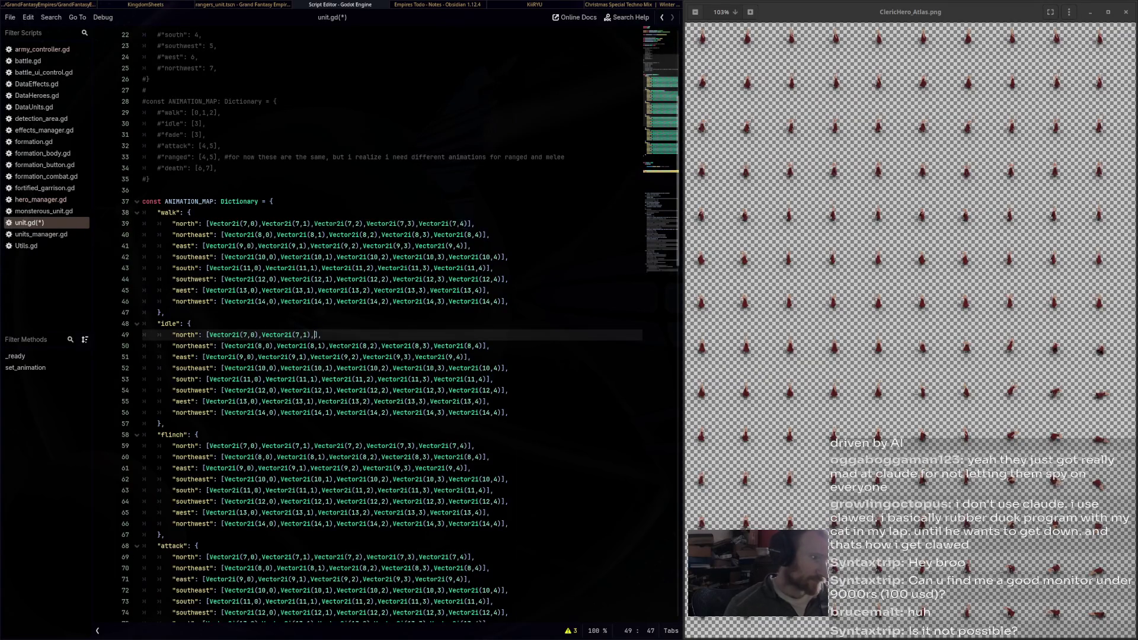
left_click_drag(325, 346, 482, 346)
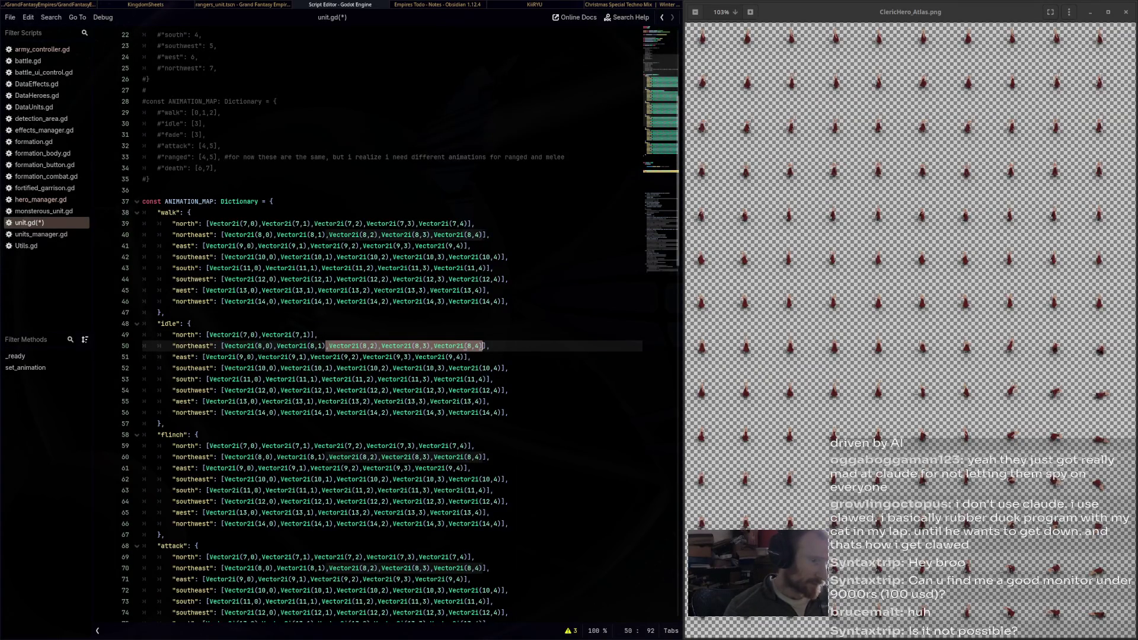
key("BackSpace")
left_click(308, 357)
left_click_drag(309, 357, 466, 357)
key("BackSpace")
key("BackSpace")
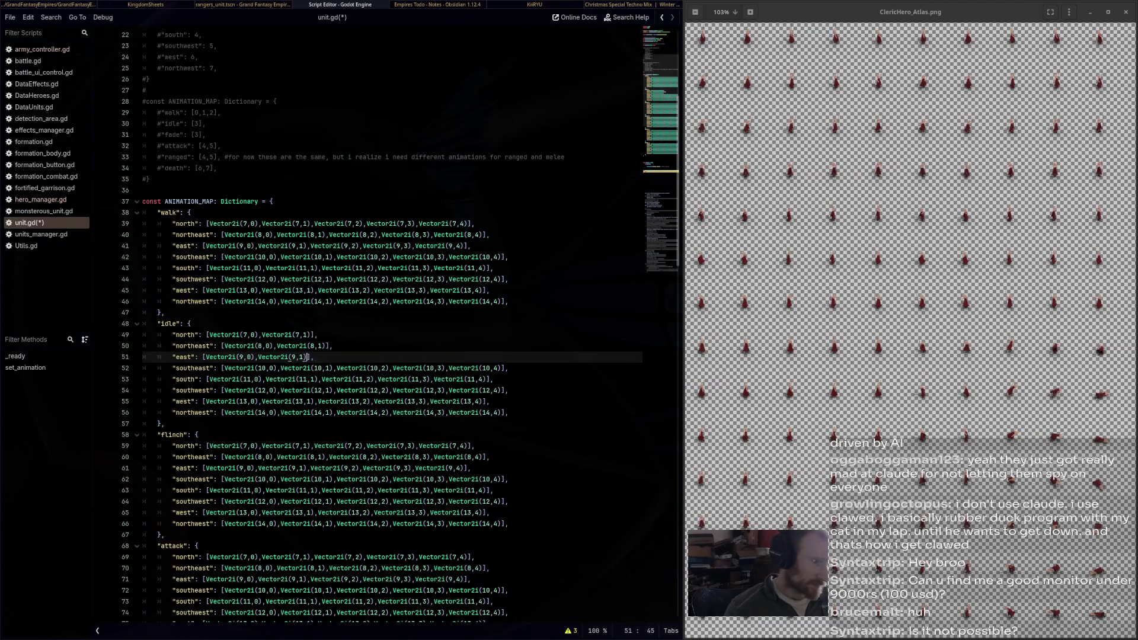
left_click_drag(334, 368, 504, 368)
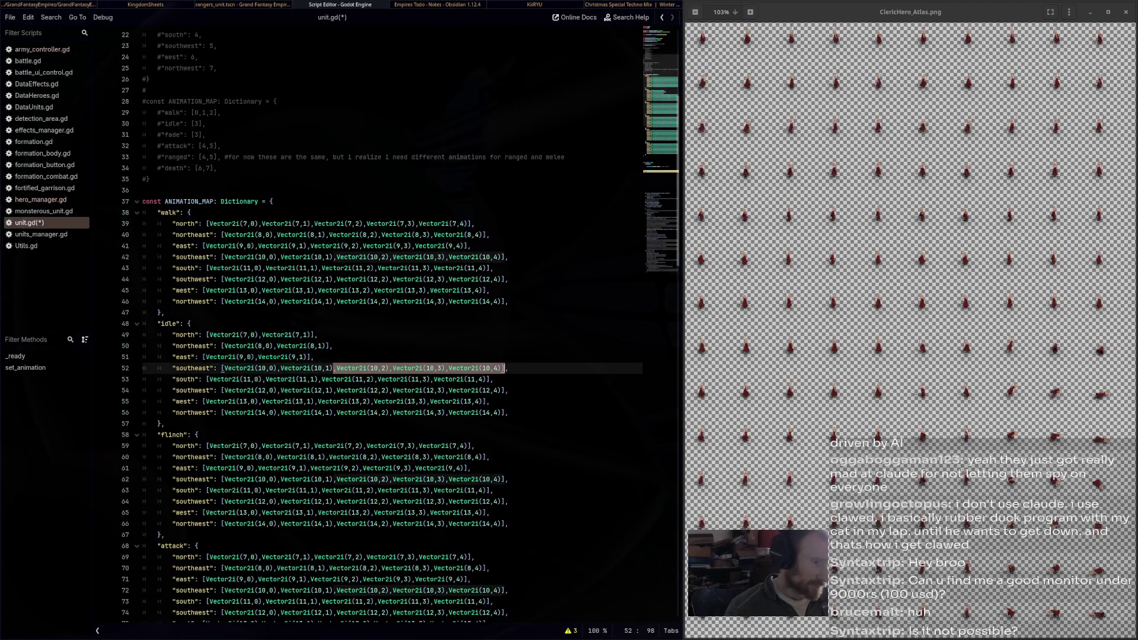
key("BackSpace")
key("BackSpace")
left_click_drag(322, 380, 489, 379)
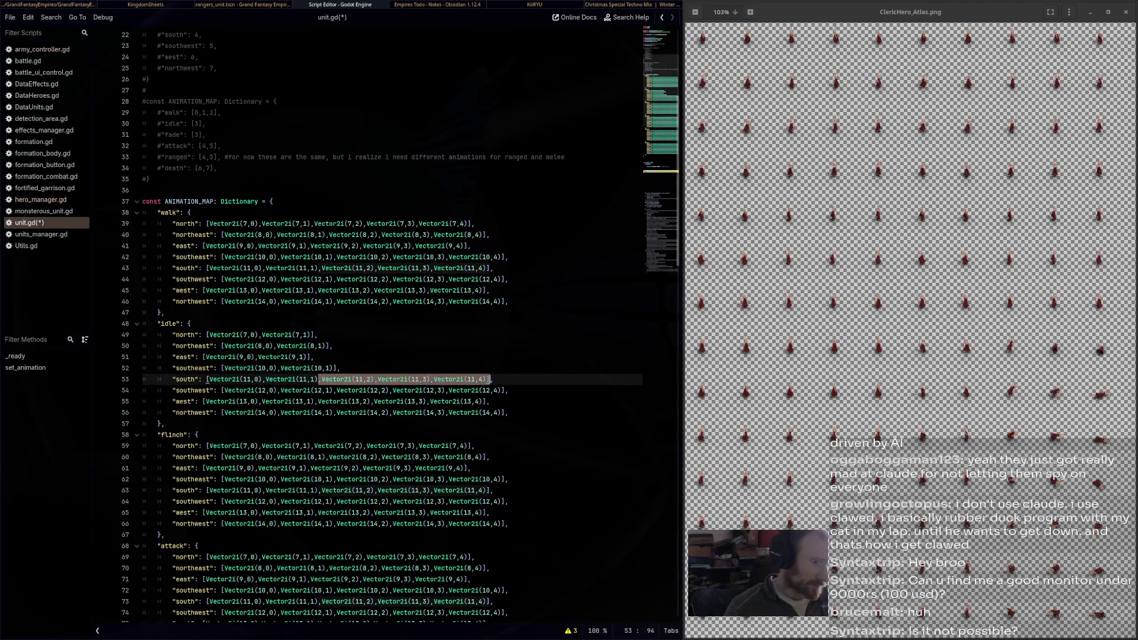
key("BackSpace")
key("BackSpace")
left_click_drag(334, 391, 501, 391)
key("BackSpace")
key("BackSpace")
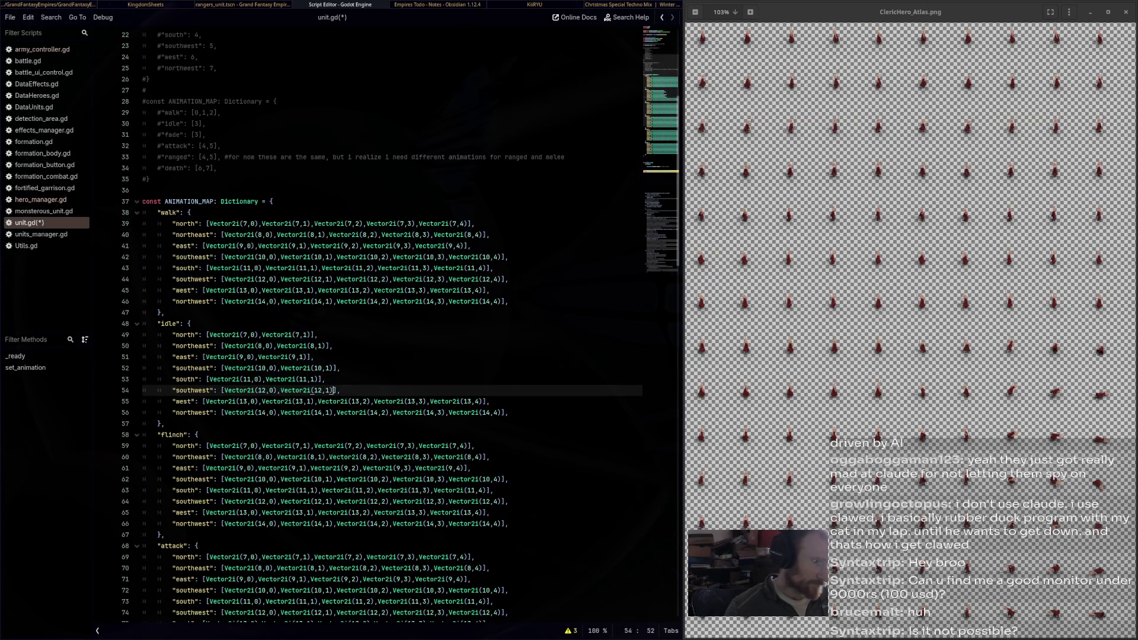
mouse_move(318, 401)
left_mouse_down()
mouse_move(483, 401)
mouse_move(501, 413)
mouse_move(333, 412)
mouse_move(157, 324)
mouse_move(172, 335)
left_mouse_up()
key("BackSpace")
key("BackSpace")
key("BackSpace")
Replace the flinch direction lists with the pasted two-frame idle lists
left_click(509, 523)
left_click_drag(508, 524, 172, 446)
key("ctrl+v")
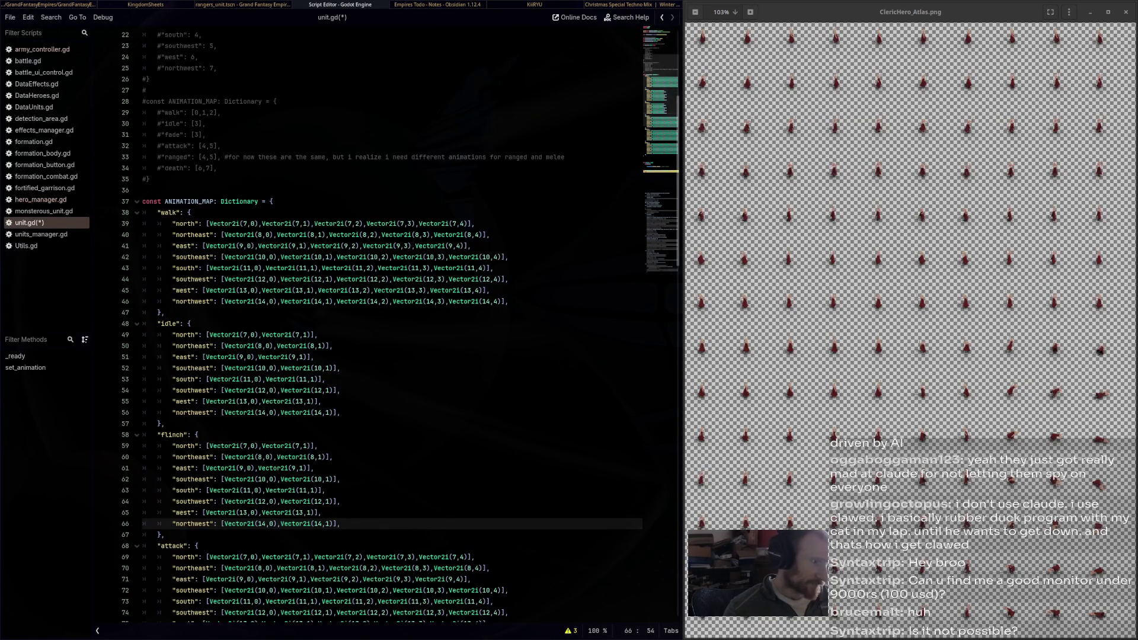
left_click(913, 332)
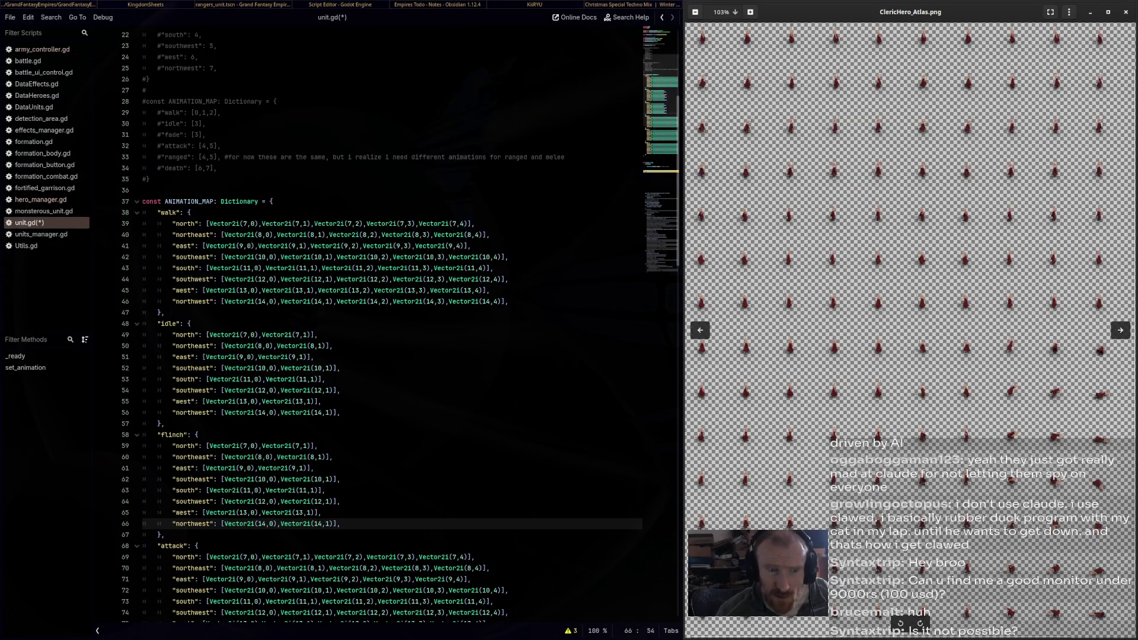
Zoom the cleric atlas out and in to inspect its sprite rows
key("minus")
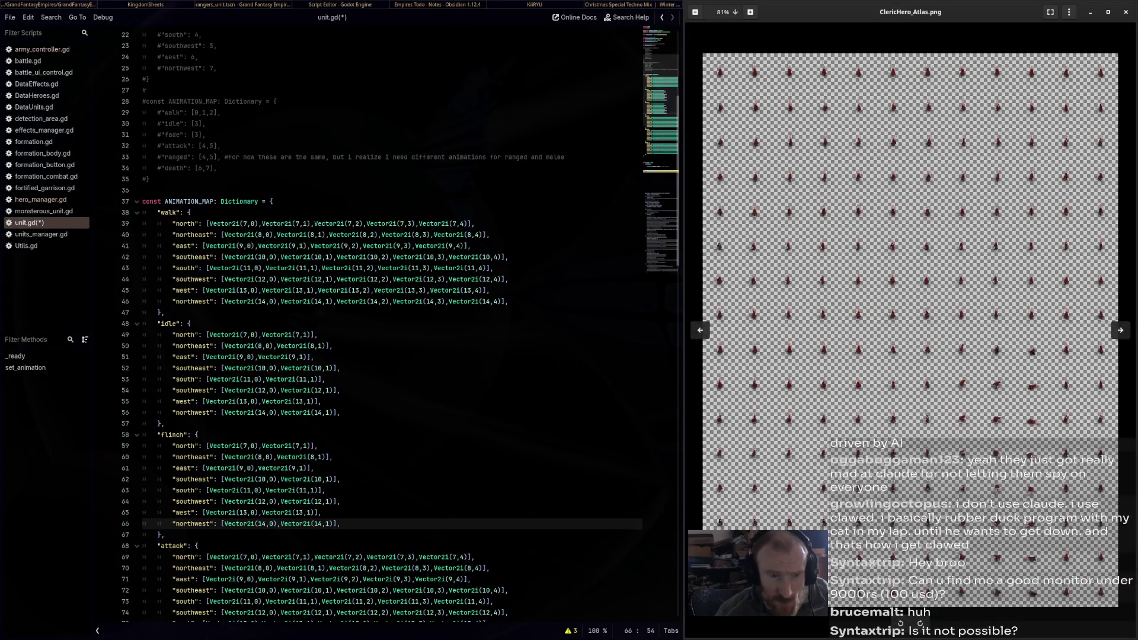
key("plus")
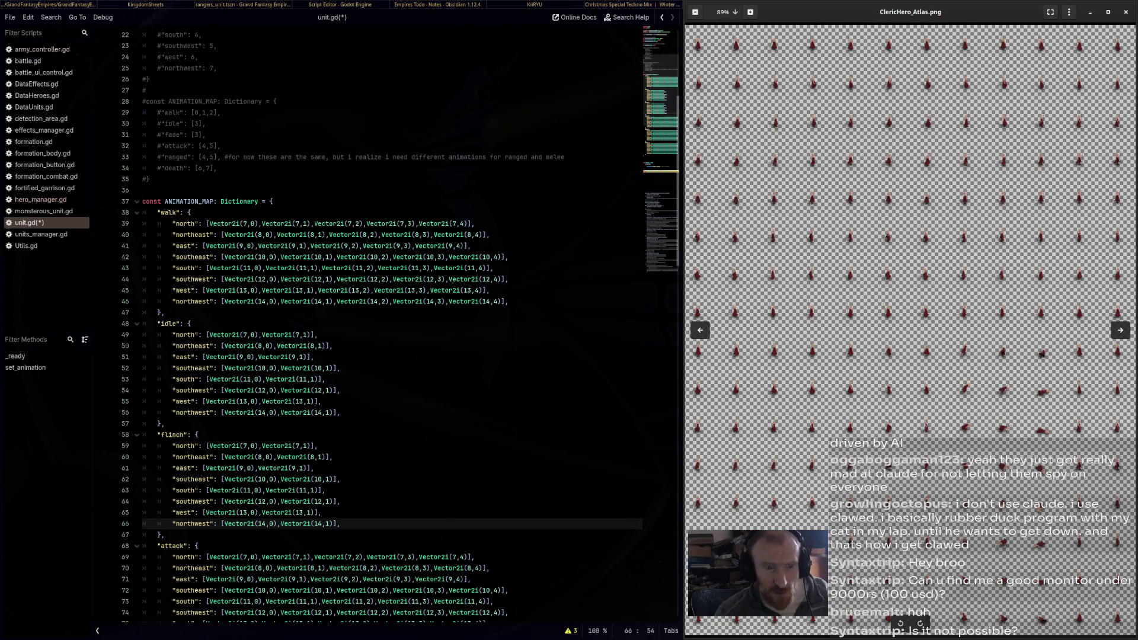
key("plus")
key("minus")
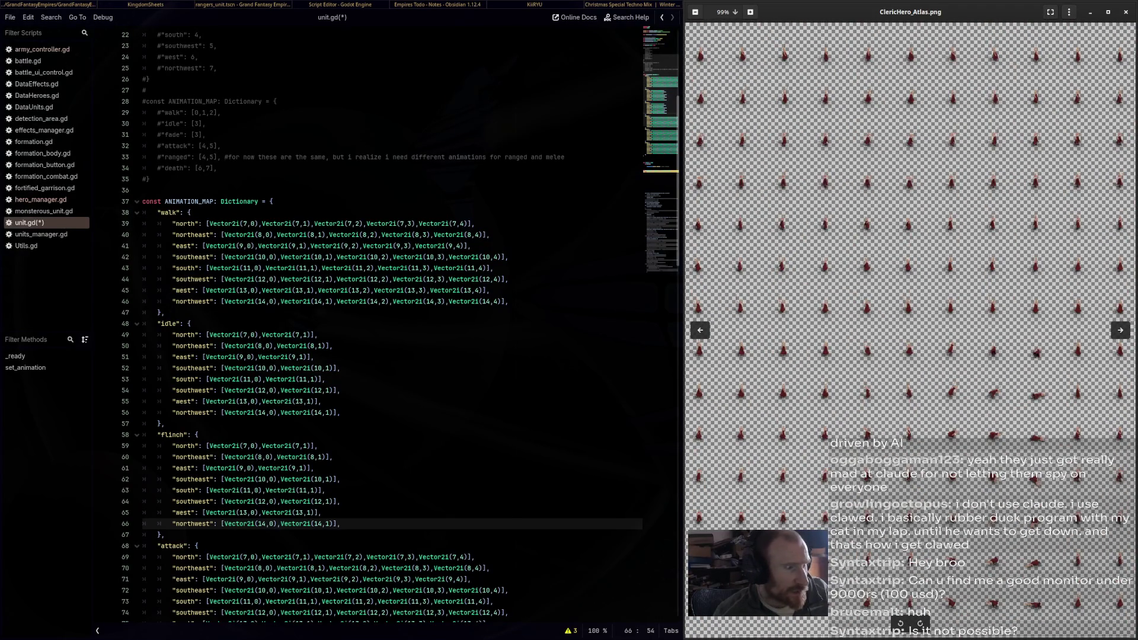
key("minus")
key("ctrl+0")
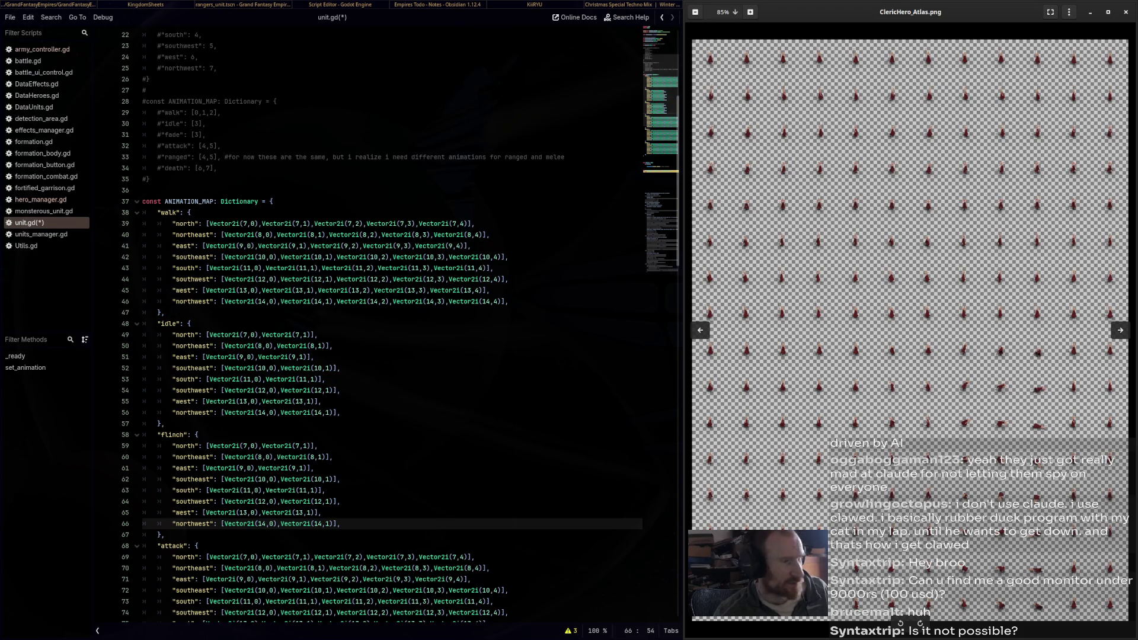
Make the idle north list start at Vector2i(11,0), then recheck the cleric atlas
key("alt+Tab")
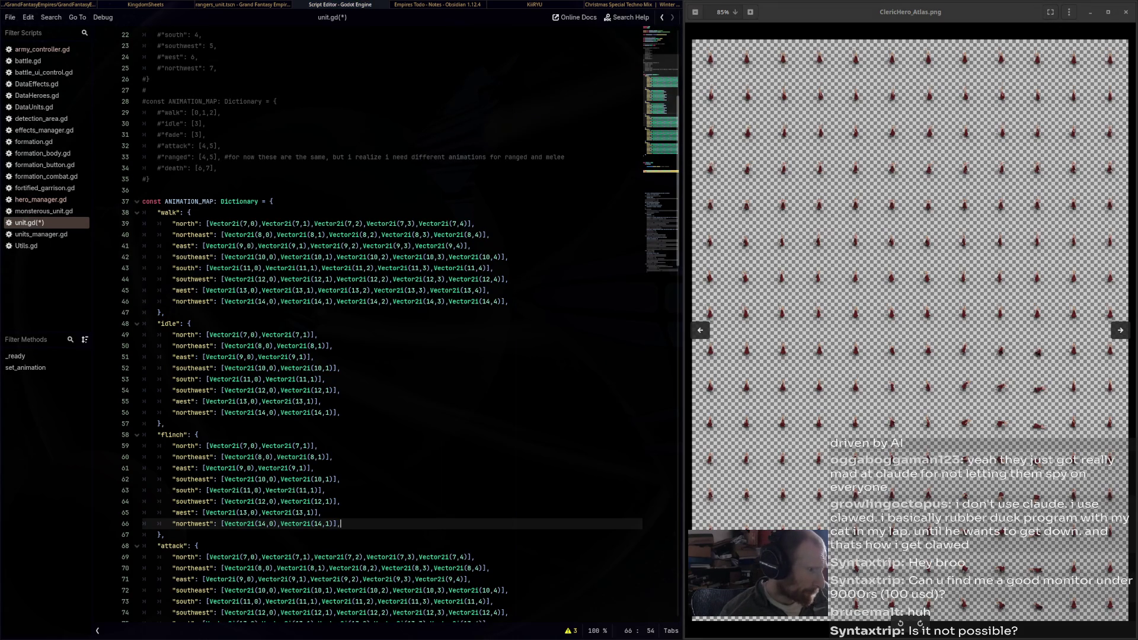
left_click(244, 335)
type("11")
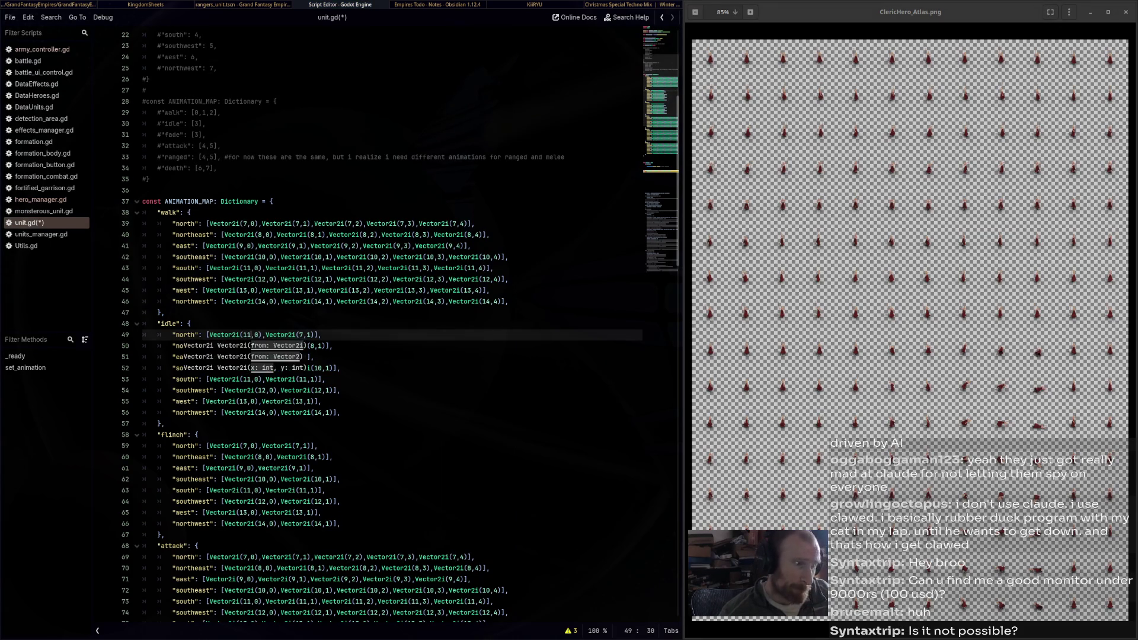
left_click(806, 536)
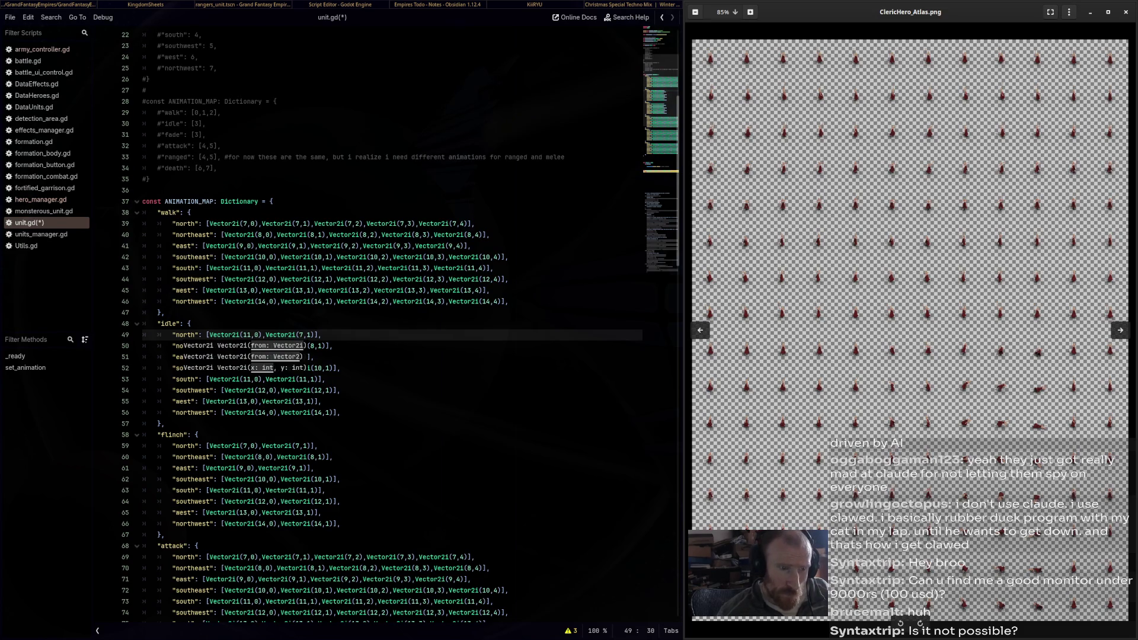
scroll(788, 516, "up", 3)
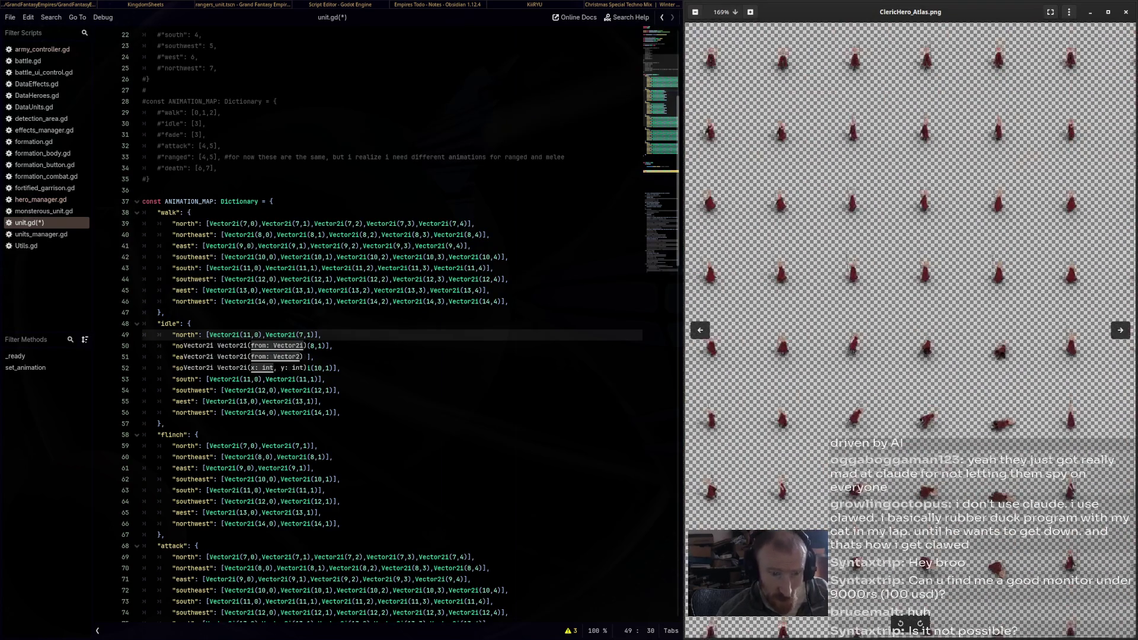
scroll(911, 330, "down", 2)
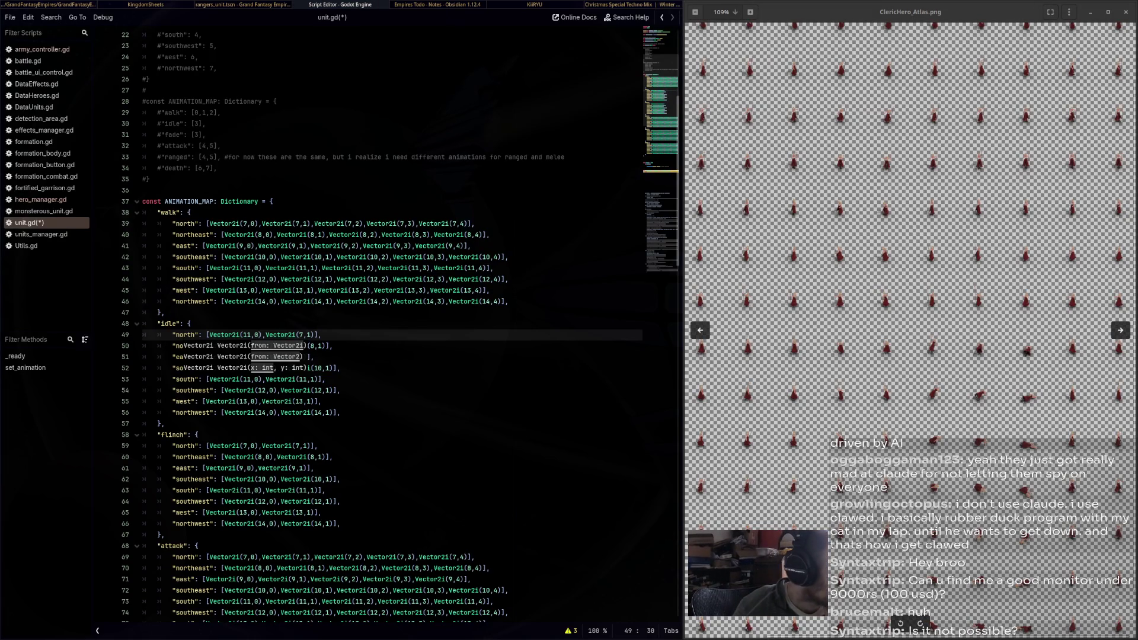
Change the walk north frames to Vector2i(0,7) through Vector2i(4,7)
left_click(244, 223)
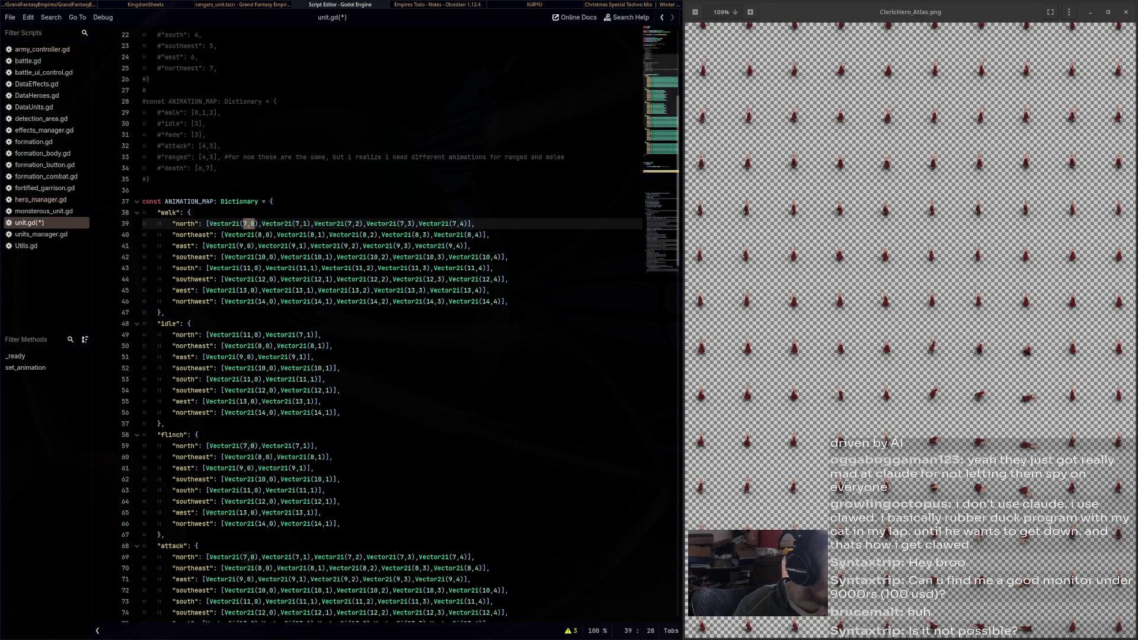
type("0,")
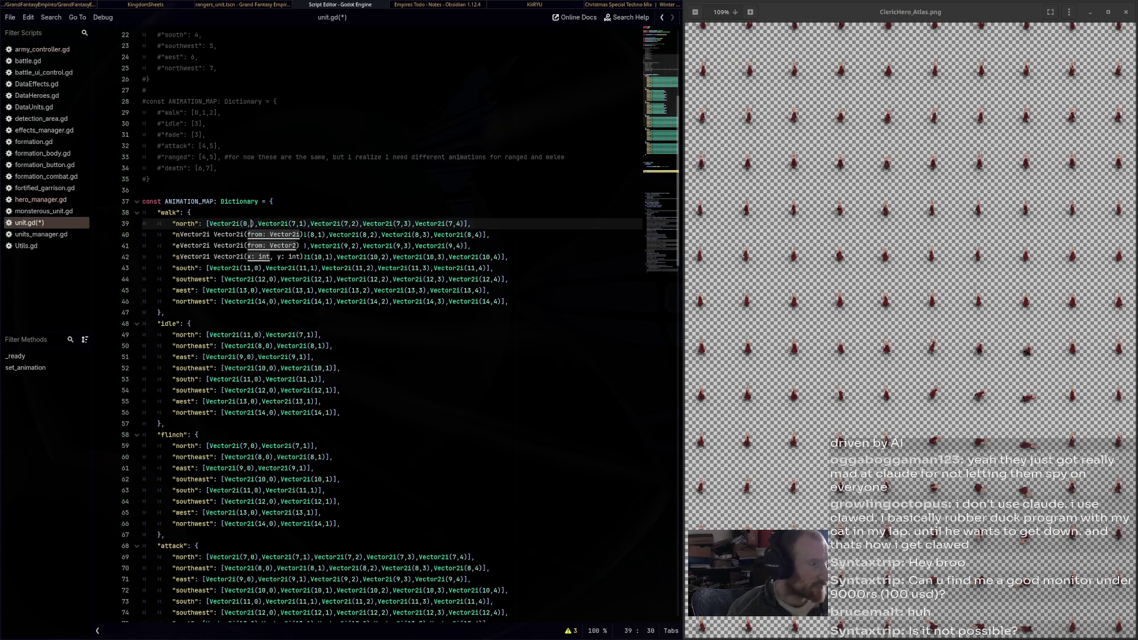
type("7")
left_click(306, 223)
left_click_drag(306, 223, 297, 224)
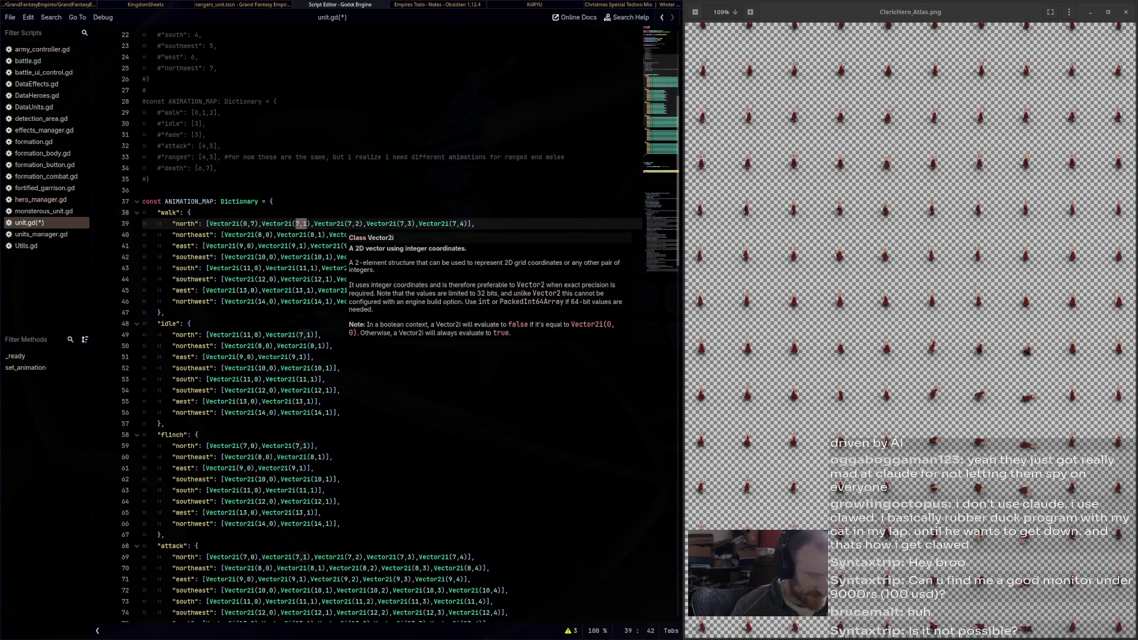
type("1")
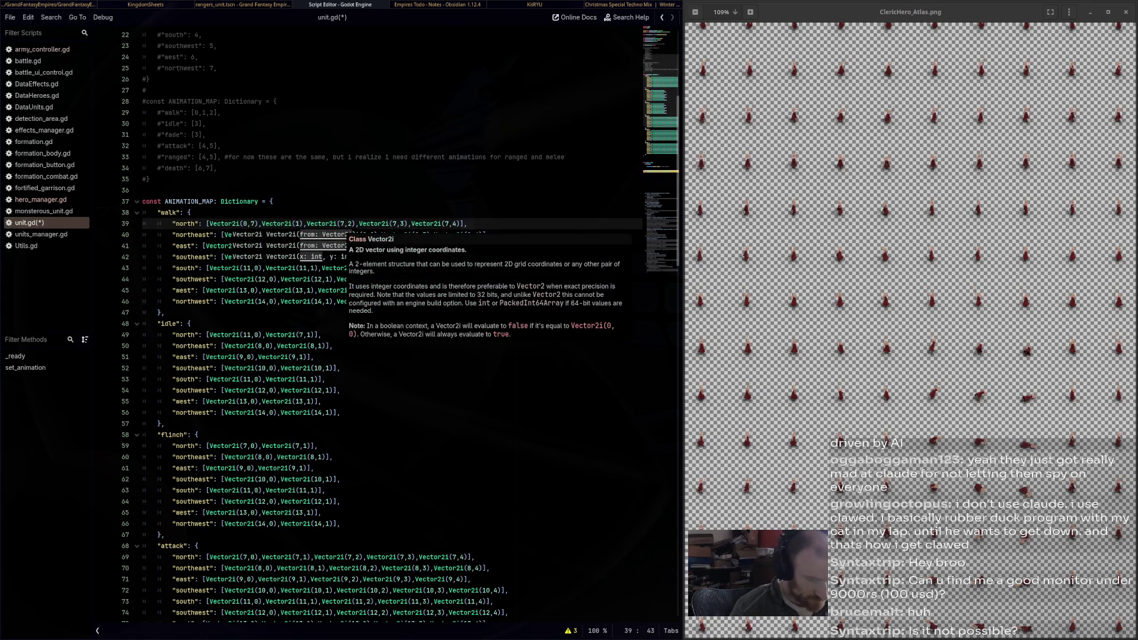
type(",7")
left_click(359, 224)
key("shift+Left")
key("shift+Left")
key("shift+Left")
type("2,7")
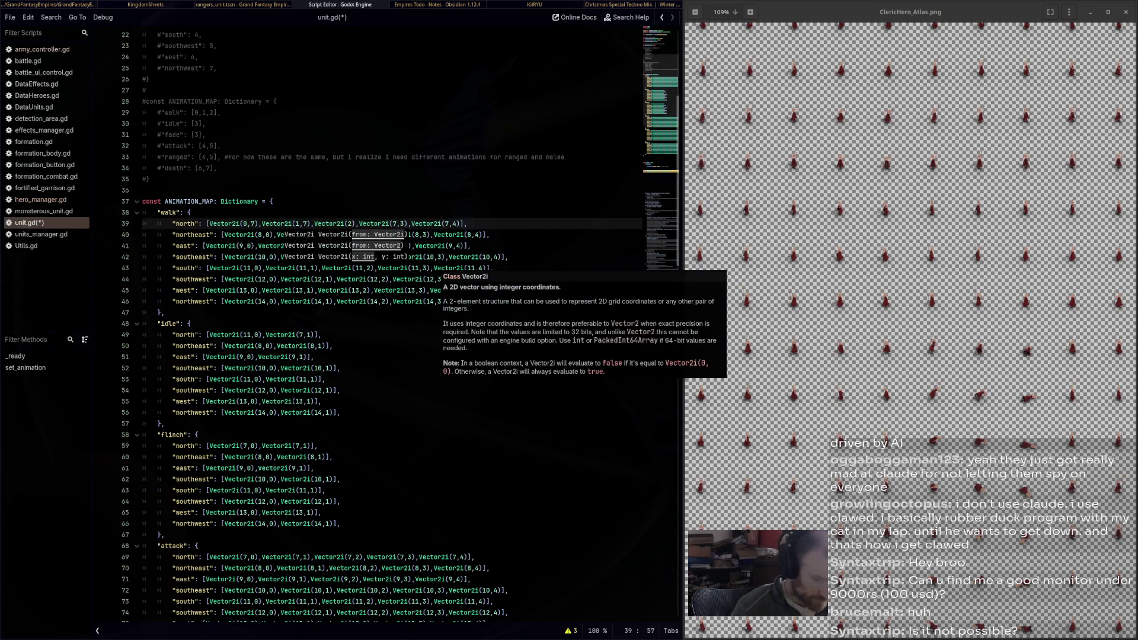
key("Right")
key("Right")
key("Right")
key("shift+Left")
key("shift+Left")
key("shift+Left")
type("3,7")
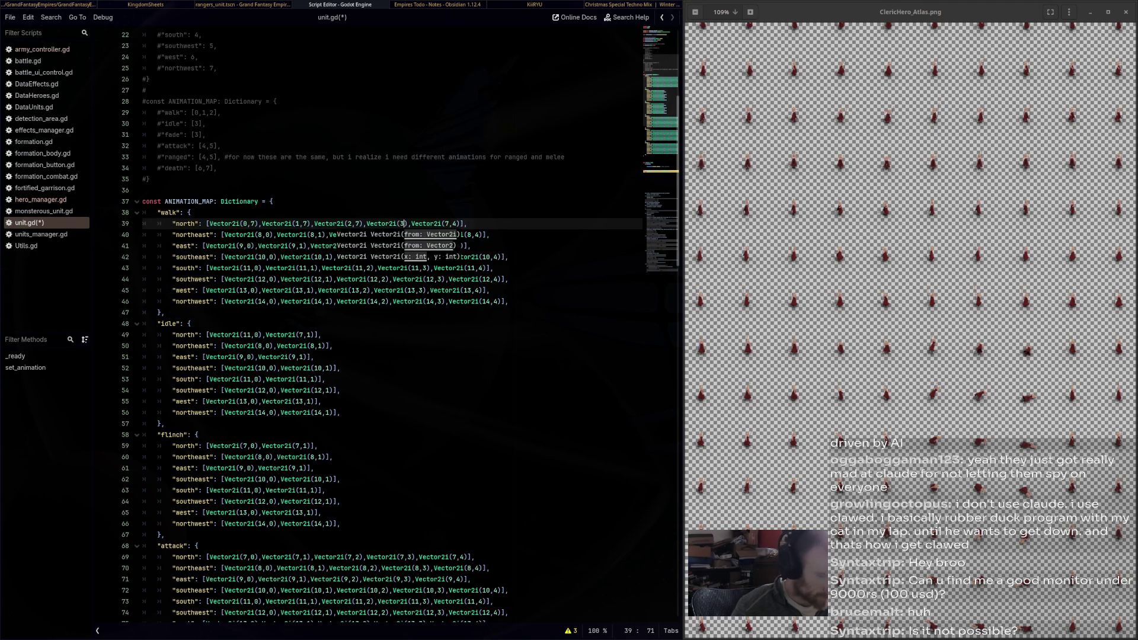
key("Right")
key("Right")
key("Right")
key("shift+Left")
key("shift+Left")
key("shift+Left")
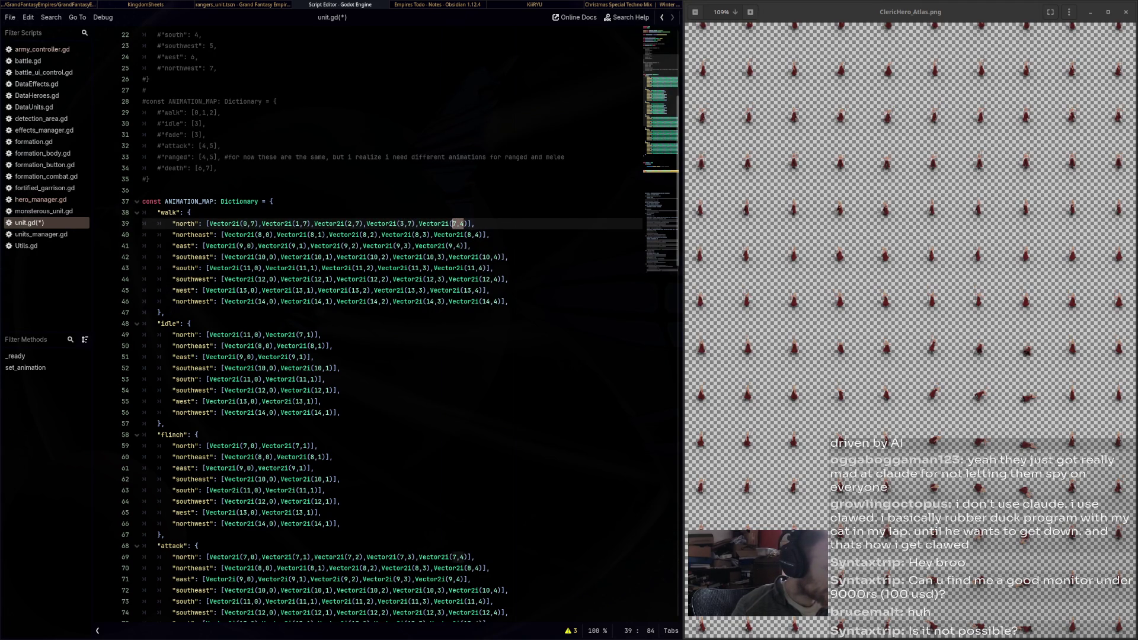
type("4,7")
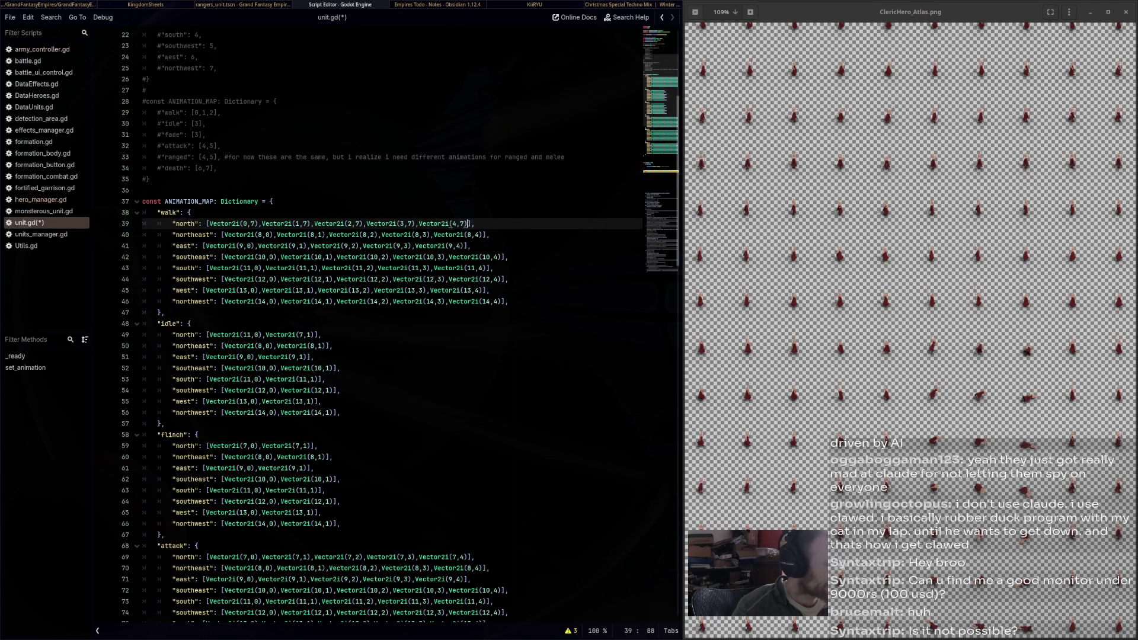
Copy the row-7 walk north list over the northeast, east and southeast walk lines
left_click_drag(468, 223, 306, 224)
left_click_drag(468, 224, 209, 223)
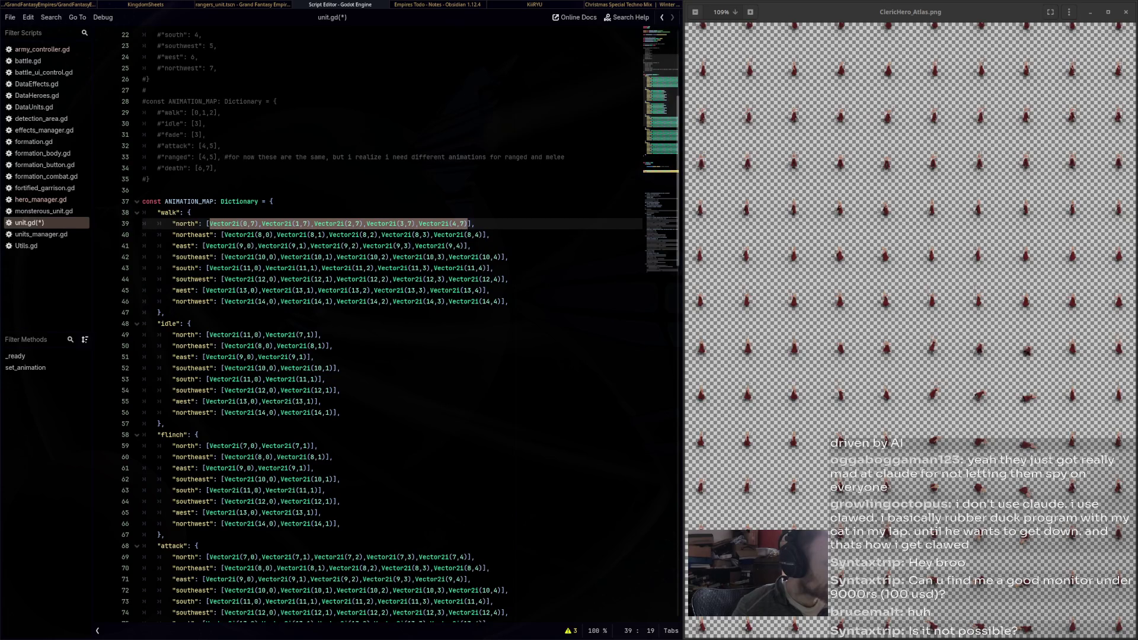
key("ctrl+c")
mouse_move(224, 235)
left_mouse_down()
mouse_move(415, 246)
mouse_move(486, 235)
left_mouse_up()
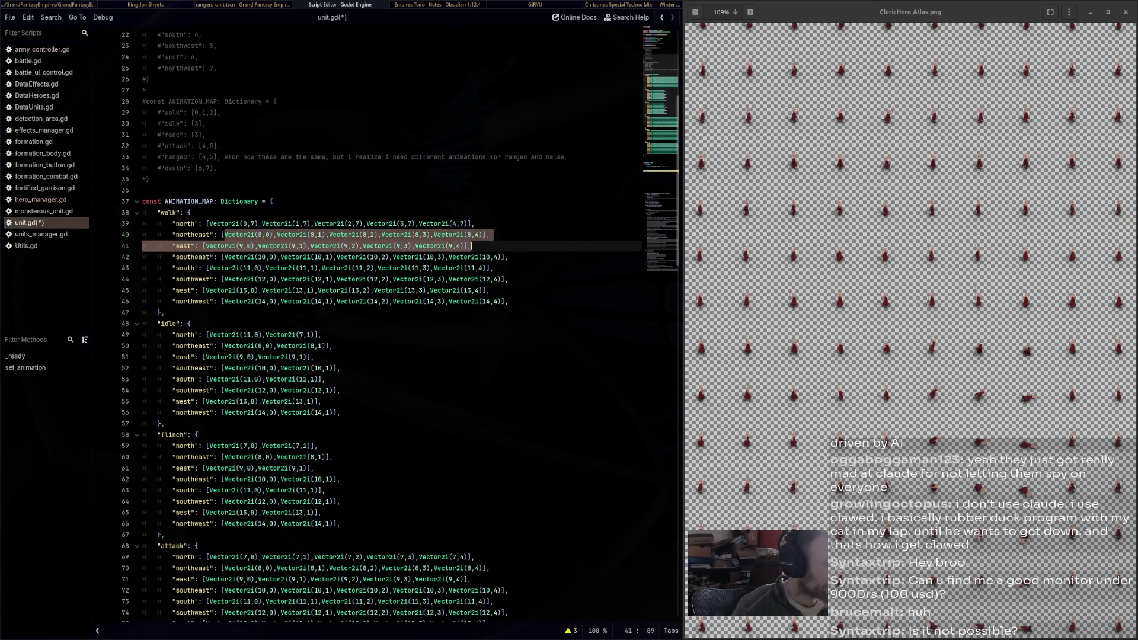
key("ctrl+v")
left_click_drag(203, 246, 468, 246)
key("ctrl+v")
mouse_move(224, 256)
left_mouse_down()
mouse_move(508, 256)
mouse_move(487, 268)
mouse_move(207, 268)
mouse_move(505, 279)
mouse_move(480, 291)
mouse_move(206, 290)
mouse_move(501, 301)
left_mouse_up()
key("ctrl+v")
key("ctrl+v")
key("ctrl+v")
key("ctrl+v")
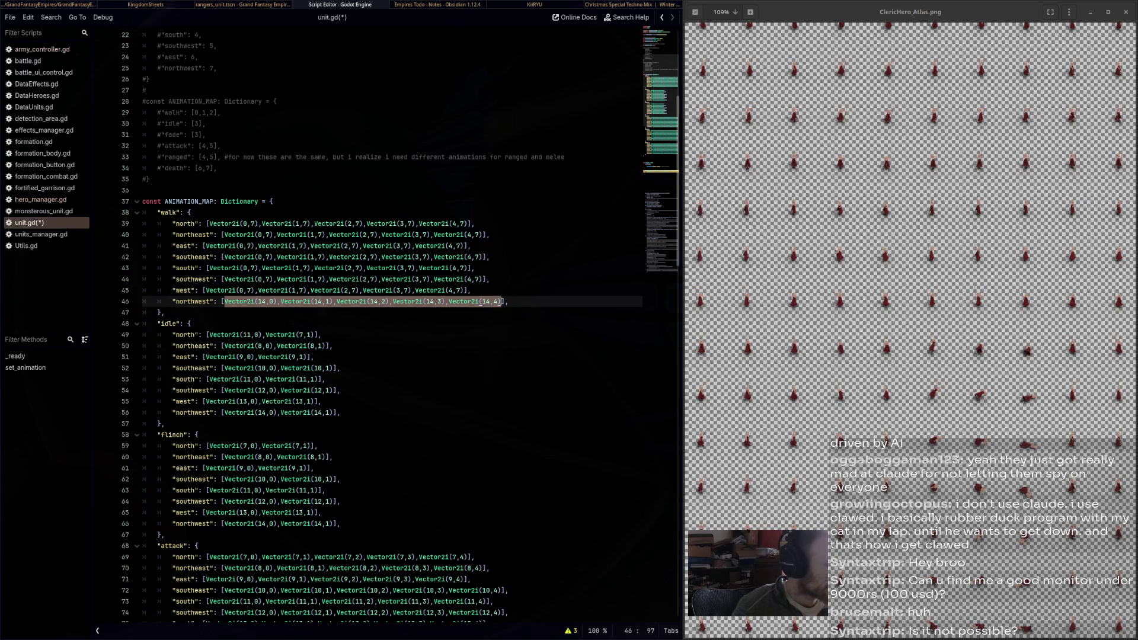
Paste the row-7 list onto walk northwest, and renumber northeast, east and southeast to rows 8, 9, 10
key("ctrl+v")
left_click(268, 235)
key("ctrl+d")
key("ctrl+d")
key("ctrl+d")
type("8")
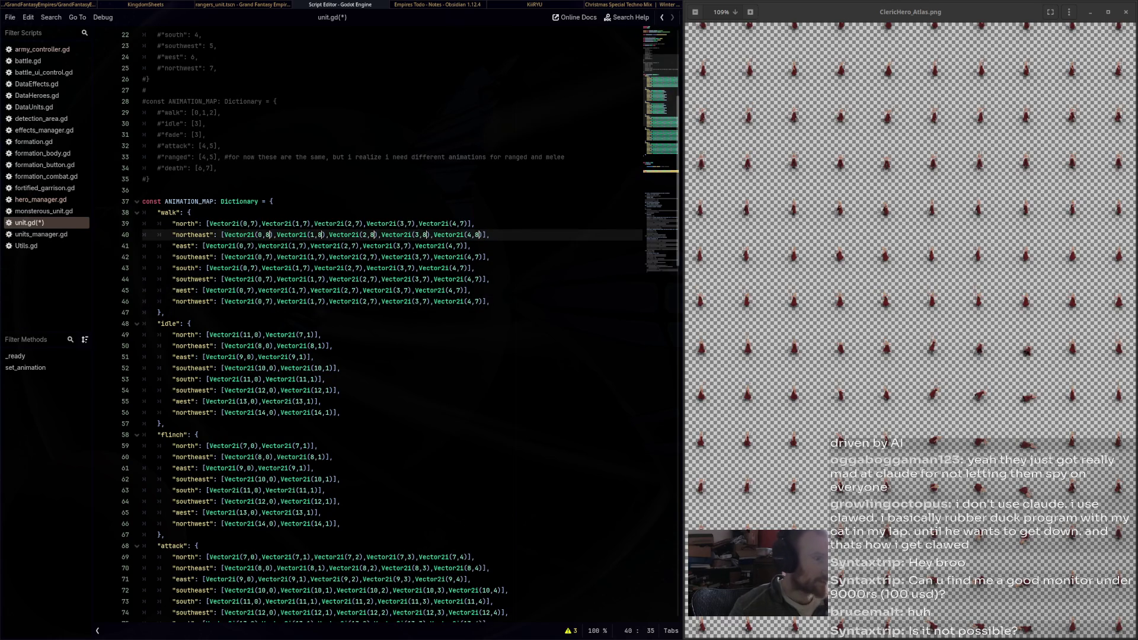
left_click(268, 257)
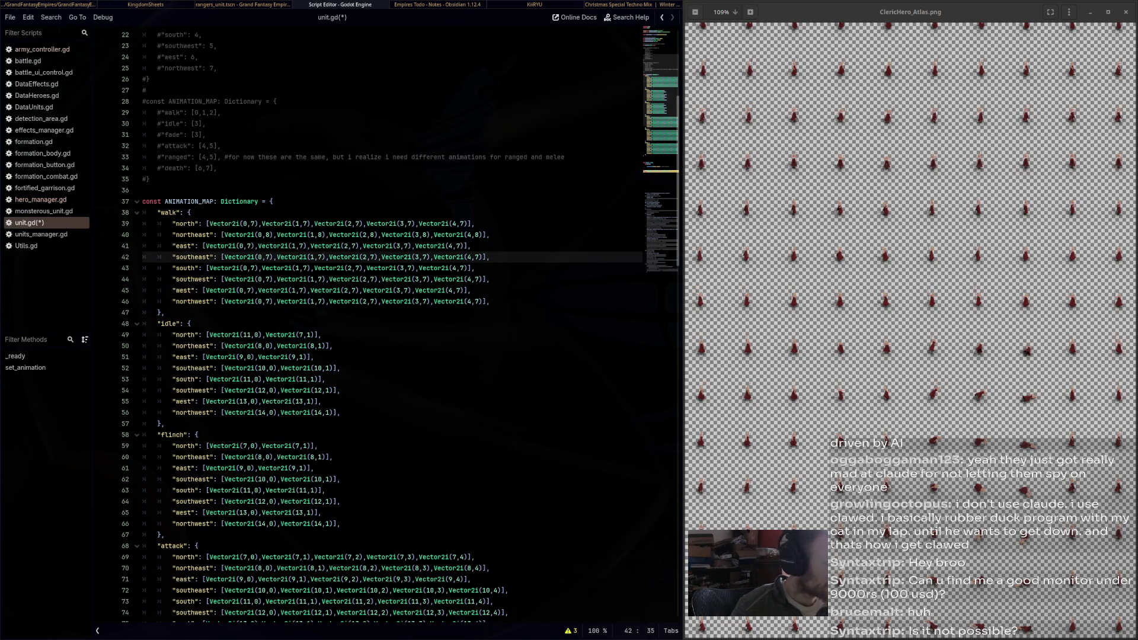
left_click(246, 245)
key("ctrl+d")
key("ctrl+d")
key("ctrl+d")
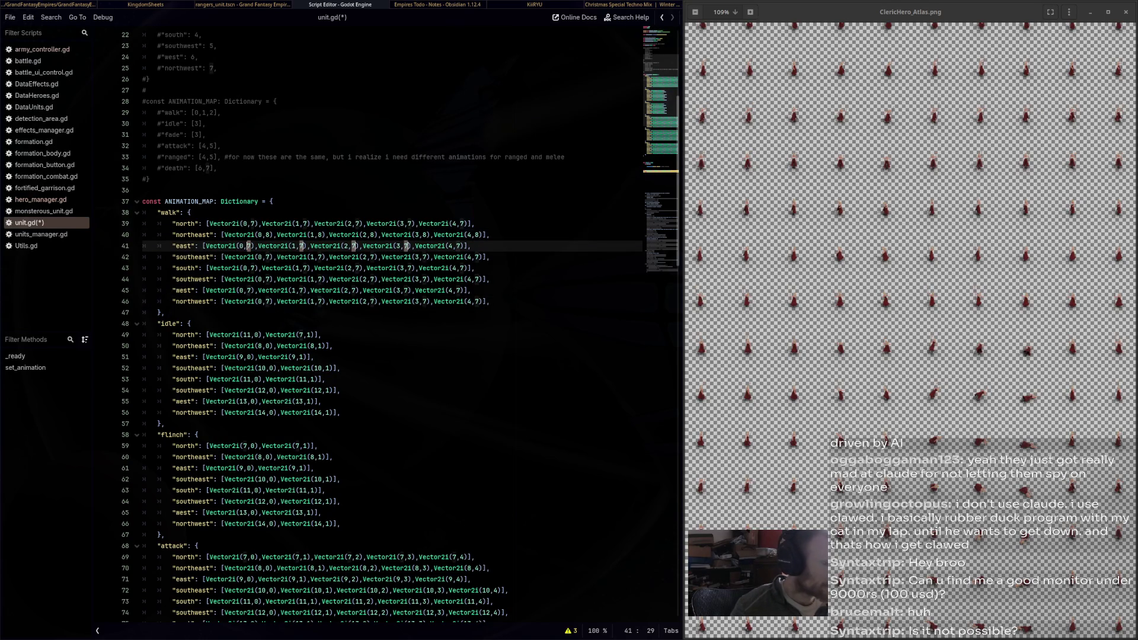
type("9")
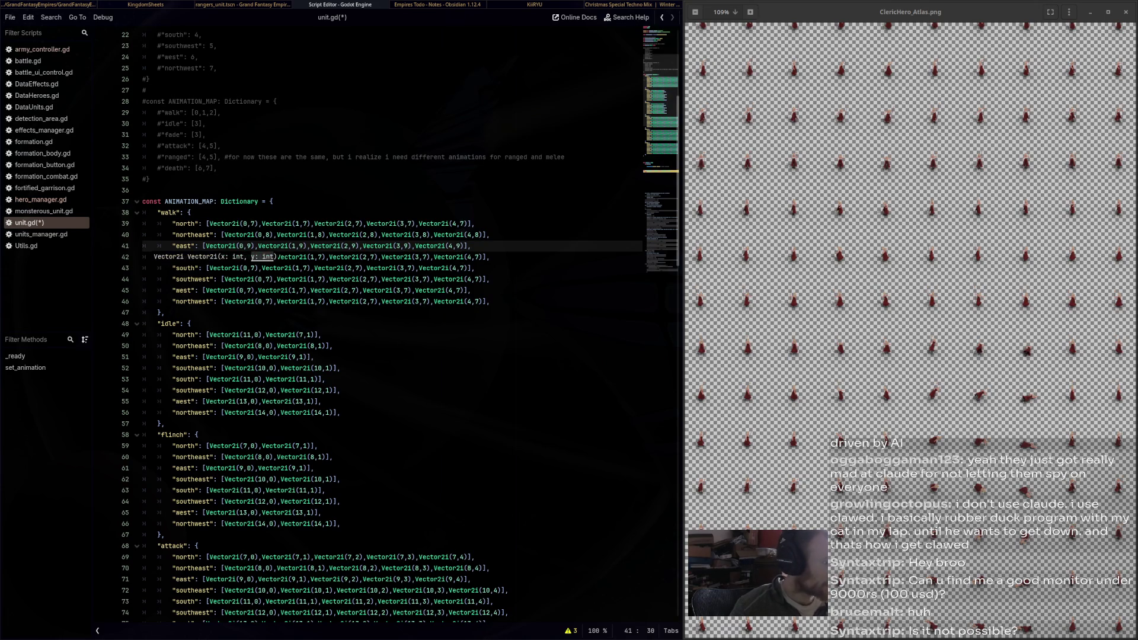
left_click(236, 235)
left_click(268, 257)
key("ctrl+d")
key("ctrl+d")
key("ctrl+d")
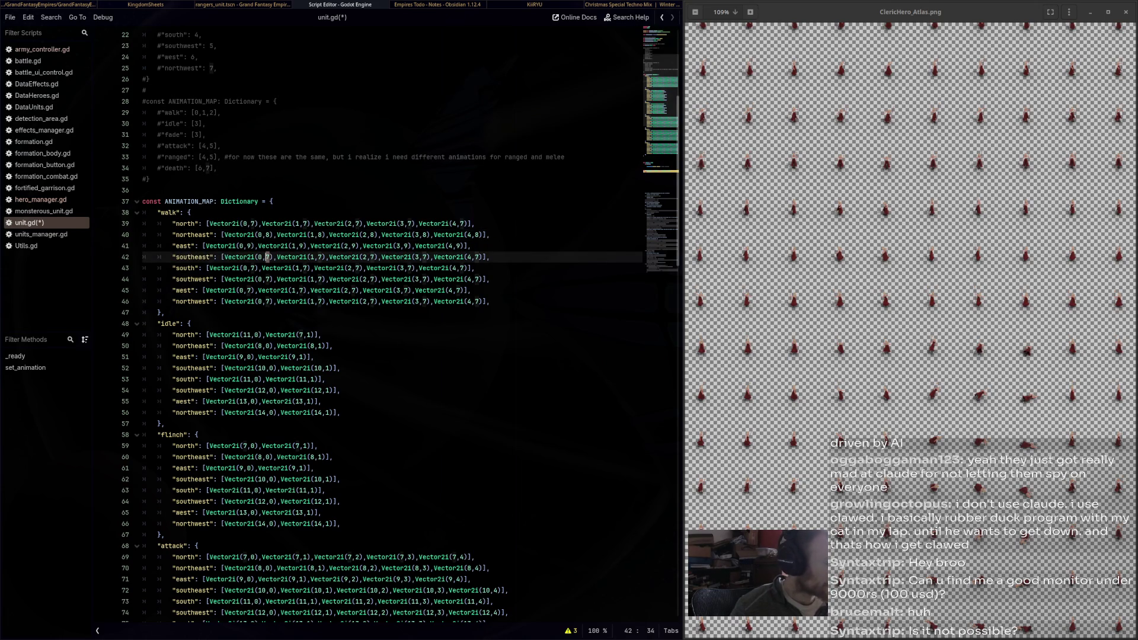
type("10")
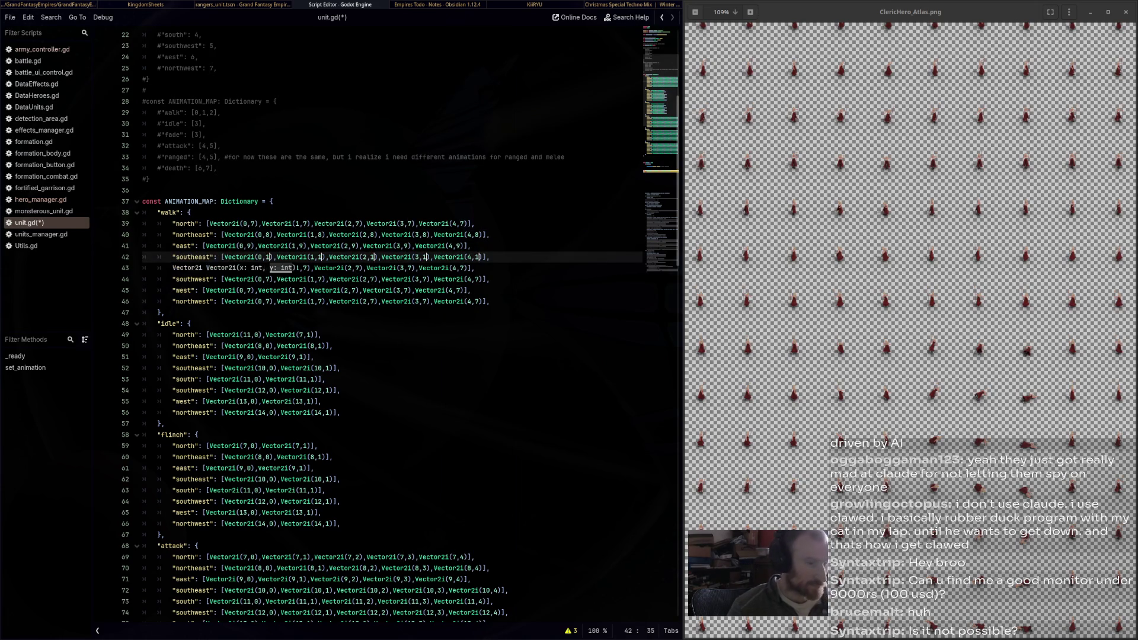
left_click(235, 235)
Renumber the south, southwest, west and northwest walk rows to 11, 12, 13 and 14
left_click(253, 268)
key("ctrl+d")
key("ctrl+d")
key("ctrl+d")
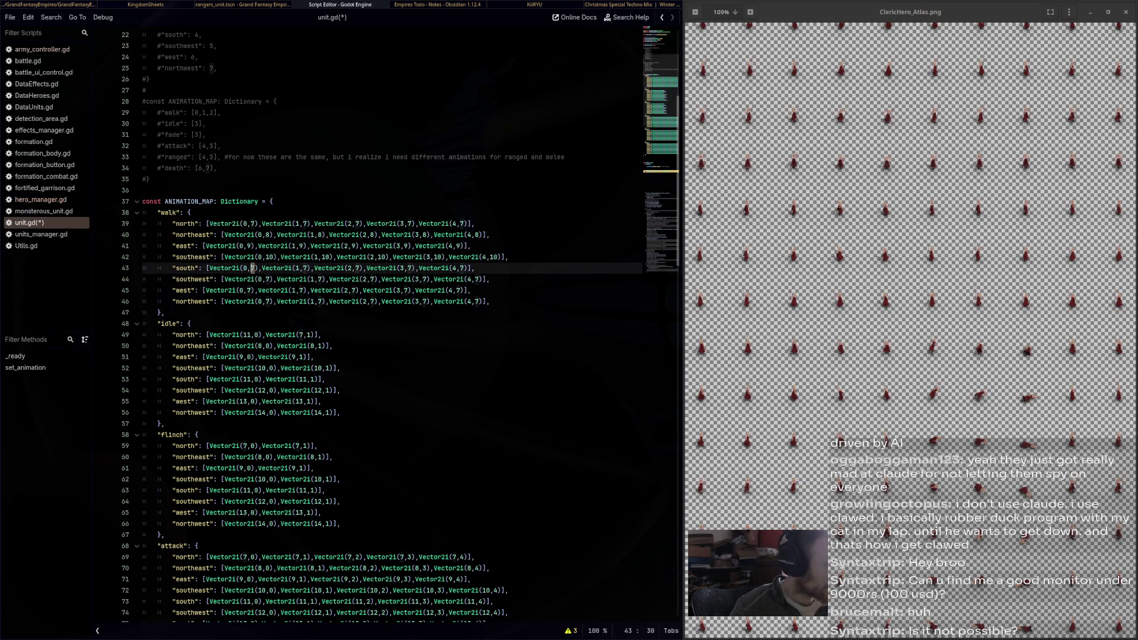
type("11")
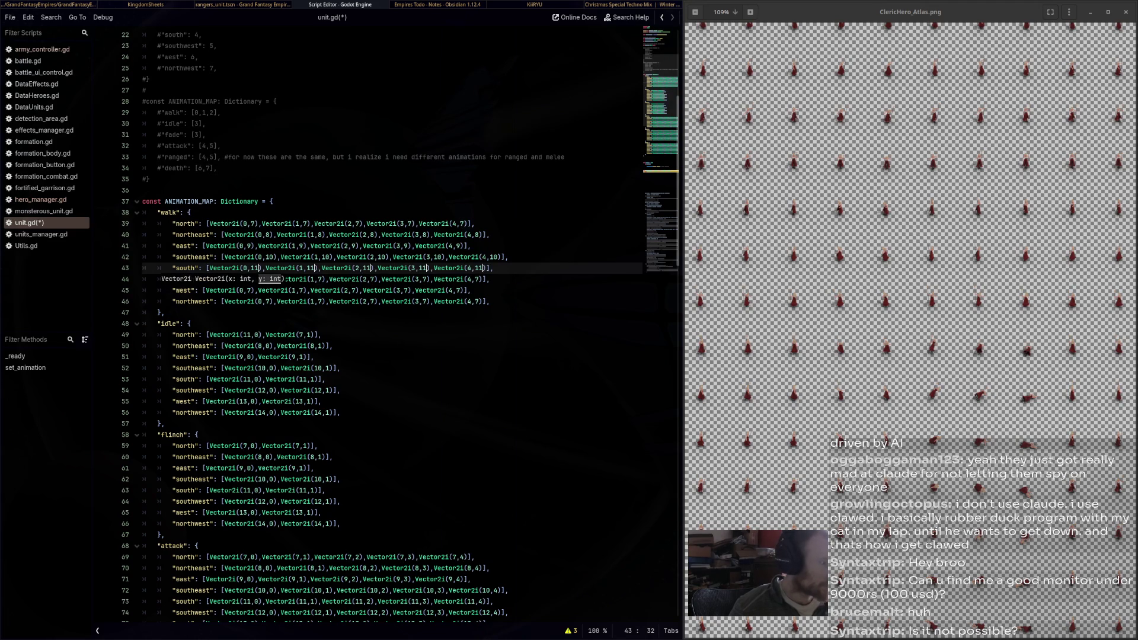
left_click(267, 280)
key("ctrl+d")
key("ctrl+d")
key("ctrl+d")
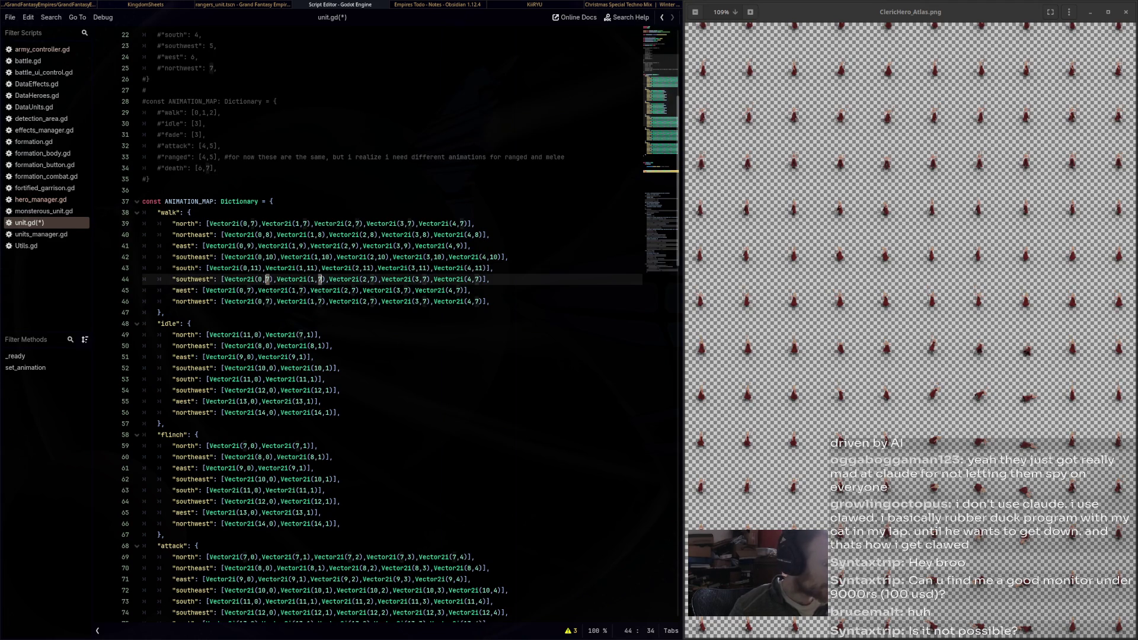
type("12")
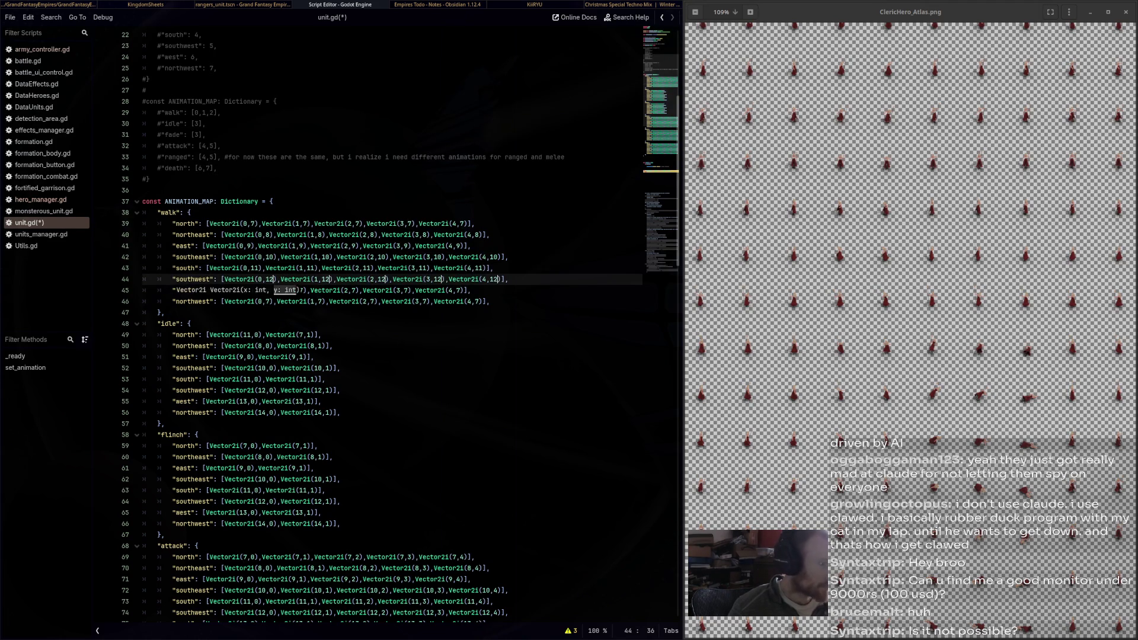
left_click(264, 257)
left_click(249, 290)
key("ctrl+d")
key("ctrl+d")
key("ctrl+d")
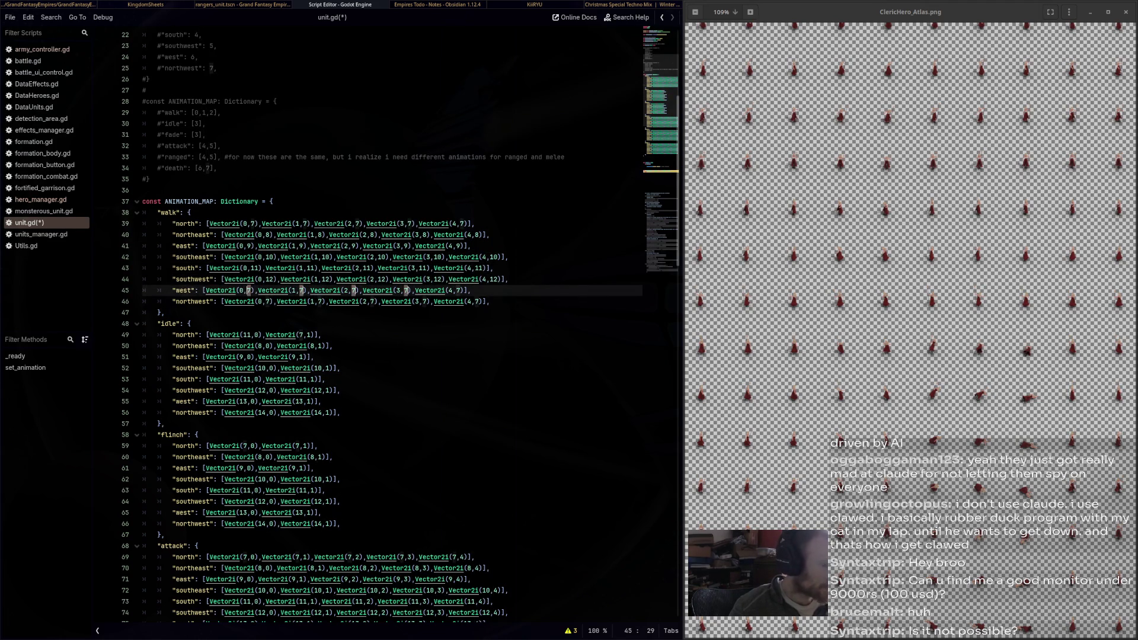
type("13")
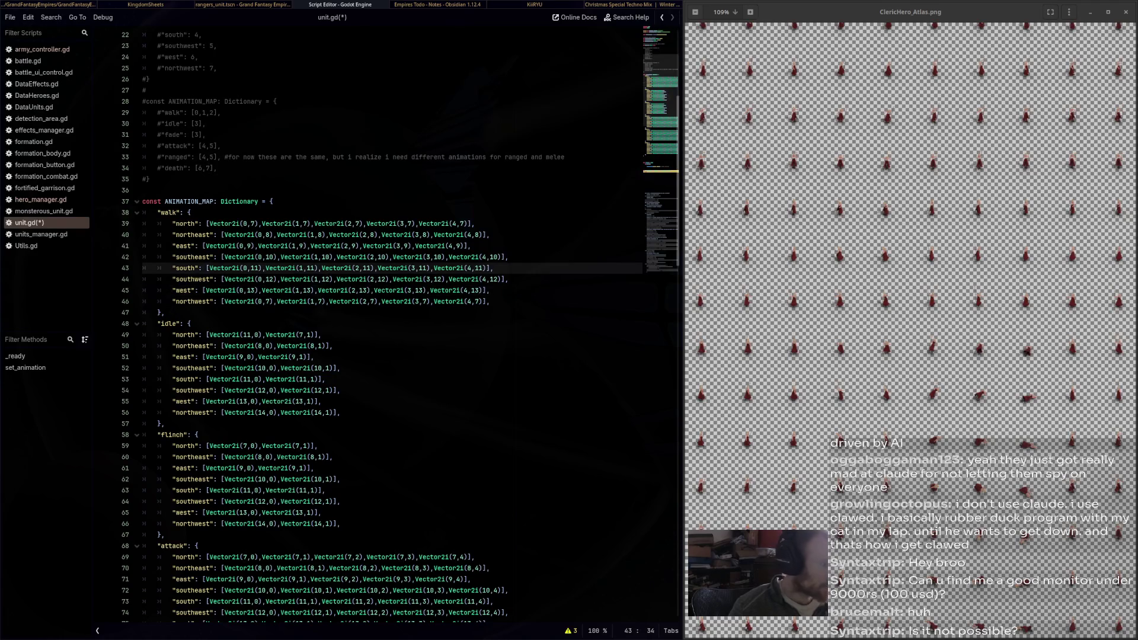
left_click(268, 302)
key("ctrl+d")
key("ctrl+d")
key("ctrl+d")
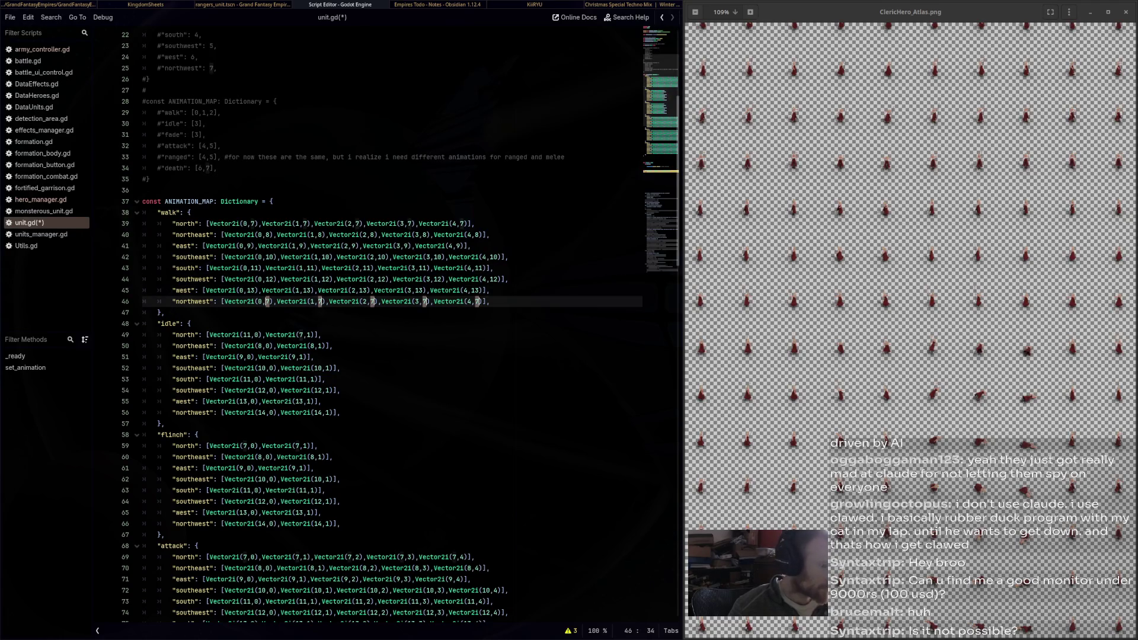
type("14")
left_click(335, 246)
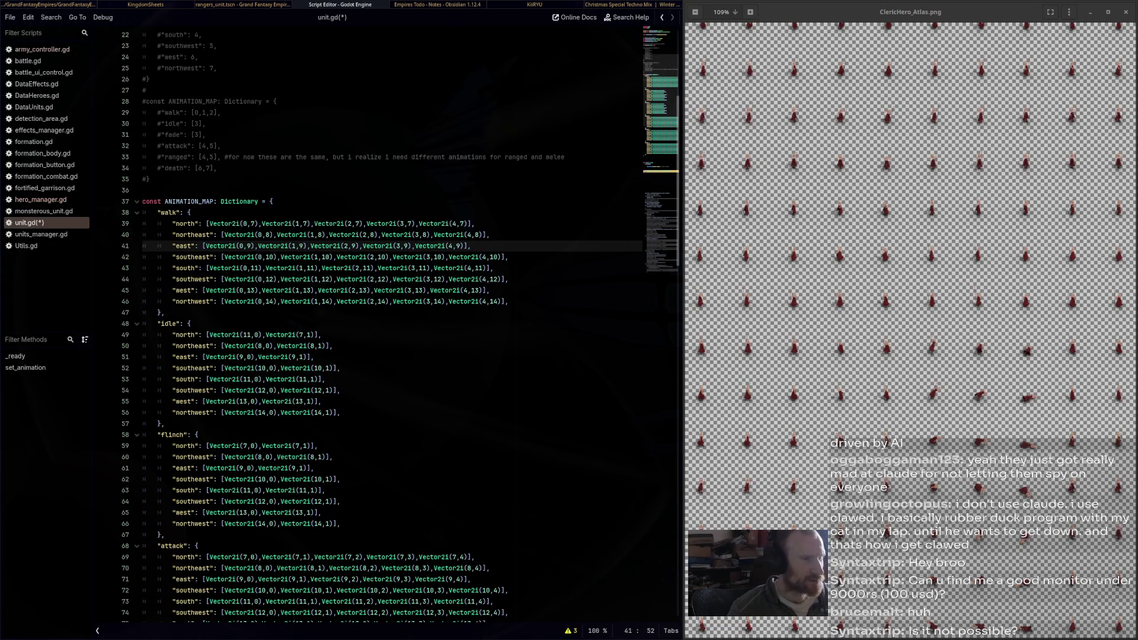
Zoom out to fit the whole ClericHero_Atlas.png beside the unit.gd script
scroll(910, 320, "down", 2)
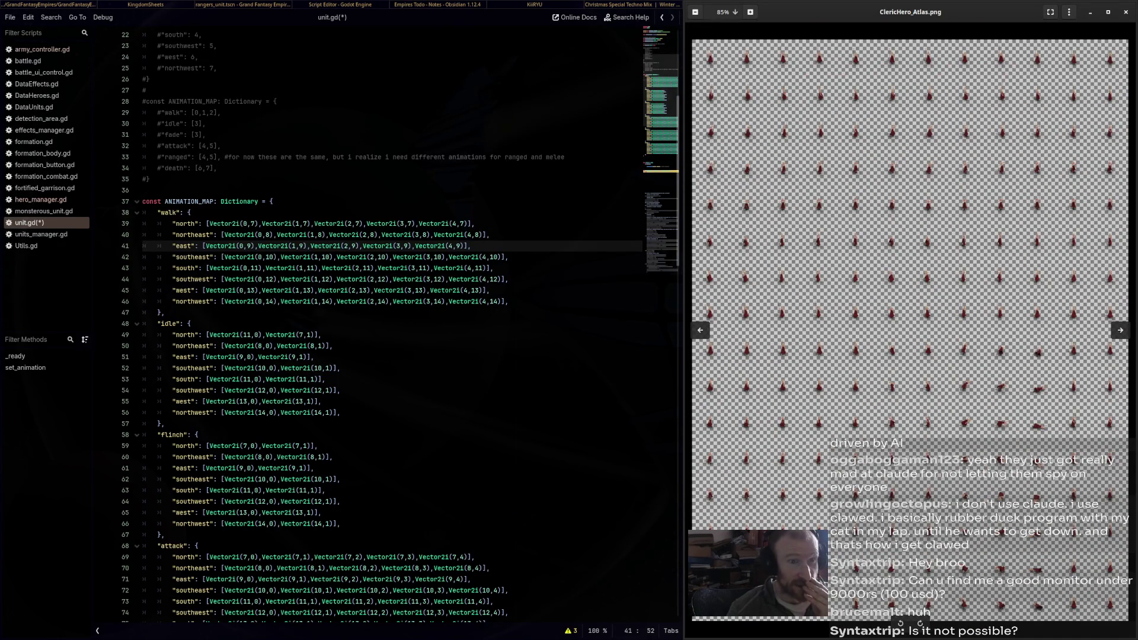
key("alt+Tab")
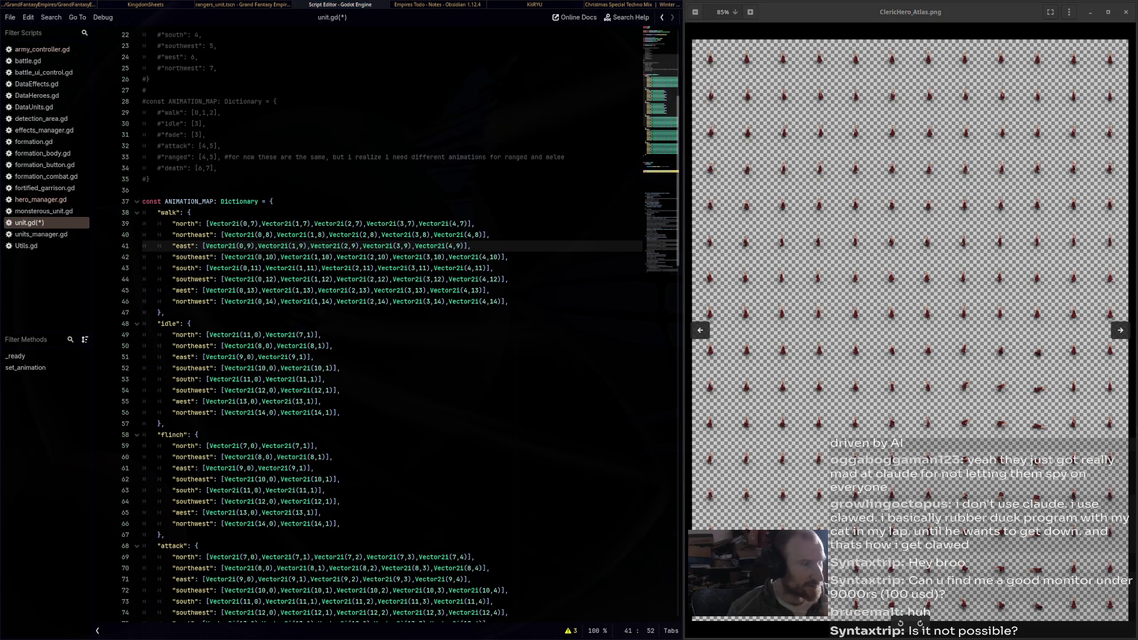
left_click(251, 334)
key("BackSpace")
type("0")
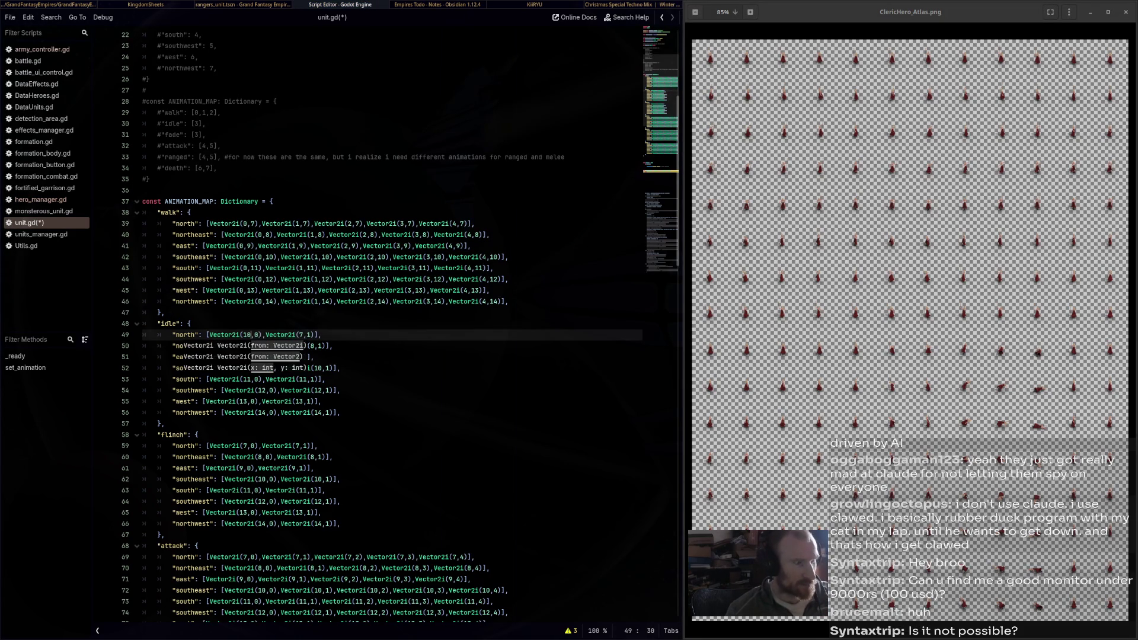
key("alt+Tab")
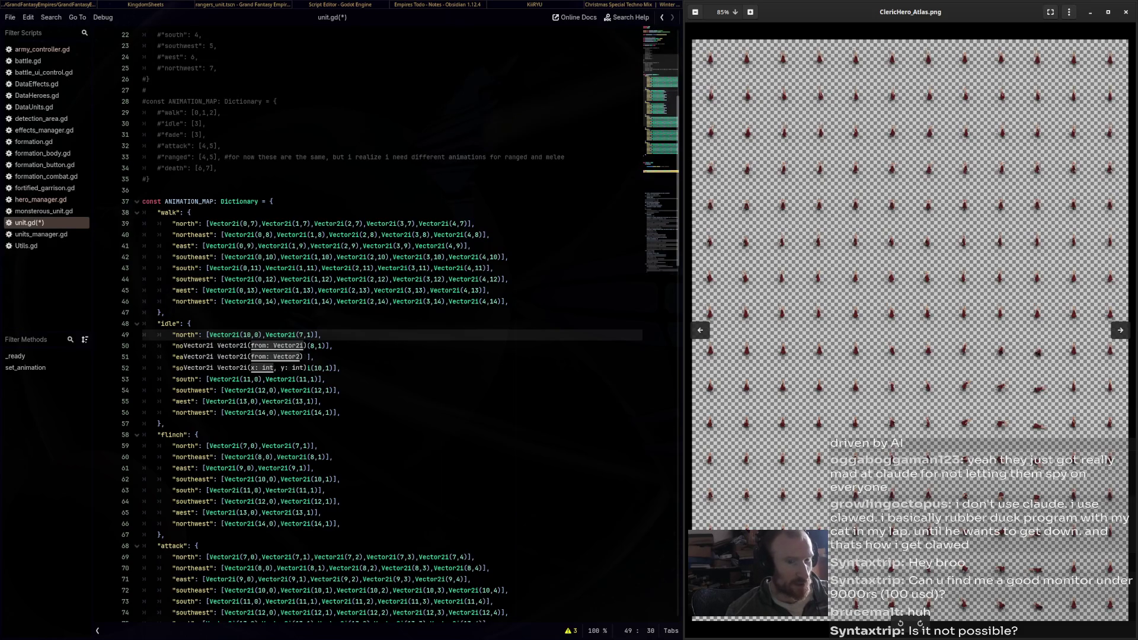
scroll(1060, 353, "up", 5)
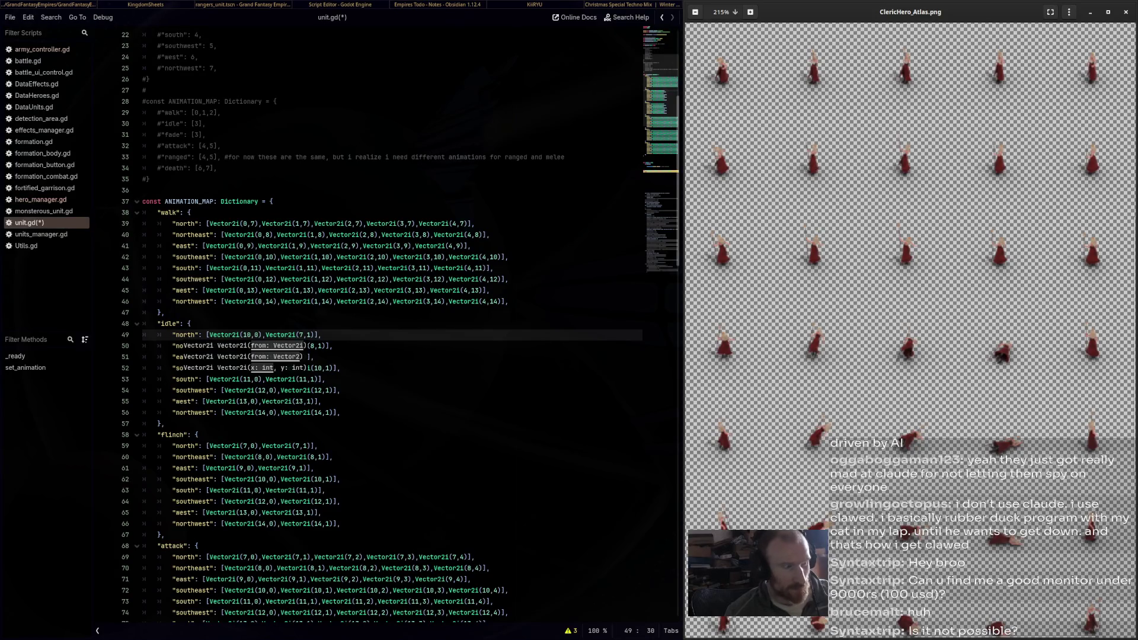
key("alt+Tab")
key("Right")
key("Right")
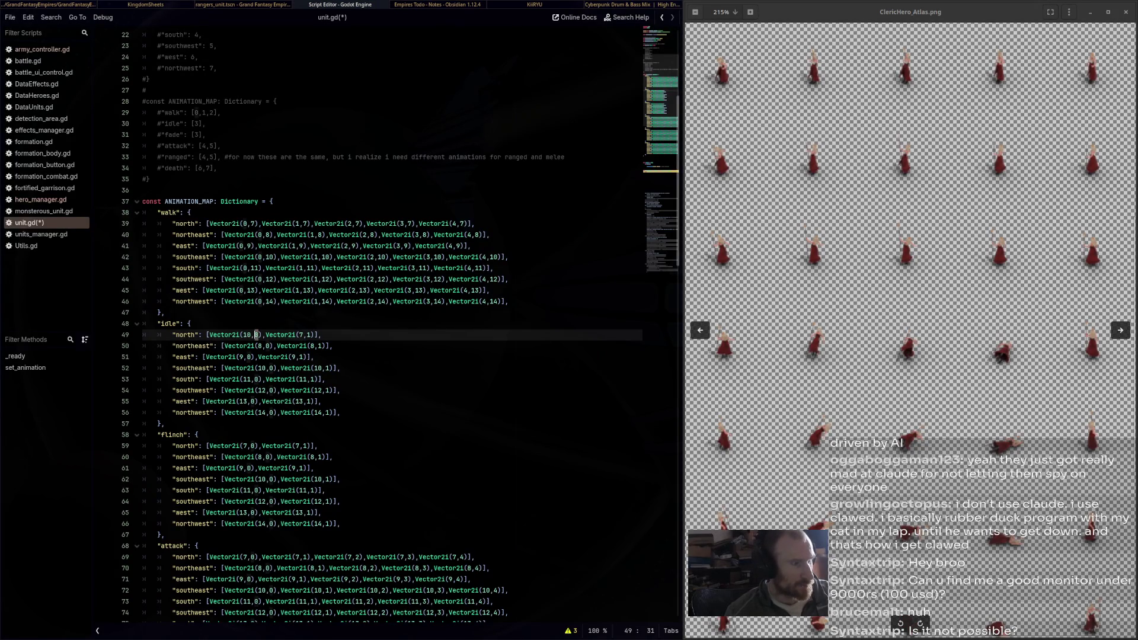
left_click(862, 265)
scroll(862, 265, "down", 1)
scroll(862, 264, "down", 3)
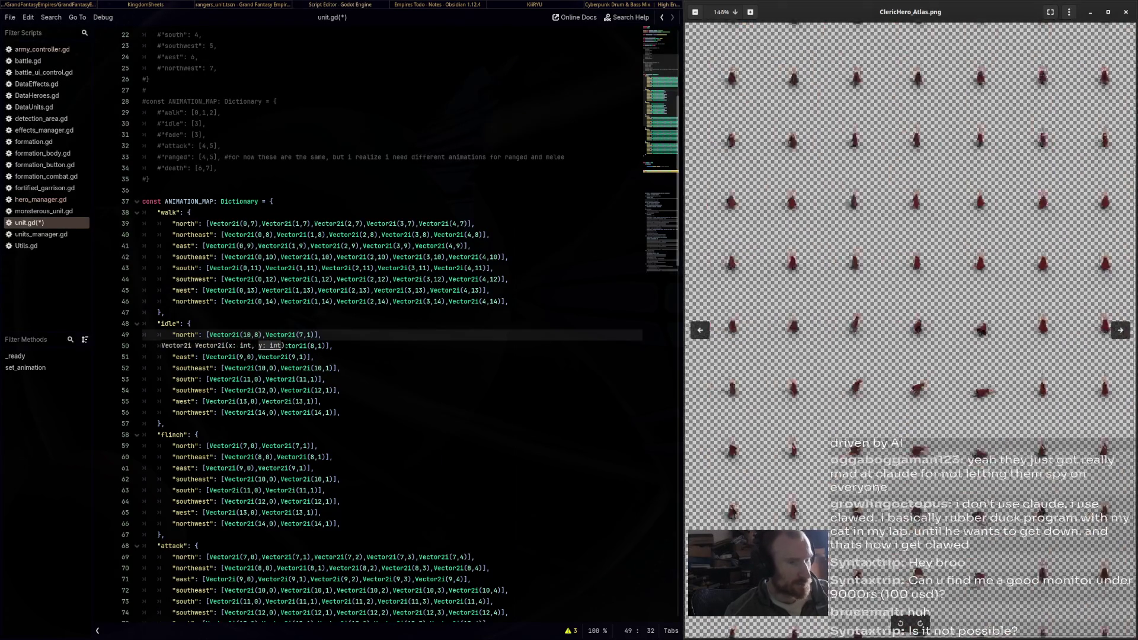
scroll(863, 264, "up", 3)
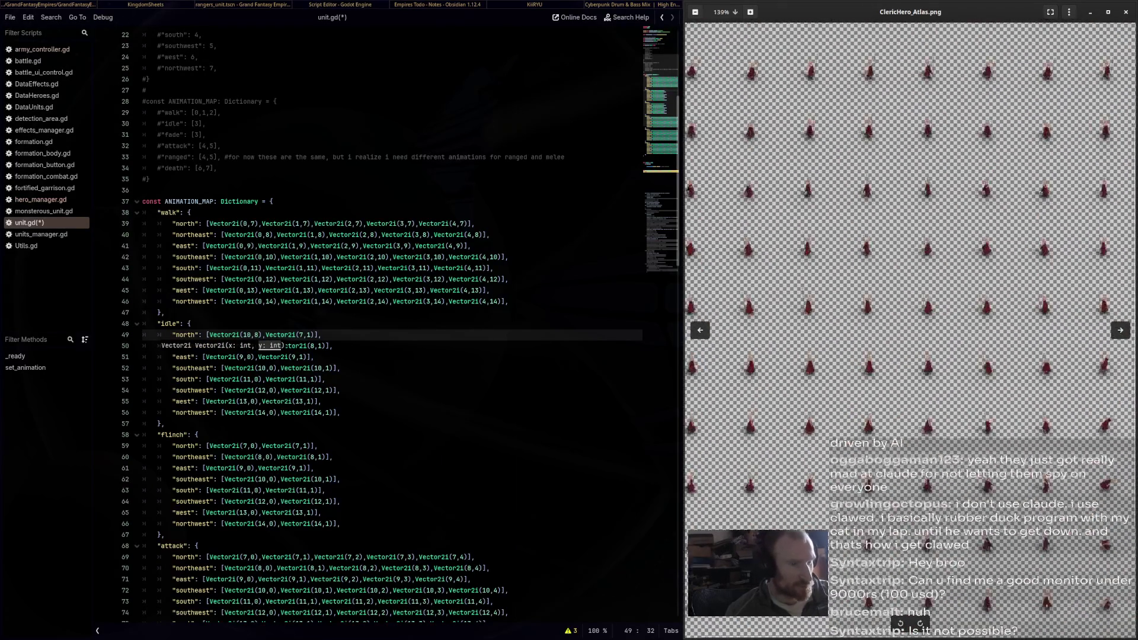
scroll(863, 265, "up", 1)
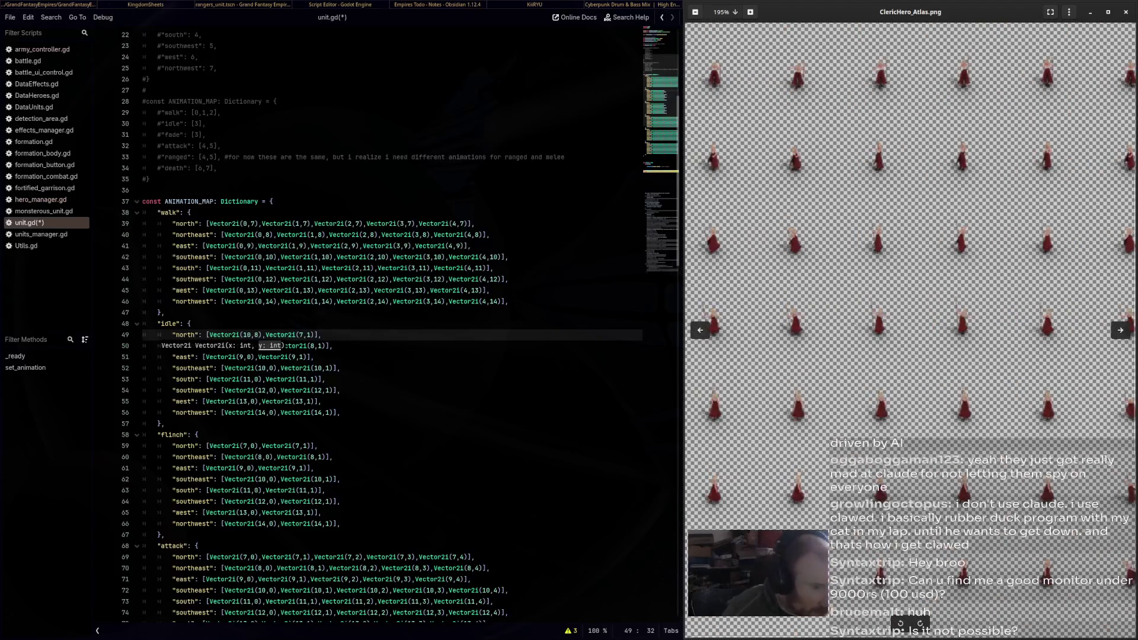
scroll(862, 264, "down", 5)
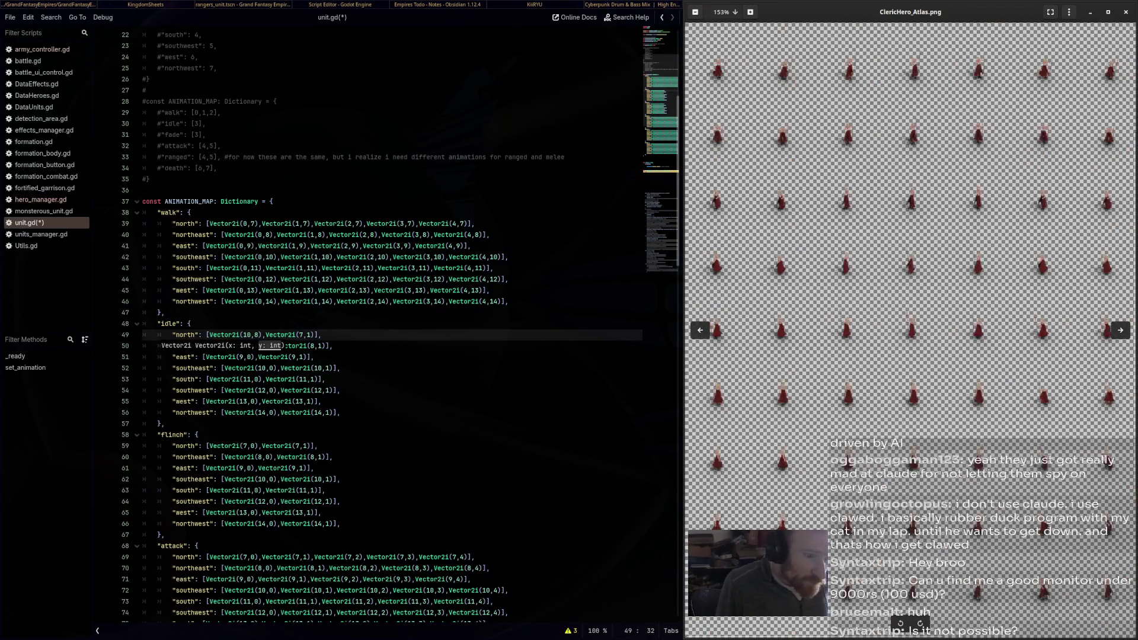
scroll(862, 264, "up", 1)
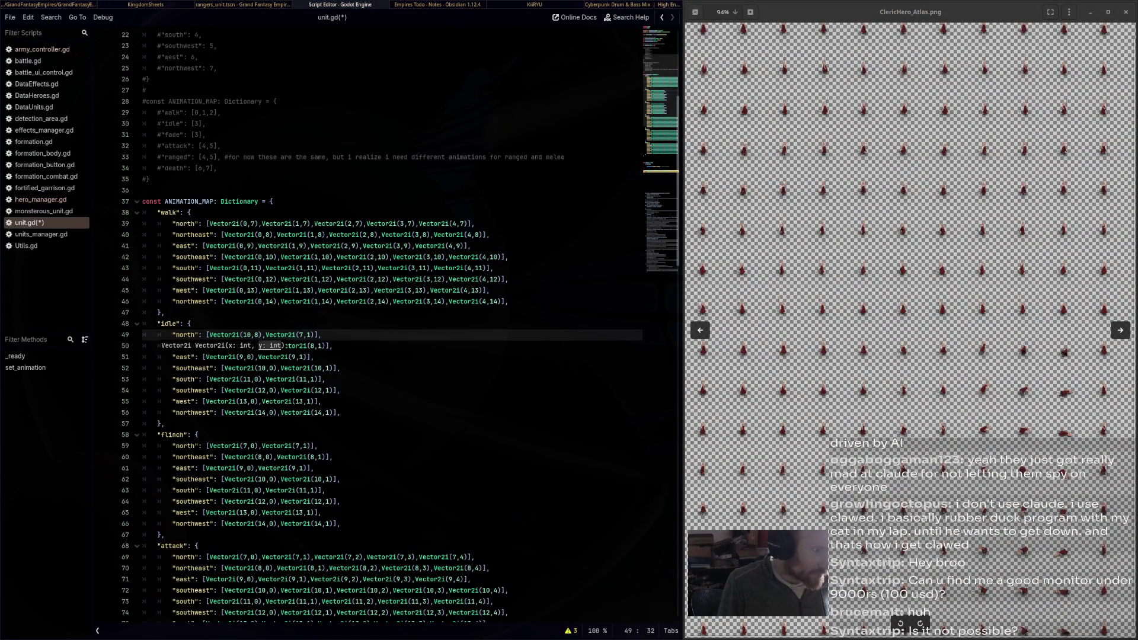
left_click(251, 223)
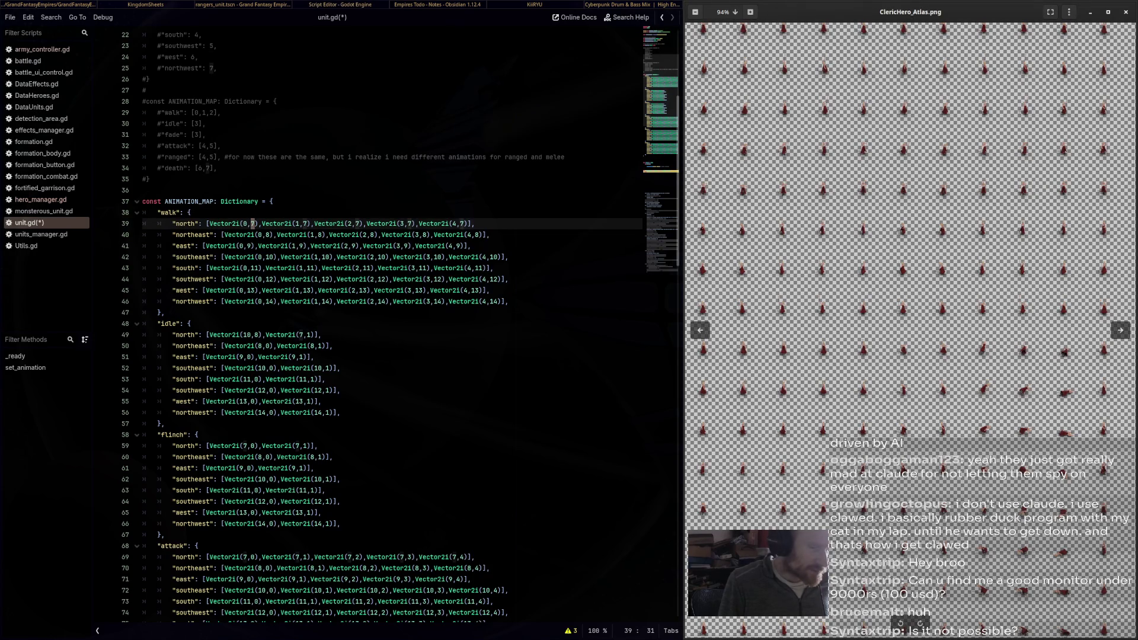
Shift walk north, northeast and east down one atlas row, to rows 8, 9 and 10
scroll(910, 330, "down", 2)
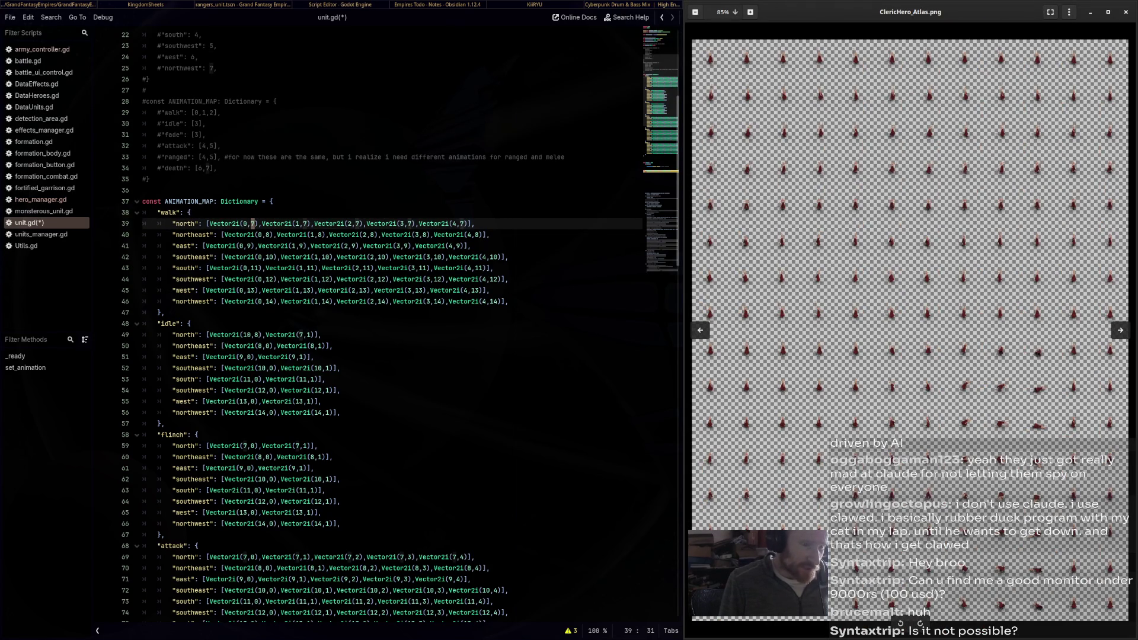
scroll(911, 330, "up", 5)
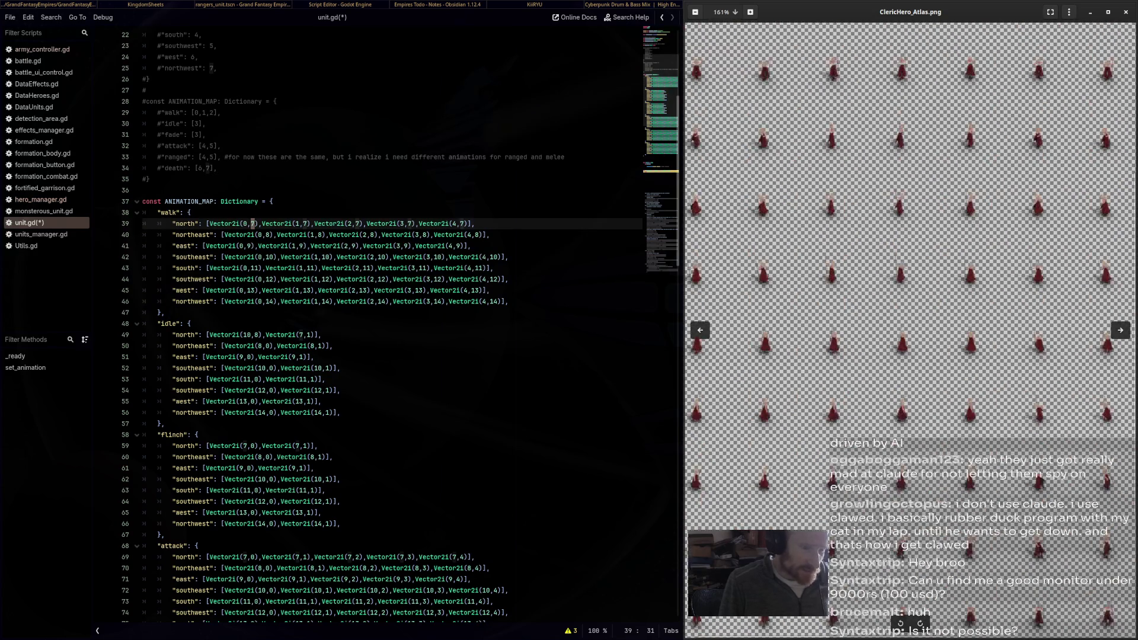
left_click(190, 212)
left_click(253, 224)
type("DDD")
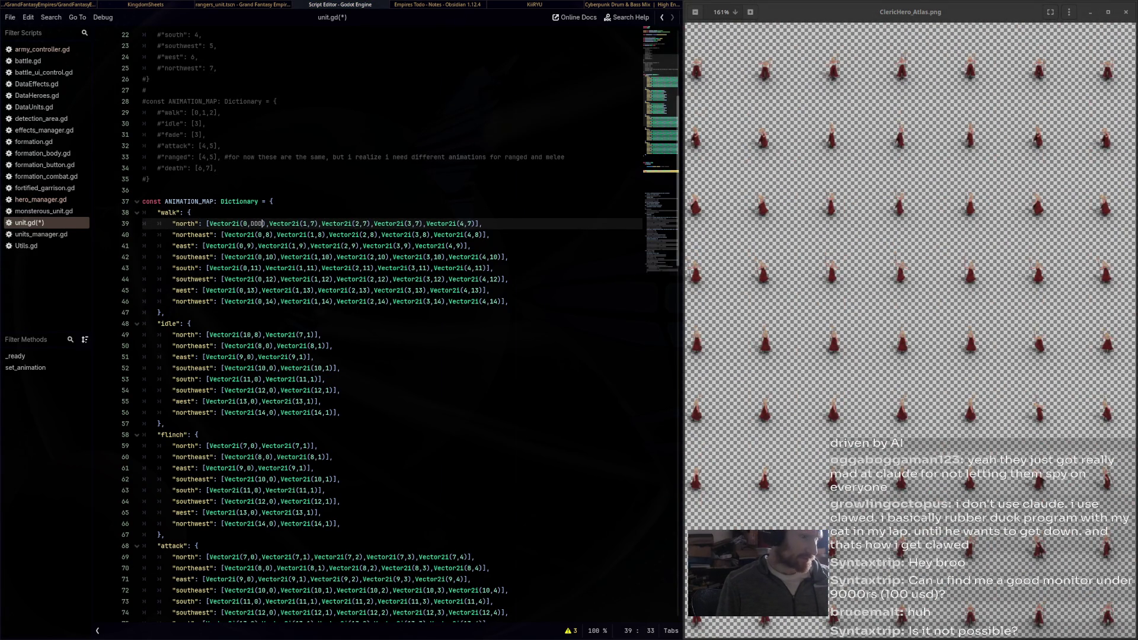
left_click(255, 335)
type("8")
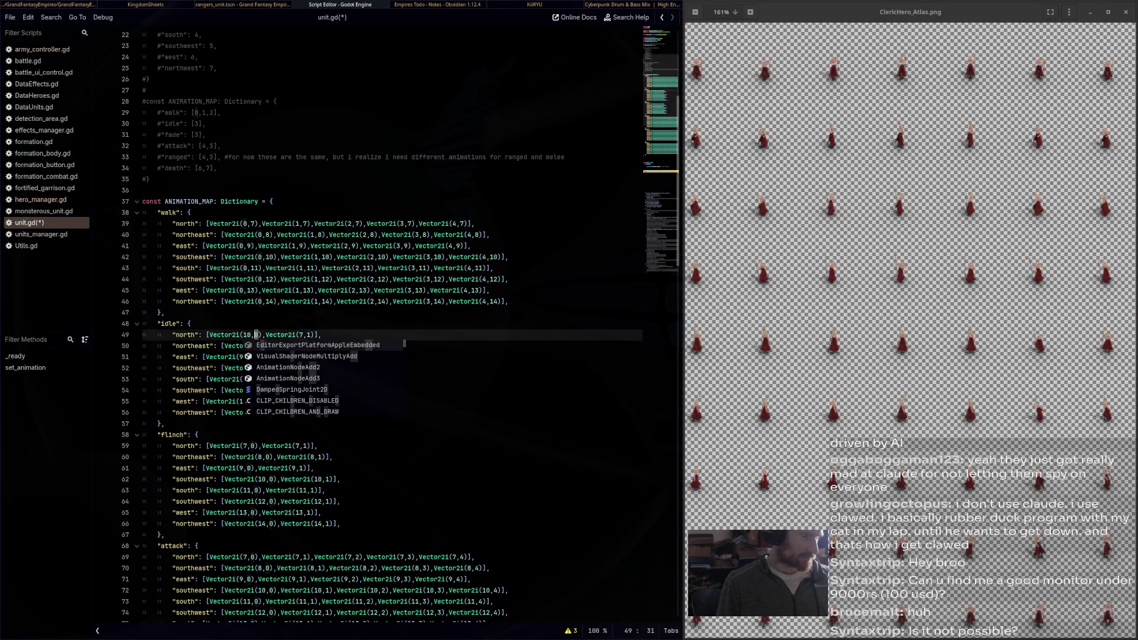
left_click(254, 224)
left_click(252, 223)
key("ctrl+d")
key("ctrl+d")
key("ctrl+d")
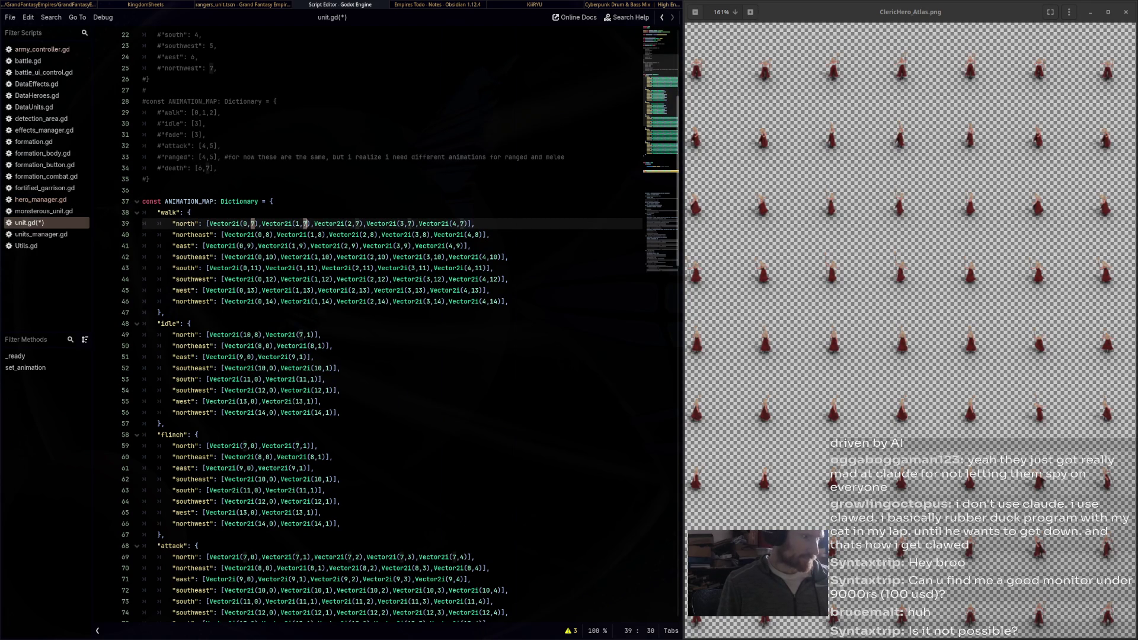
key("BackSpace")
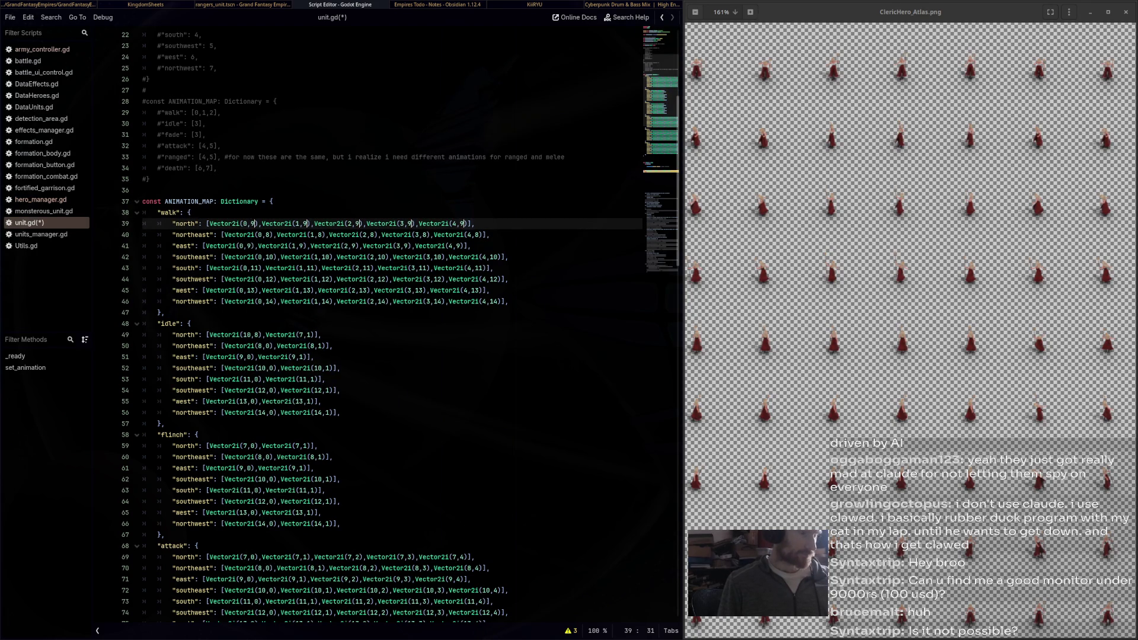
type("8")
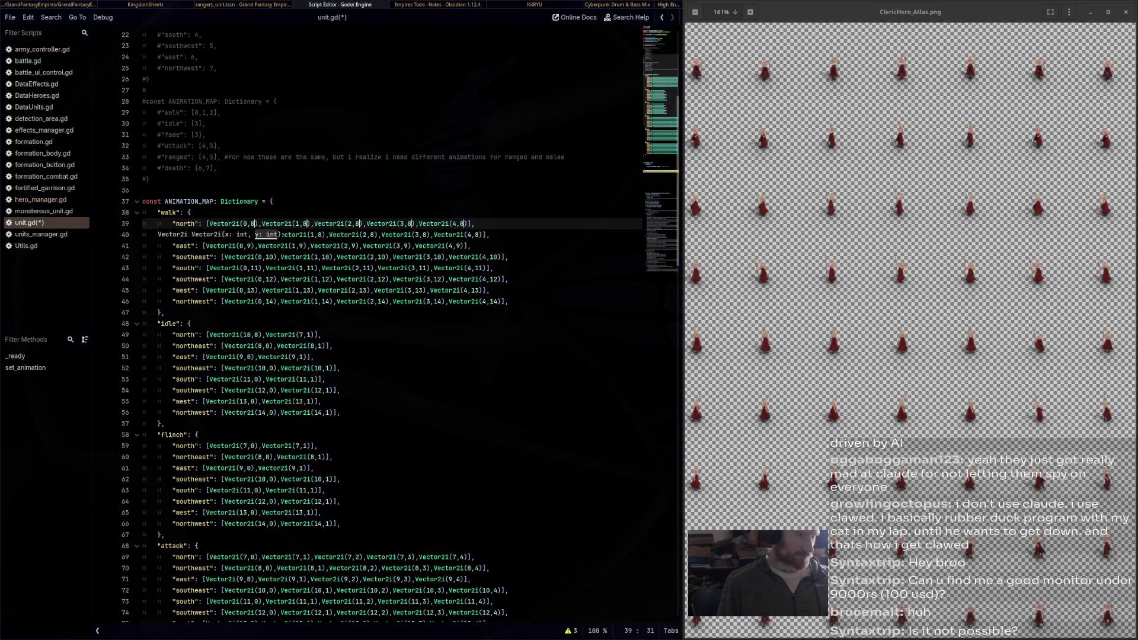
left_click(240, 223)
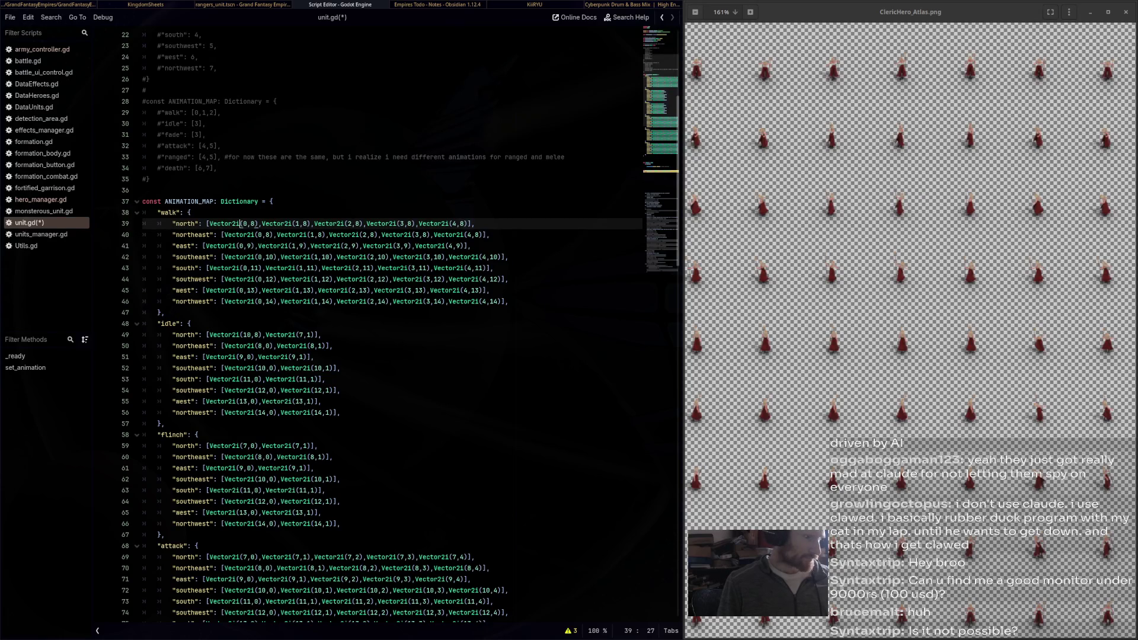
left_click(267, 235)
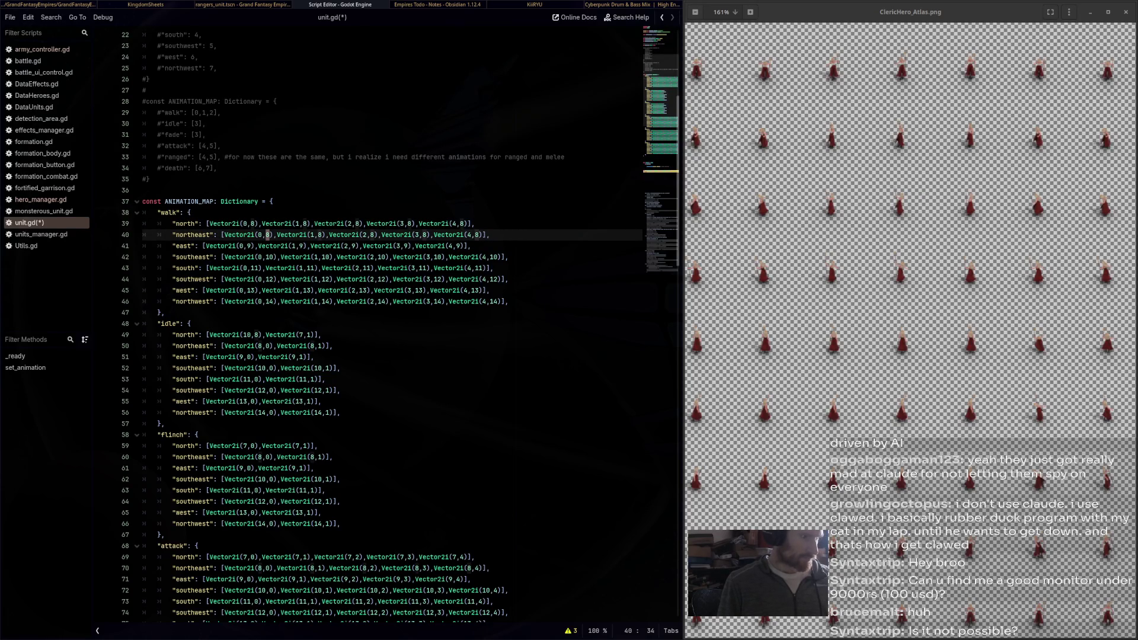
key("ctrl+d")
key("ctrl+d")
key("ctrl+d")
type("9")
left_click(249, 246)
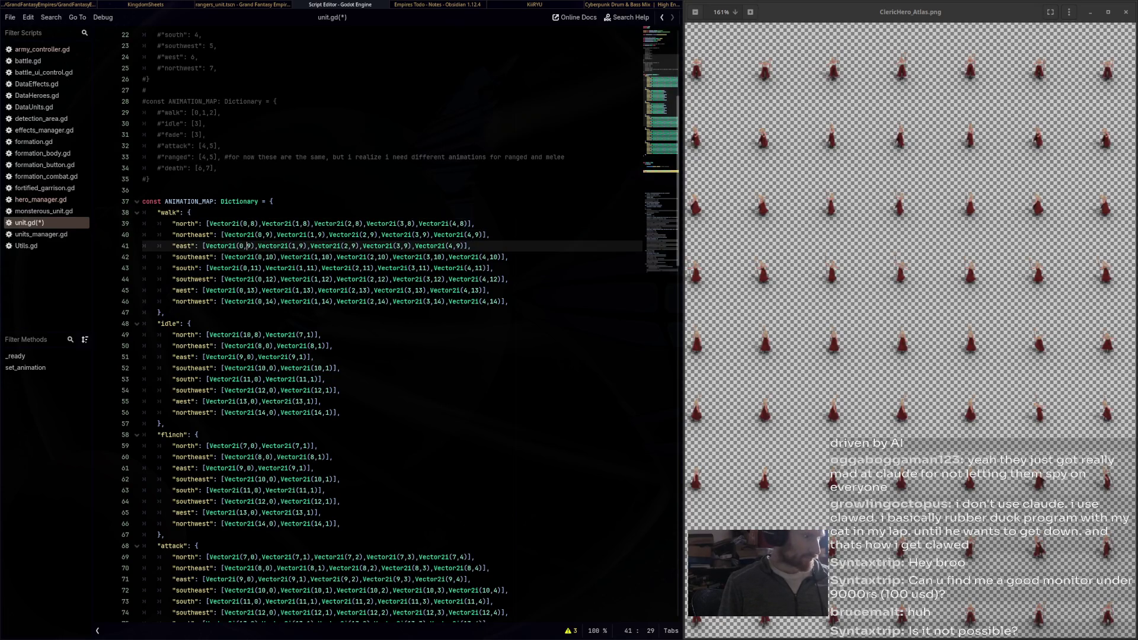
key("ctrl+d")
key("ctrl+d")
key("ctrl+d")
type("10")
left_click(259, 290)
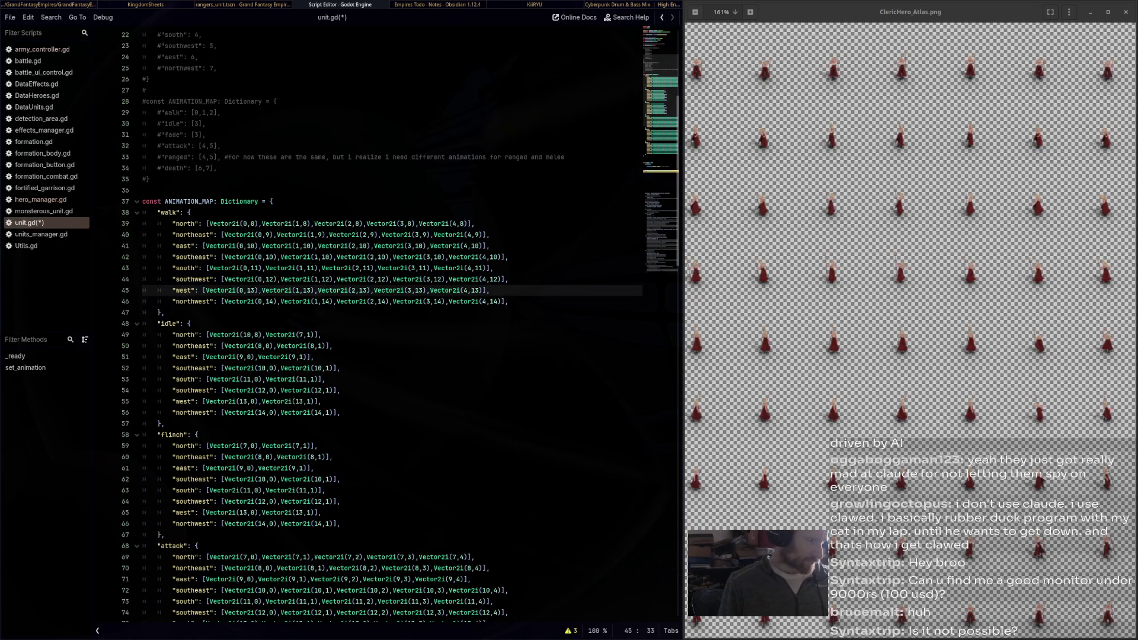
Shift walk southeast, south, southwest, west and northwest to rows 11 through 15
double_click(270, 256)
key("ctrl+d")
key("ctrl+d")
key("ctrl+d")
type("11")
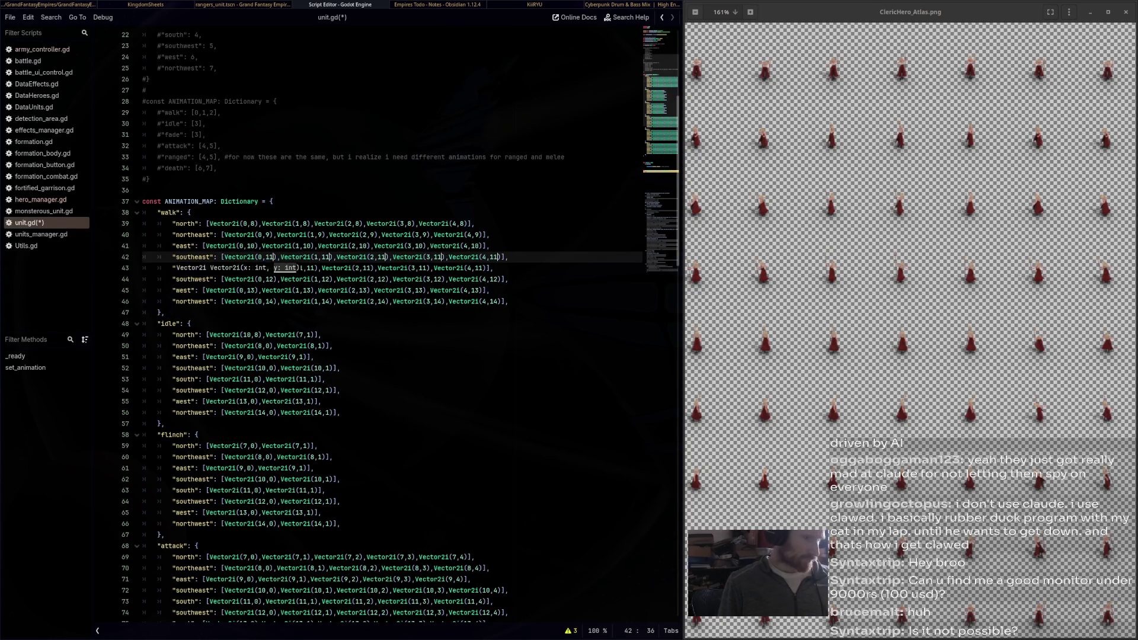
left_click(315, 290)
double_click(255, 268)
key("ctrl+d")
key("ctrl+d")
key("ctrl+d")
type("12")
left_click(282, 290)
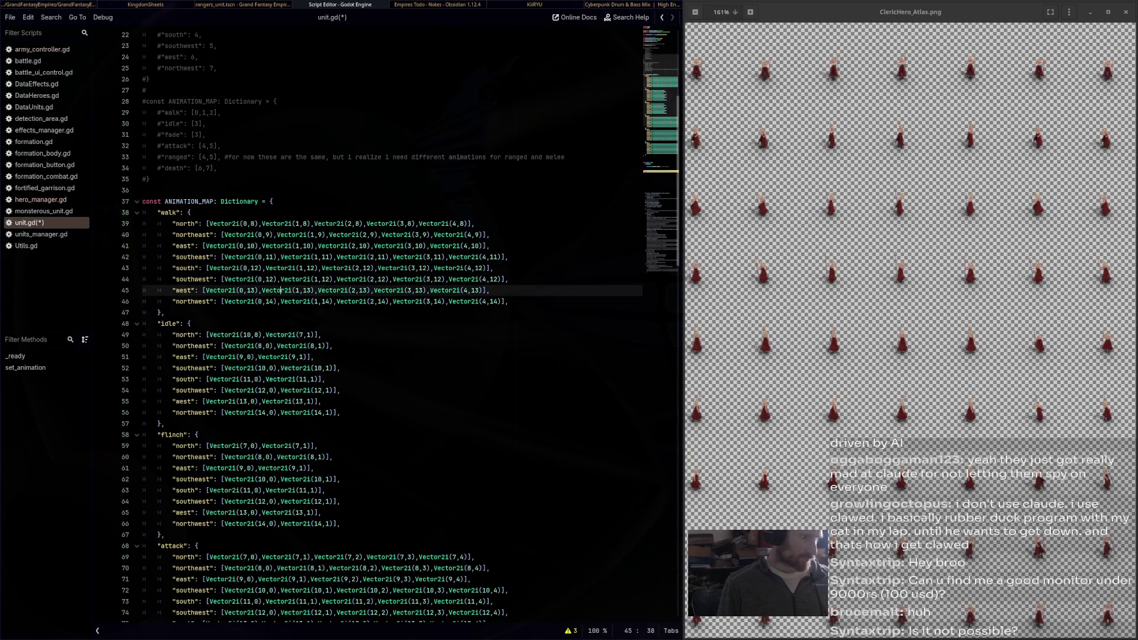
double_click(270, 279)
key("ctrl+d")
key("ctrl+d")
key("ctrl+d")
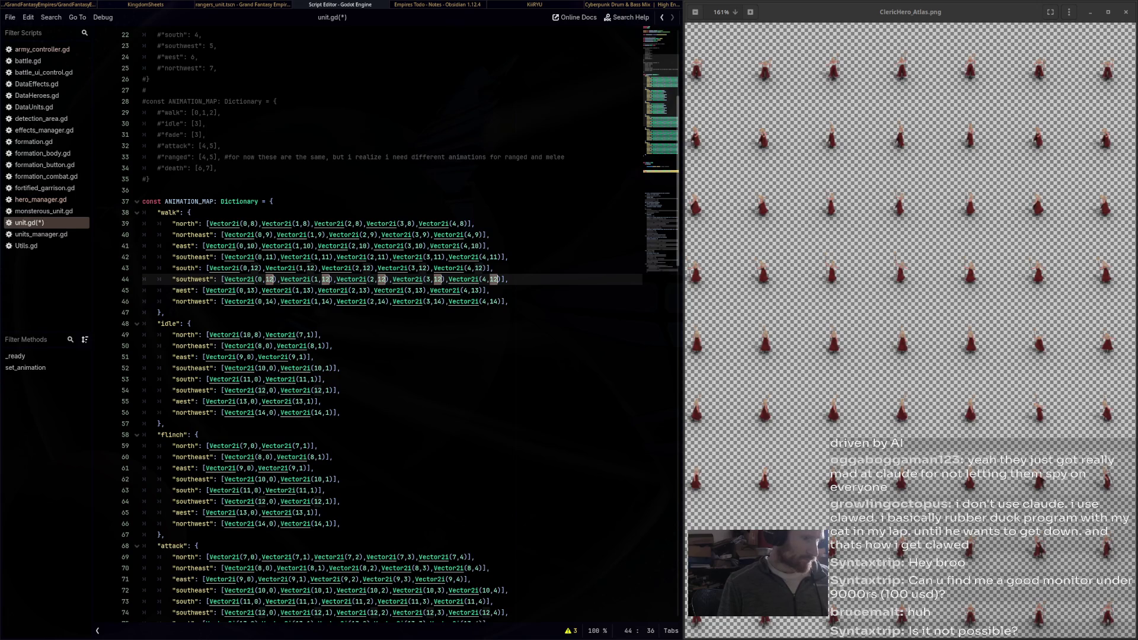
type("13")
left_click(297, 301)
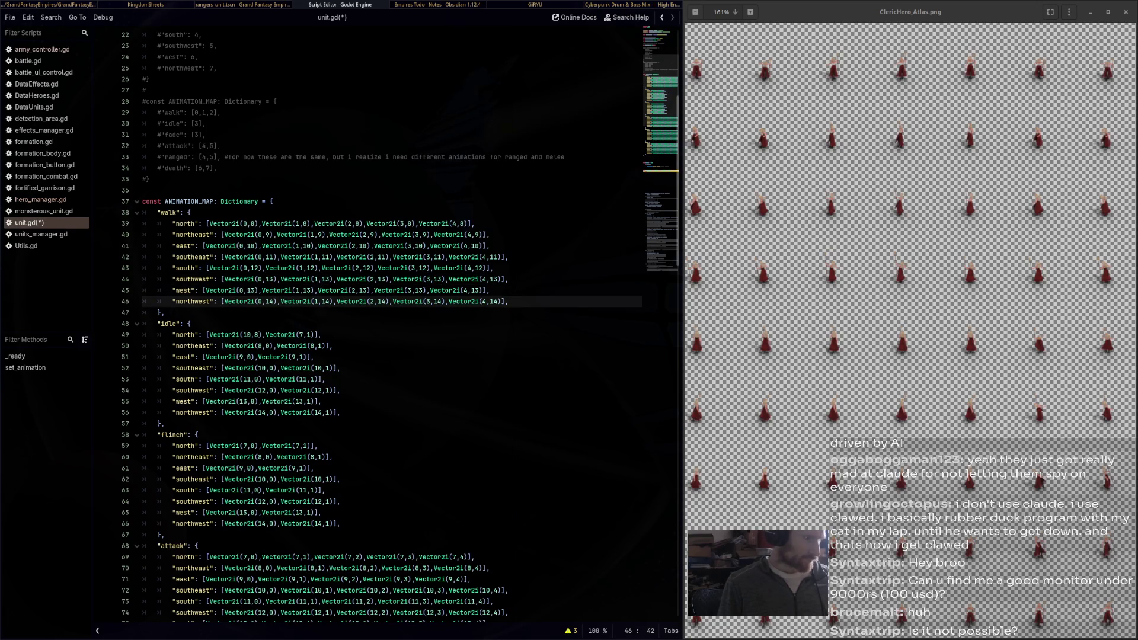
left_click(253, 290)
double_click(250, 290)
key("ctrl+d")
key("ctrl+d")
key("ctrl+d")
type("1")
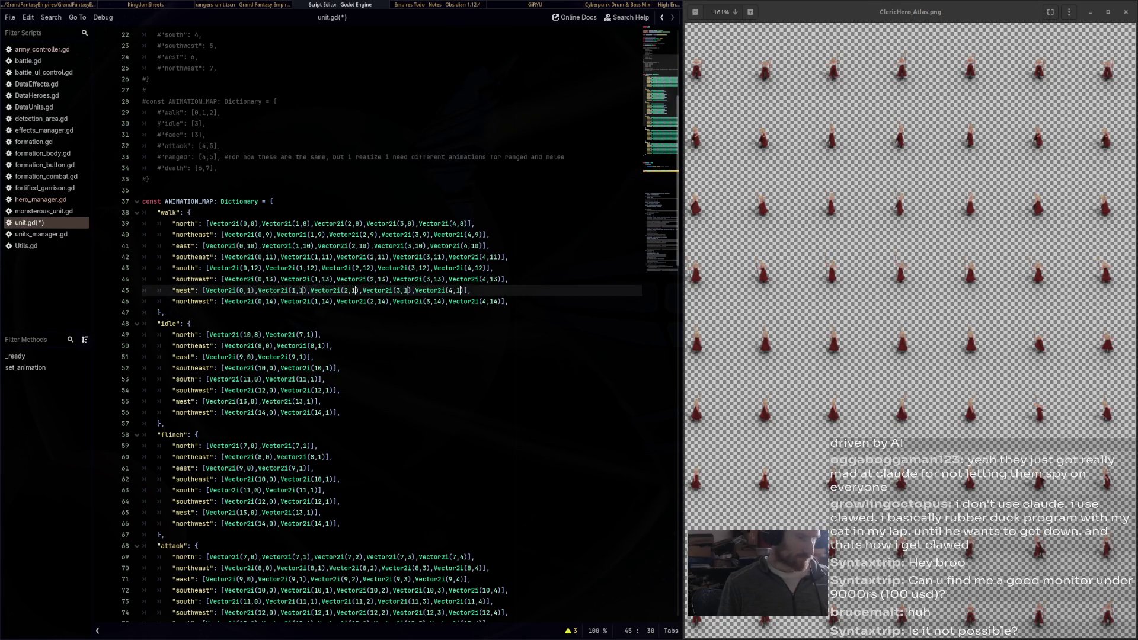
type("4")
double_click(270, 302)
key("ctrl+d")
key("ctrl+d")
key("ctrl+d")
type("15")
left_click(191, 324)
scroll(391, 320, "down", 4)
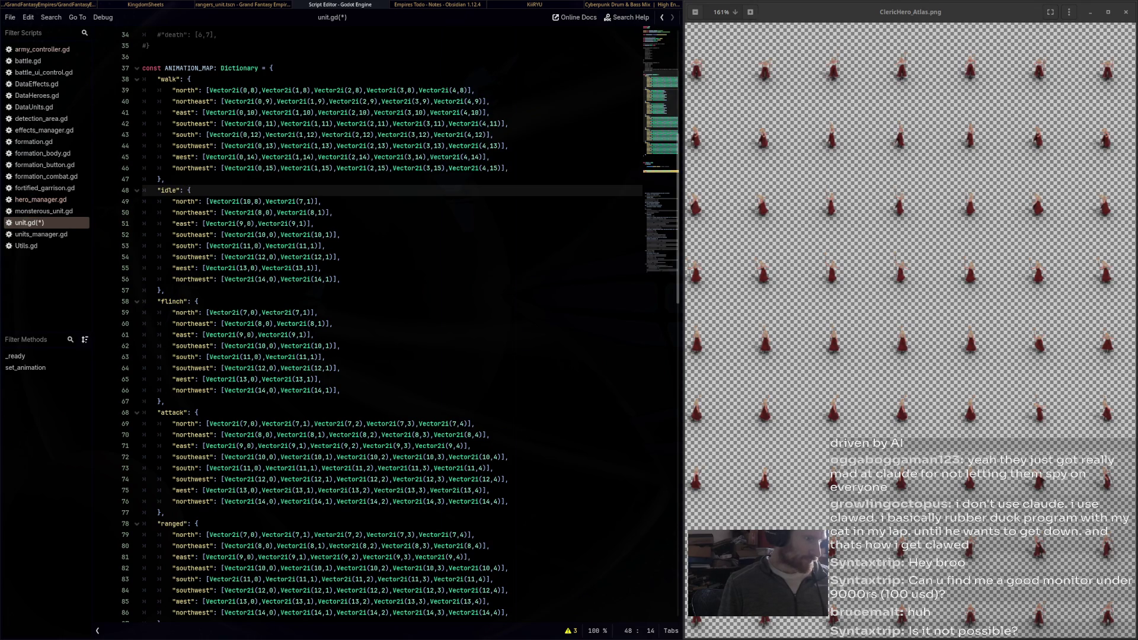
Change idle north's second frame to Vector2i(11,8) and save unit.gd
double_click(302, 201)
type("12")
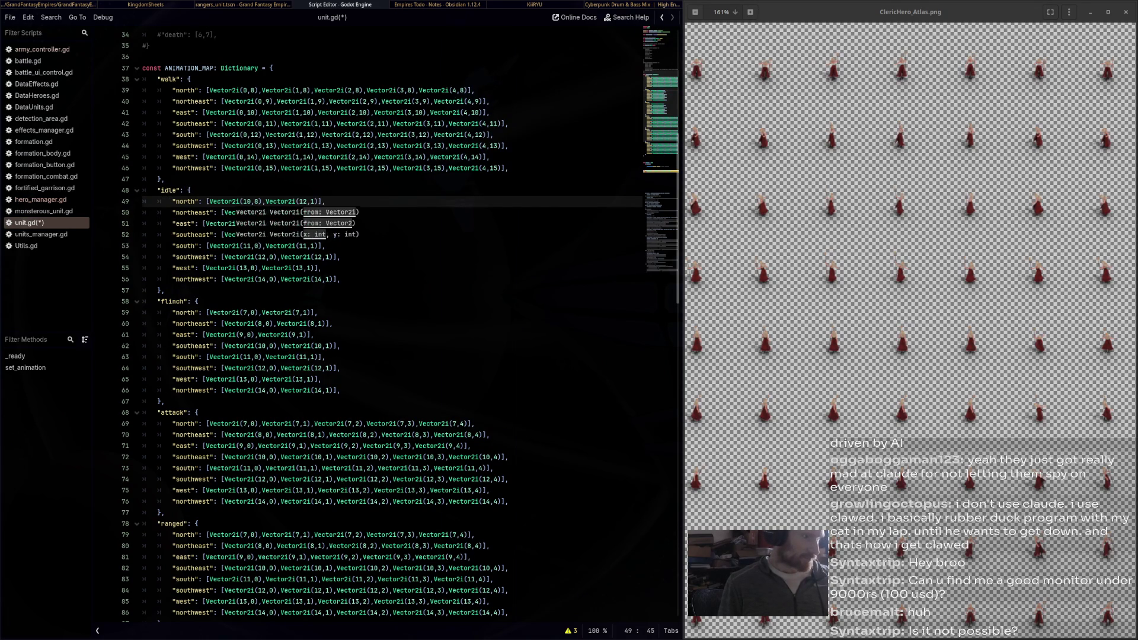
key("BackSpace")
type("1")
left_click(311, 201)
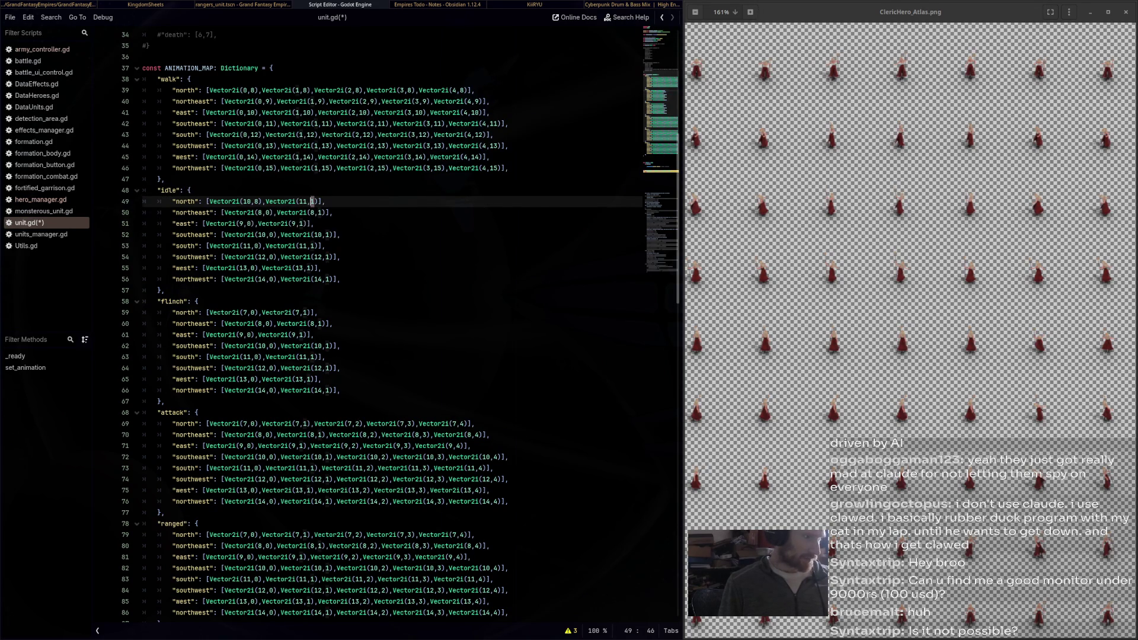
key("Delete")
type("8")
left_click(325, 245)
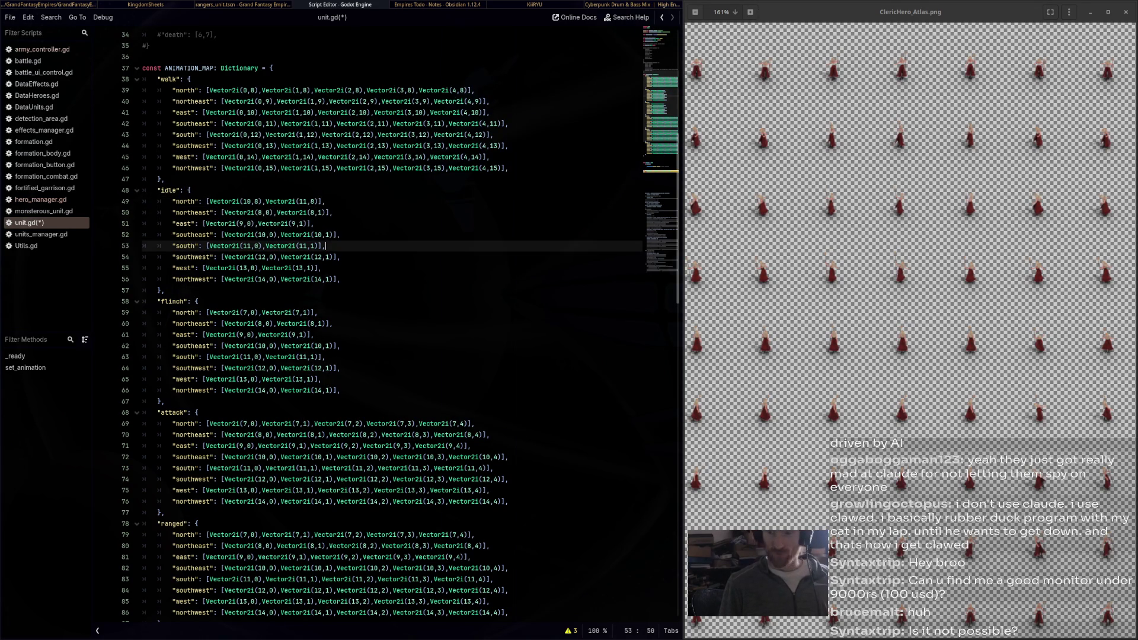
key("ctrl+s")
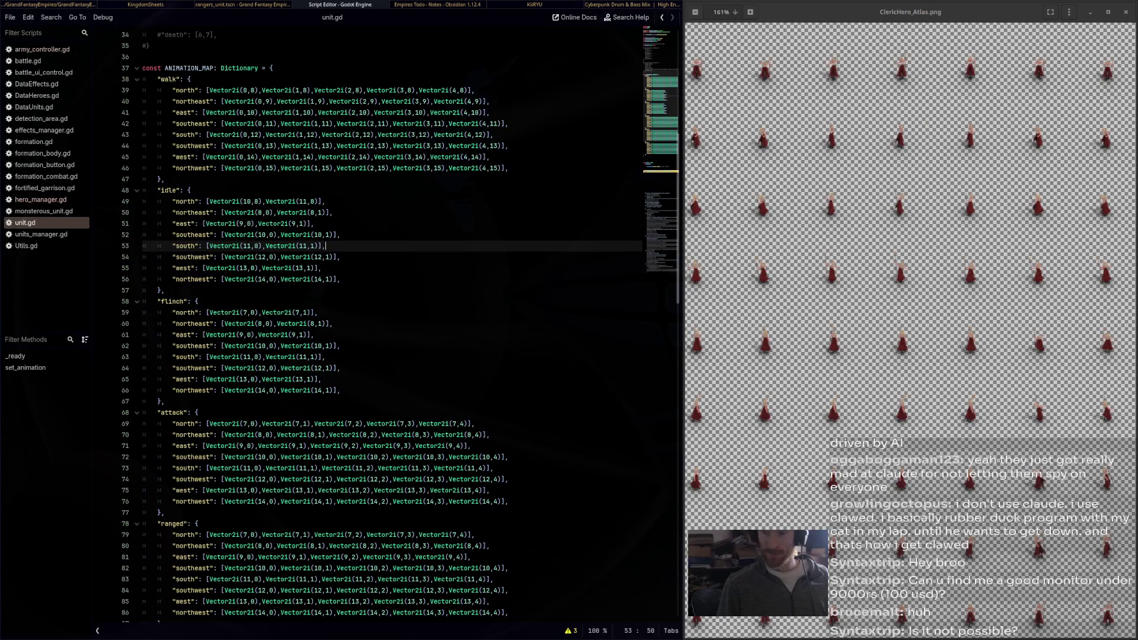
Change idle northeast's first frame column to 10, making it Vector2i(10,9)
scroll(899, 621, "down", 2)
scroll(900, 621, "down", 2)
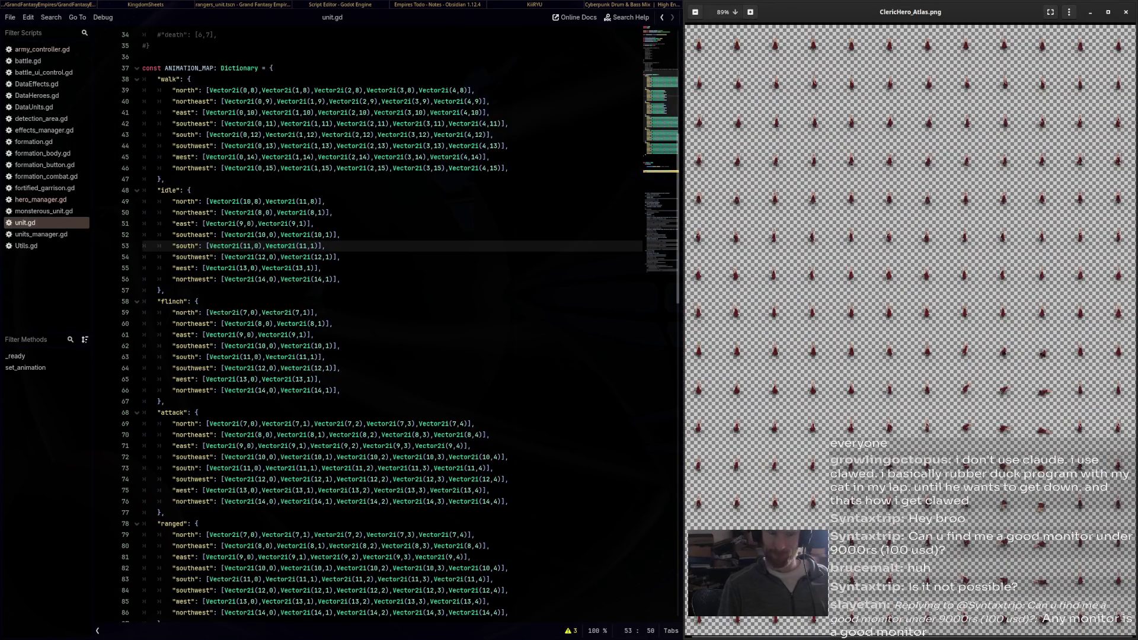
left_click(199, 302)
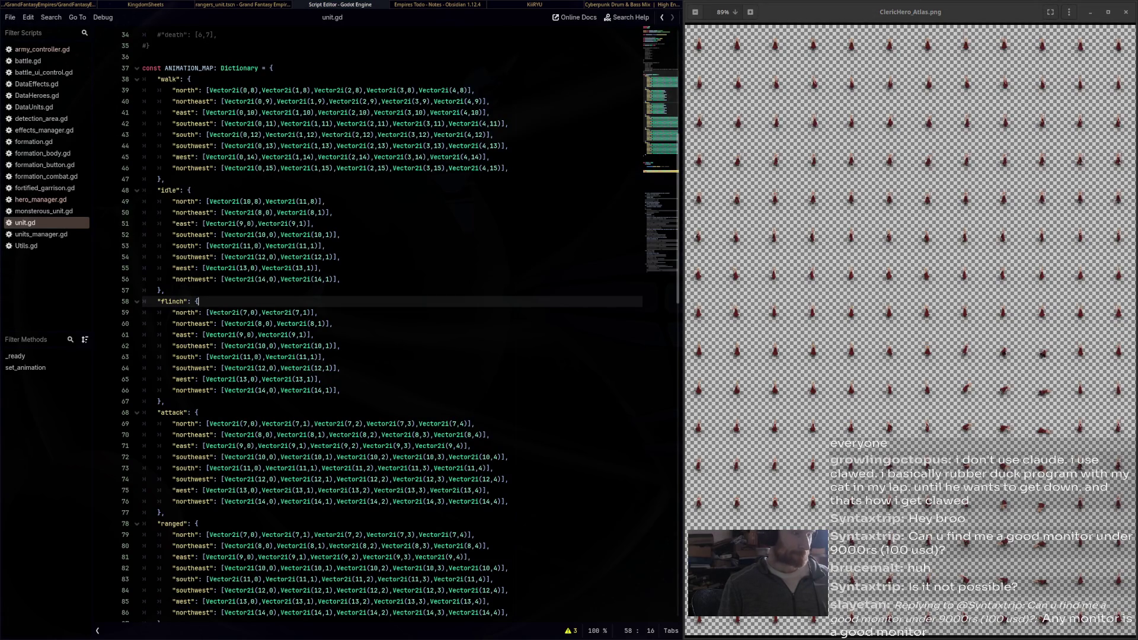
left_click(259, 212)
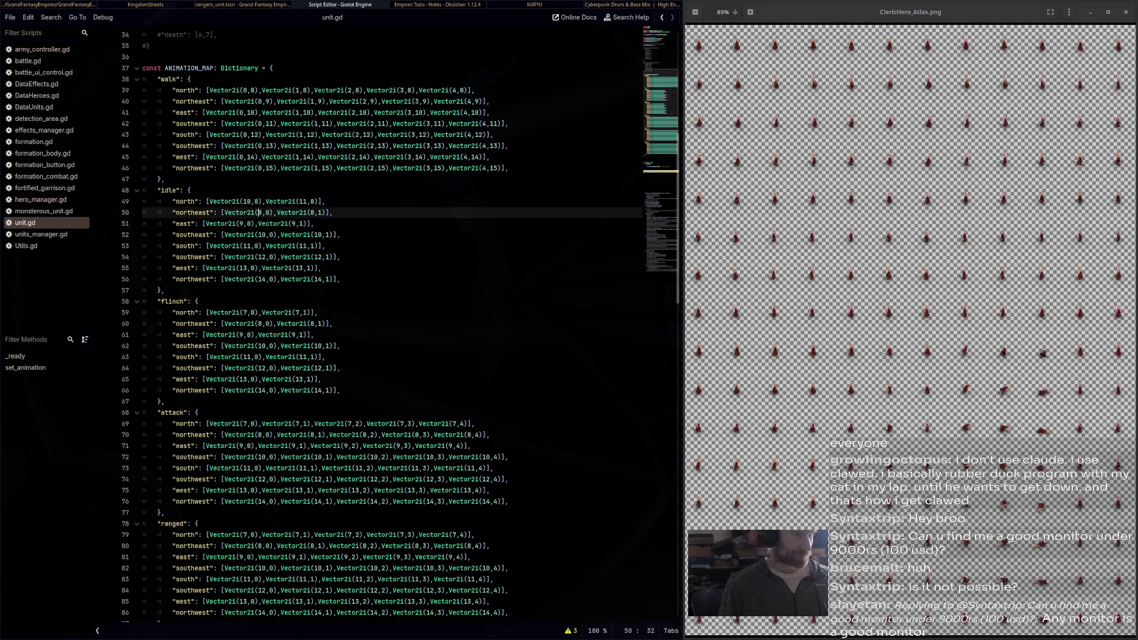
key("shift+Right")
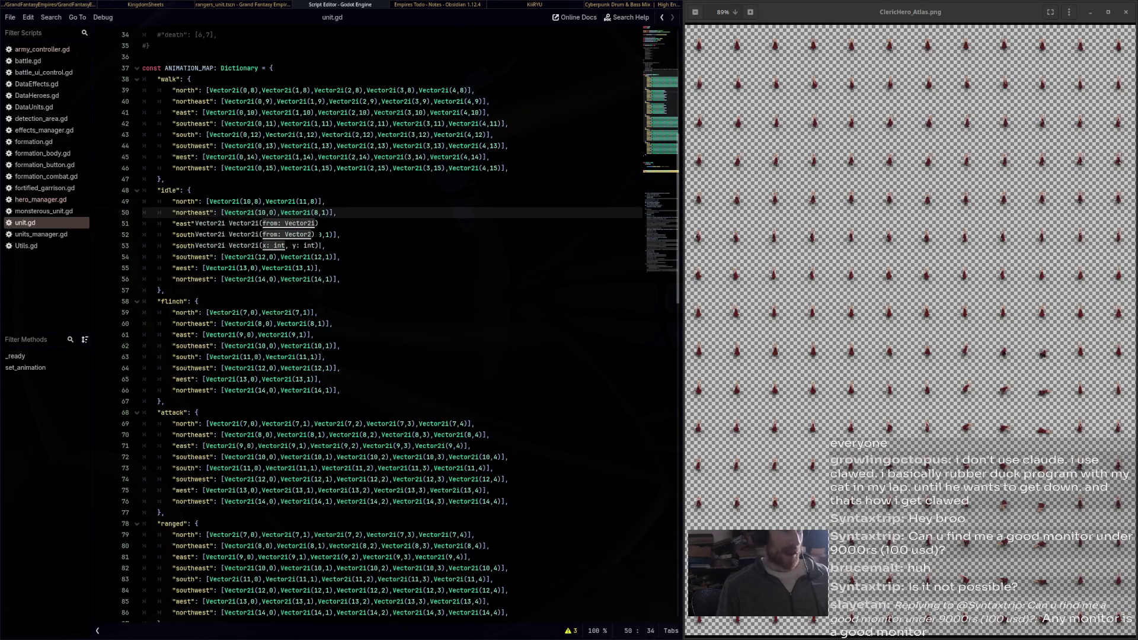
type("10")
key("shift+Right")
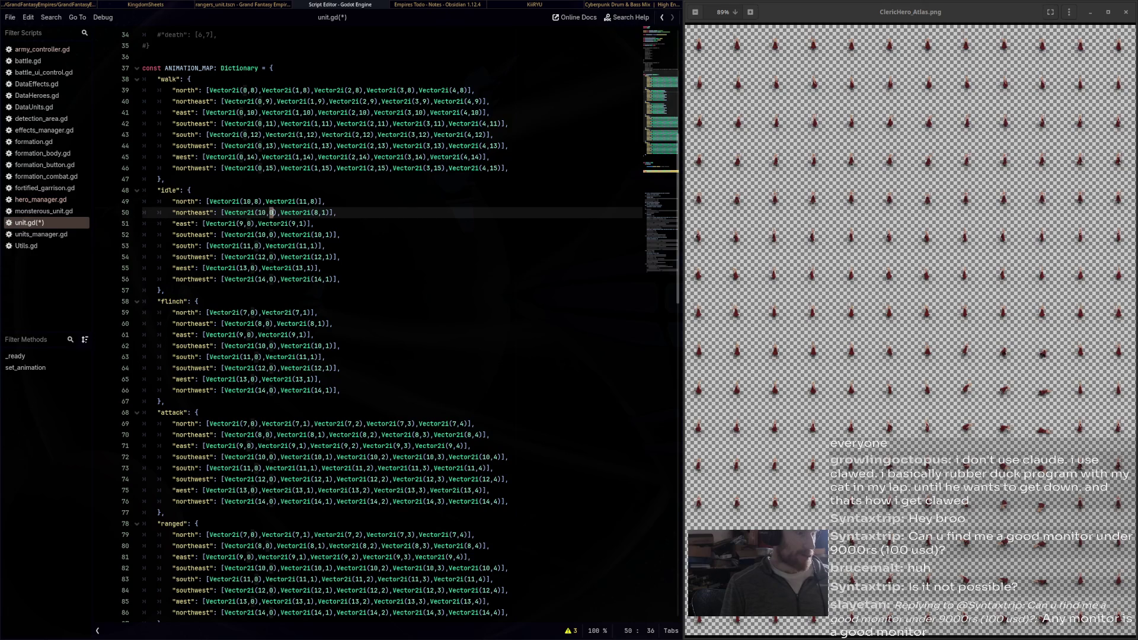
double_click(316, 213)
Copy idle north's Vector2i(10,8),Vector2i(11,8) pair over the northeast, east, southeast and south idle entries
key("Up")
key("ctrl+shift+Left")
key("ctrl+shift+Left")
key("ctrl+shift+Left")
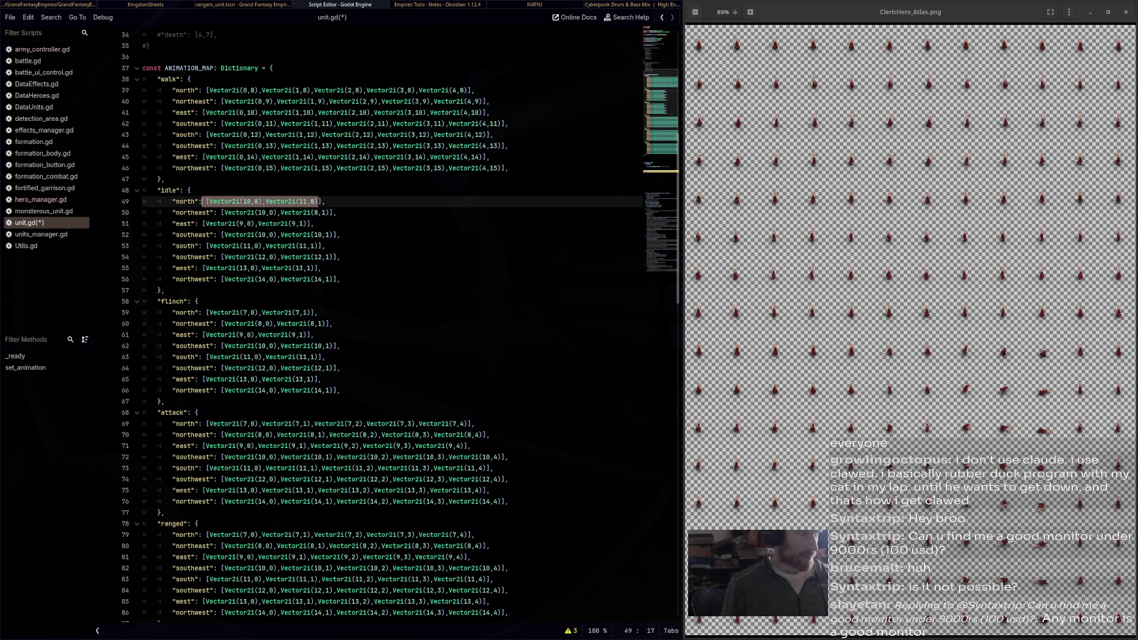
key("ctrl+c")
key("Down")
key("ctrl+shift+Right")
key("ctrl+shift+Right")
key("ctrl+shift+Right")
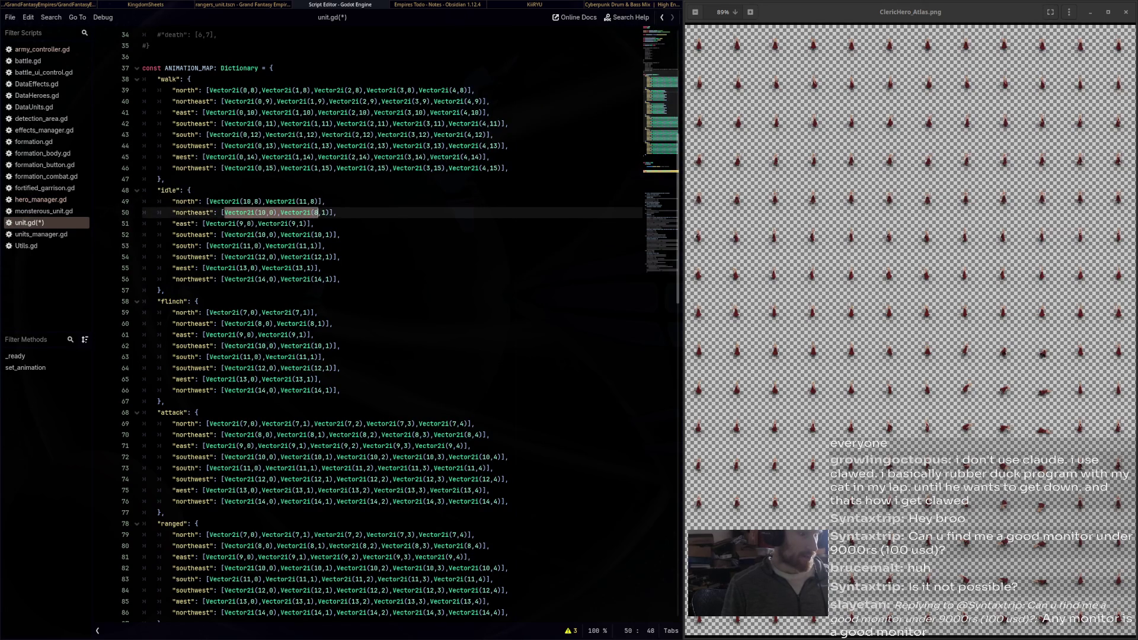
key("ctrl+v")
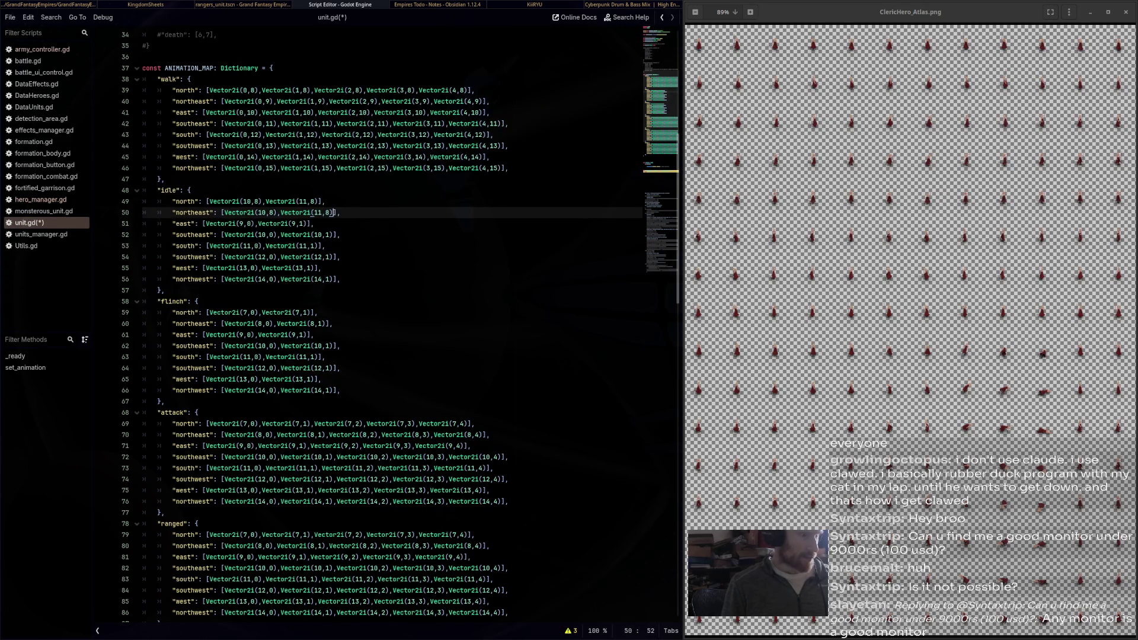
key("Down")
key("ctrl+shift+Left")
key("ctrl+shift+Left")
key("ctrl+shift+Left")
key("ctrl+v")
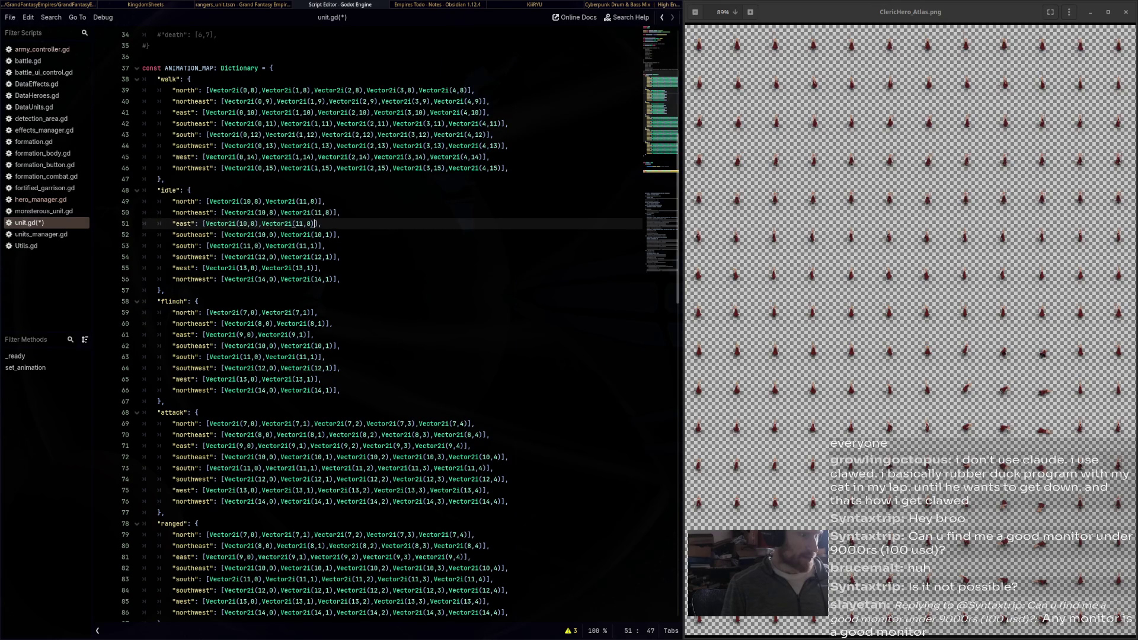
key("Down")
key("ctrl+shift+Left")
key("ctrl+shift+Left")
key("ctrl+shift+Left")
key("ctrl+v")
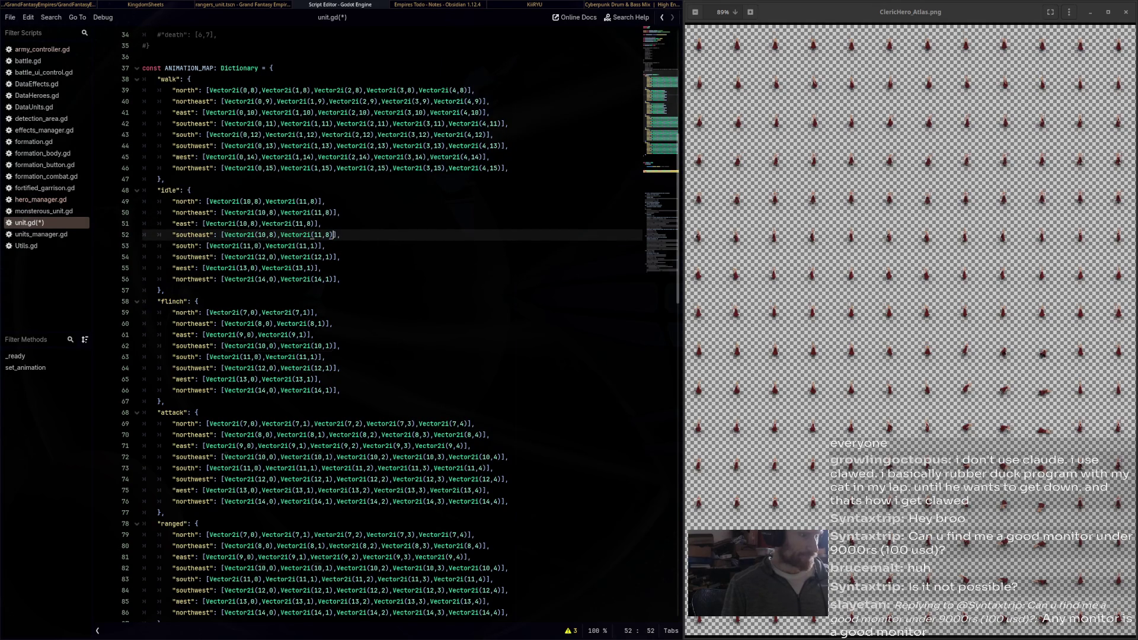
key("Down")
key("ctrl+shift+Left")
key("ctrl+shift+Left")
key("ctrl+shift+Left")
key("ctrl+v")
Paste the same pair over southwest, west and northwest idle, and restore the west line's missing ]
key("Down")
key("ctrl+shift+Left")
key("ctrl+shift+Left")
key("ctrl+shift+Left")
key("ctrl+v")
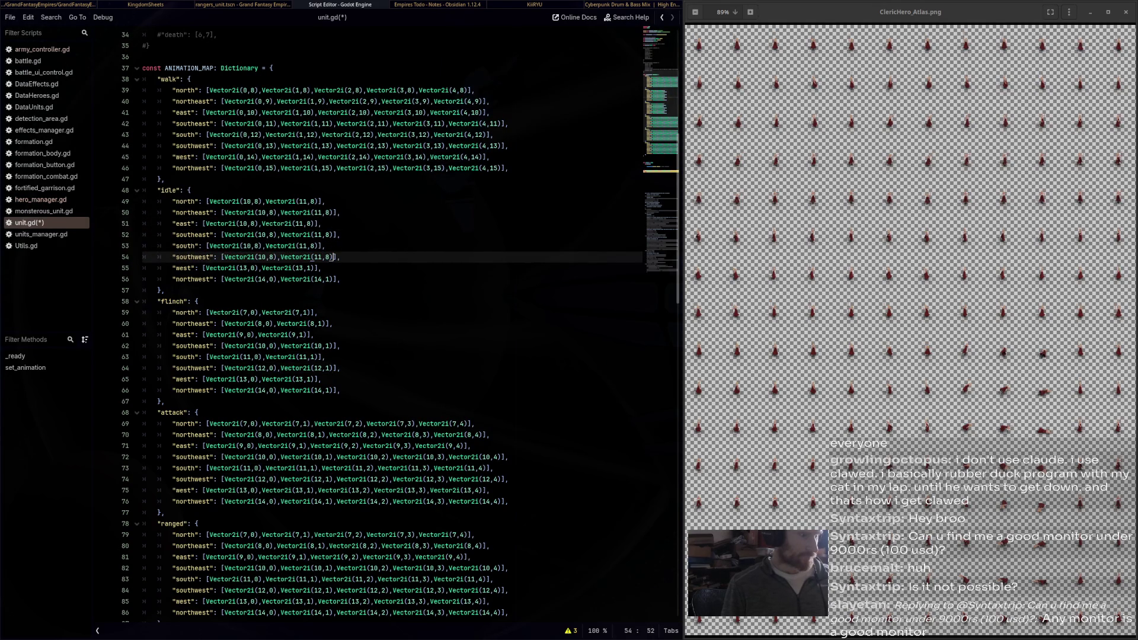
key("Down")
key("ctrl+shift+Left")
key("ctrl+shift+Left")
key("ctrl+shift+Left")
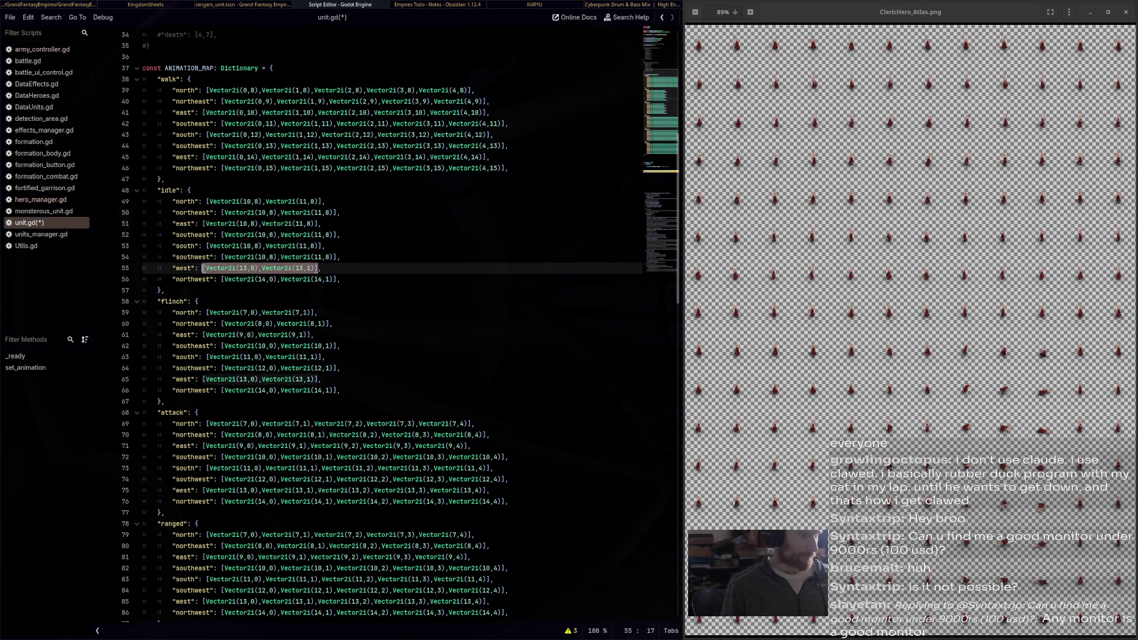
key("ctrl+v")
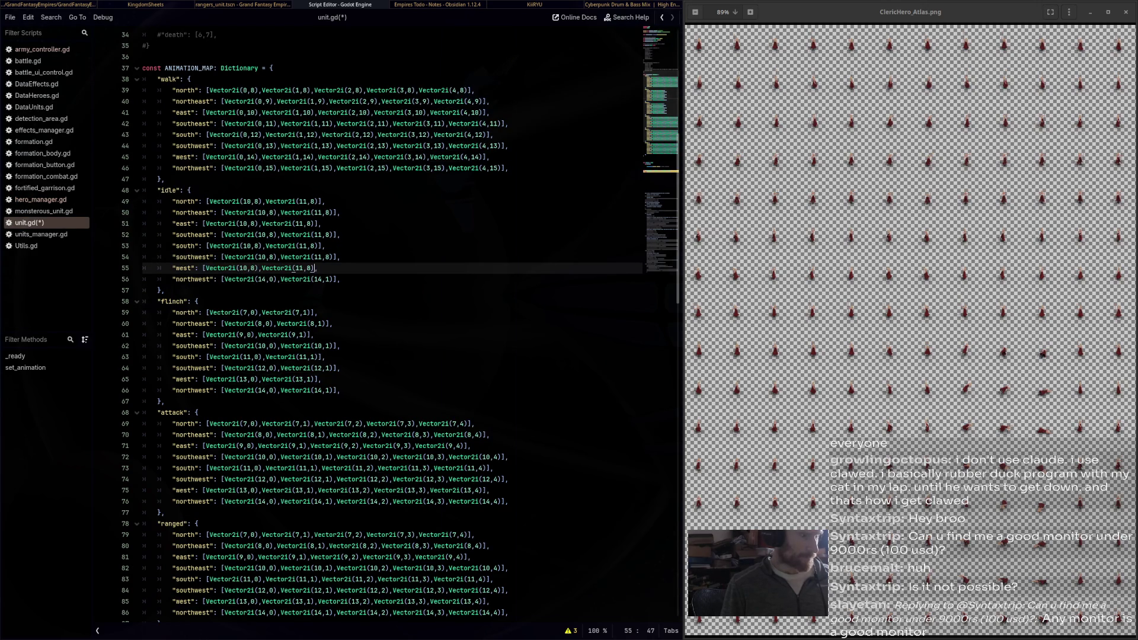
key("Delete")
key("Down")
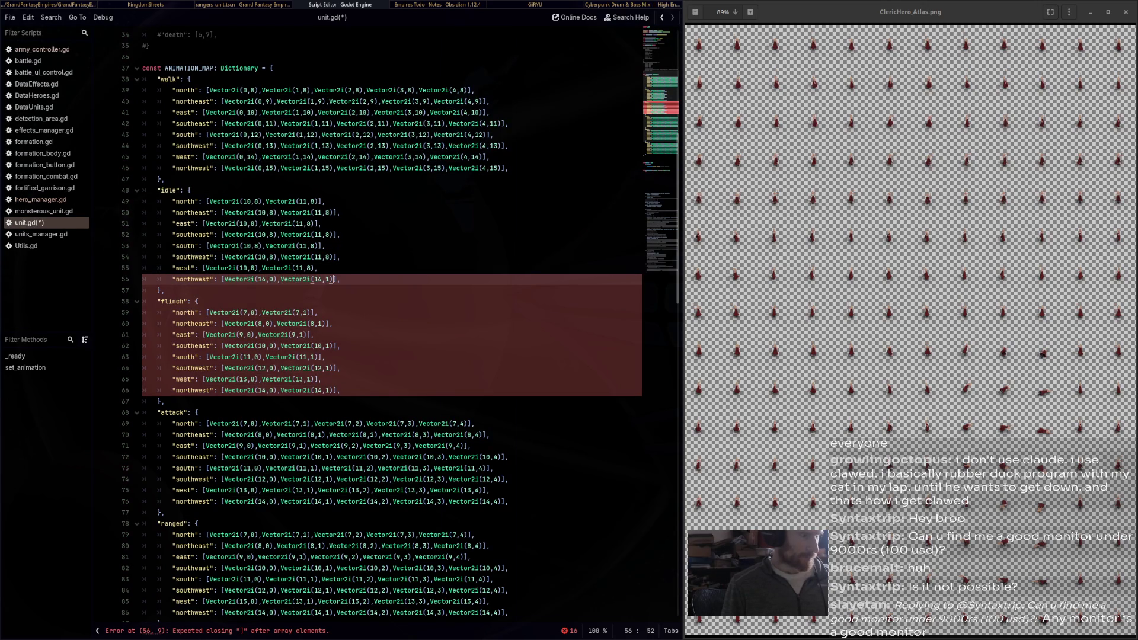
key("ctrl+shift+Left")
key("ctrl+shift+Left")
key("ctrl+shift+Left")
key("ctrl+v")
key("Down")
key("Down")
key("Down")
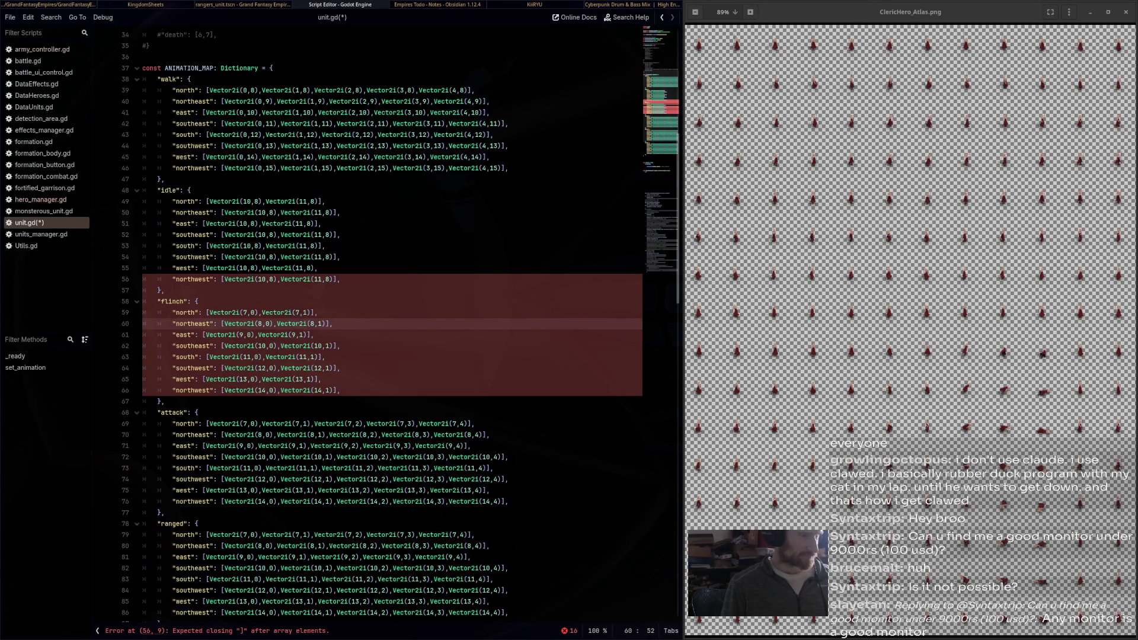
left_click(316, 268)
type("]")
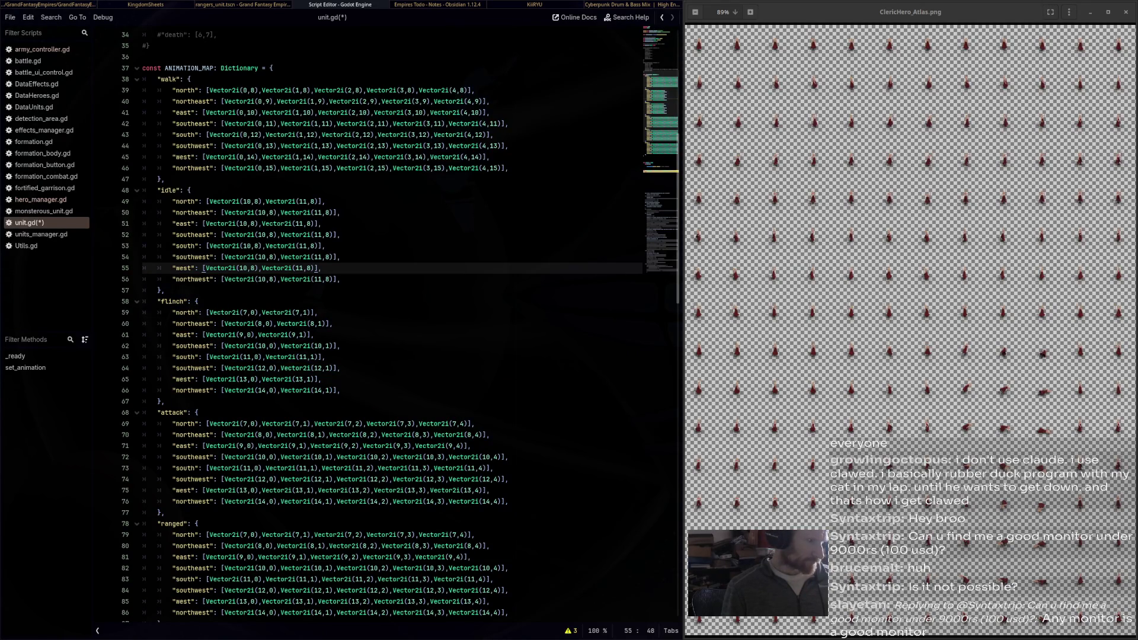
double_click(271, 213)
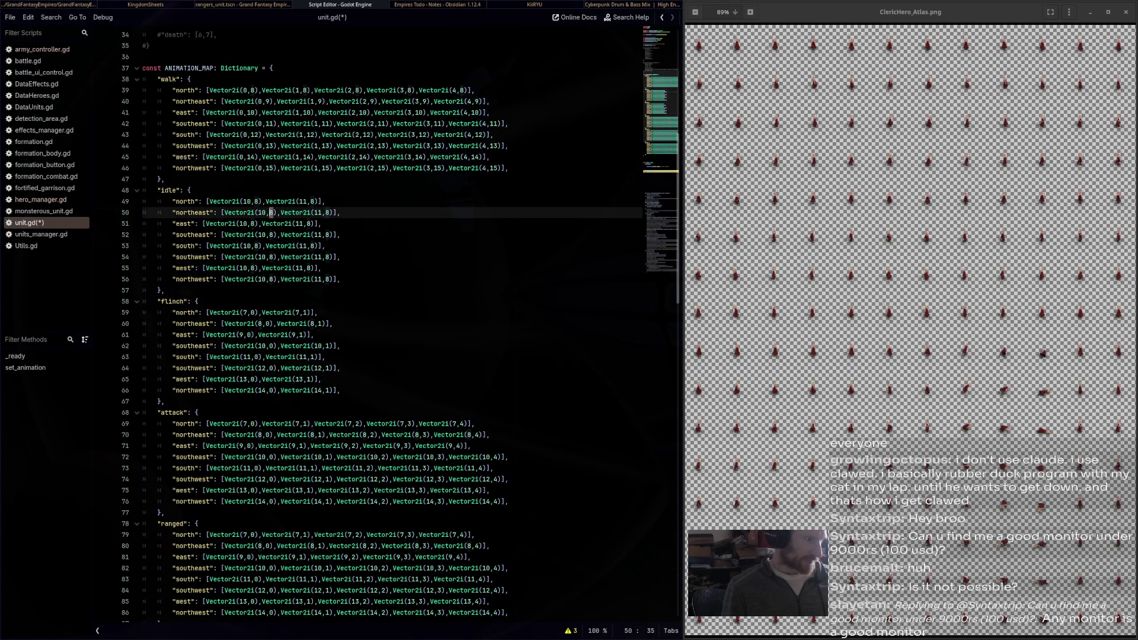
Set the northeast idle frames to row 9 and the east idle entry to row 10
type("9")
double_click(327, 212)
type("9")
double_click(253, 223)
type("10")
left_click(191, 190)
Set the southeast, south and southwest idle frames to rows 11, 12 and 13
double_click(271, 235)
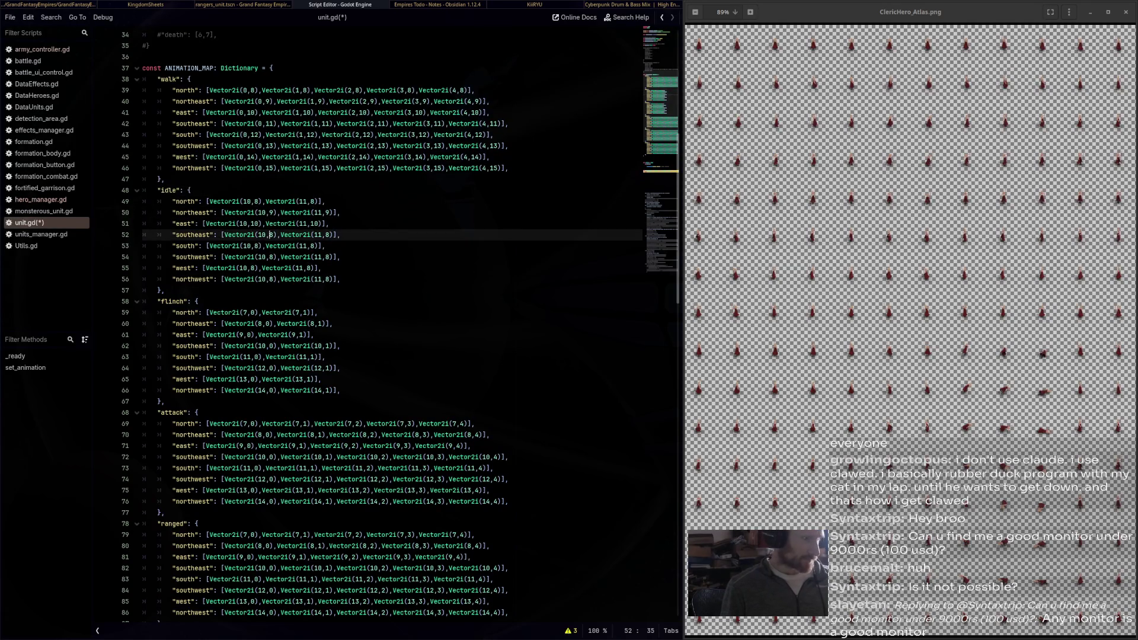
key("ctrl+d")
type("11")
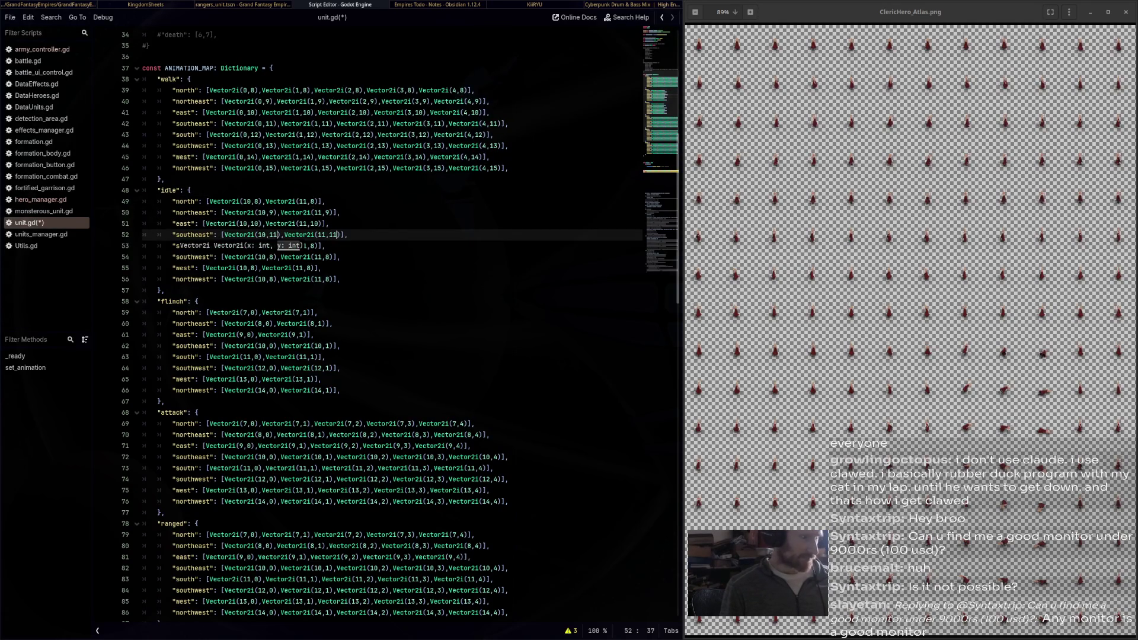
double_click(256, 246)
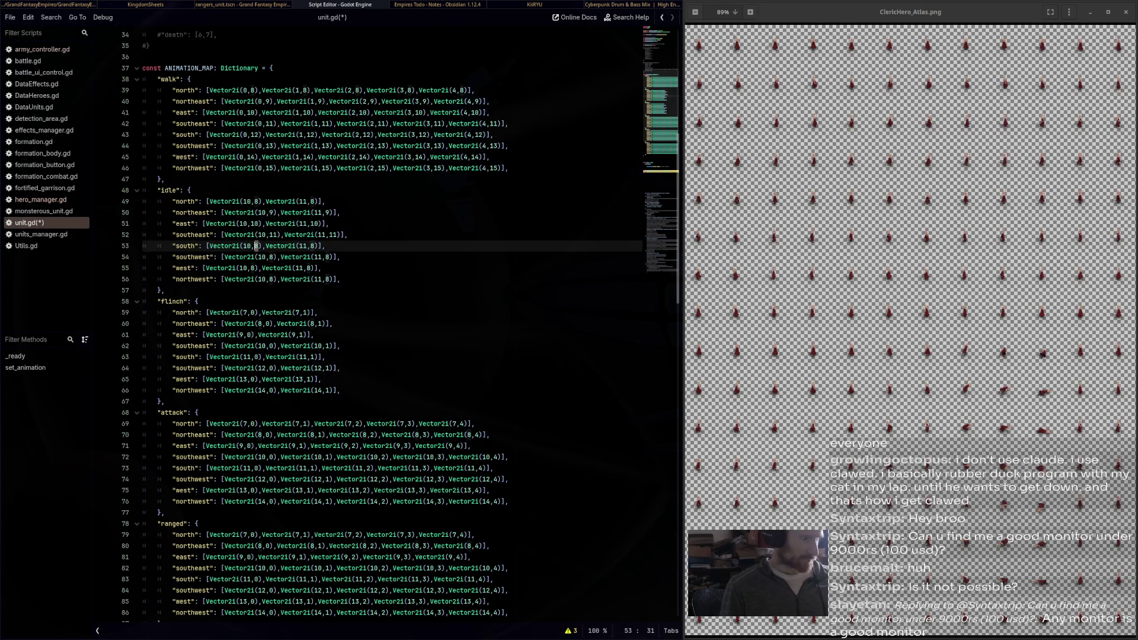
key("ctrl+d")
type("12")
left_click(267, 223)
double_click(271, 256)
key("ctrl+d")
type("13")
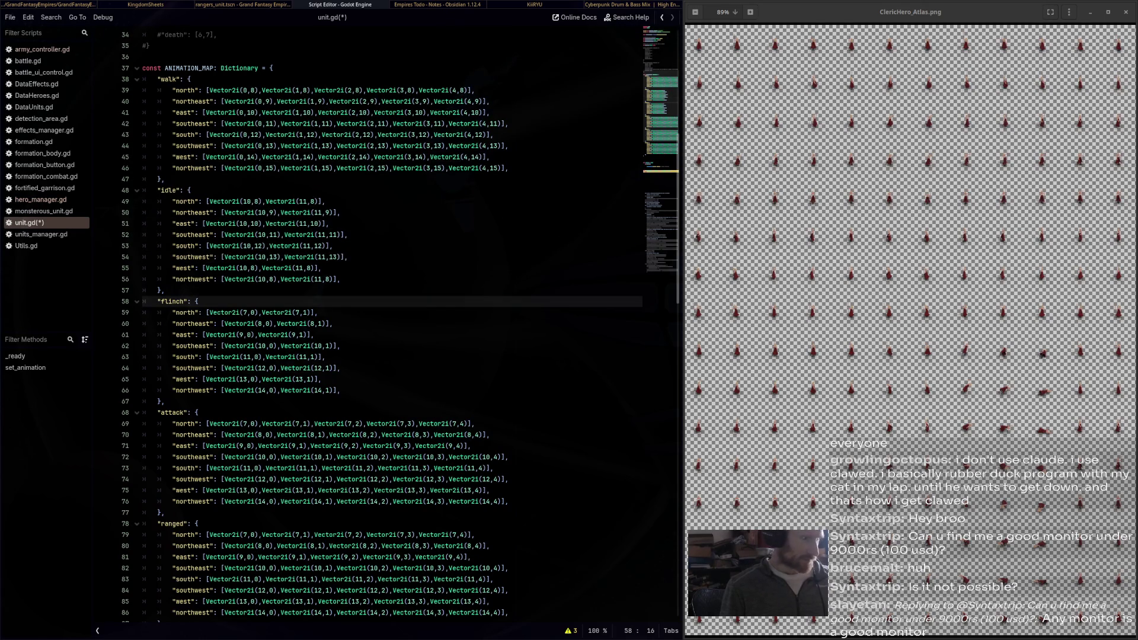
Set the west idle frames to row 14 and the northwest idle frames to row 15
double_click(253, 268)
key("ctrl+d")
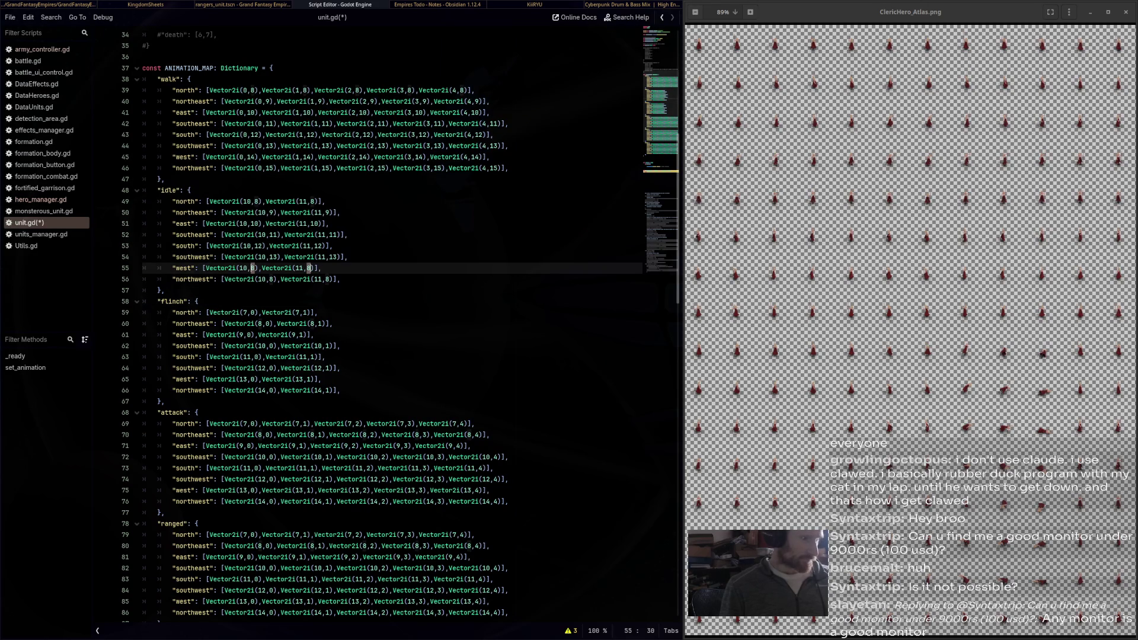
type("14")
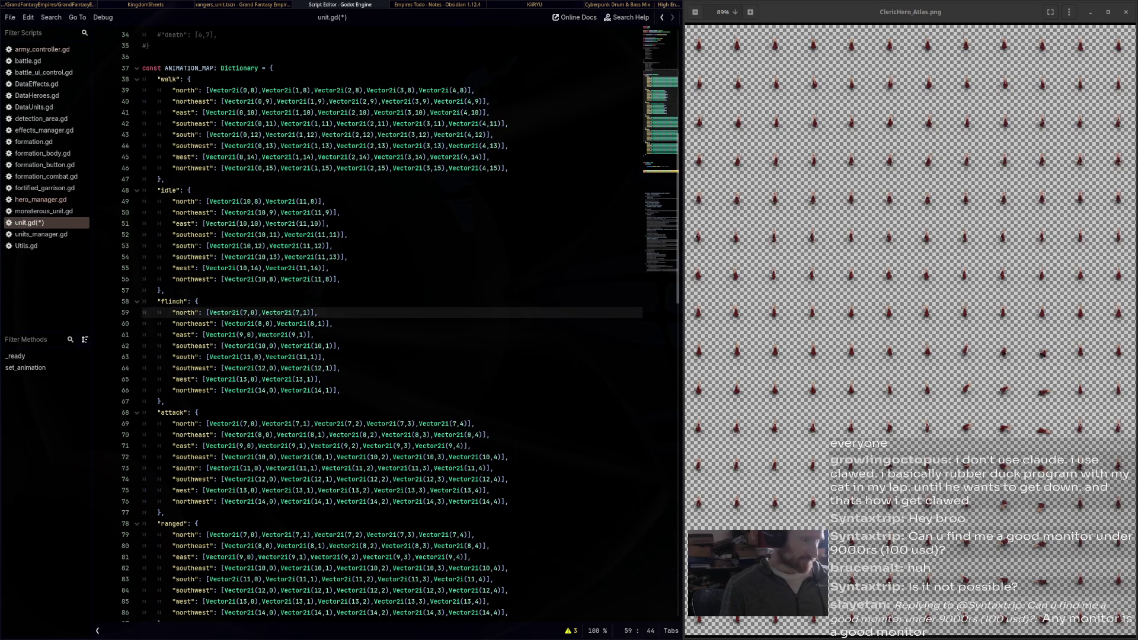
double_click(271, 279)
key("ctrl+d")
type("14")
left_click(318, 312)
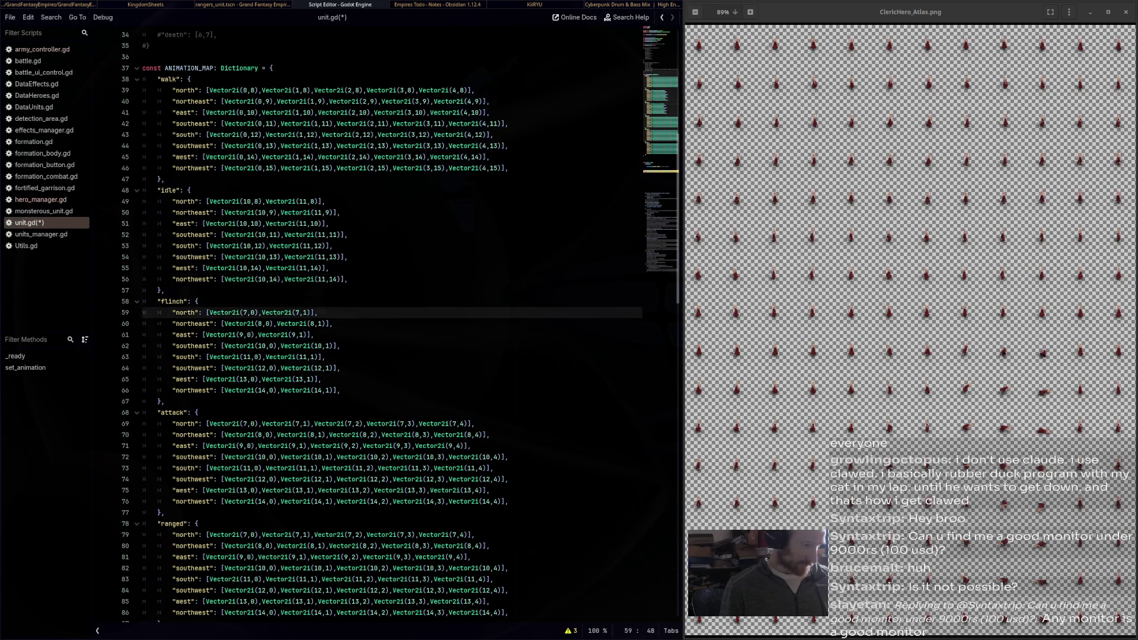
left_click(348, 280)
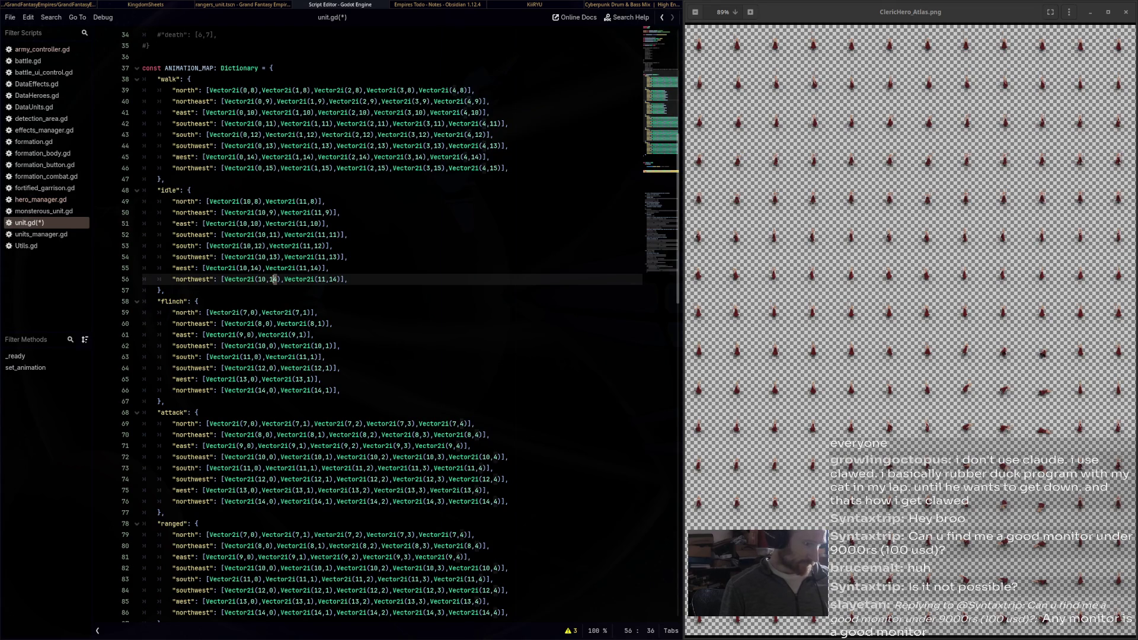
double_click(275, 279)
type("15")
key("Up")
key("End")
left_click(338, 279)
key("BackSpace")
type("5")
left_click_drag(350, 280, 142, 201)
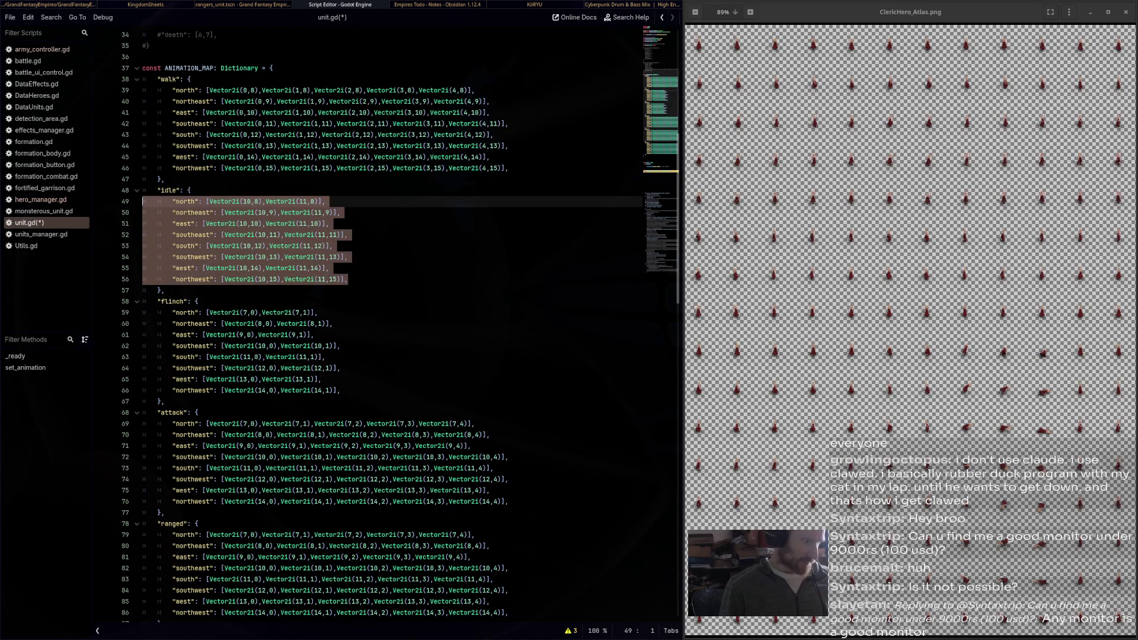
Replace the eight flinch entries with a copy of the idle direction entries
key("ctrl+c")
left_click_drag(349, 390, 143, 313)
key("ctrl+v")
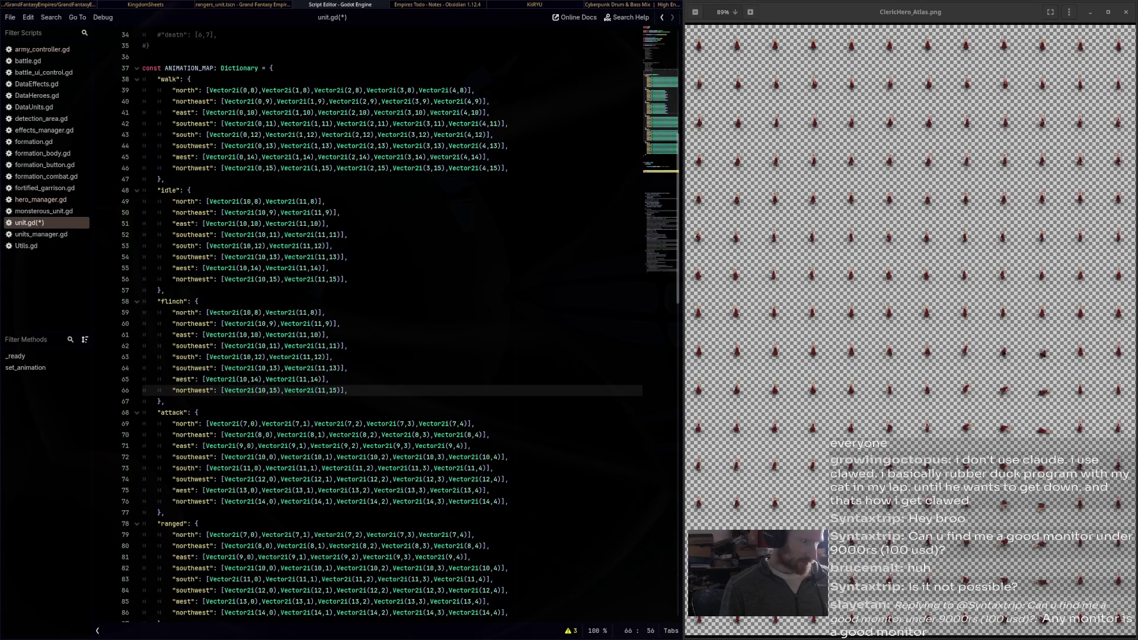
mouse_move(237, 213)
Set the flinch north, northeast and east frames to rows 0, 1 and 2
left_click(220, 312)
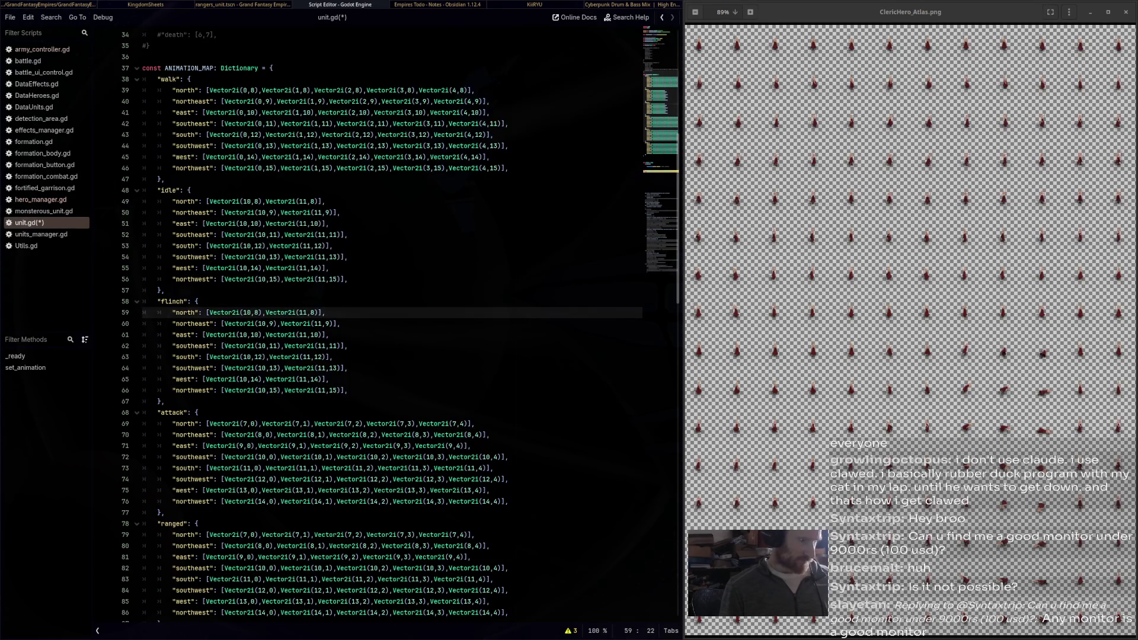
double_click(257, 313)
key("ctrl+d")
type("0")
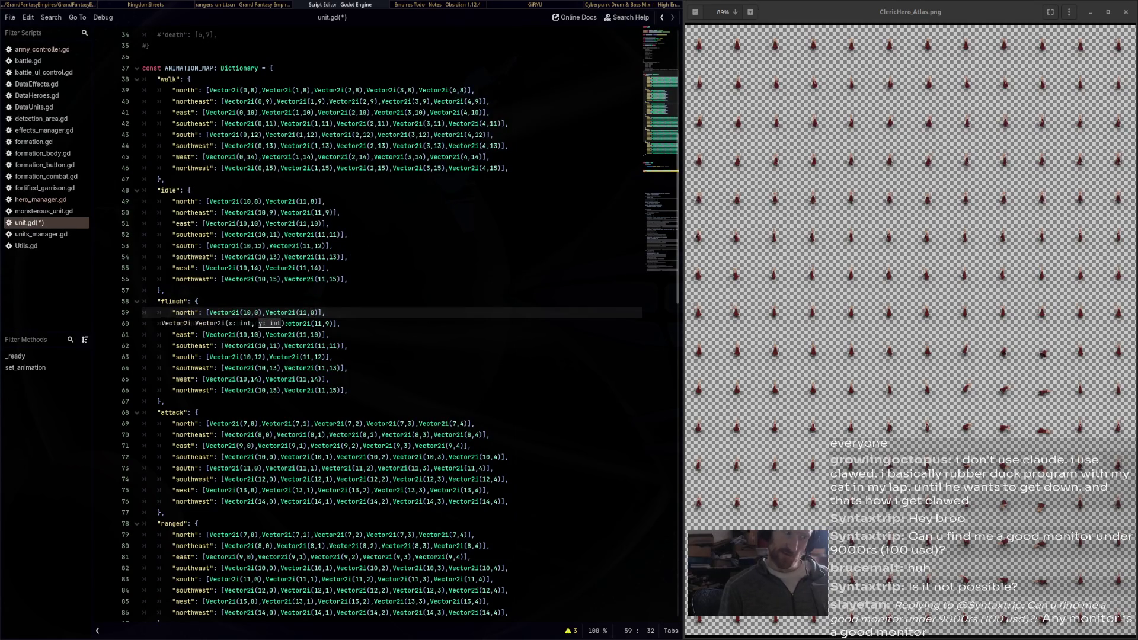
key("Up")
double_click(270, 324)
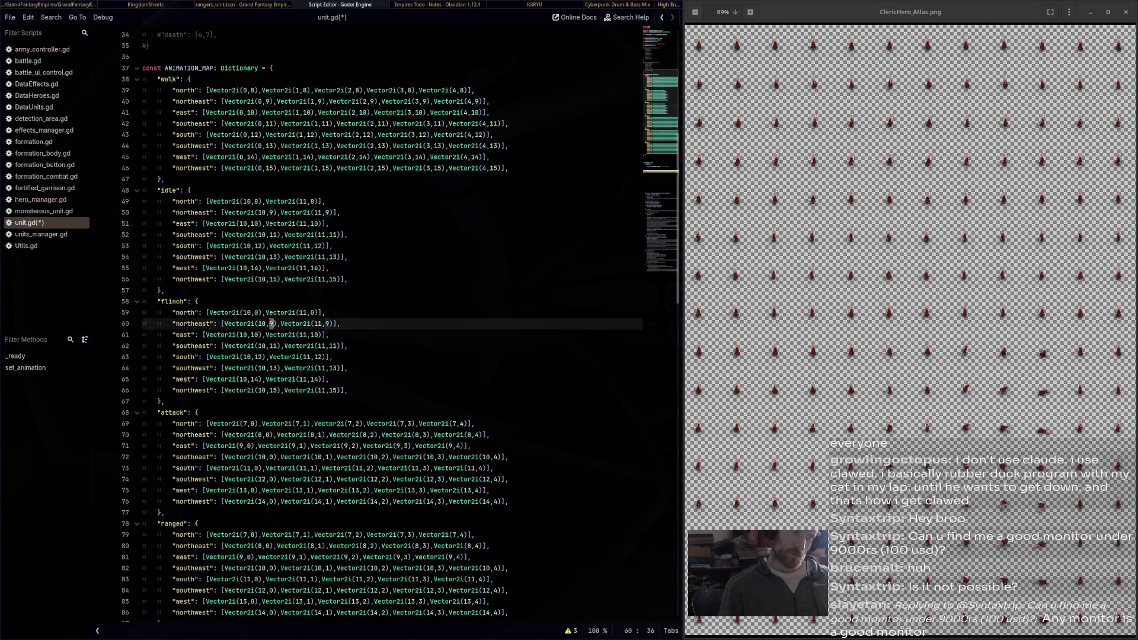
key("ctrl+d")
type("1")
left_click(198, 301)
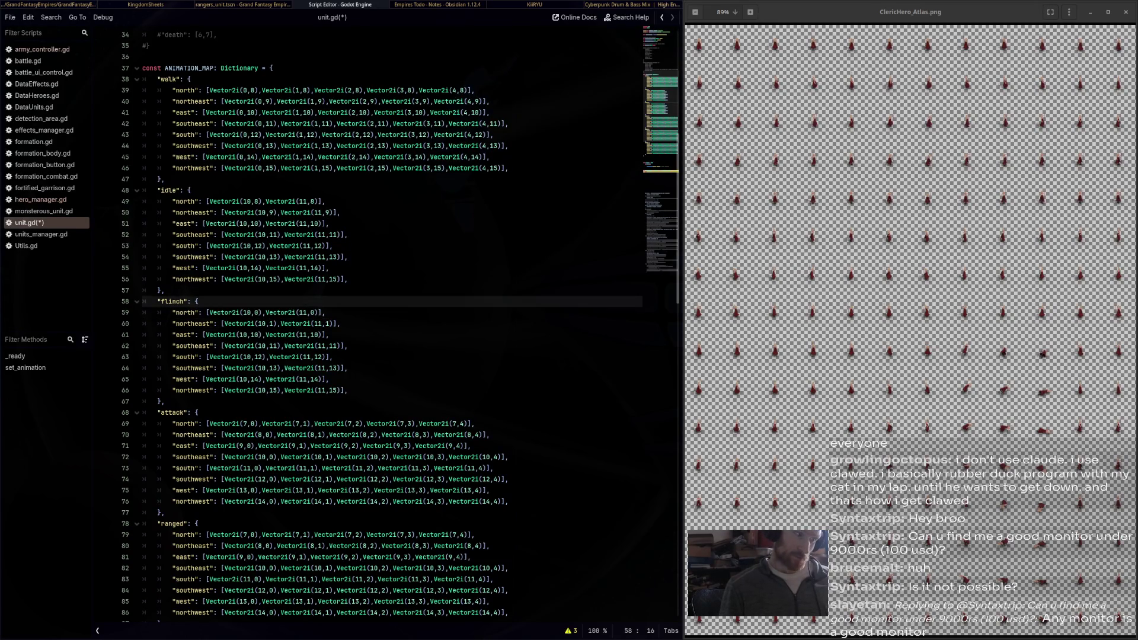
double_click(255, 335)
key("ctrl+d")
type("2")
left_click(257, 357)
Set both flinch southeast frames to row 3 after checking the atlas image
double_click(273, 345)
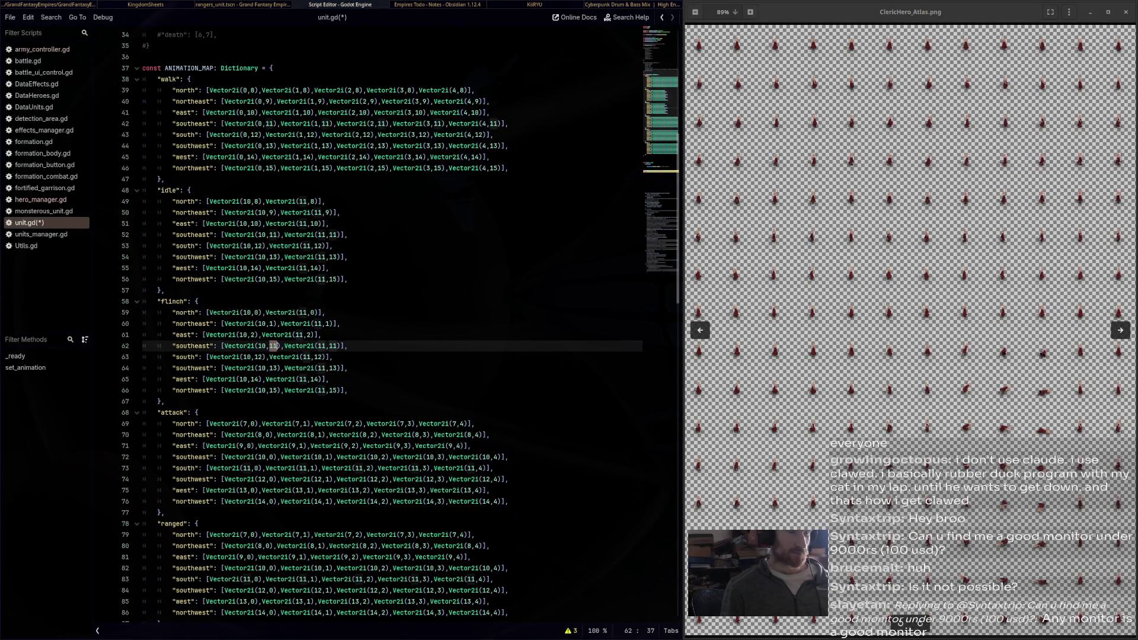
left_click(900, 620)
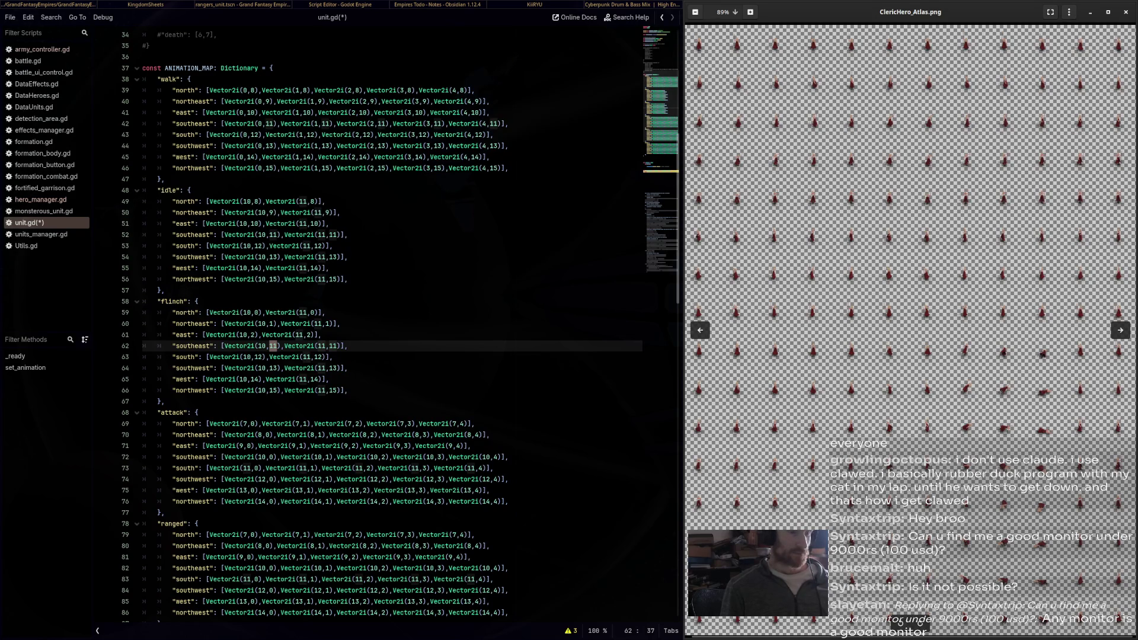
key("alt+Tab")
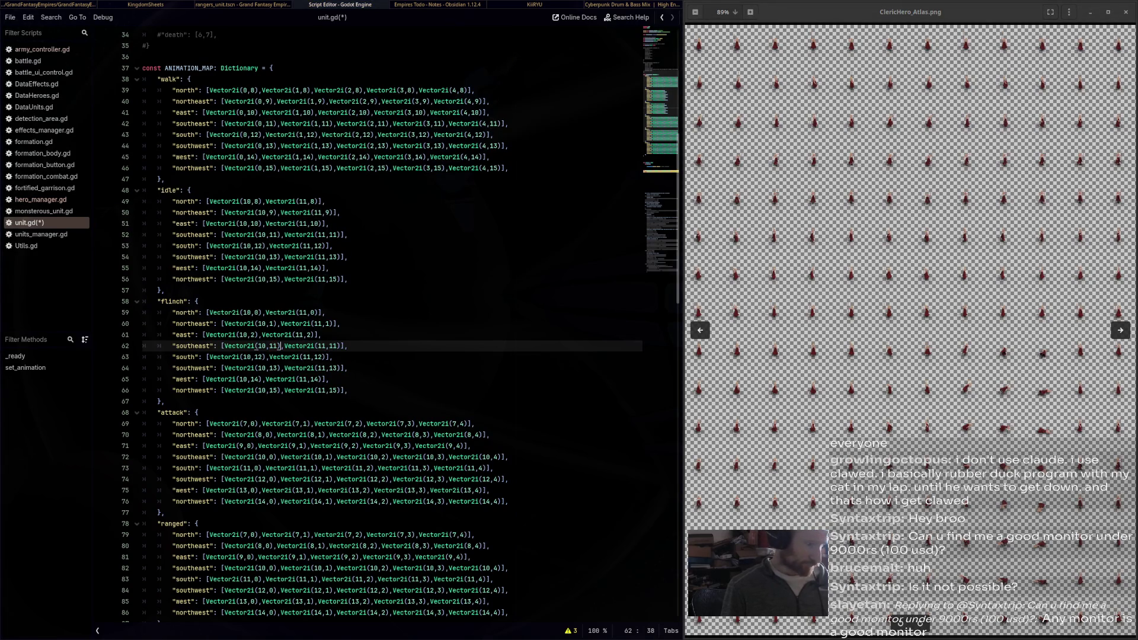
key("ctrl+d")
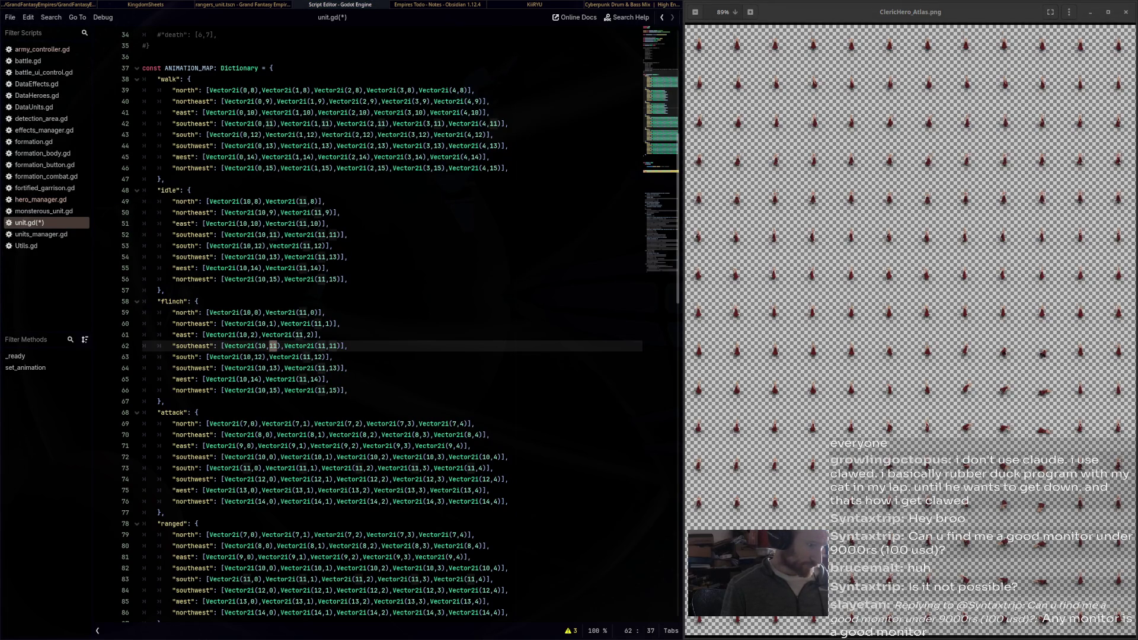
key("ctrl+d")
key("Escape")
type("3")
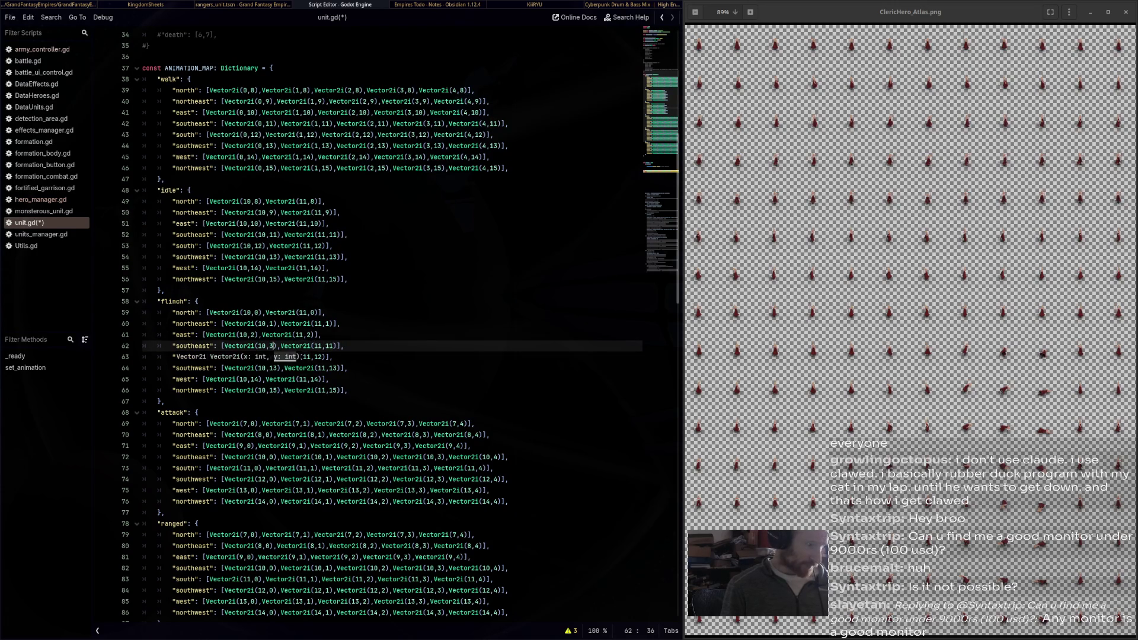
double_click(330, 346)
type("3")
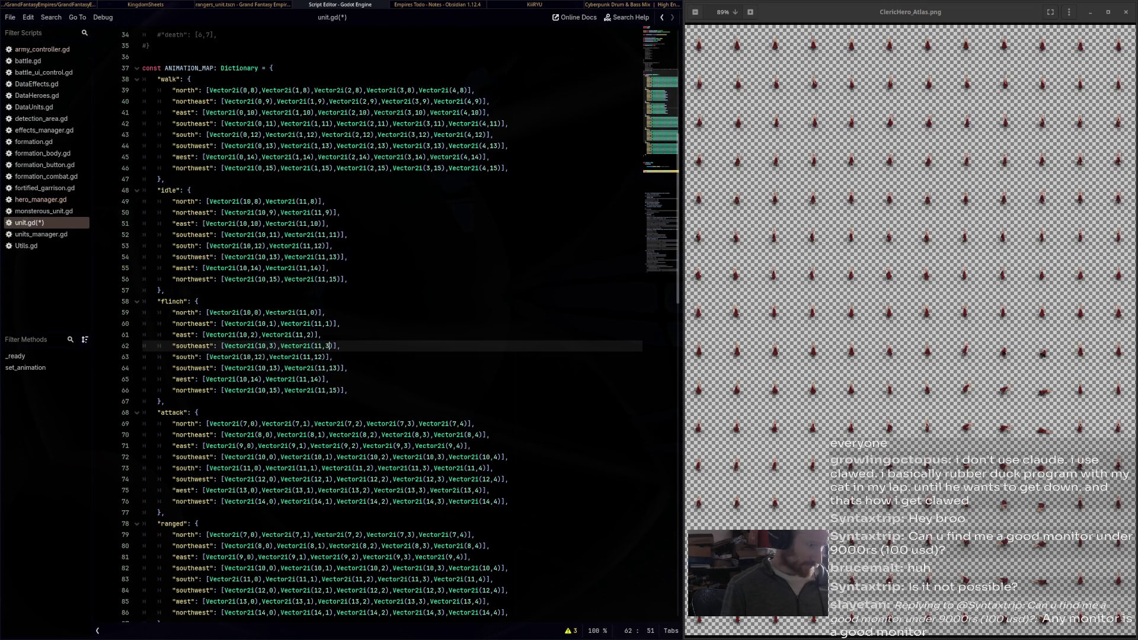
left_click(254, 335)
Set the flinch south frames to row 4 and the southwest frames to row 5
left_click(256, 357)
key("ctrl+d")
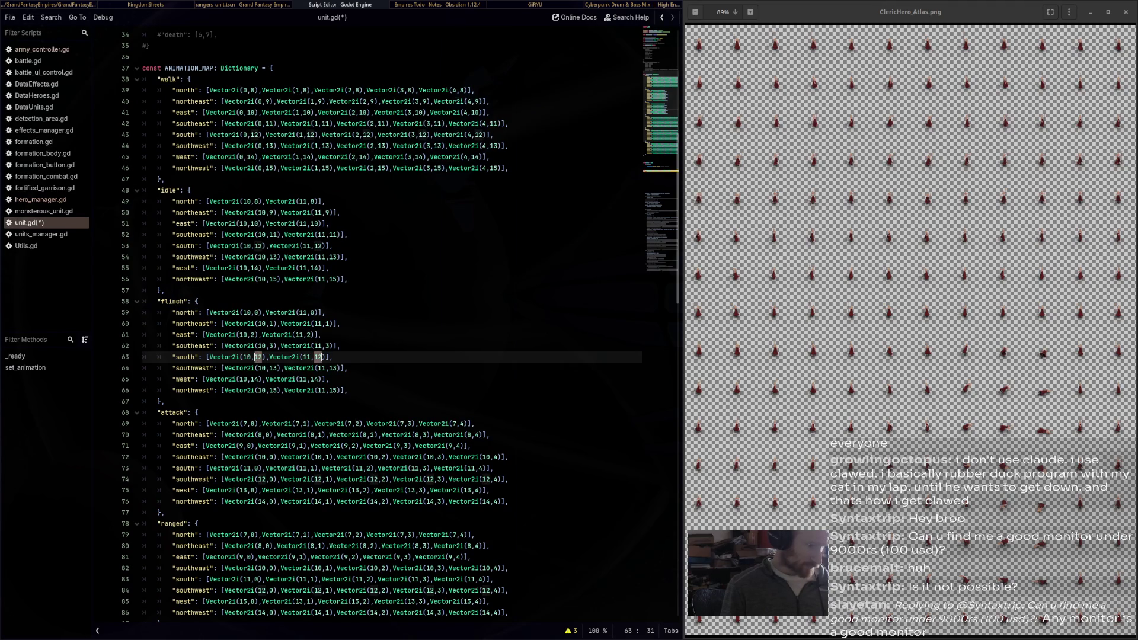
type("4")
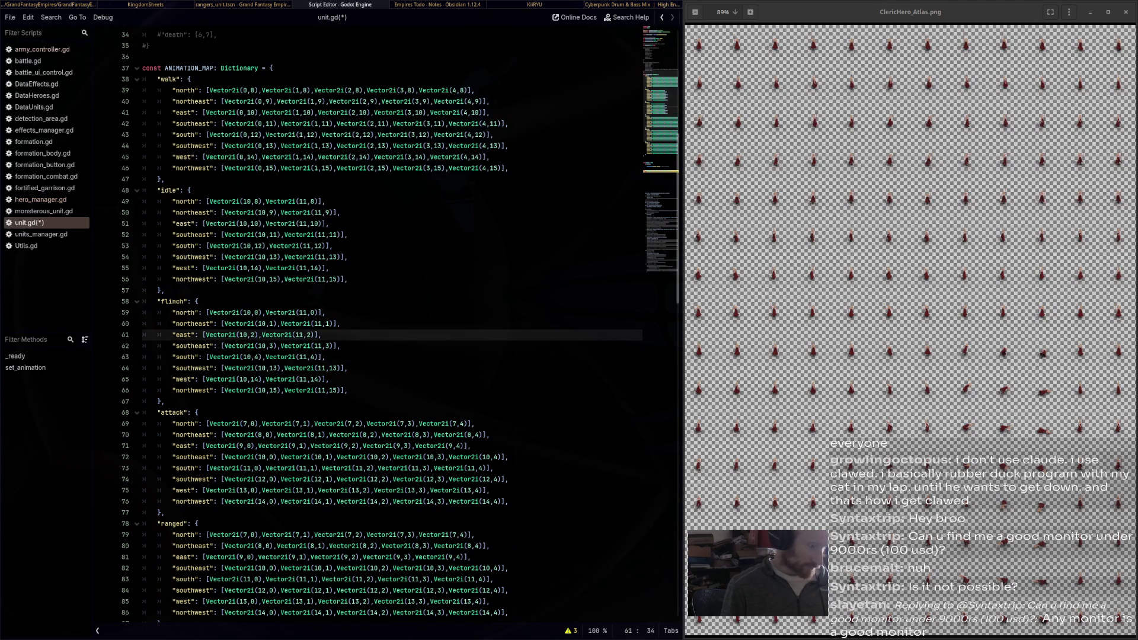
double_click(273, 368)
key("ctrl+d")
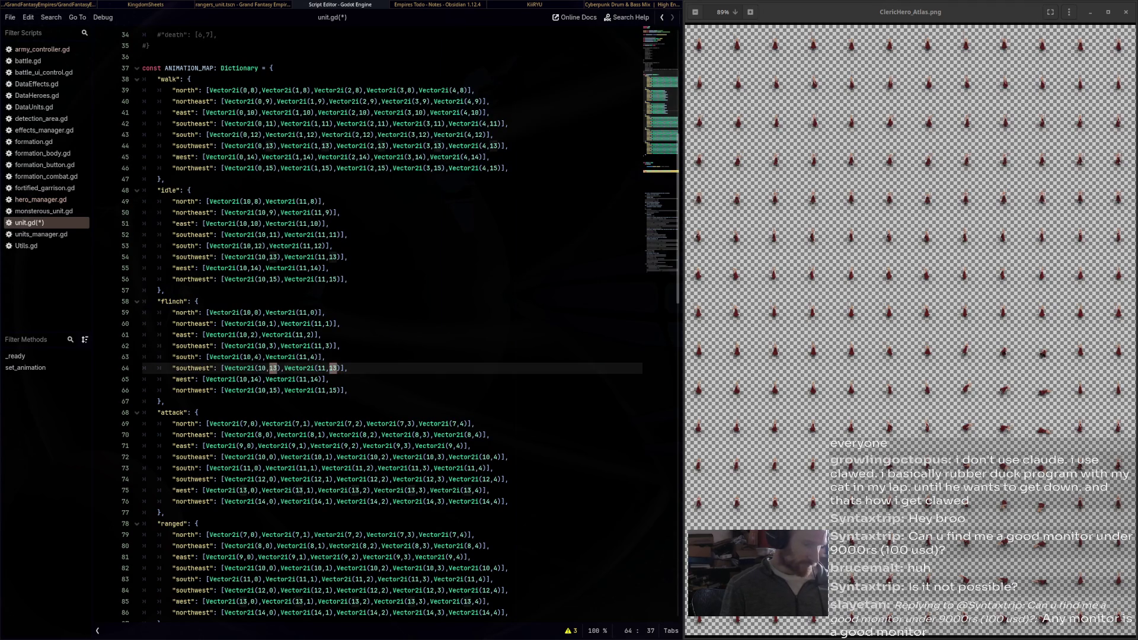
type("5")
left_click_drag(288, 323, 290, 335)
Set the flinch west frames to row 6 and northwest to row 7, then save unit.gd
double_click(255, 380)
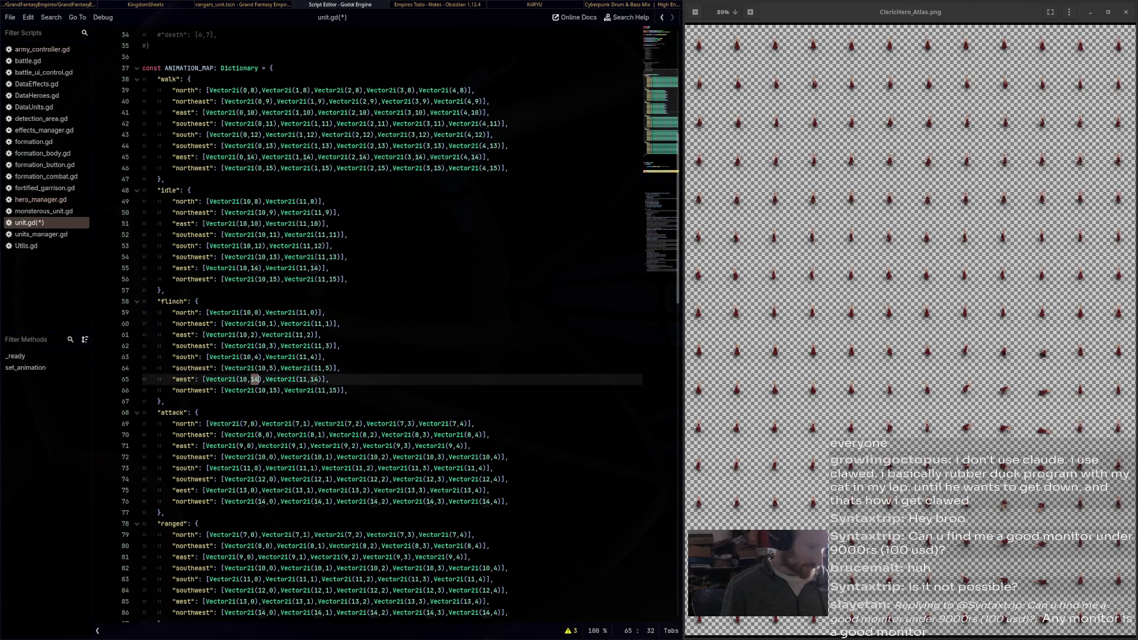
key("ctrl+d")
type("6")
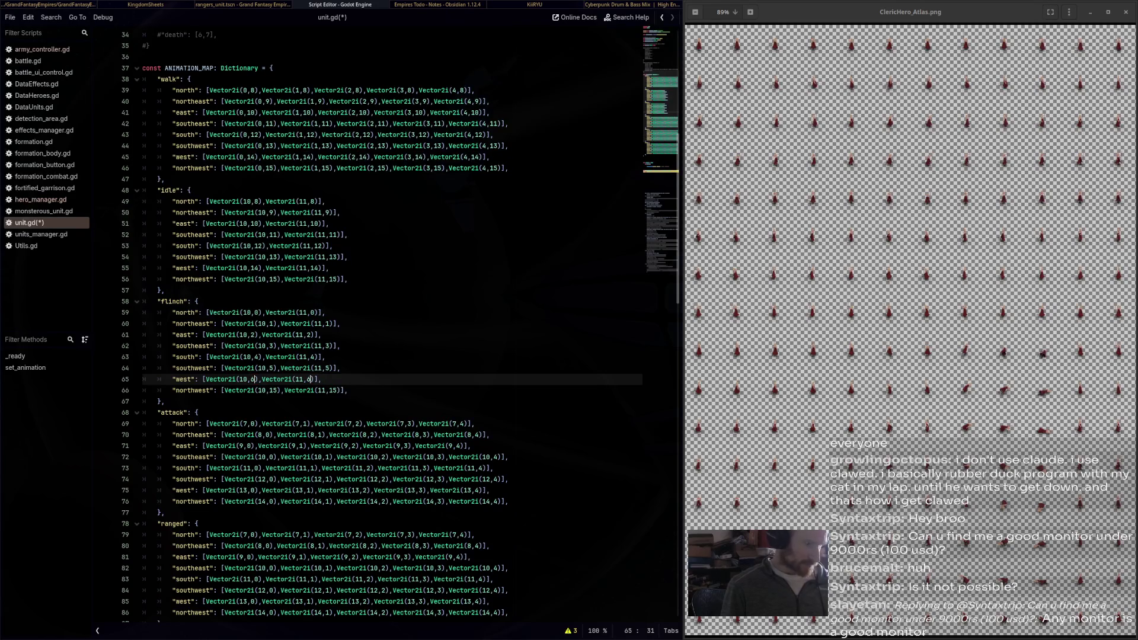
left_click(251, 335)
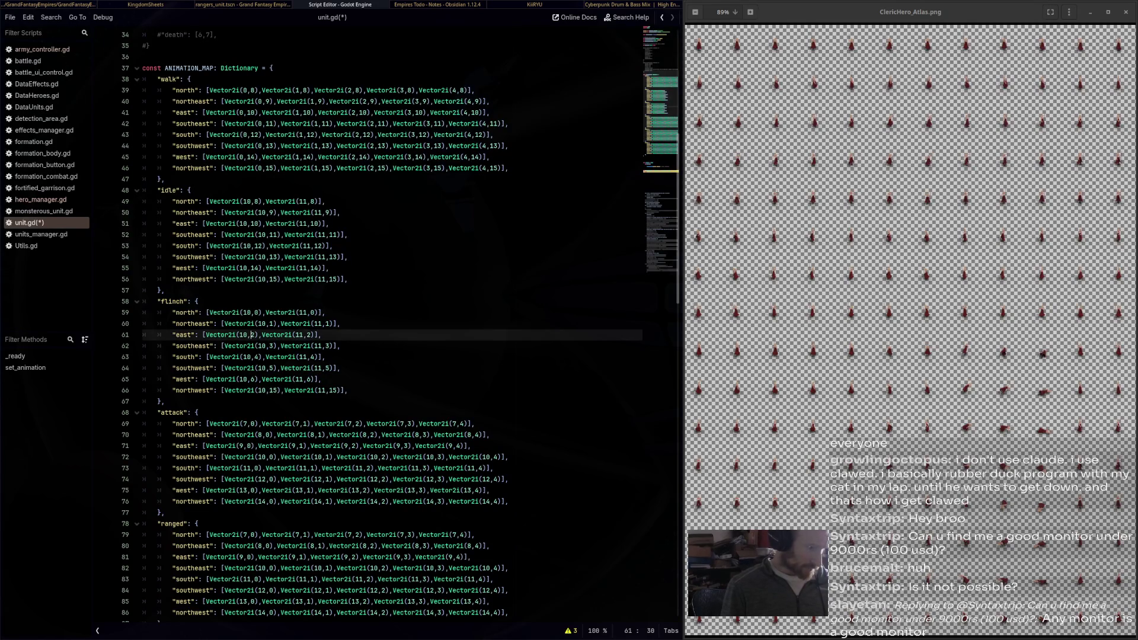
double_click(274, 391)
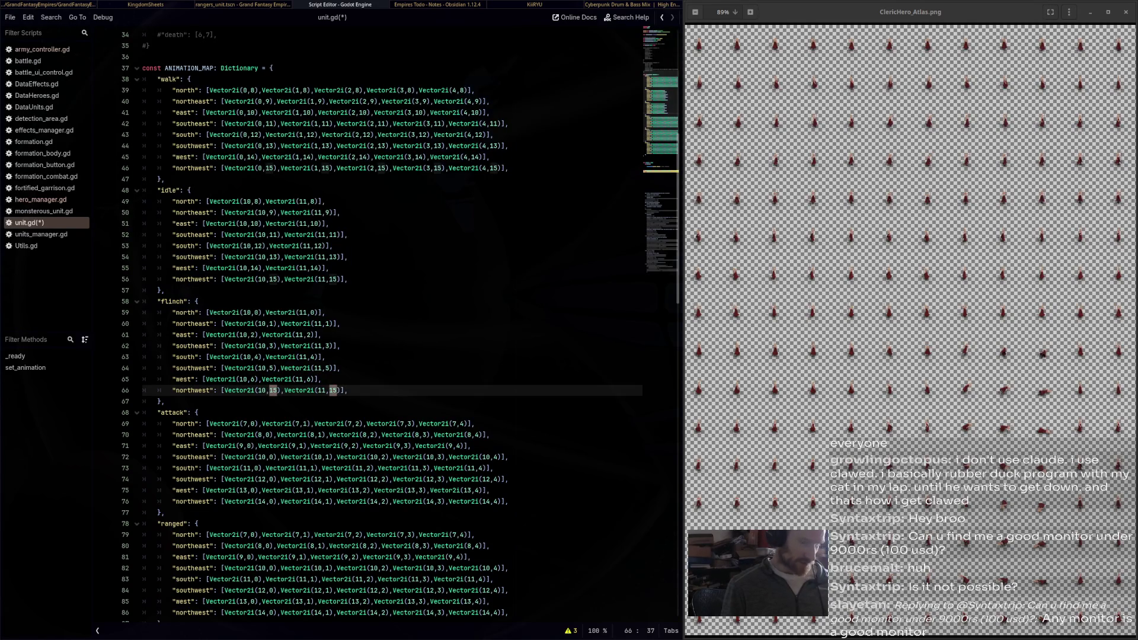
key("ctrl+d")
type("7")
left_click(199, 301)
key("ctrl+s")
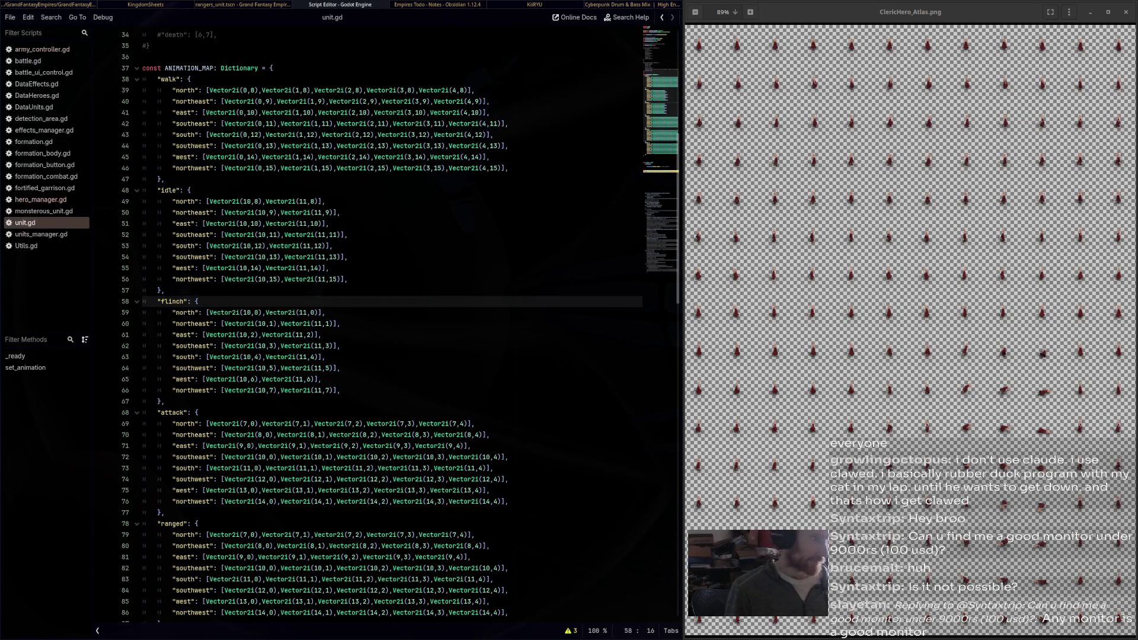
Close the ClericHero_Atlas.png viewer and switch to the KingdomSheets folder of atlas PNGs
scroll(386, 323, "down", 5)
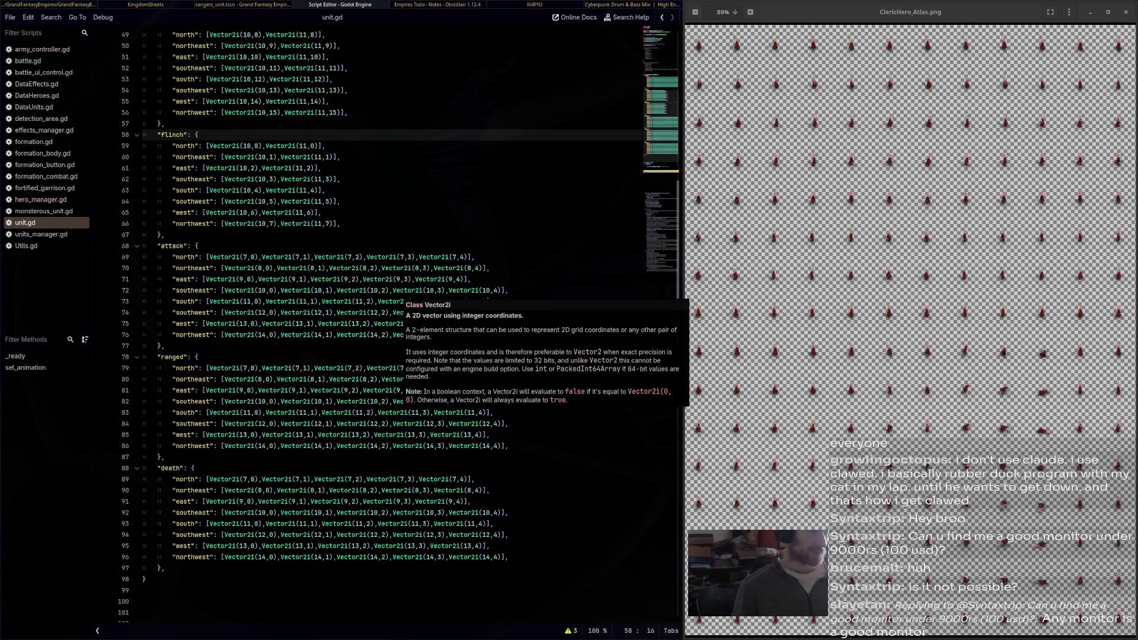
left_click(900, 620)
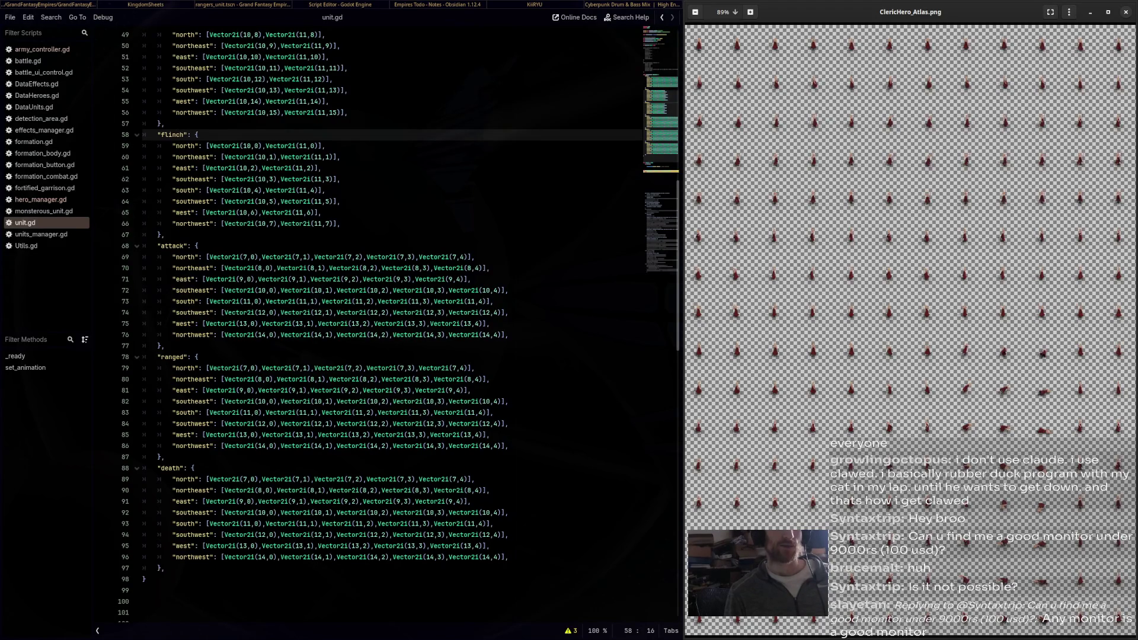
key("ctrl+w")
key("alt+Tab")
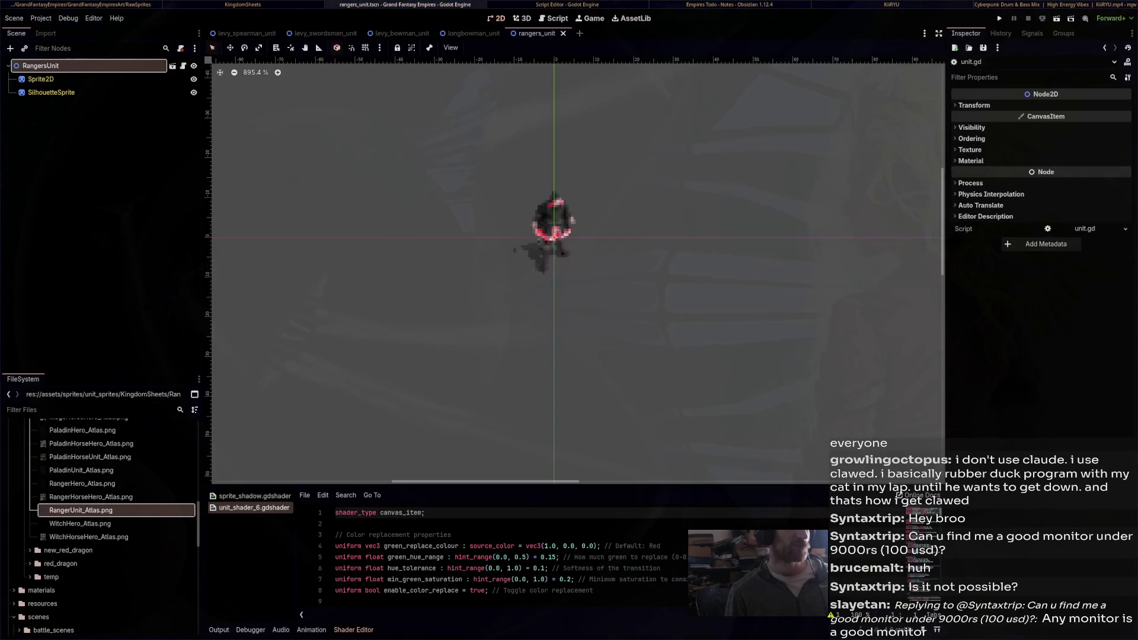
key("alt+Tab")
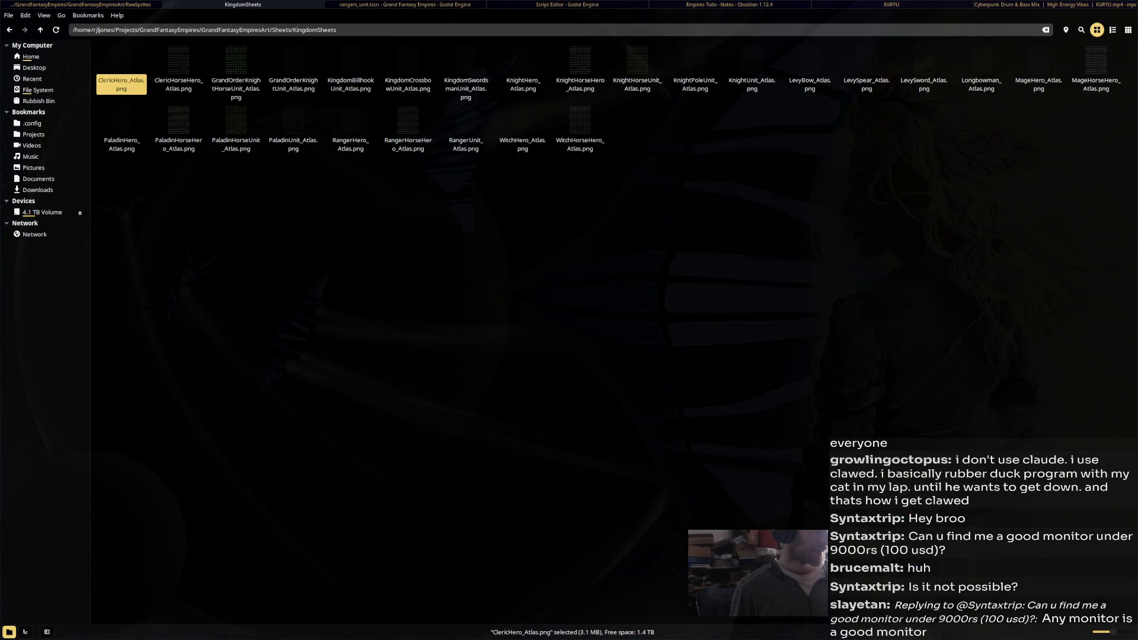
Open KingdomCrossbowUnit_Atlas.png tiled on the right half and zoom to inspect its rows
double_click(408, 84)
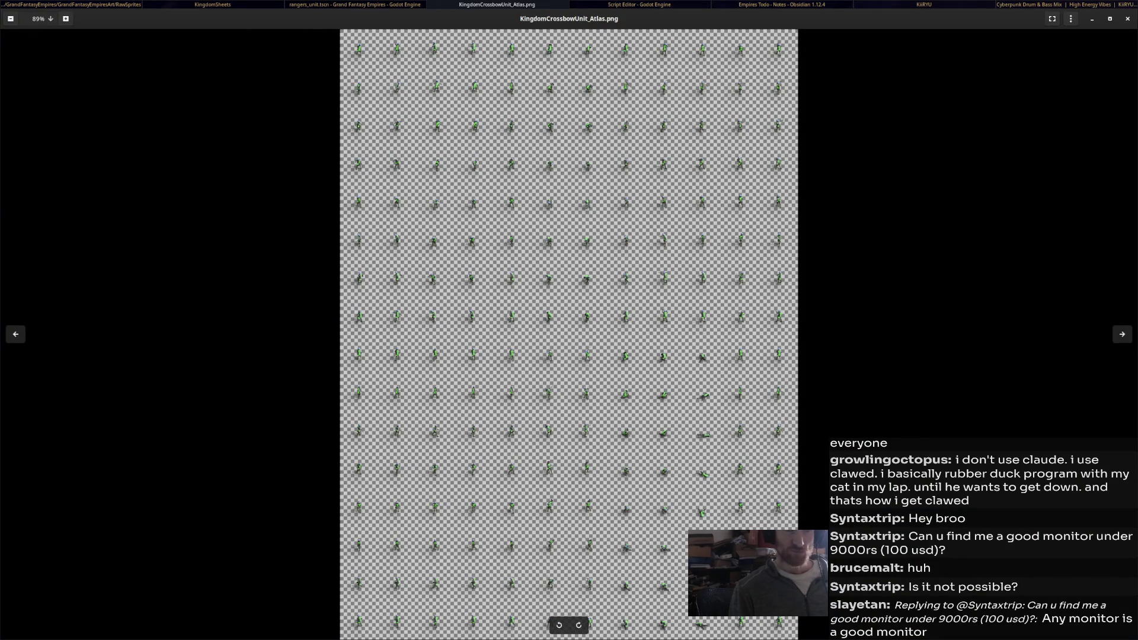
key("super+Right")
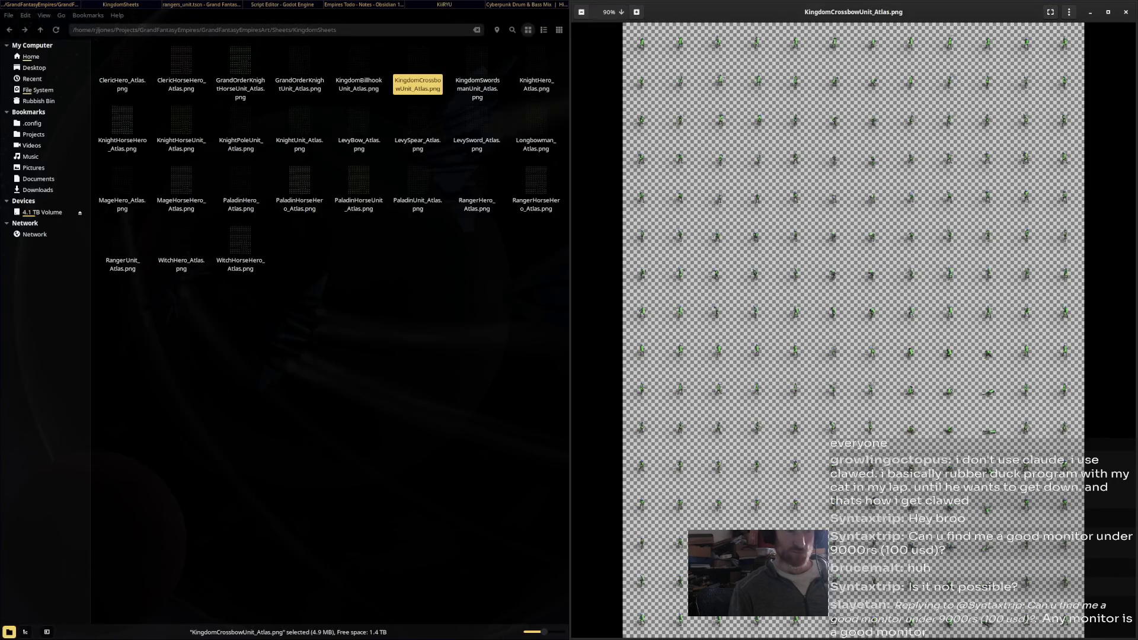
scroll(854, 320, "up", 2)
scroll(854, 320, "down", 2)
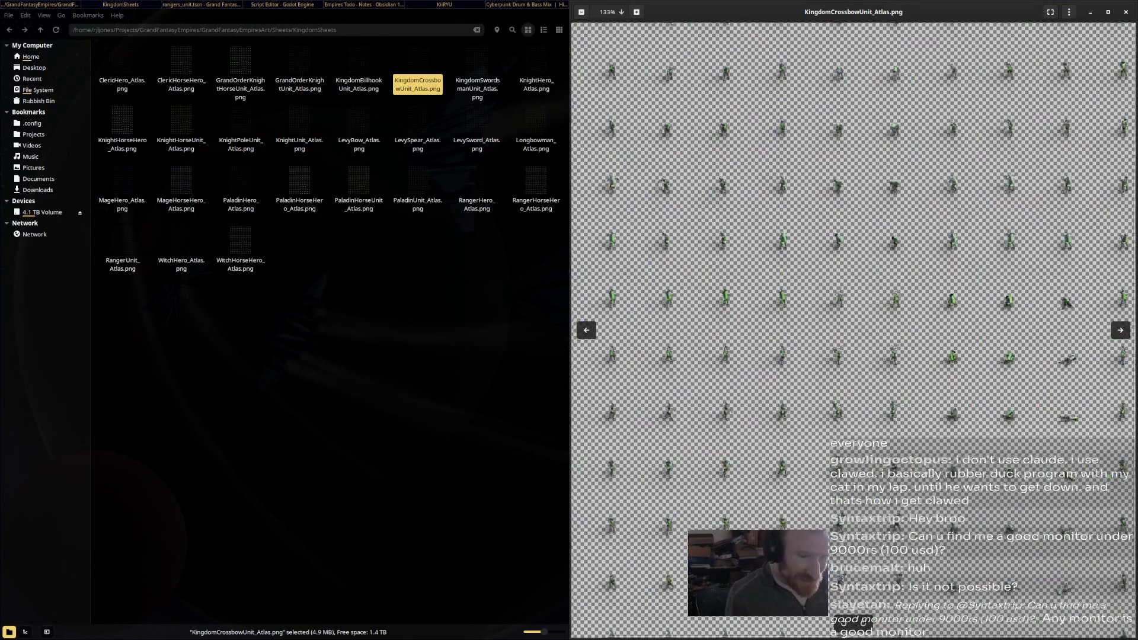
scroll(853, 320, "up", 2)
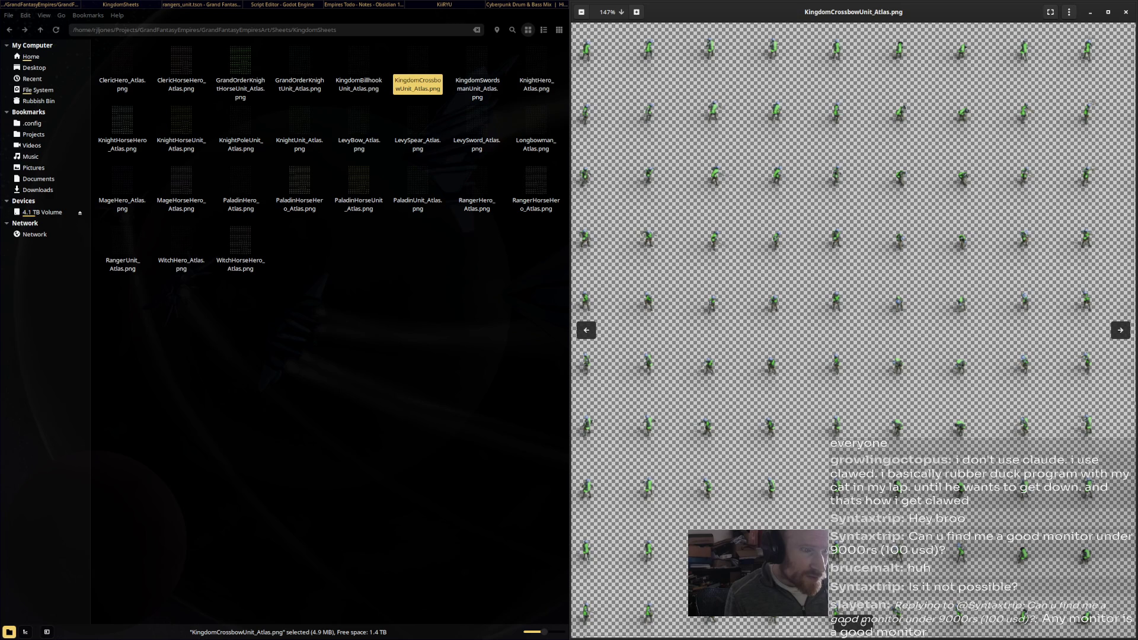
scroll(853, 329, "down", 2)
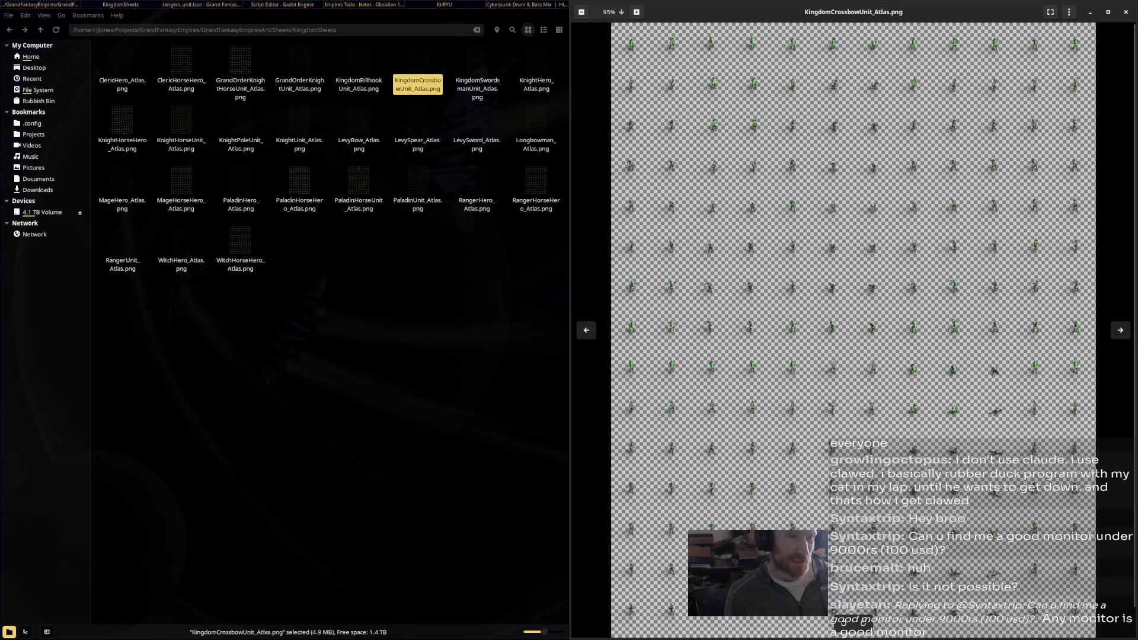
scroll(853, 330, "up", 5)
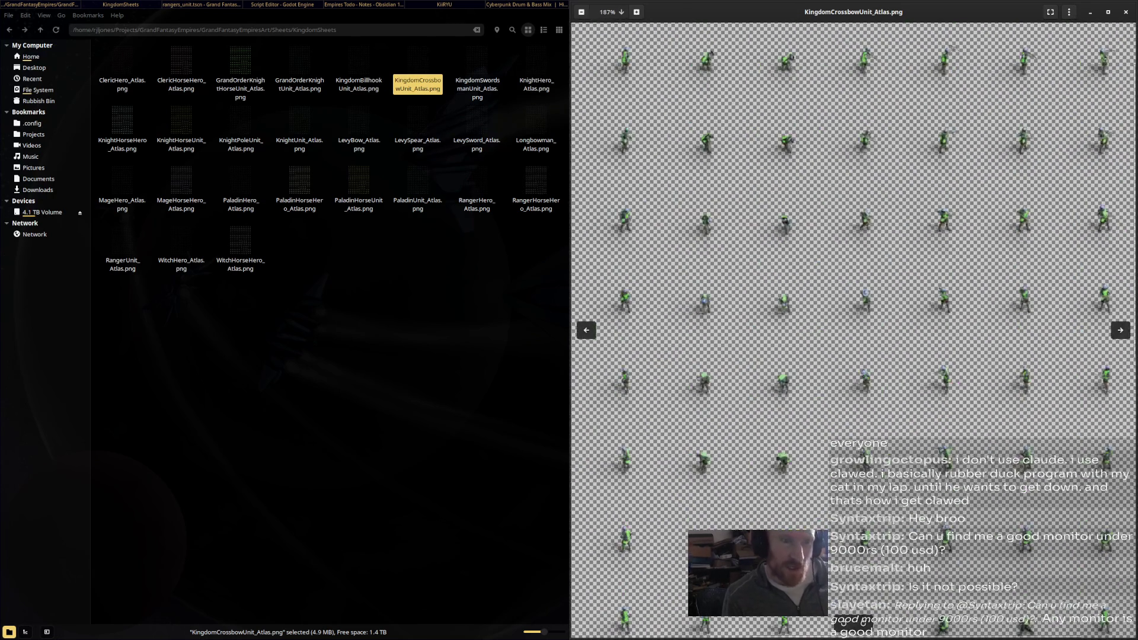
scroll(853, 330, "down", 4)
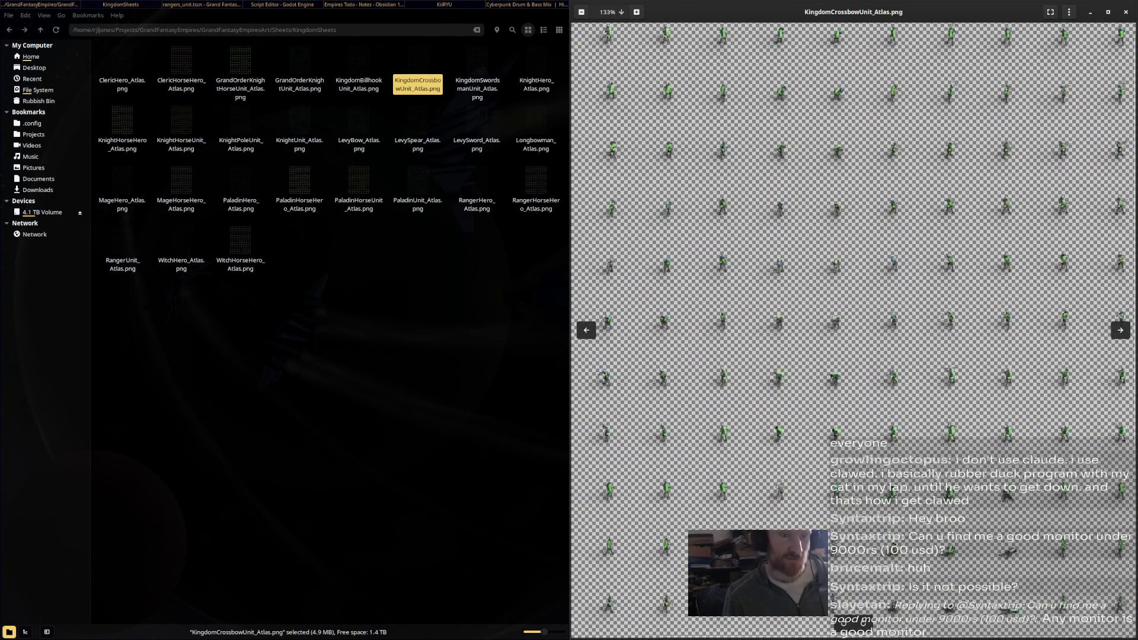
key("alt+Tab")
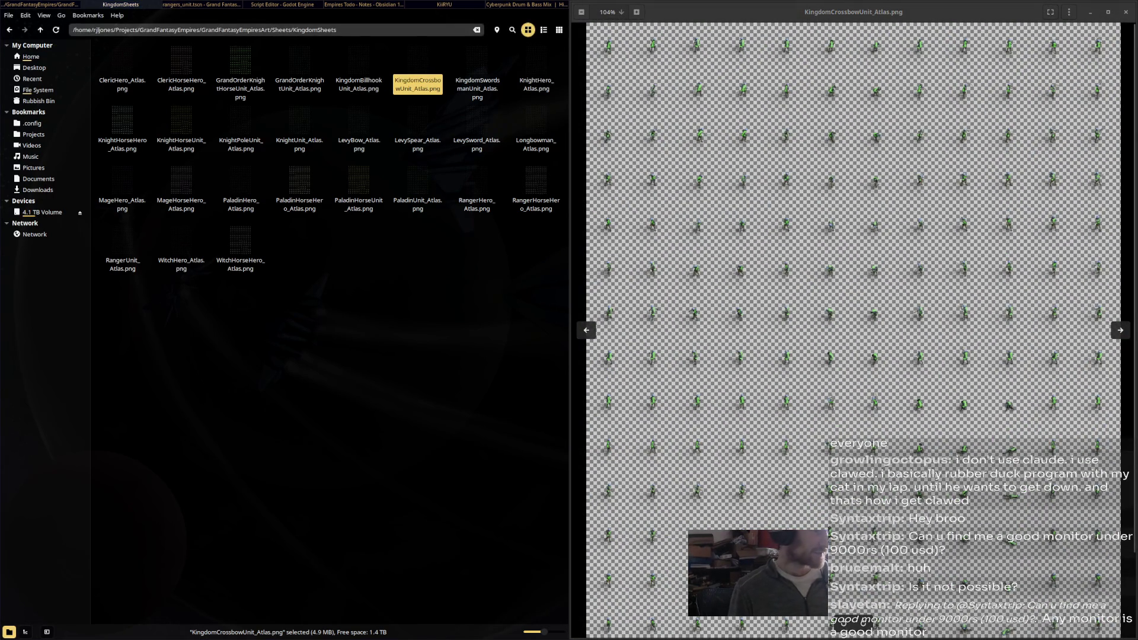
key("alt+Tab")
key("alt+Tab")
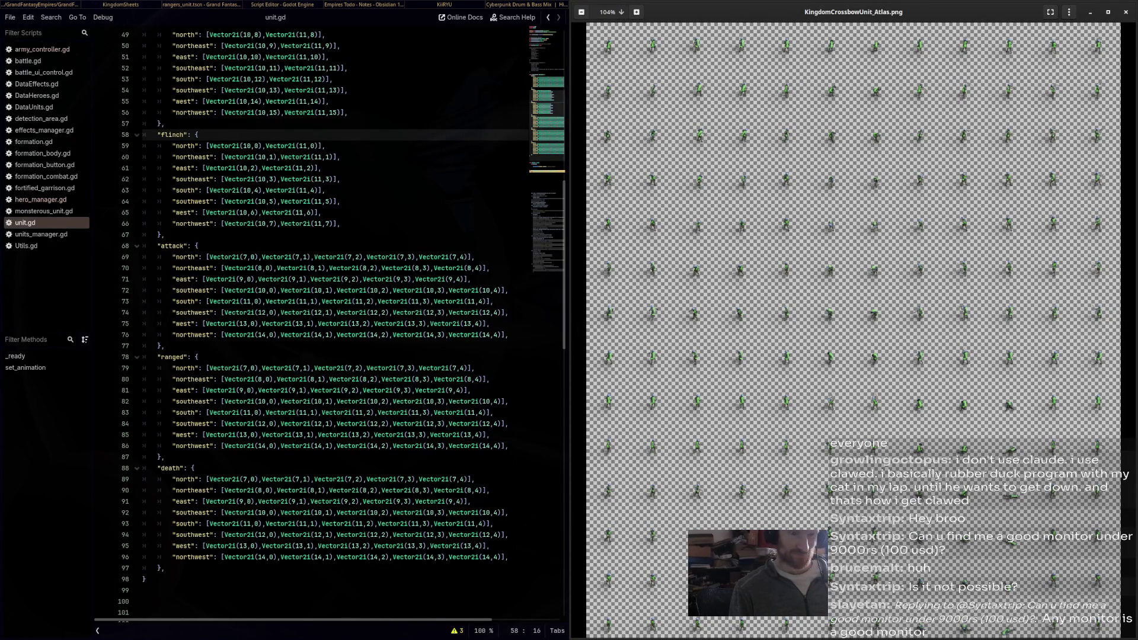
Widen the unit.gd editor beside the crossbow atlas and place the caret on the south flinch entry
key("super+ctrl+Right")
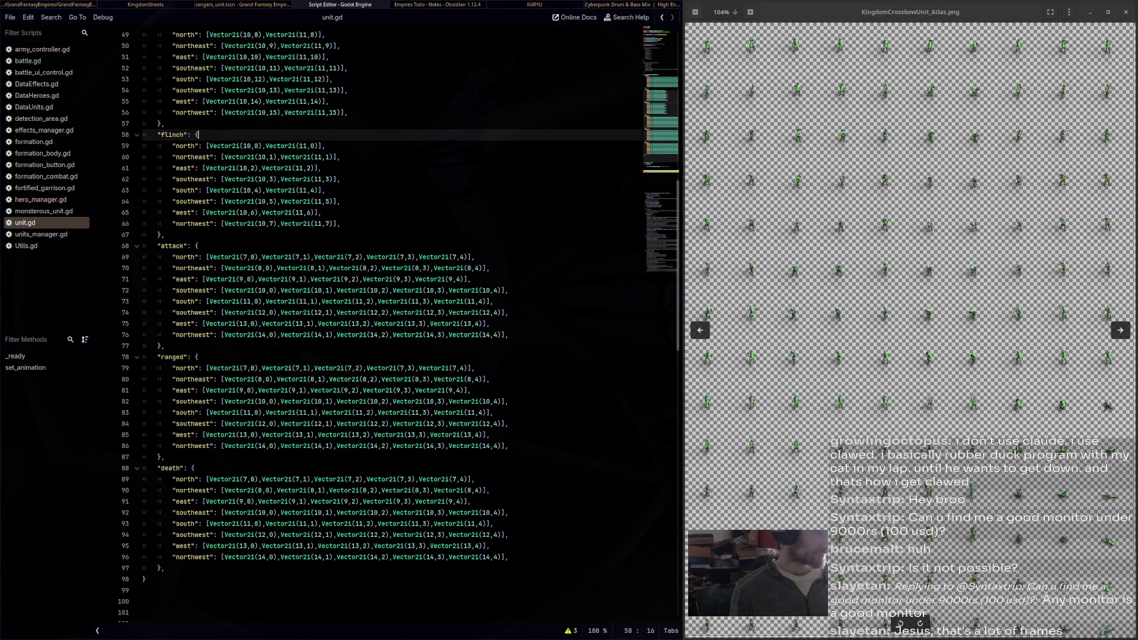
left_click(325, 190)
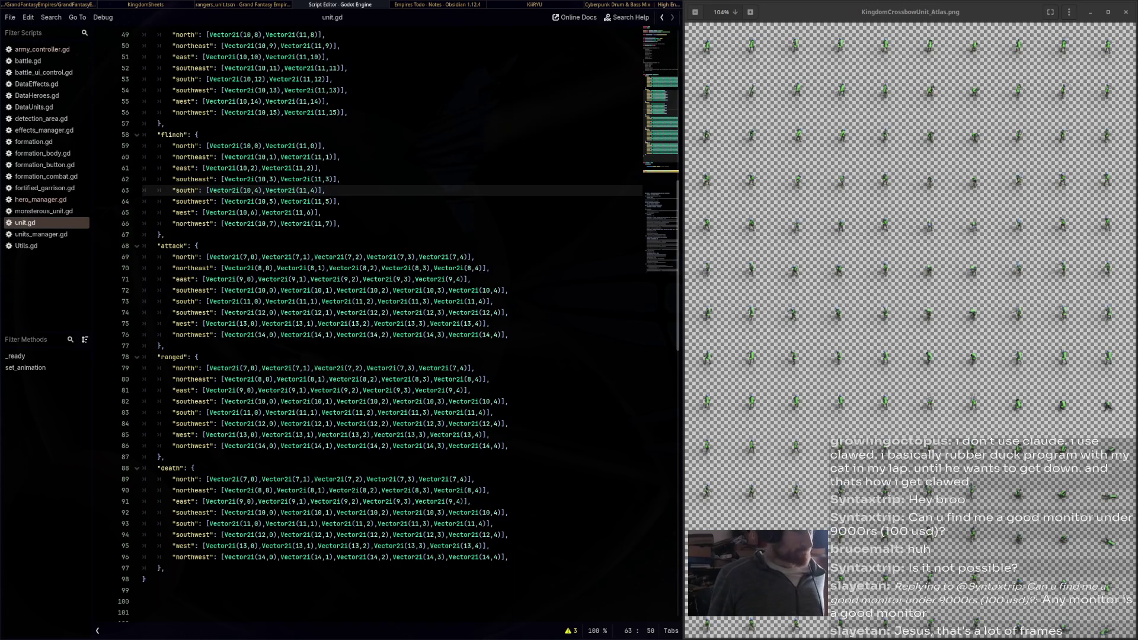
mouse_move(397, 412)
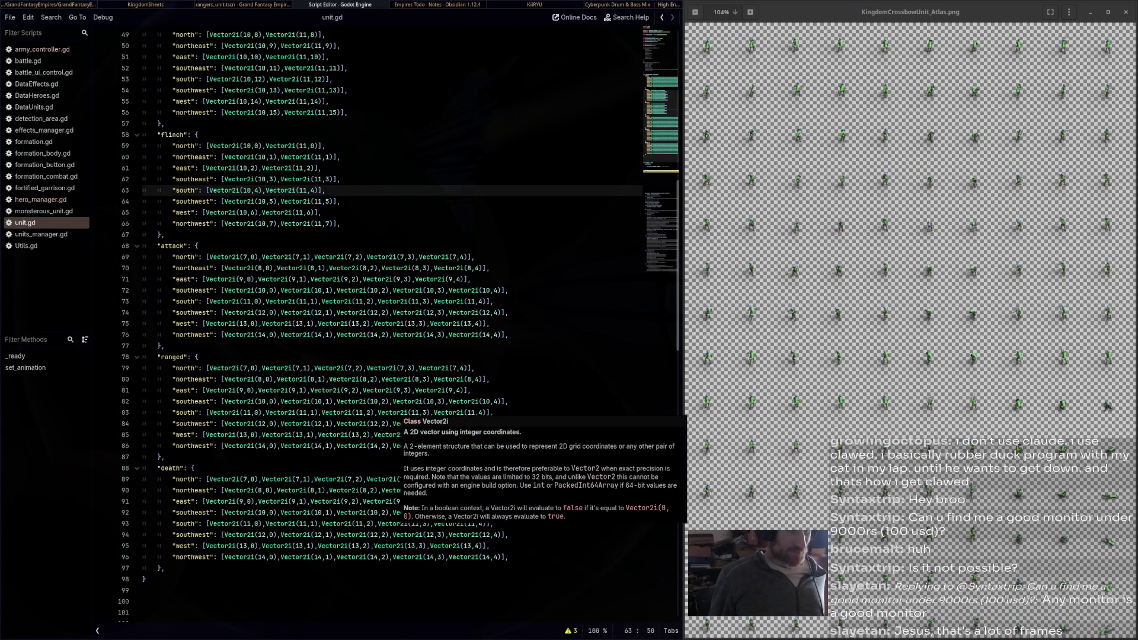
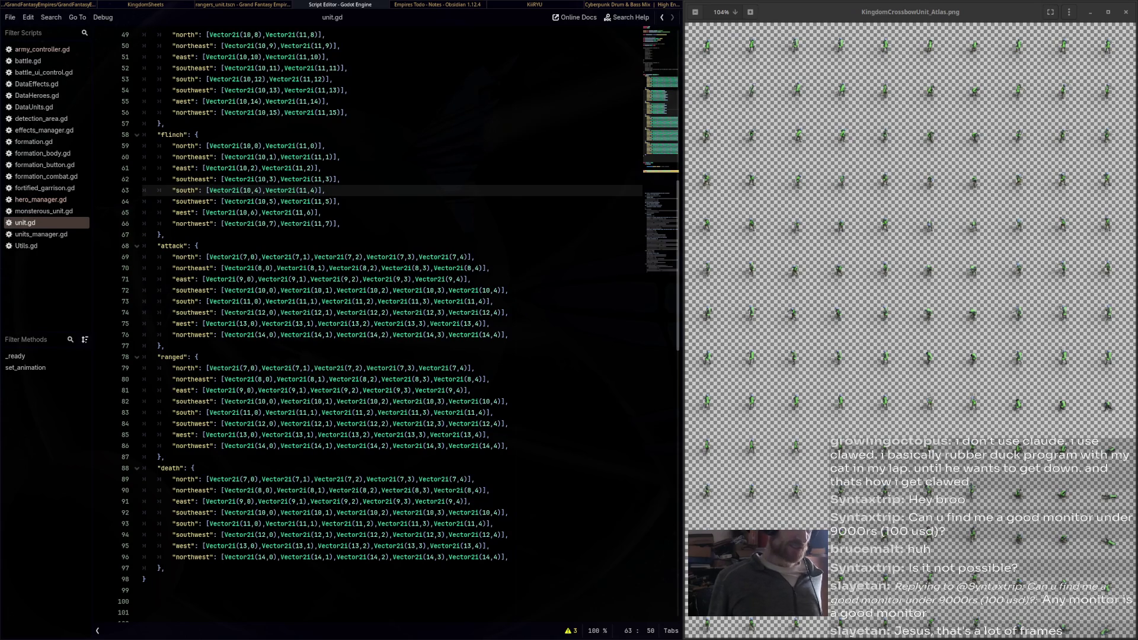
Change the attack north frames' 7s to 0, giving Vector2i(0,0) through (0,4)
left_click(245, 256)
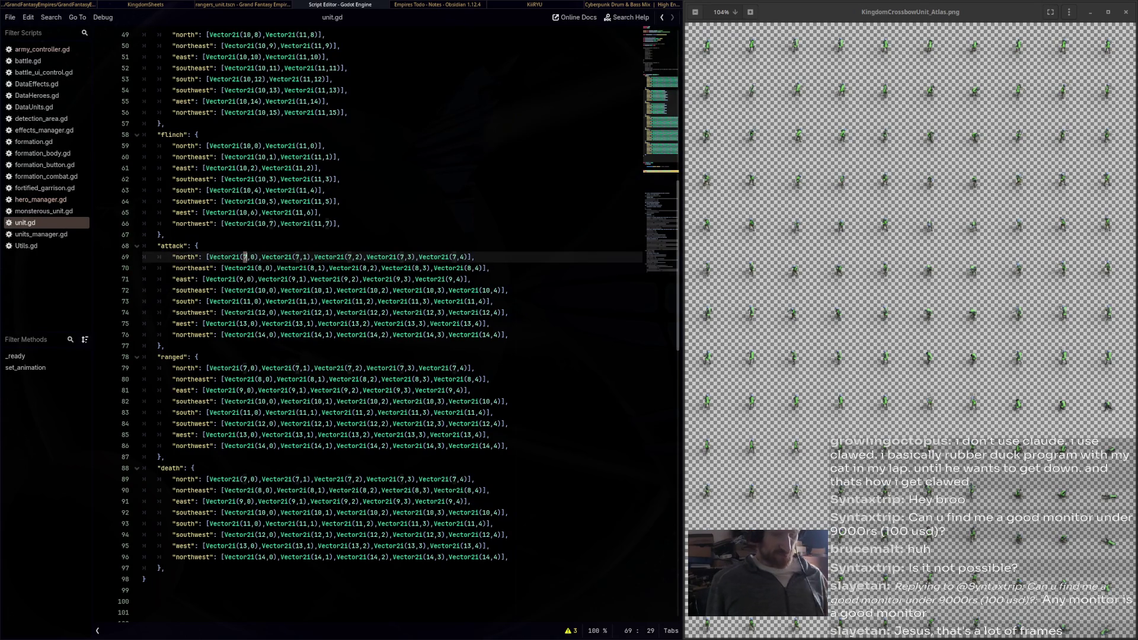
key("Delete")
type("0")
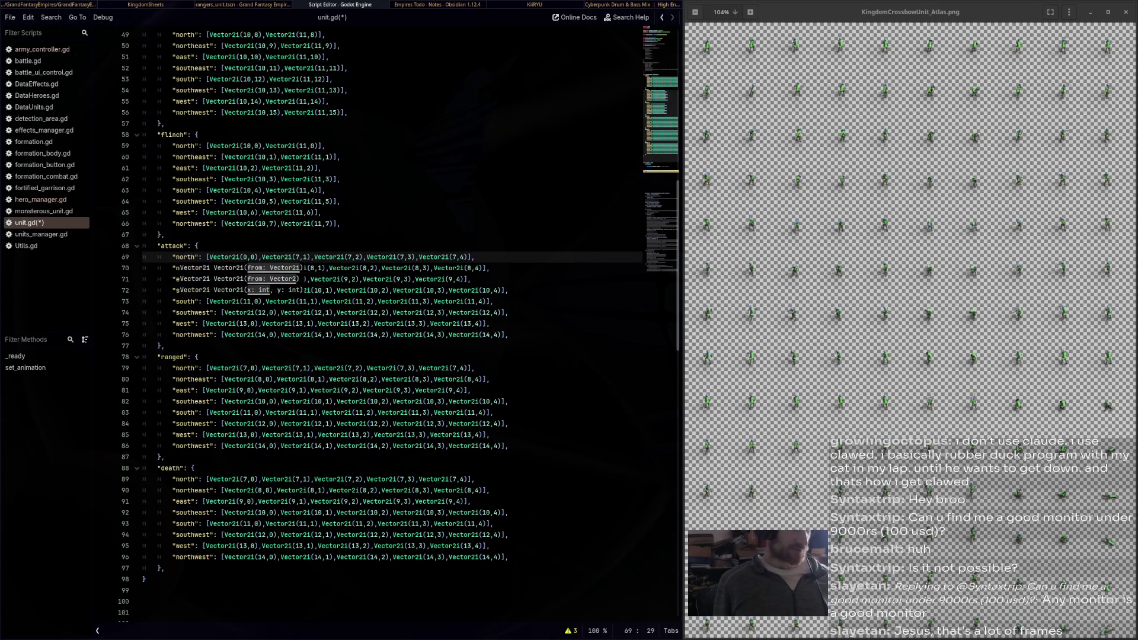
left_click(295, 257)
key("Delete")
type("0")
double_click(349, 257)
key("ctrl+d")
key("ctrl+d")
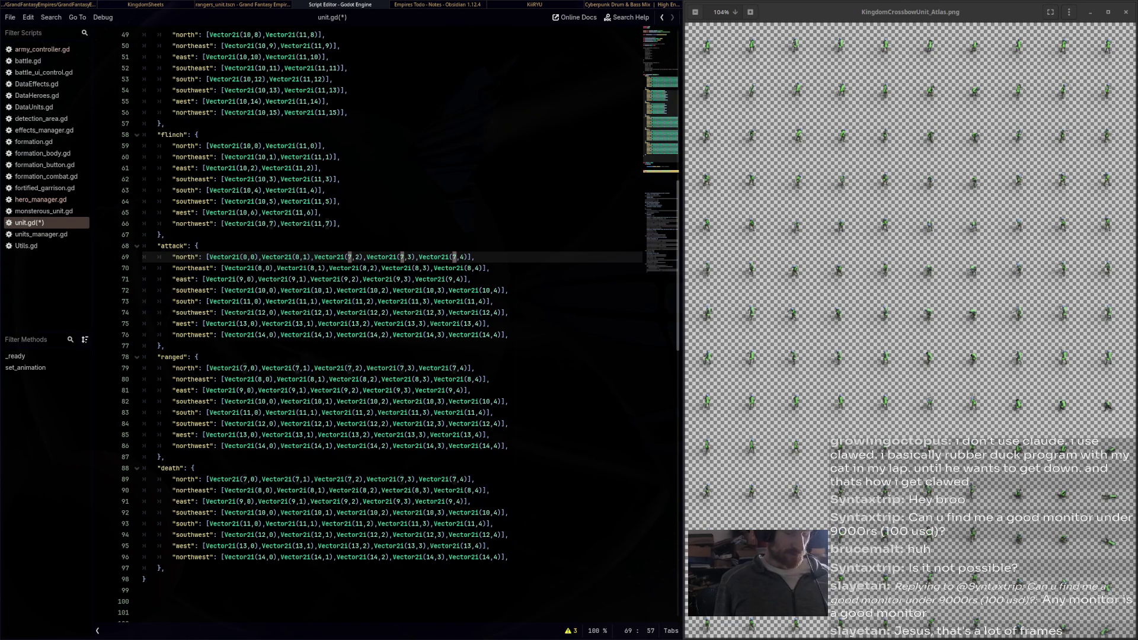
type("0")
left_click(199, 245)
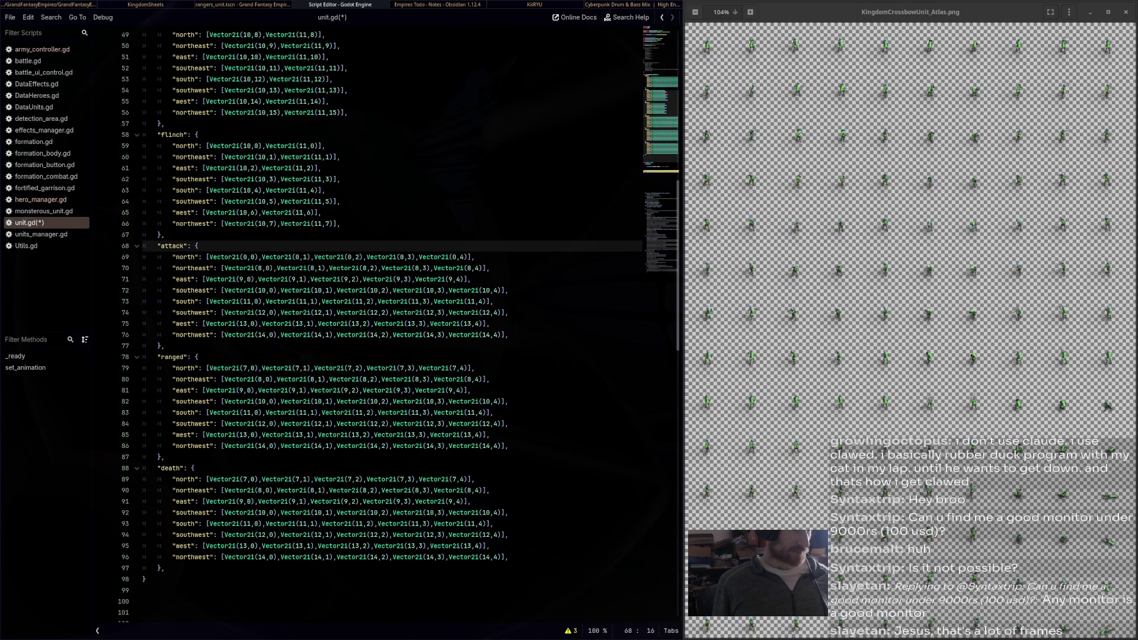
Replace every 8 on the attack northeast row with 1, giving (1,0) through (1,4)
left_click(259, 268)
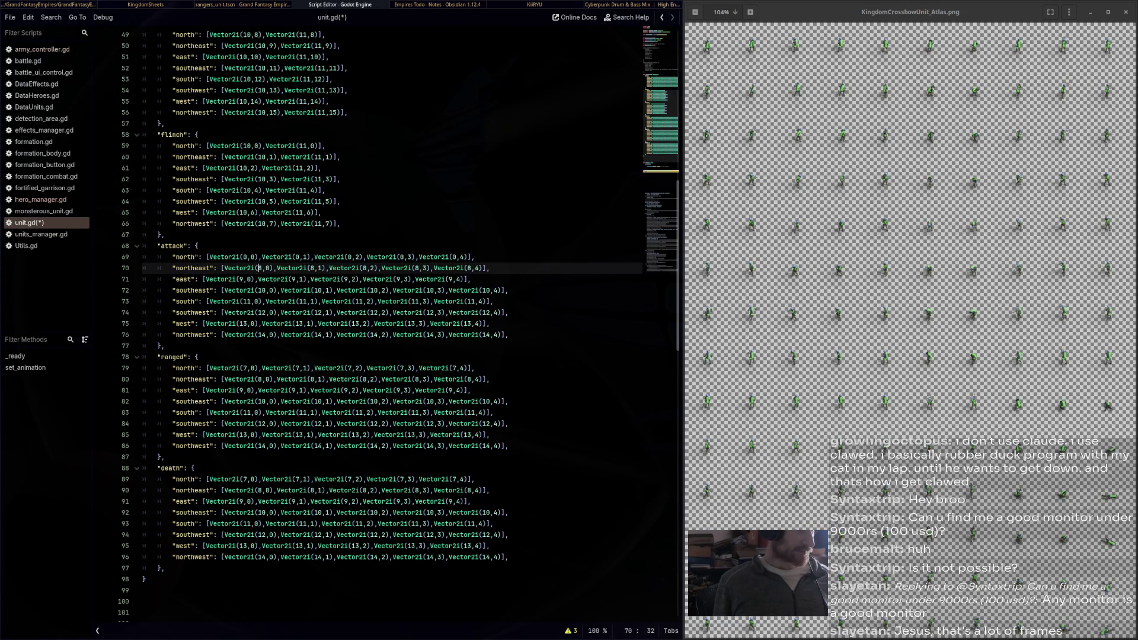
key("ctrl+d")
key("ctrl+d")
key("ctrl+d")
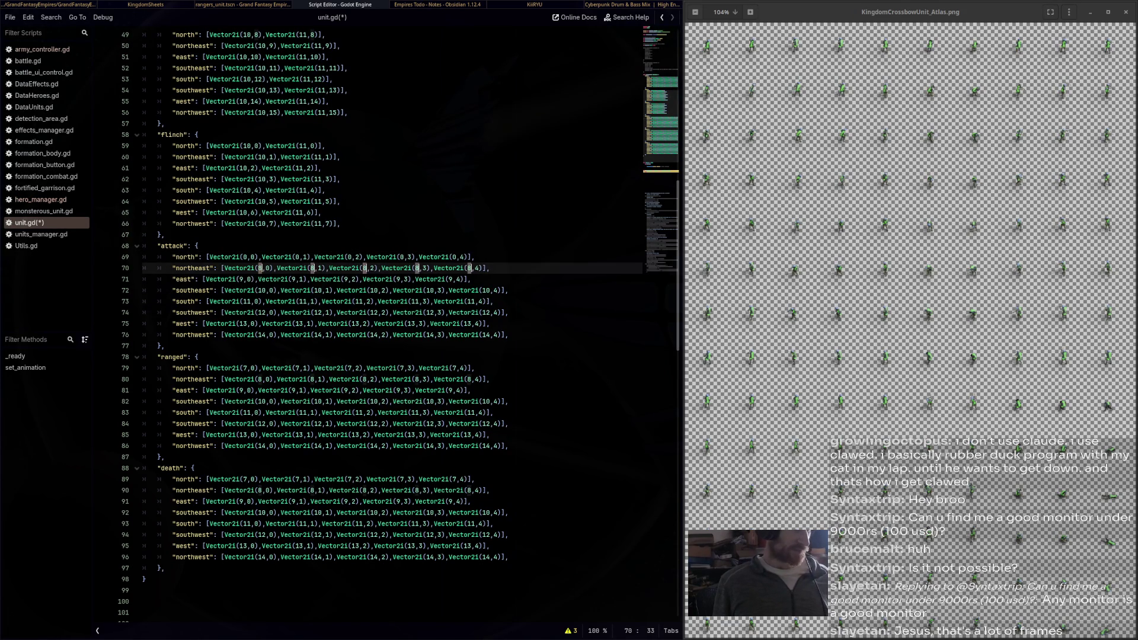
type("1")
left_click(199, 245)
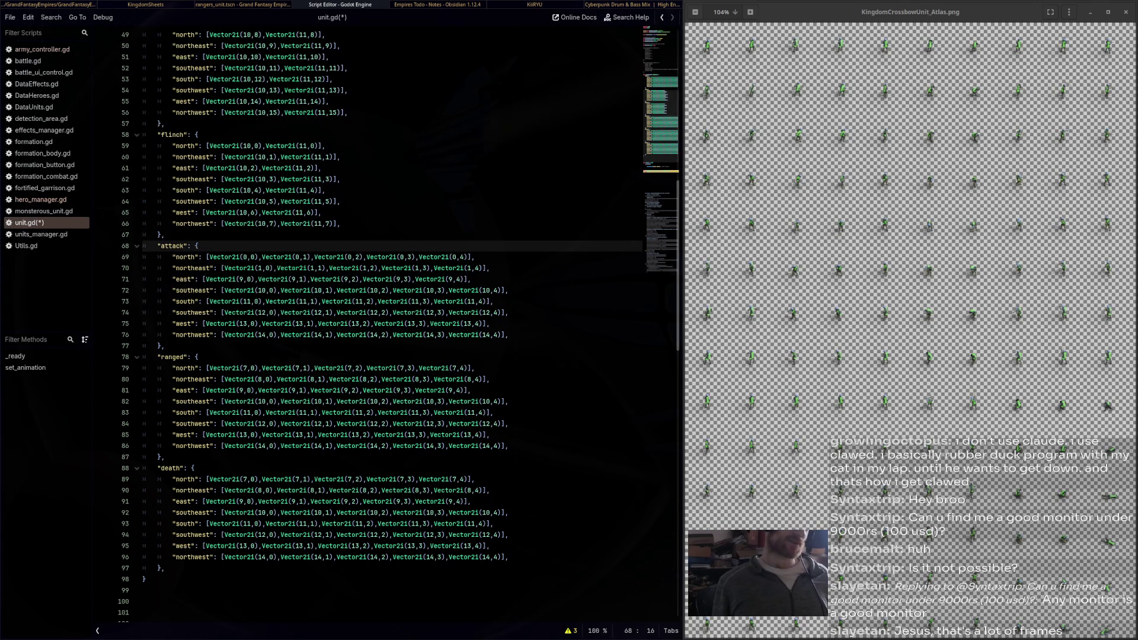
left_click(244, 257)
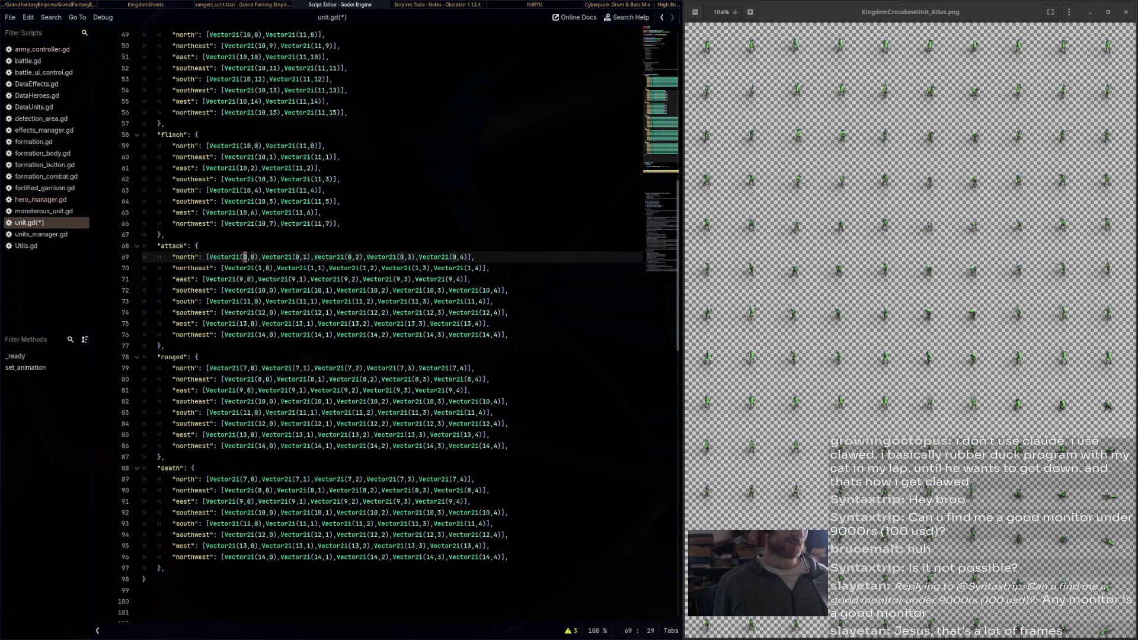
scroll(398, 326, "up", 6)
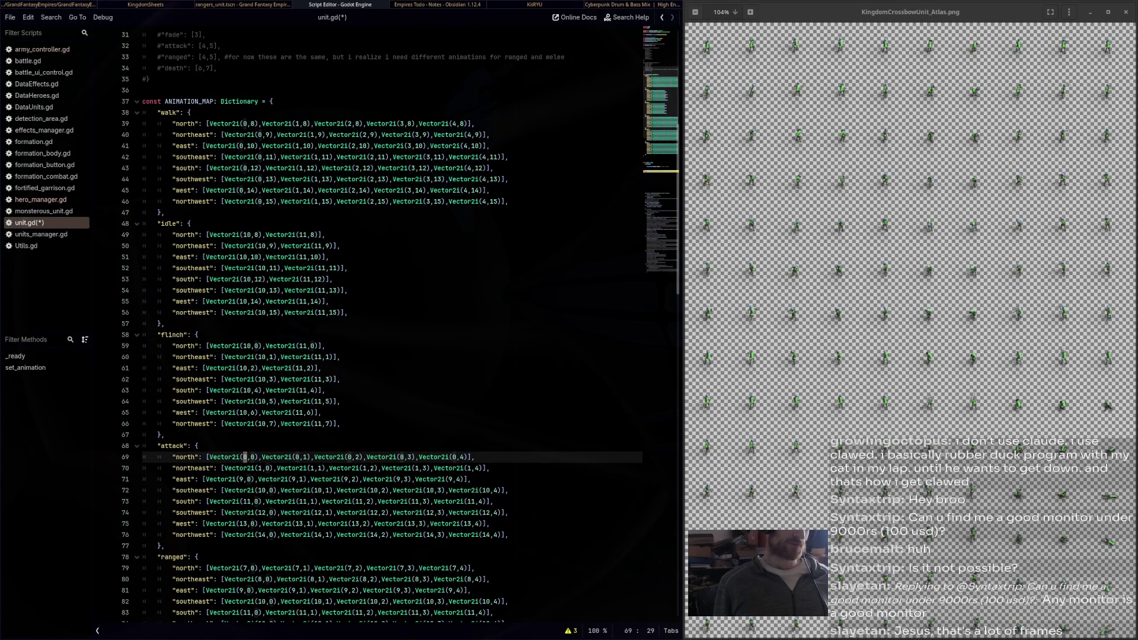
Paste the walk block's (0,8)…(4,15) frames over the attack, ranged and death direction rows
mouse_move(374, 124)
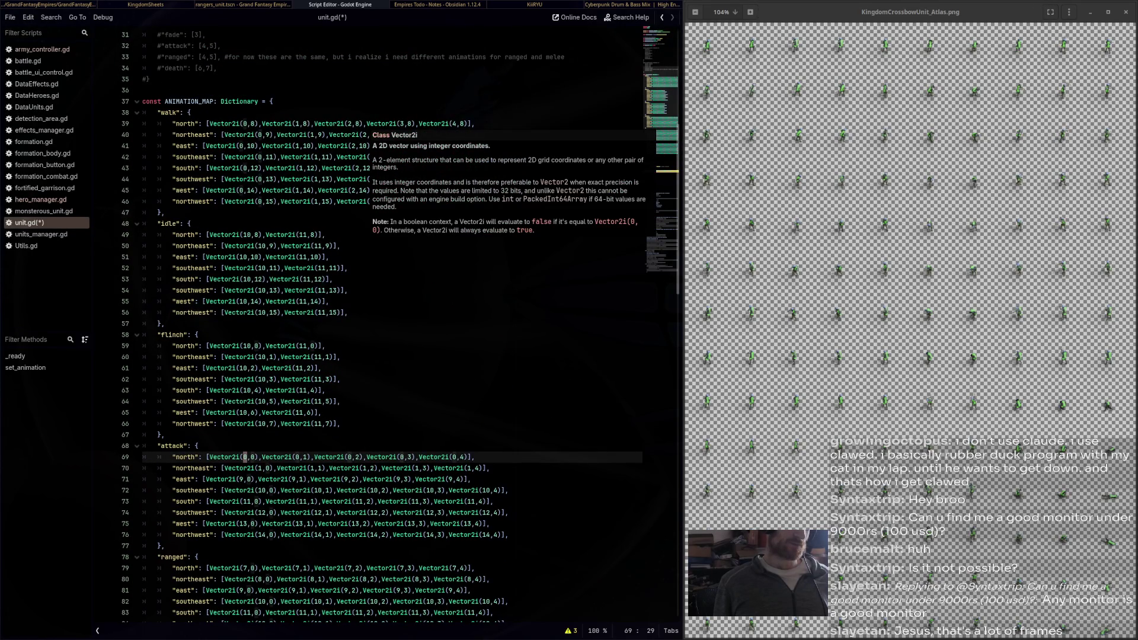
mouse_move(509, 202)
left_mouse_down()
mouse_move(332, 190)
mouse_move(143, 123)
left_mouse_up()
key("ctrl+c")
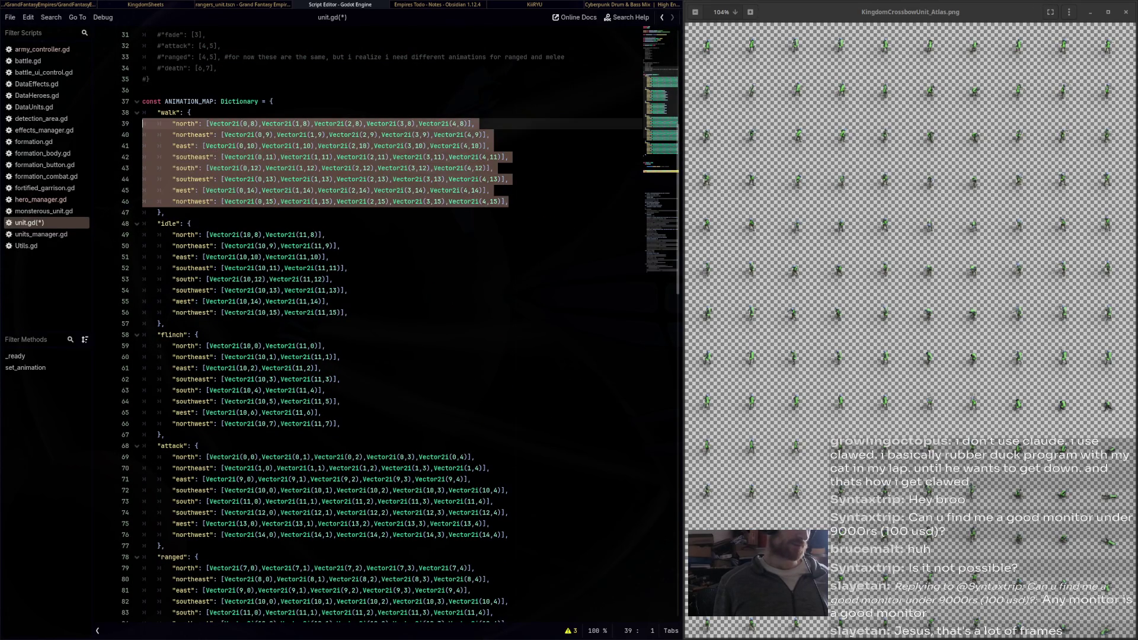
scroll(397, 326, "down", 4)
left_click_drag(509, 402, 143, 323)
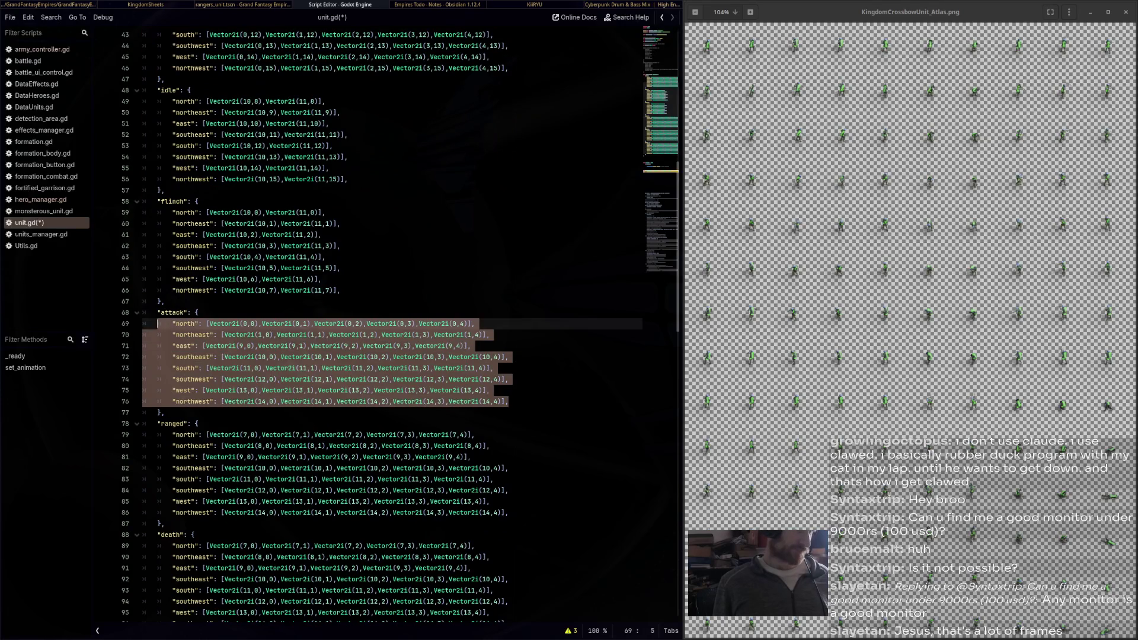
key("ctrl+v")
mouse_move(508, 513)
left_mouse_down()
mouse_move(332, 457)
mouse_move(142, 435)
left_mouse_up()
key("ctrl+v")
scroll(397, 326, "down", 5)
left_click_drag(509, 457, 143, 380)
key("ctrl+v")
scroll(397, 326, "up", 4)
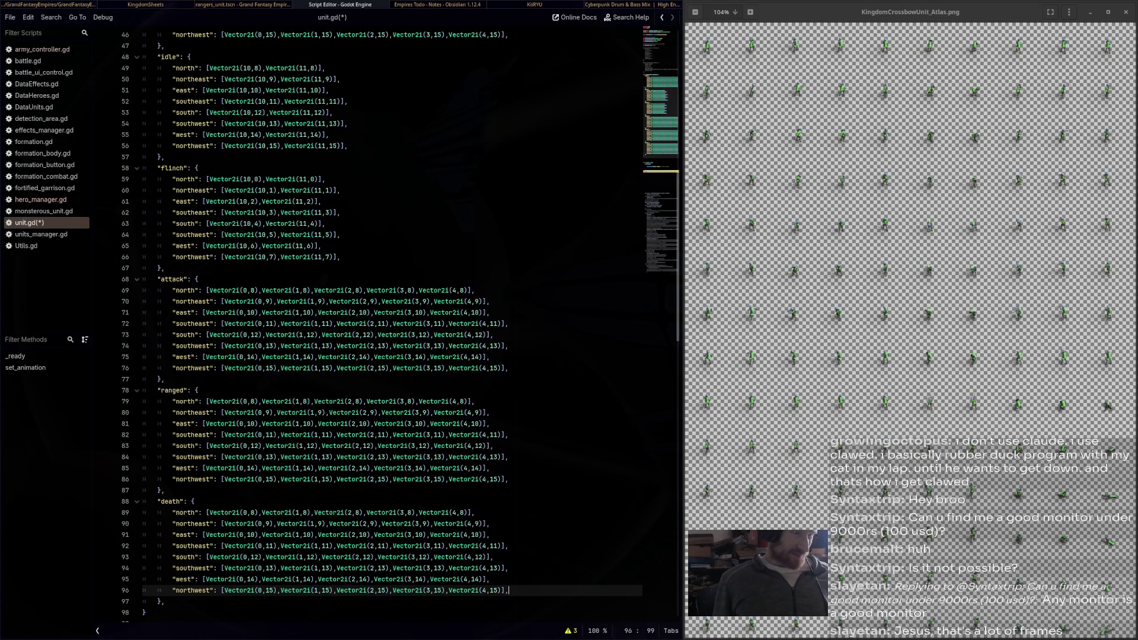
Renumber the attack north, northeast and east rows to atlas rows 0, 1 and 2
double_click(253, 290)
key("ctrl+d")
key("ctrl+d")
key("ctrl+d")
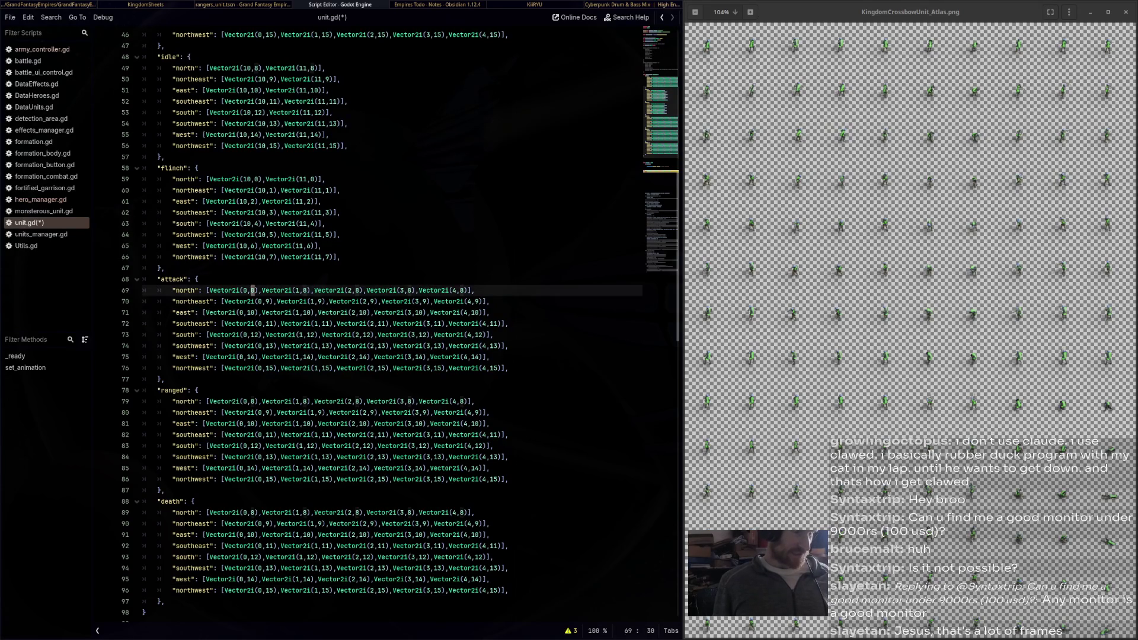
key("ctrl+d")
type("0")
left_click(247, 313)
left_click(198, 279)
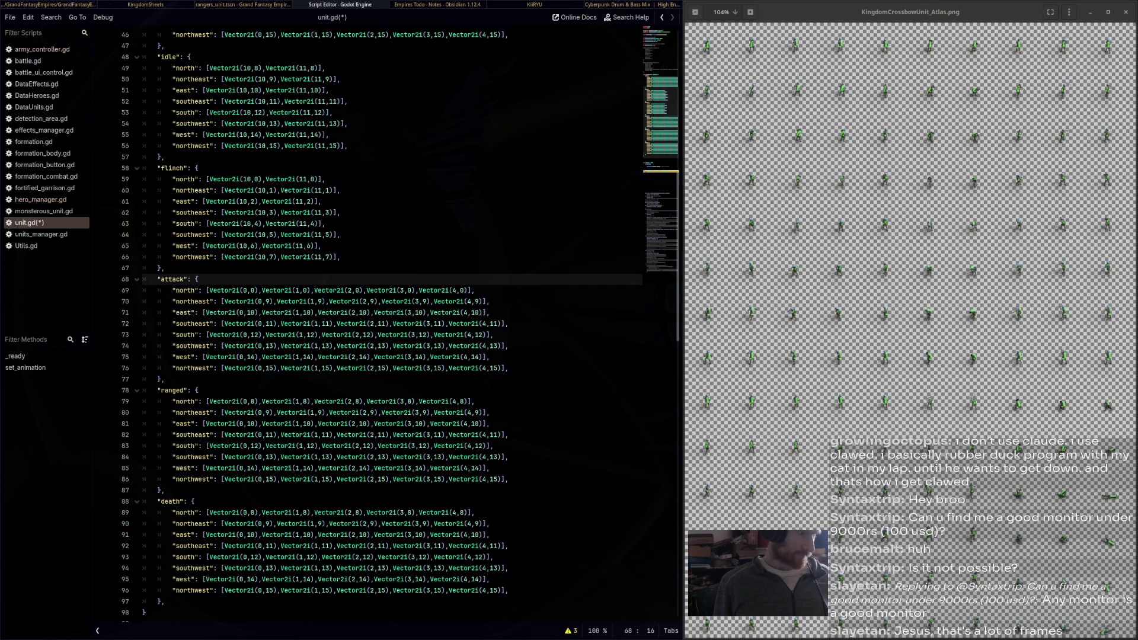
double_click(268, 301)
key("ctrl+d")
key("ctrl+d")
key("ctrl+d")
type("1")
double_click(250, 313)
key("ctrl+d")
key("ctrl+d")
key("ctrl+d")
type("2")
left_click(265, 346)
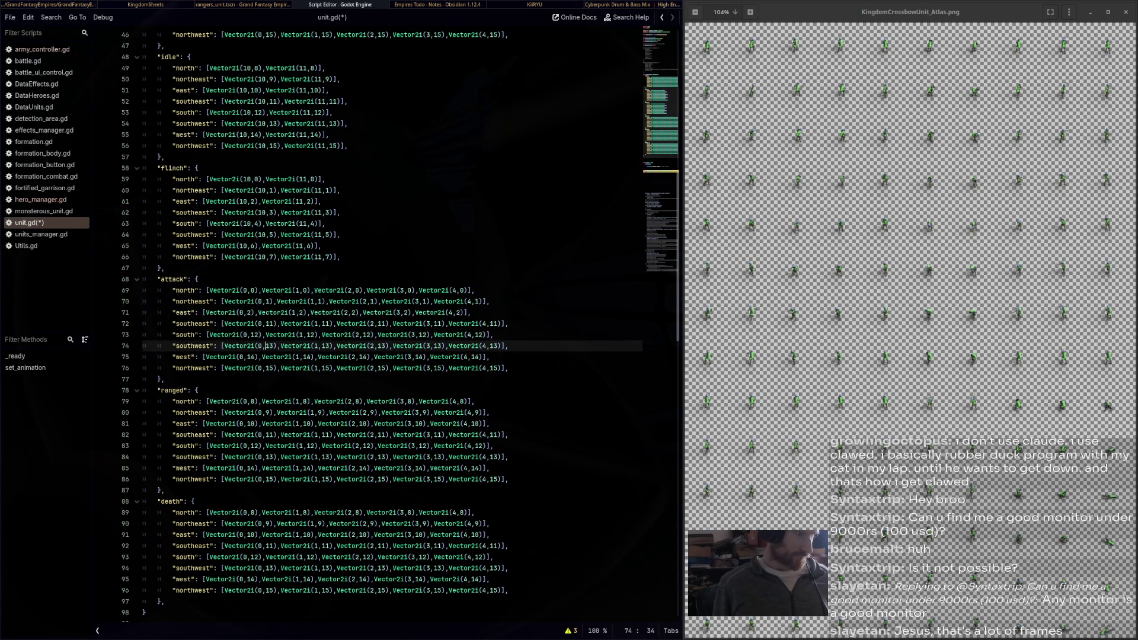
Renumber the attack southeast and south rows from 11 and 12 to 3 and 4
double_click(270, 324)
key("ctrl+d")
key("ctrl+d")
key("ctrl+d")
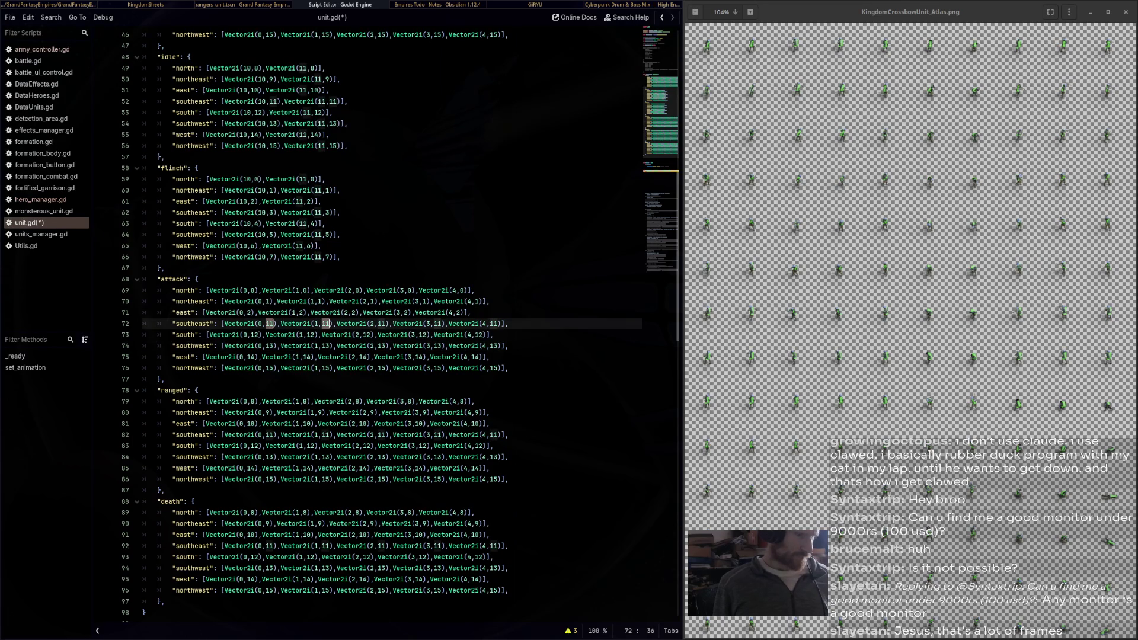
key("ctrl+d")
type("3")
left_click(274, 368)
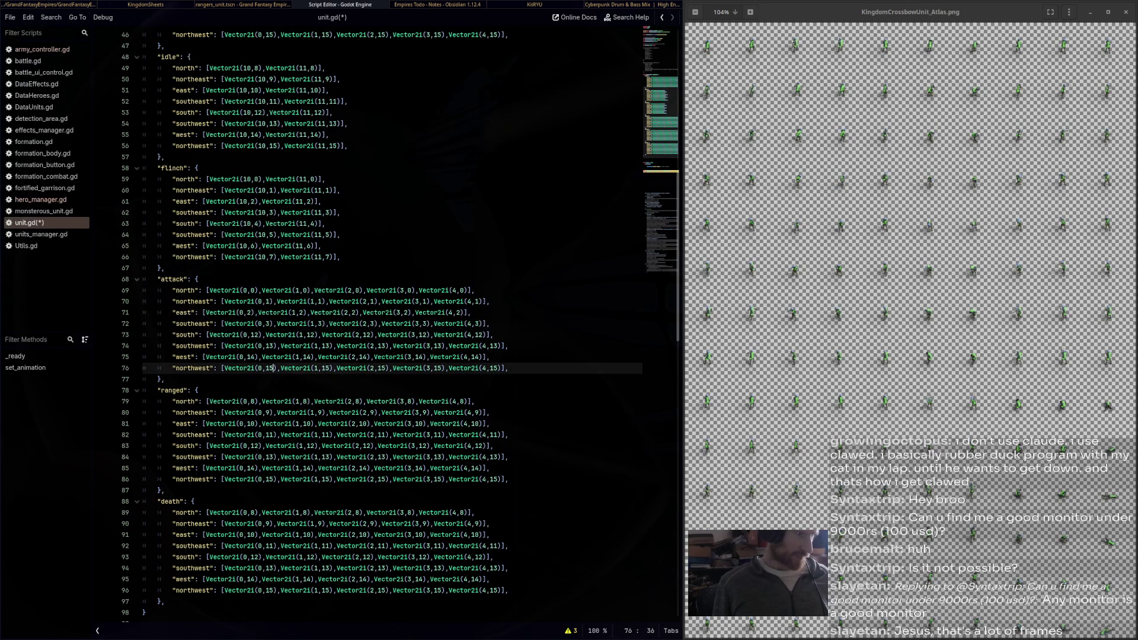
double_click(254, 335)
key("ctrl+d")
key("ctrl+d")
key("ctrl+d")
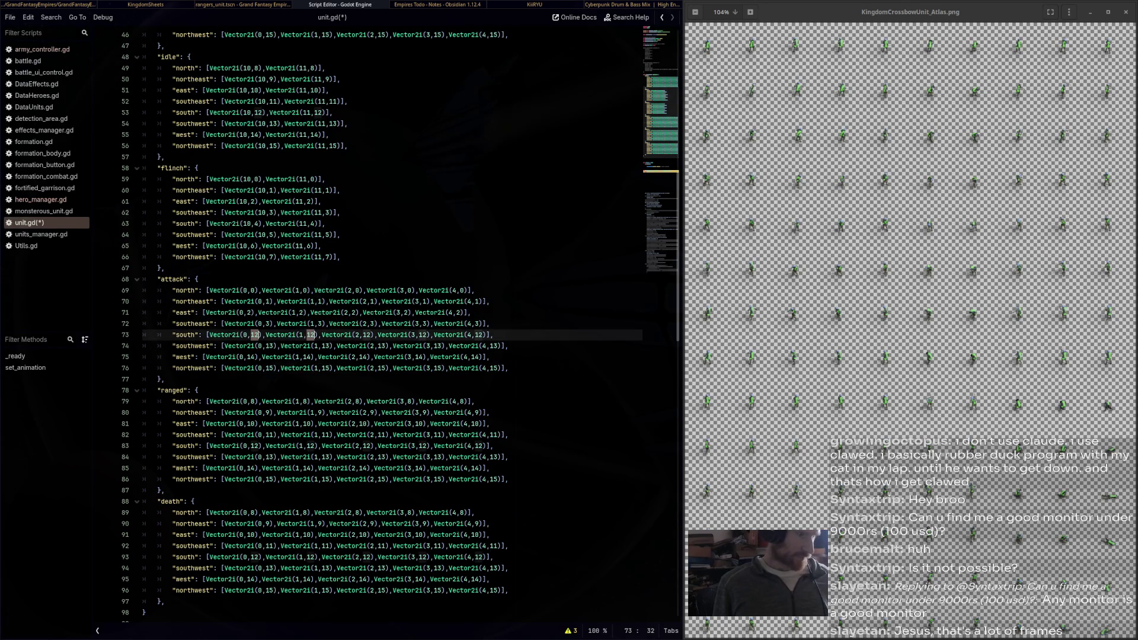
type("4")
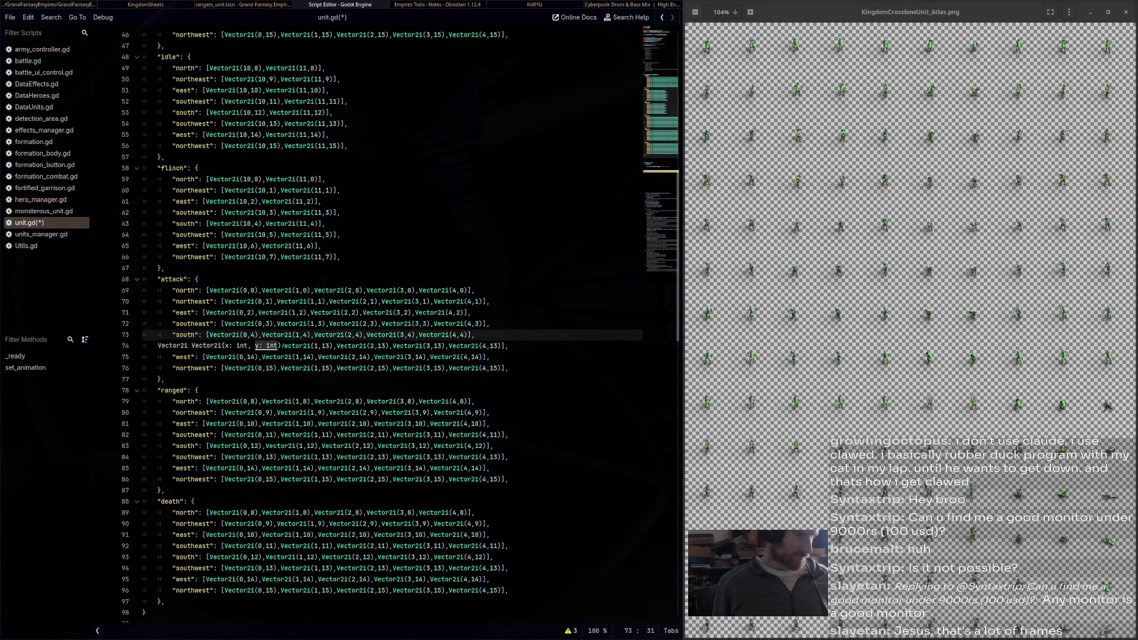
left_click(261, 368)
Renumber the attack southwest, west and northwest rows from 13, 14, 15 to 5, 6, 7
double_click(269, 346)
key("ctrl+d")
key("ctrl+d")
key("ctrl+d")
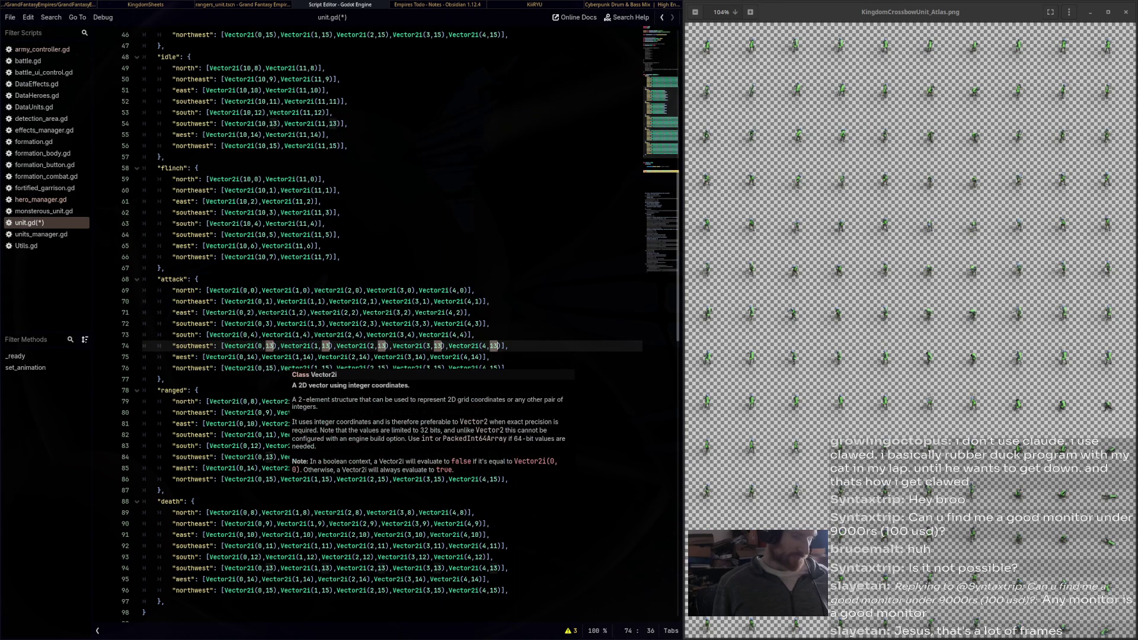
type("5")
left_click(165, 379)
double_click(251, 357)
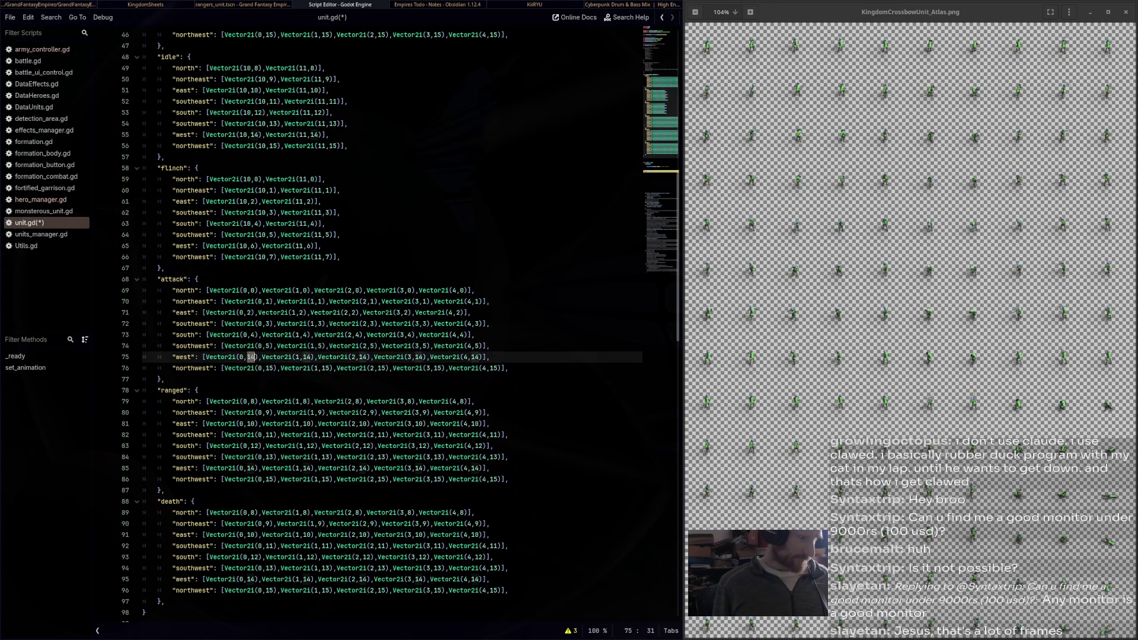
key("ctrl+d")
key("ctrl+d")
key("ctrl+d")
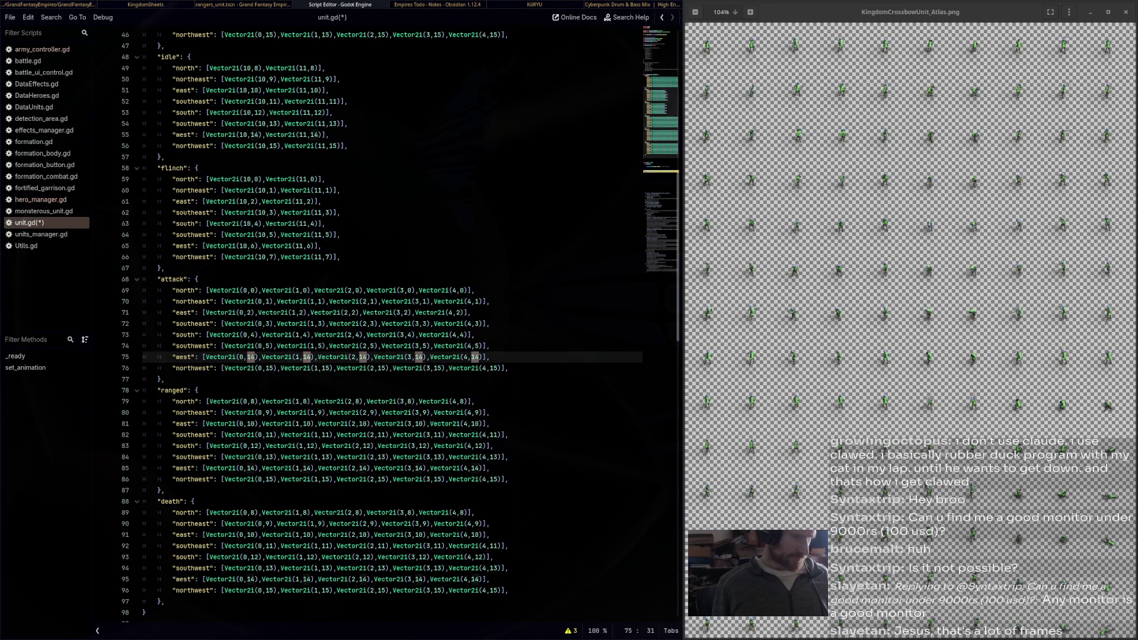
type("6")
left_click(197, 390)
left_click(267, 368)
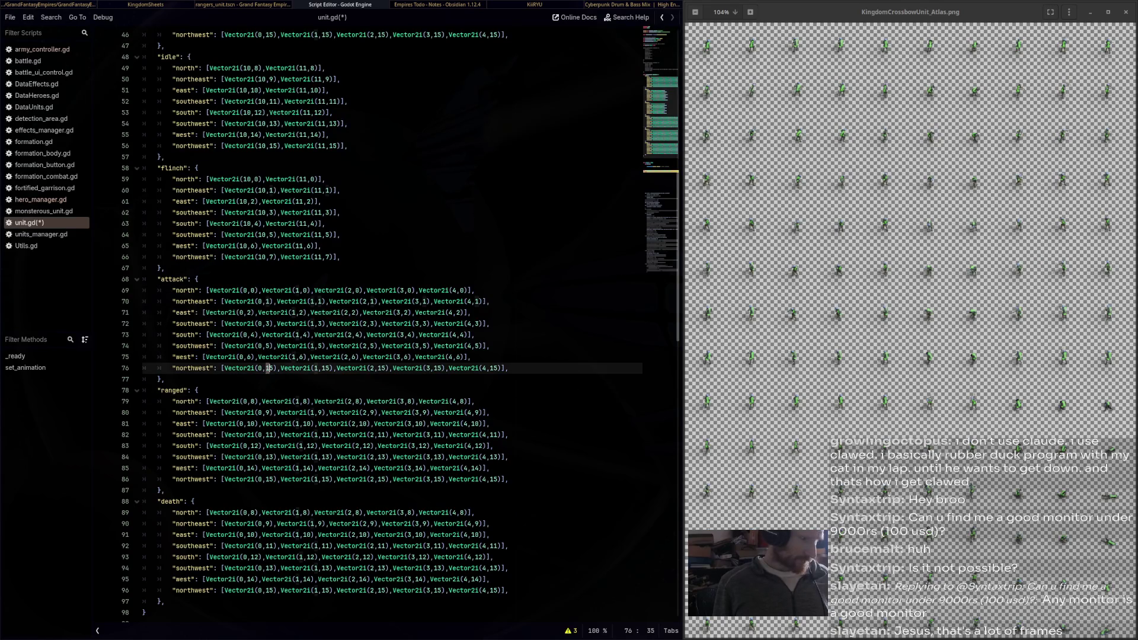
key("ctrl+d")
key("ctrl+d")
key("ctrl+d")
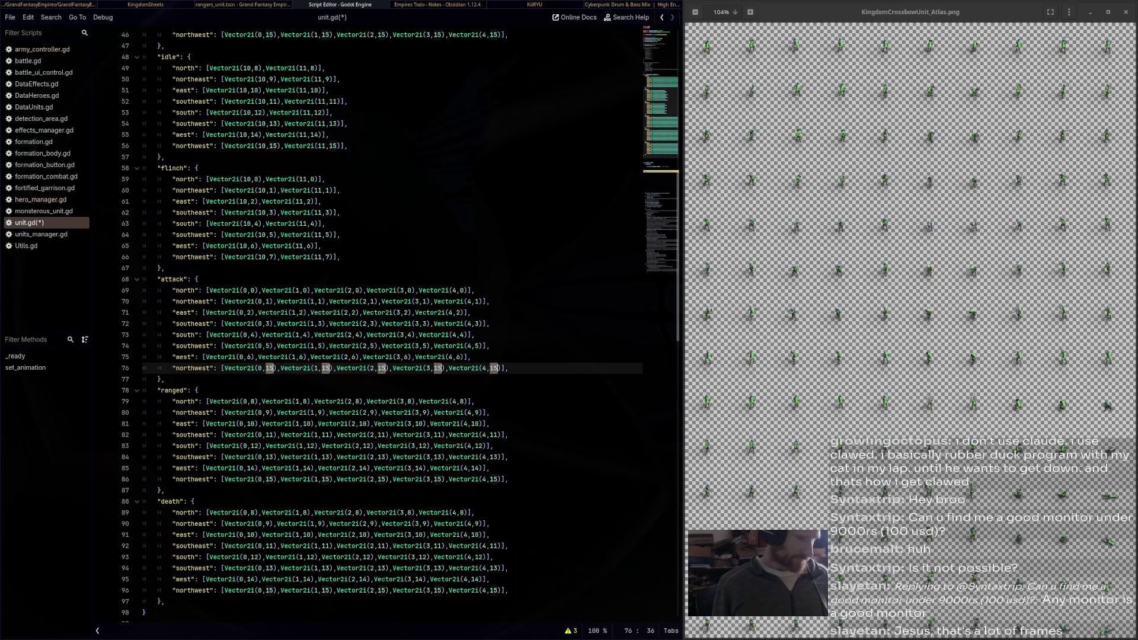
type("7")
left_click(306, 424)
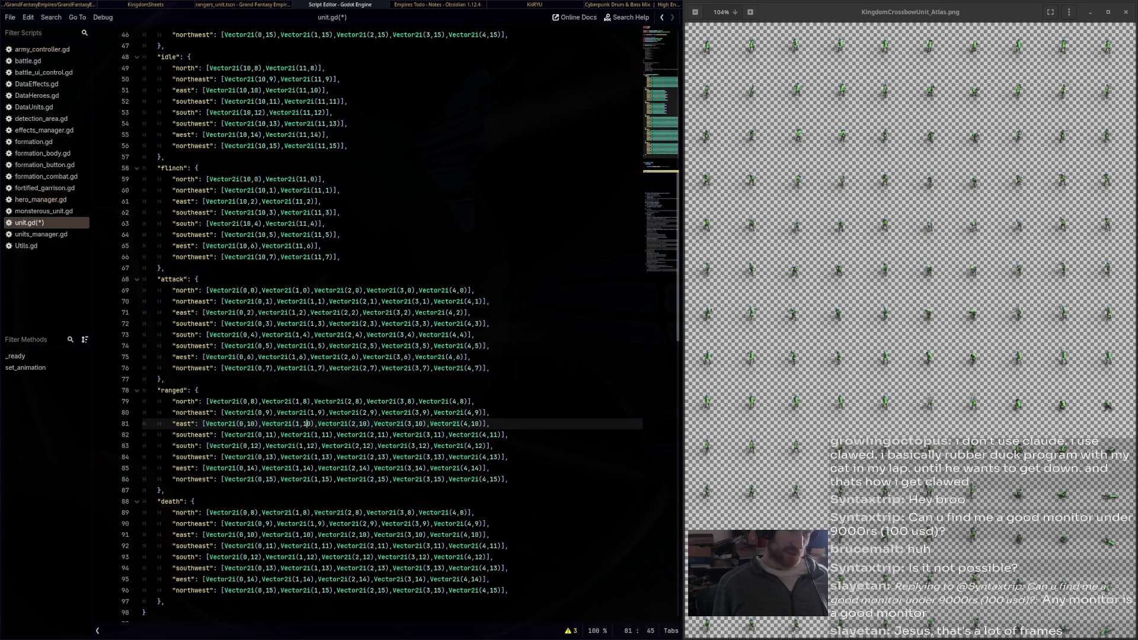
scroll(961, 369, "up", 2)
Zoom the crossbow unit atlas out to 99% so the whole grid is visible
scroll(909, 330, "left", 2)
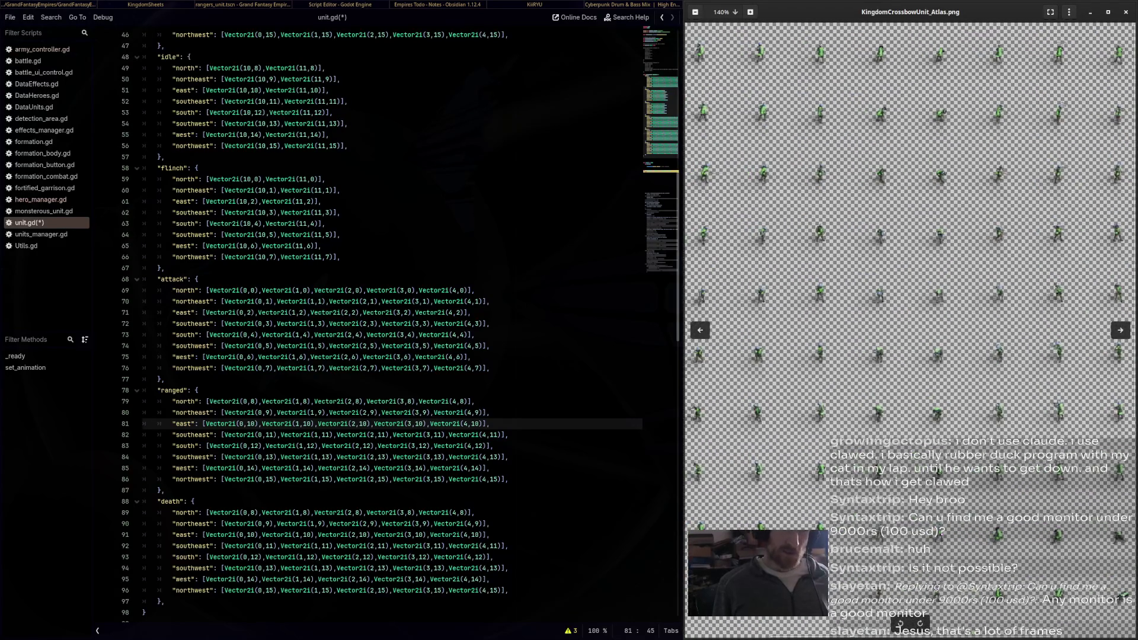
scroll(910, 330, "down", 4)
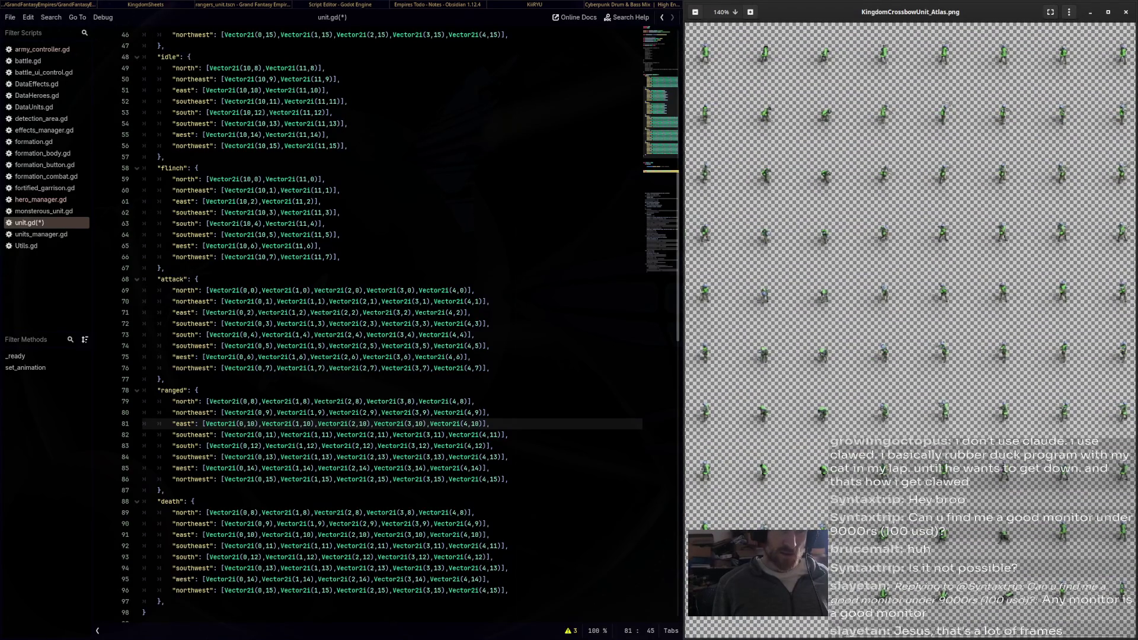
scroll(910, 330, "left", 1)
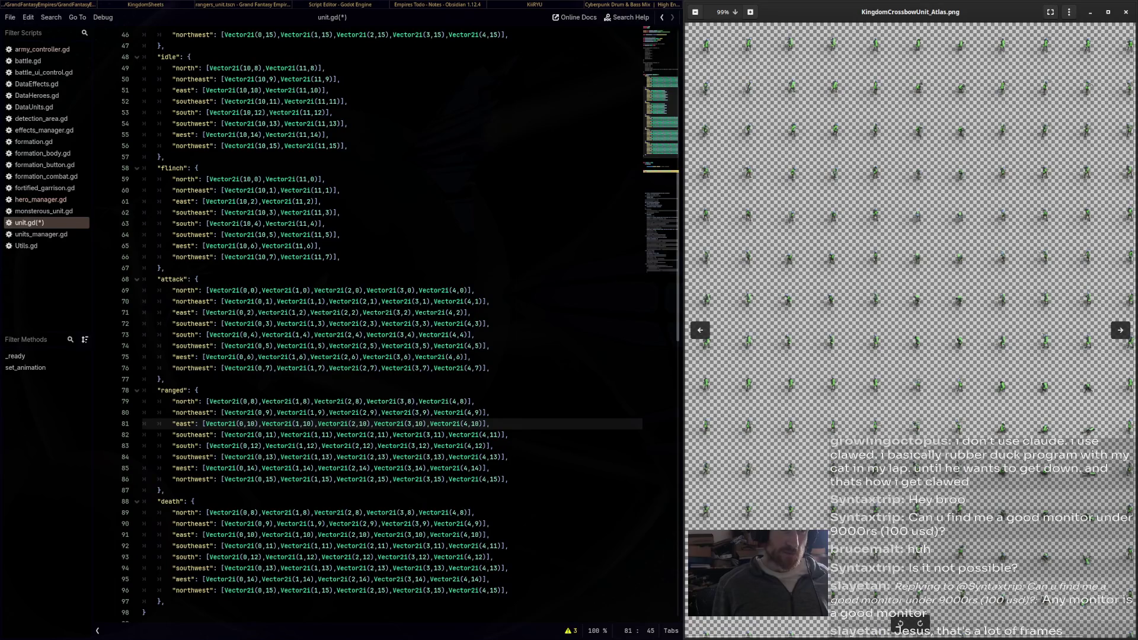
Change the first ranged north frame in unit.gd to Vector2i(5,8)
key("alt+Tab")
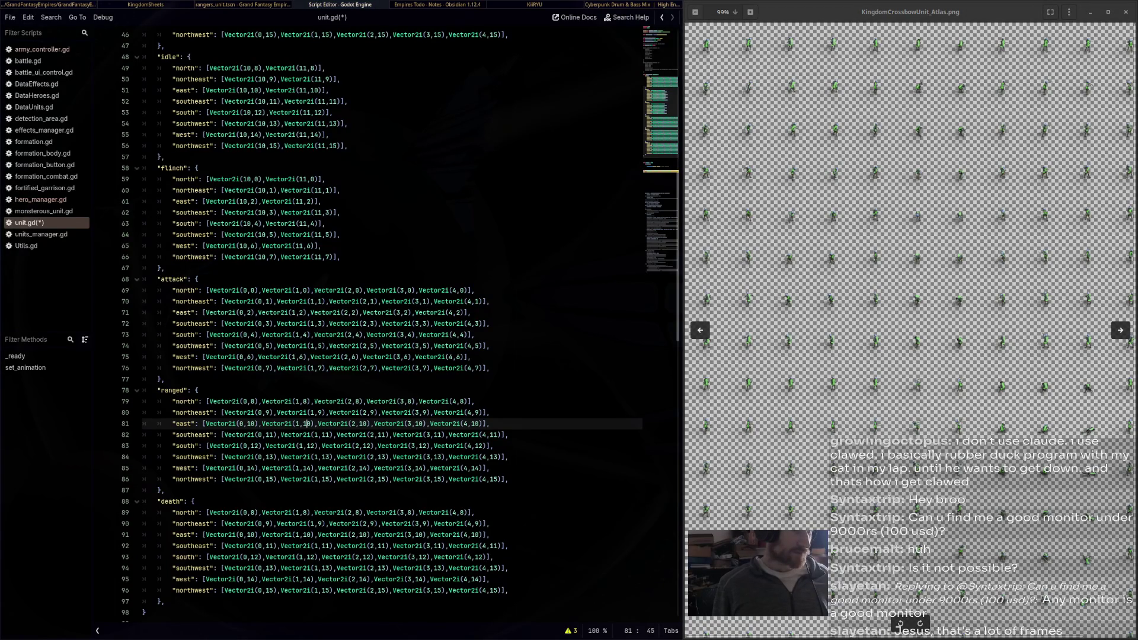
double_click(245, 401)
type("5")
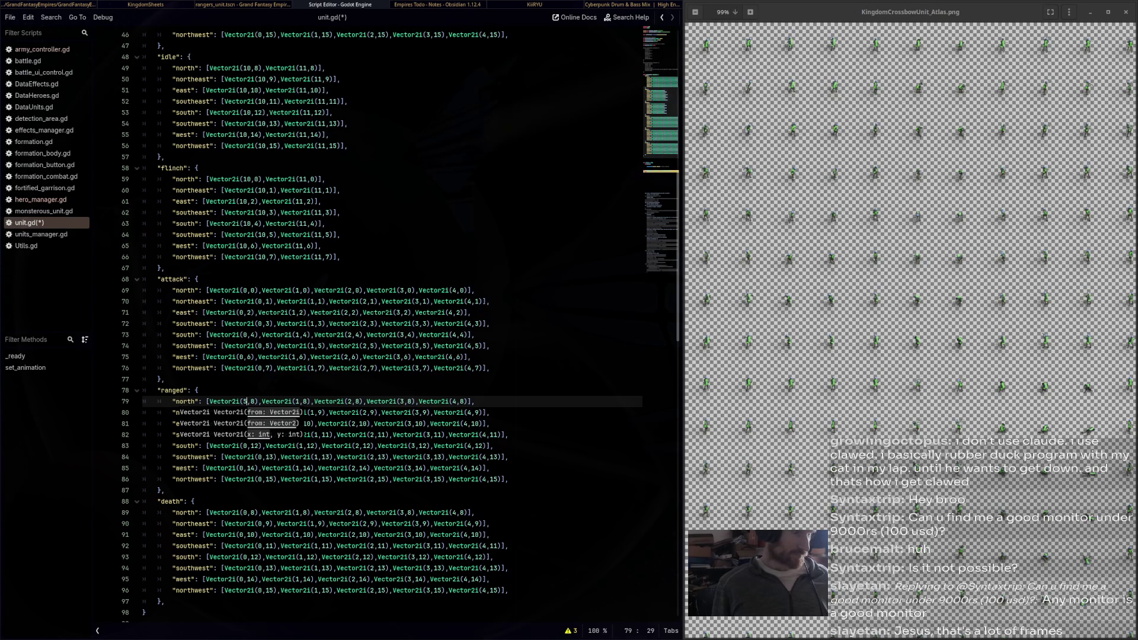
Replace the eight ranged direction entries with copies of the attack direction entries
left_click(253, 401)
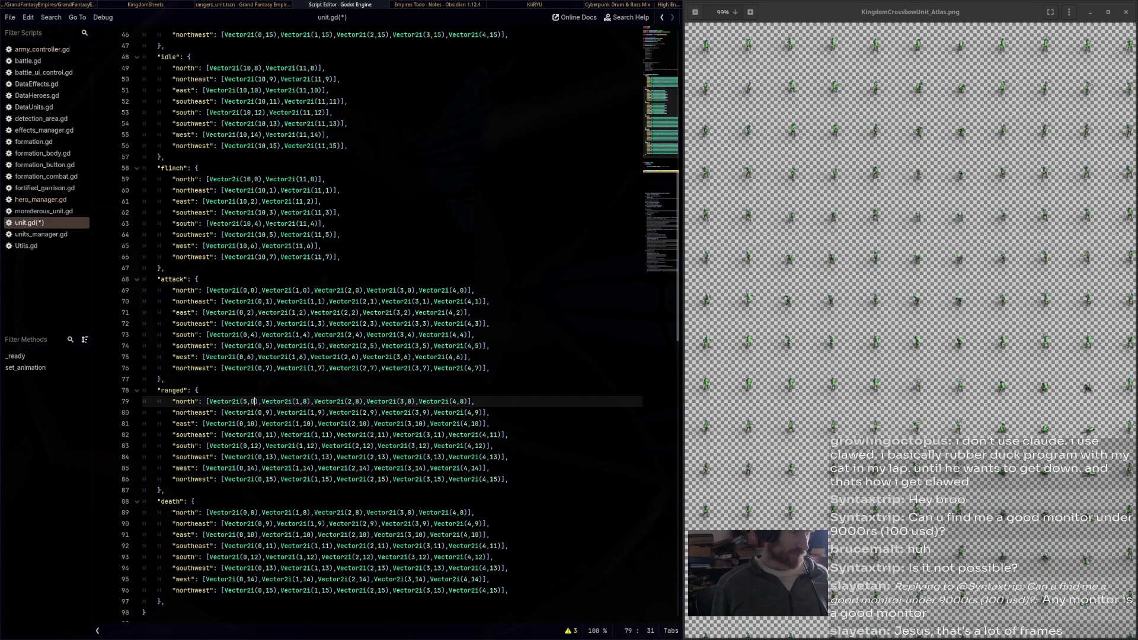
key("ctrl+space")
left_click_drag(142, 379, 143, 290)
key("ctrl+c")
mouse_move(143, 490)
left_mouse_down()
mouse_move(143, 390)
mouse_move(143, 401)
left_mouse_up()
key("ctrl+v")
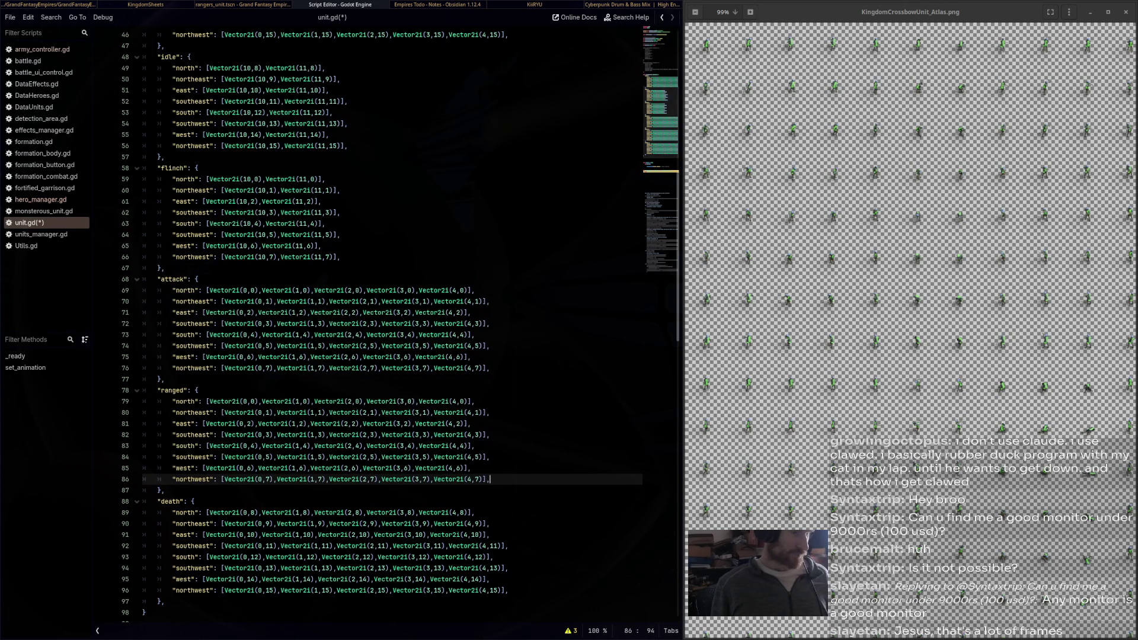
Change the ranged north row's frame columns to 5, 6, 7, 8 and 9
left_click(244, 401)
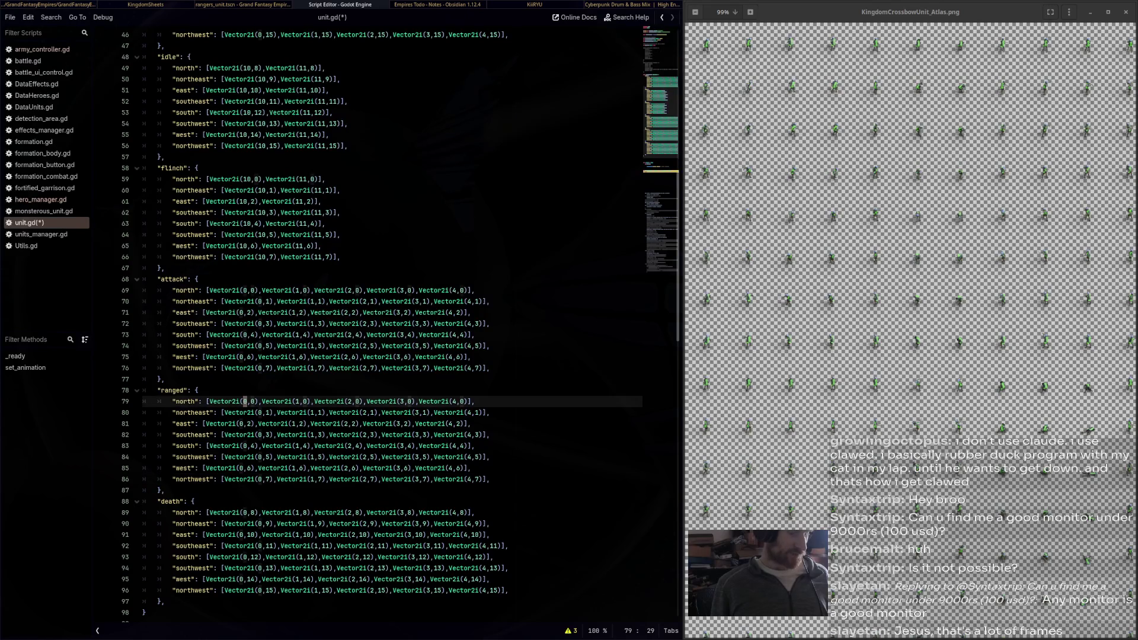
key("Delete")
type("5")
left_click(297, 402)
key("Delete")
type("6")
left_click(348, 401)
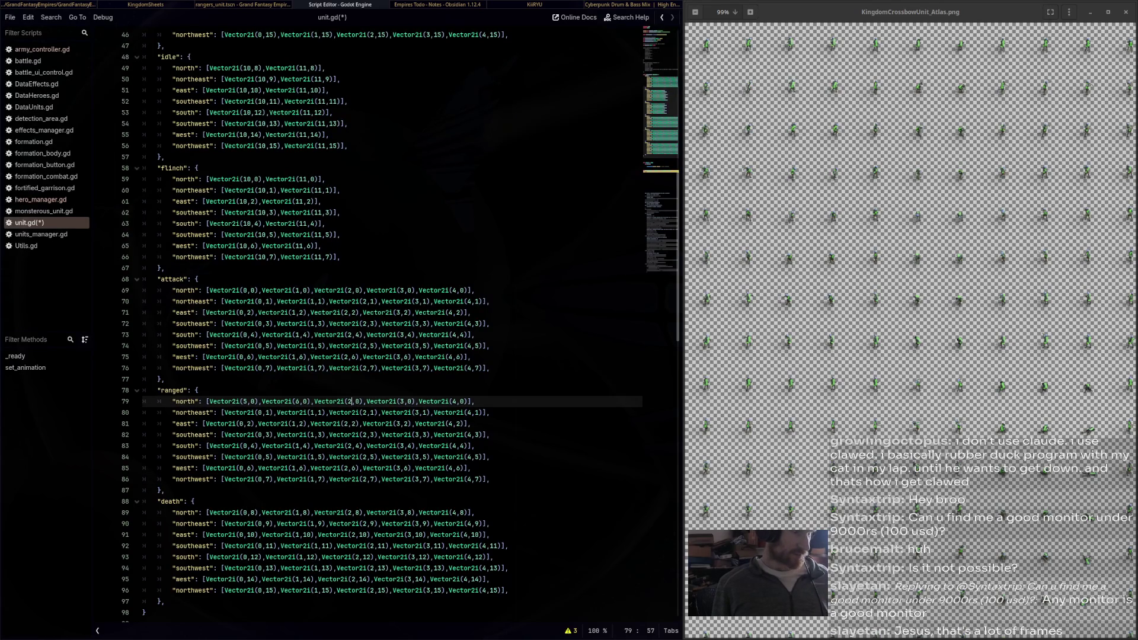
key("Delete")
type("7")
left_click(401, 401)
key("Delete")
type("8")
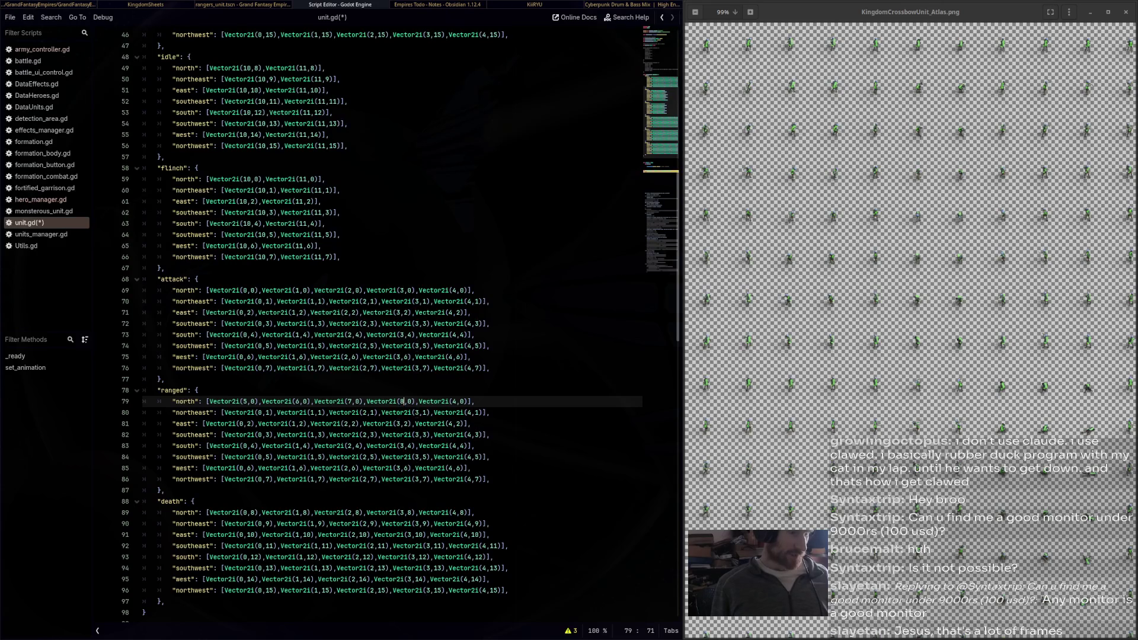
left_click(454, 401)
key("Delete")
type("9")
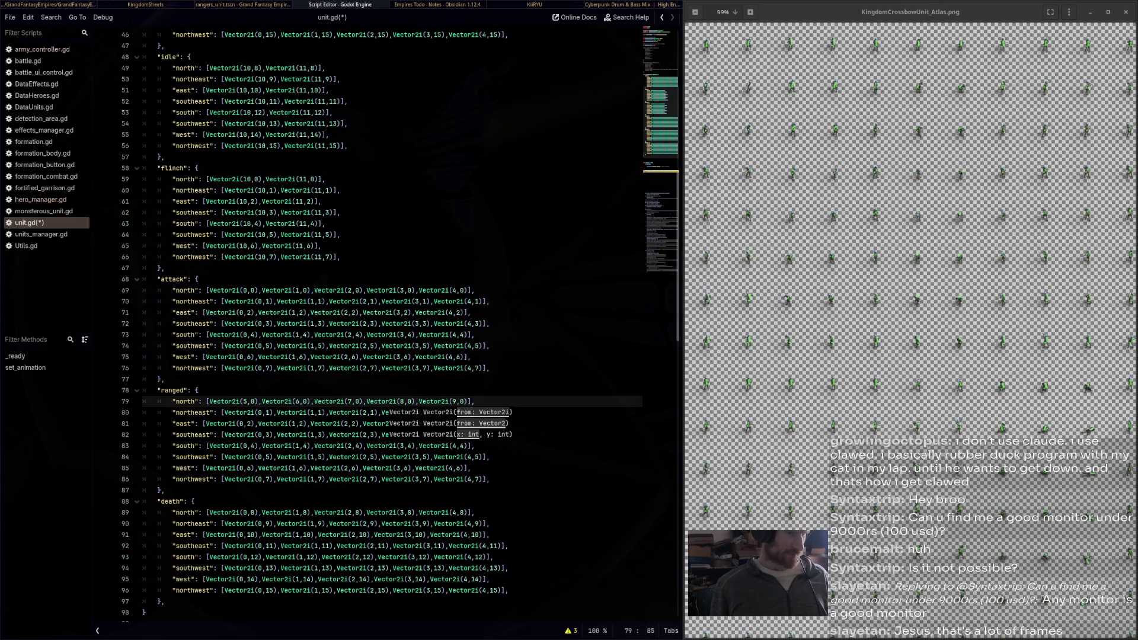
left_click(472, 424)
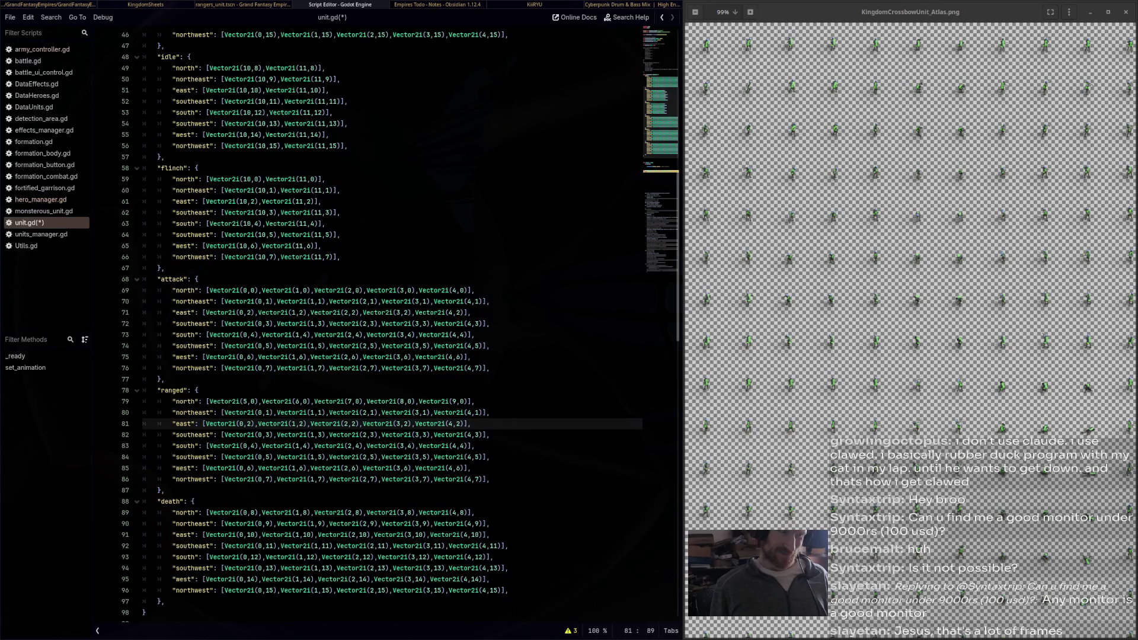
Set the first frame column to 5 on every remaining ranged direction row
left_click(259, 413)
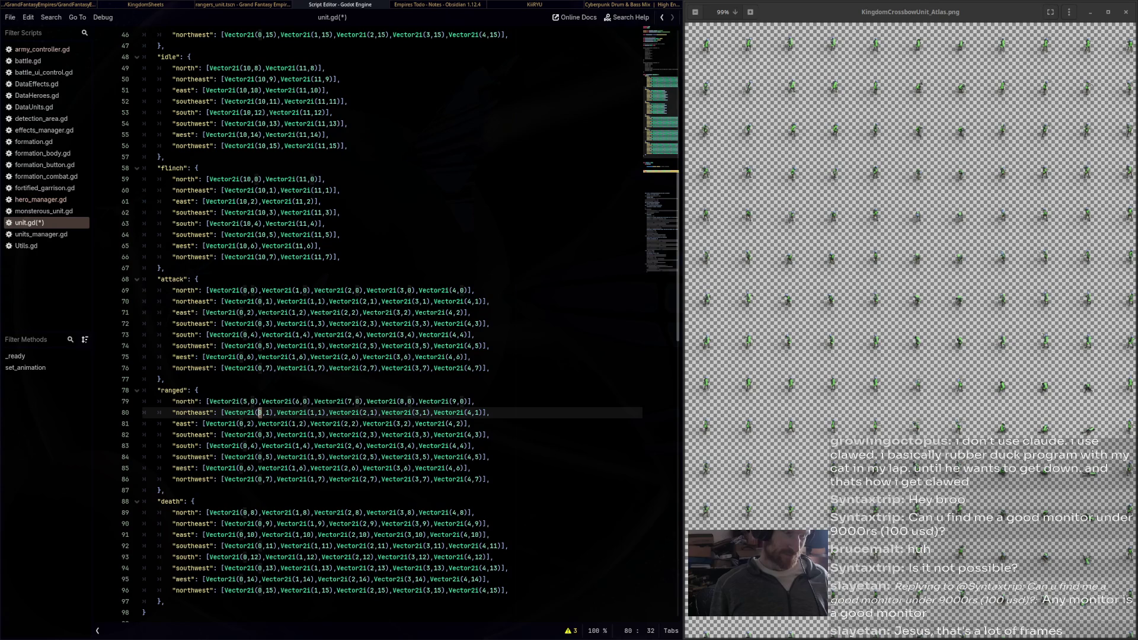
key("shift+alt+Down")
key("shift+alt+Down")
key("shift+alt+Down")
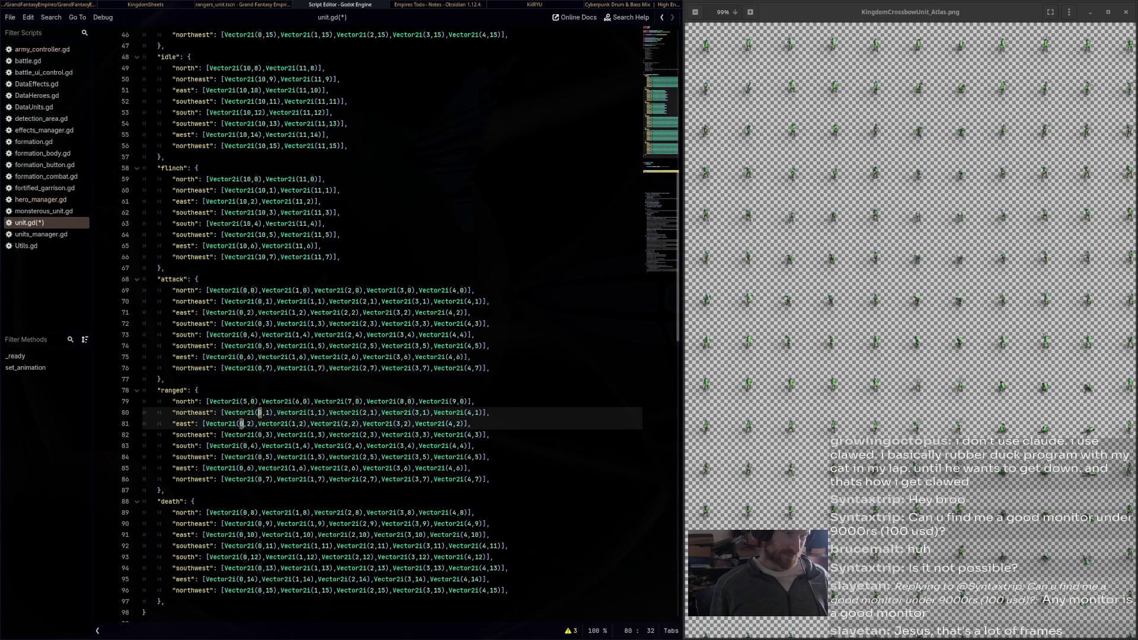
key("shift+alt+Down")
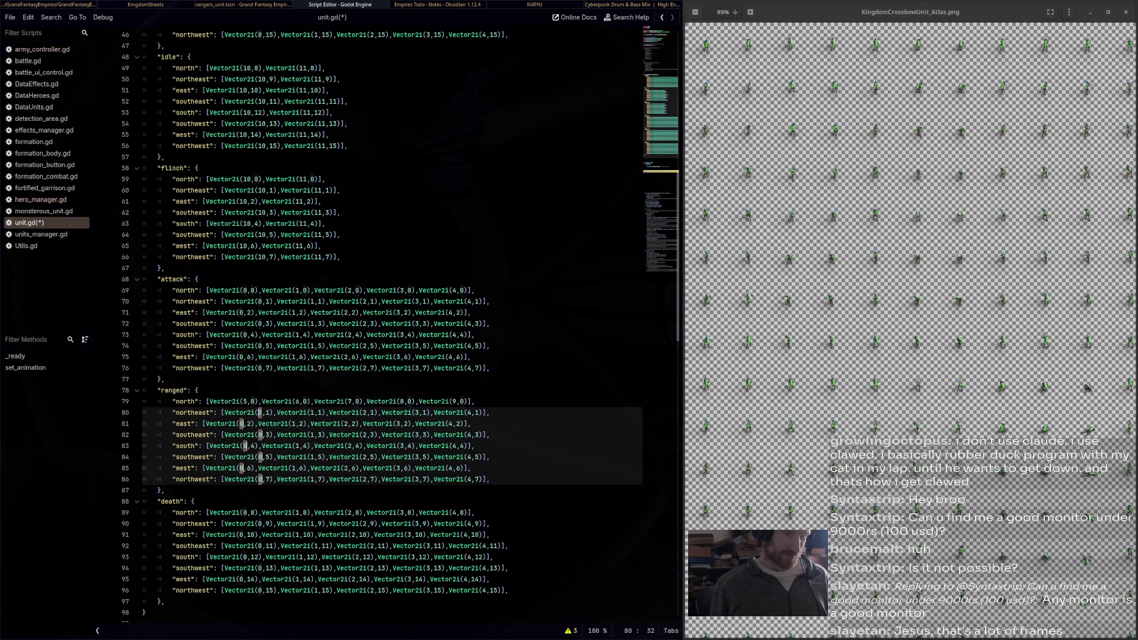
key("Delete")
type("5")
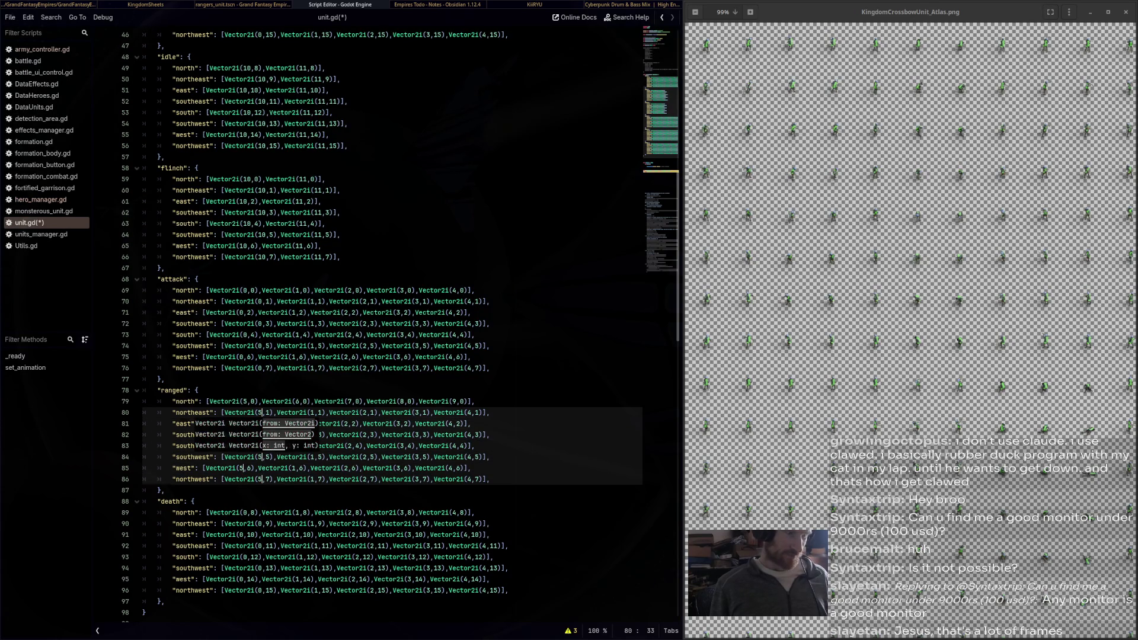
Set the second frame column to 6 on the northeast through northwest ranged rows
double_click(313, 413)
key("ctrl+d")
key("ctrl+d")
key("ctrl+d")
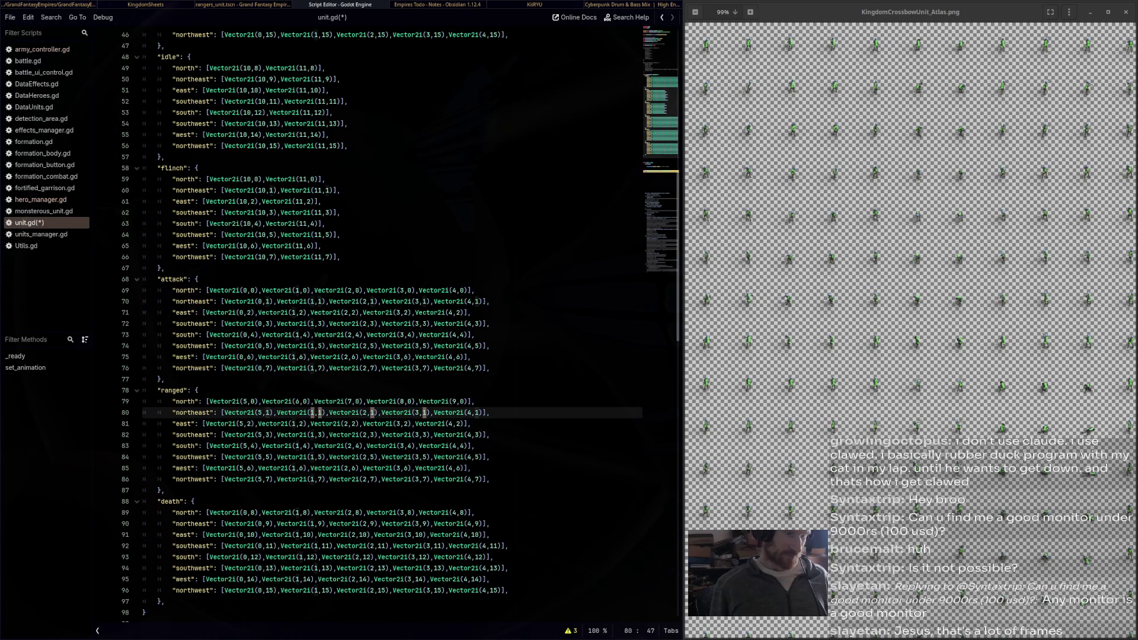
left_click(467, 457)
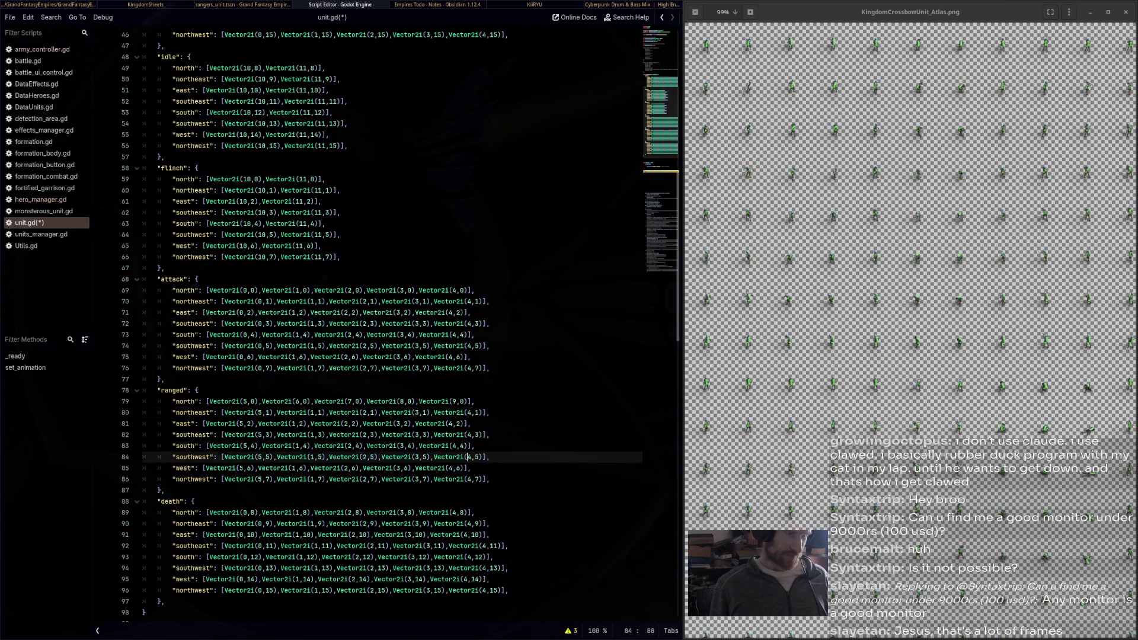
left_click(310, 412)
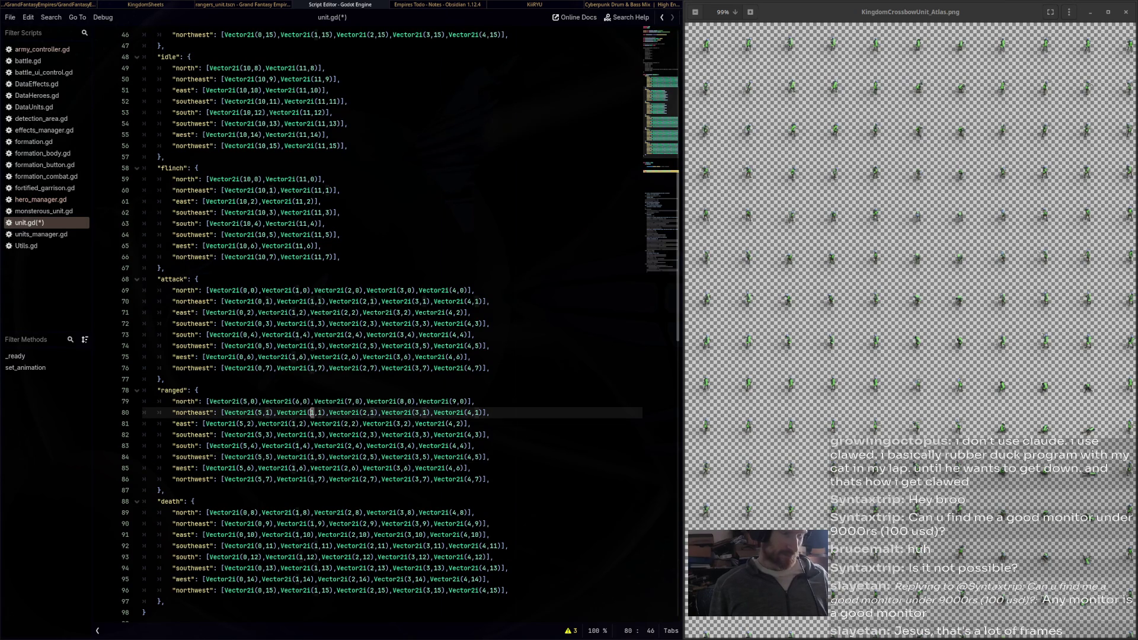
key("Delete")
type("6")
left_click(292, 424)
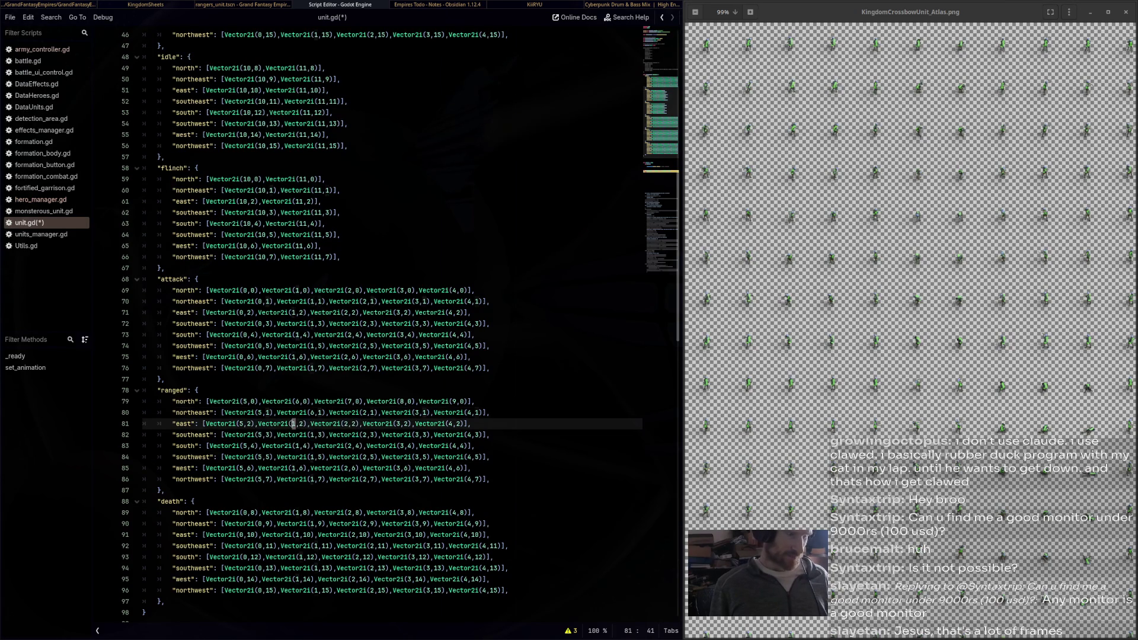
key("shift+alt+Down")
key("shift+alt+Down")
key("shift+alt+Down")
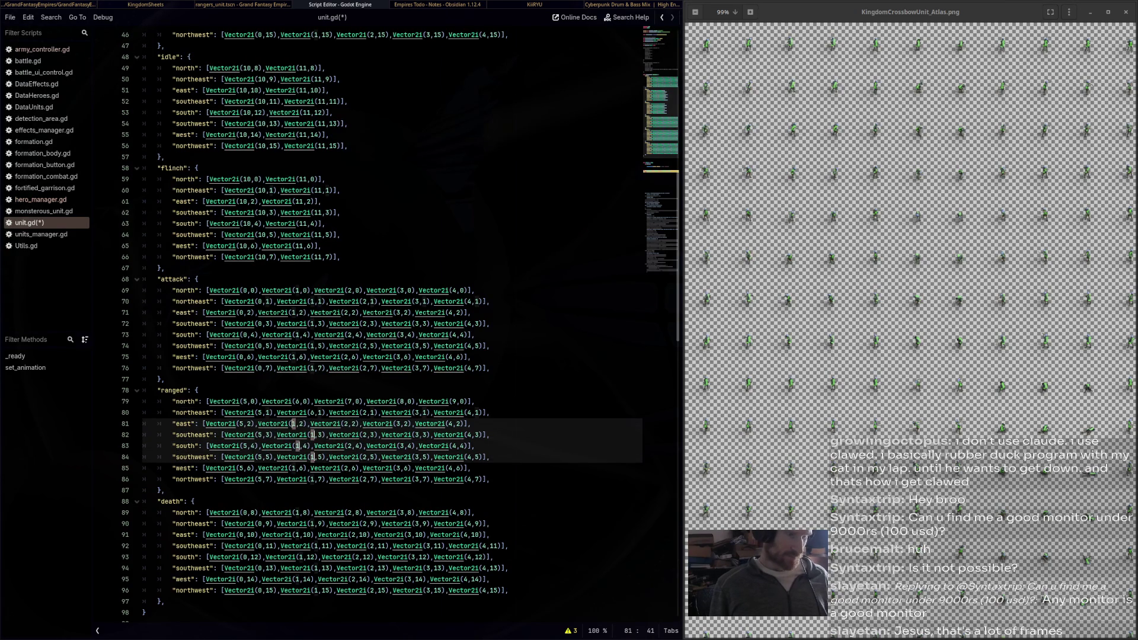
key("shift+alt+Down")
key("Delete")
type("6")
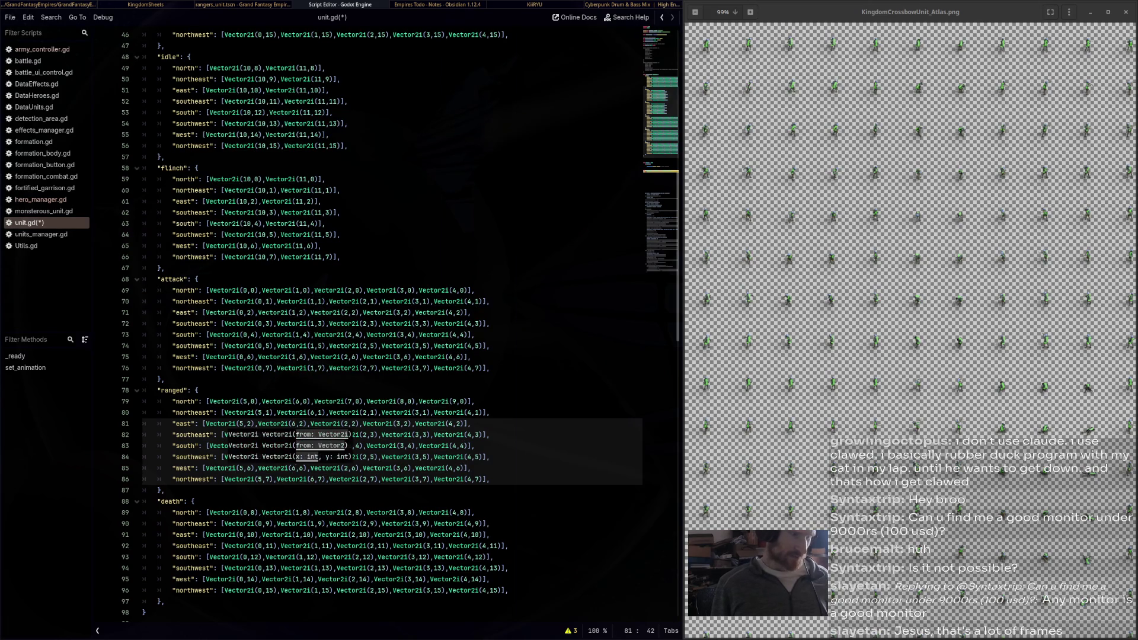
left_click(364, 413)
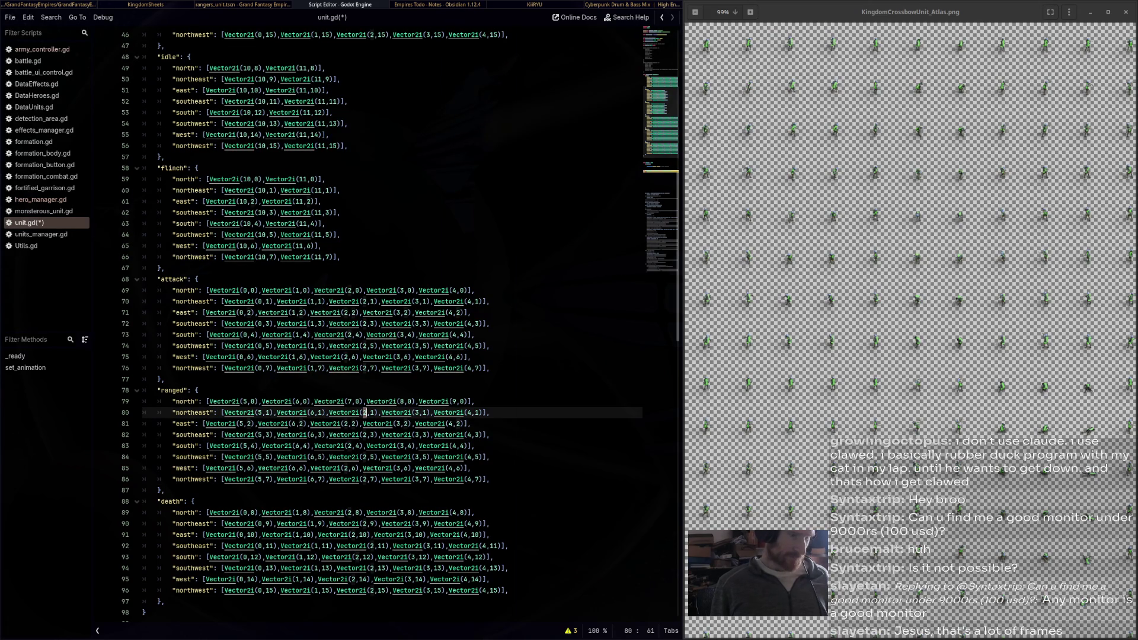
left_click(407, 412, "alt")
left_click(418, 445)
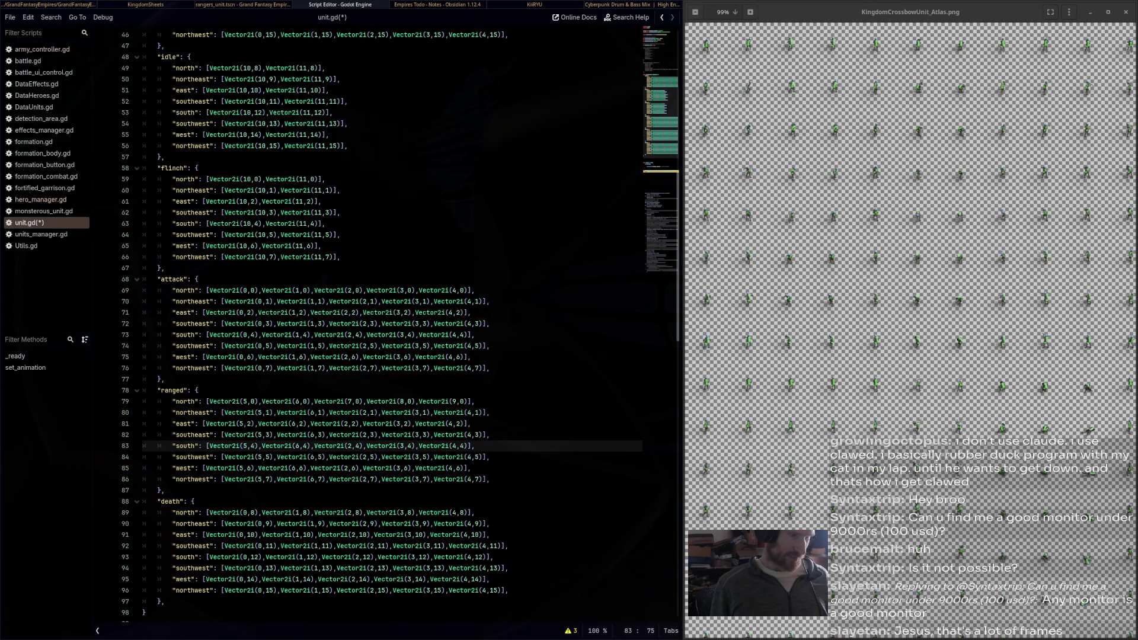
Set the third frame column to 7 on each ranged row from northeast to northwest
left_click(364, 413)
type("7")
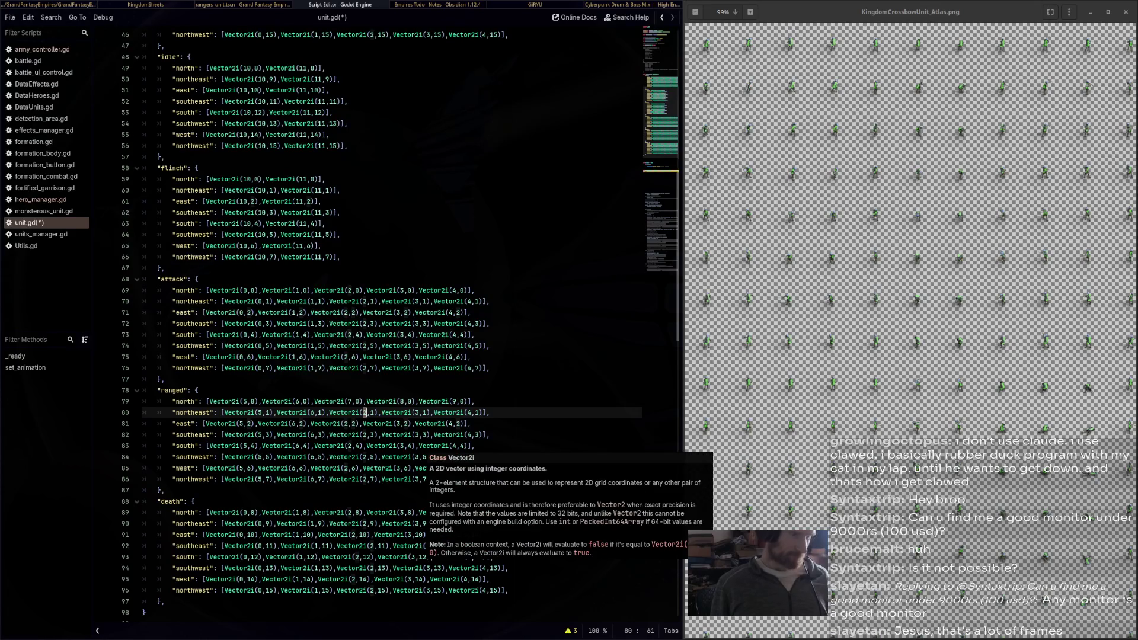
left_click(344, 402)
double_click(346, 424)
type("7")
double_click(366, 434)
type("7")
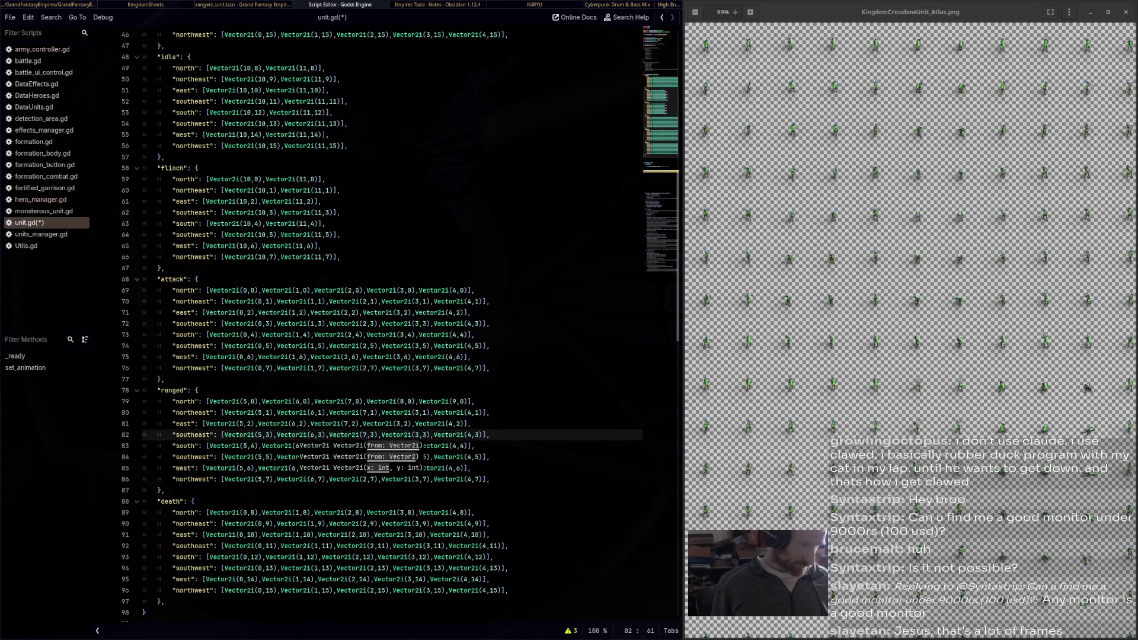
double_click(350, 446)
type("7")
double_click(365, 457)
type("7")
double_click(346, 469)
type("7")
double_click(365, 479)
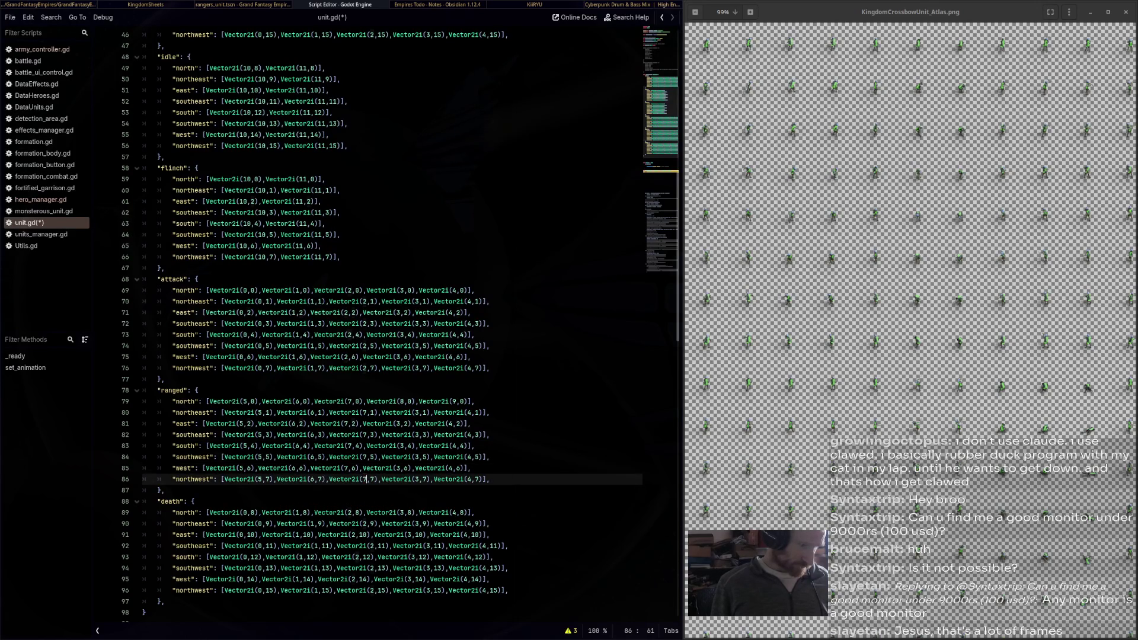
type("7")
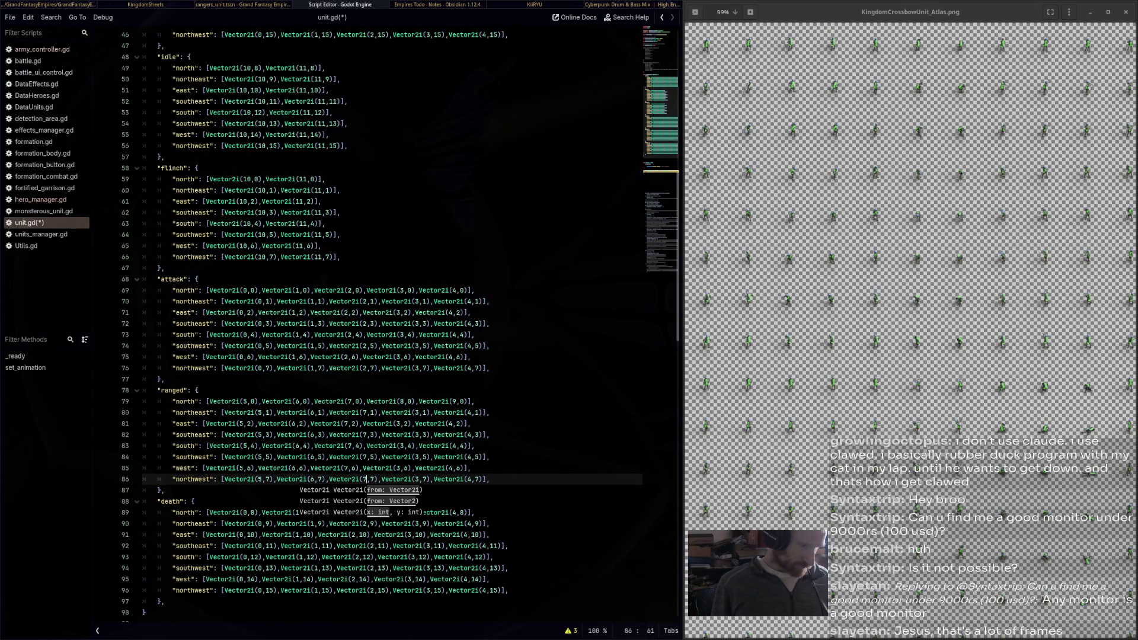
Change the ranged fourth frame columns from 3 to 8, plus some last frames to 9
double_click(417, 413)
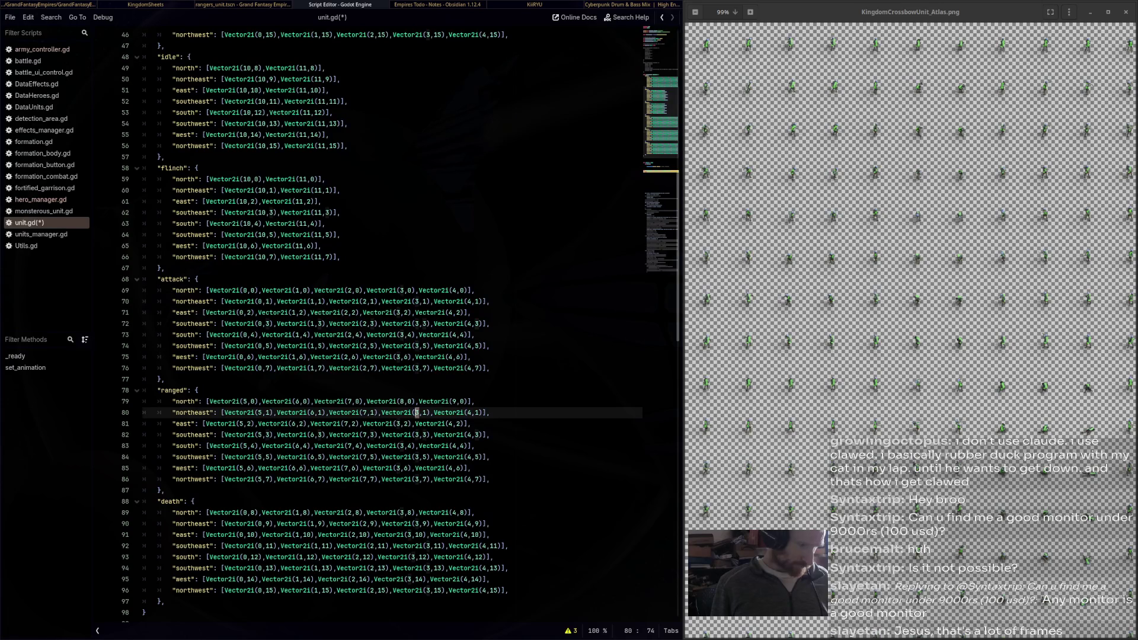
key("ctrl+d")
key("ctrl+d")
key("Escape")
double_click(417, 412)
key("ctrl+d")
type("8")
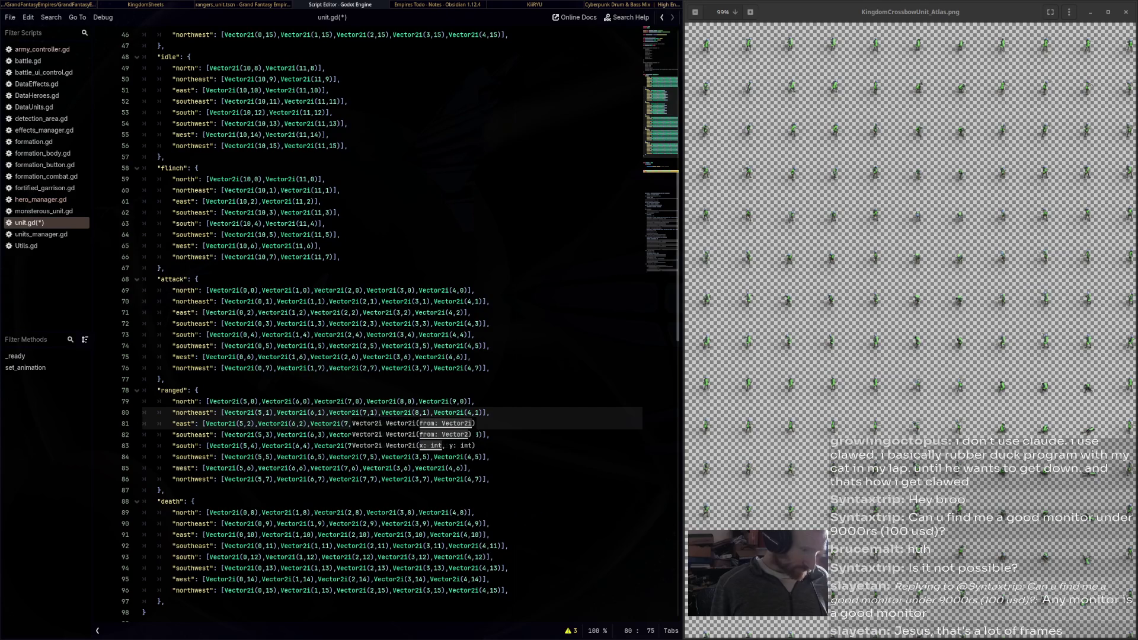
key("Escape")
key("Down")
key("Down")
key("shift+Right")
type("78")
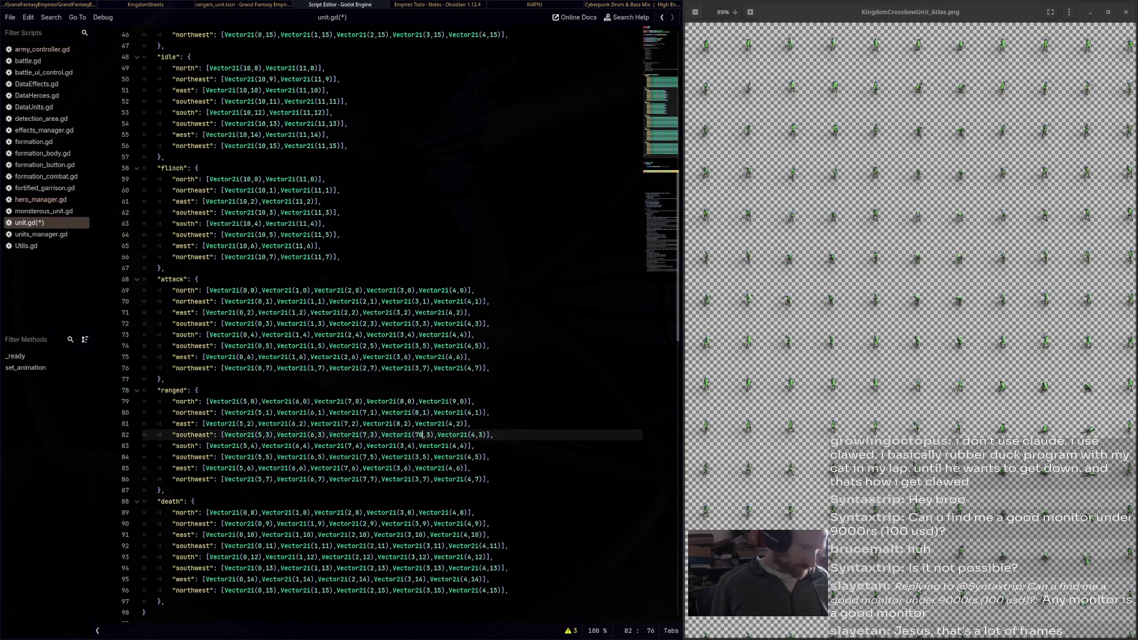
key("BackSpace")
key("BackSpace")
type("8")
key("Escape")
key("Down")
key("Left")
key("Left")
key("Left")
key("shift+Left")
key("ctrl+d")
key("ctrl+d")
key("ctrl+d")
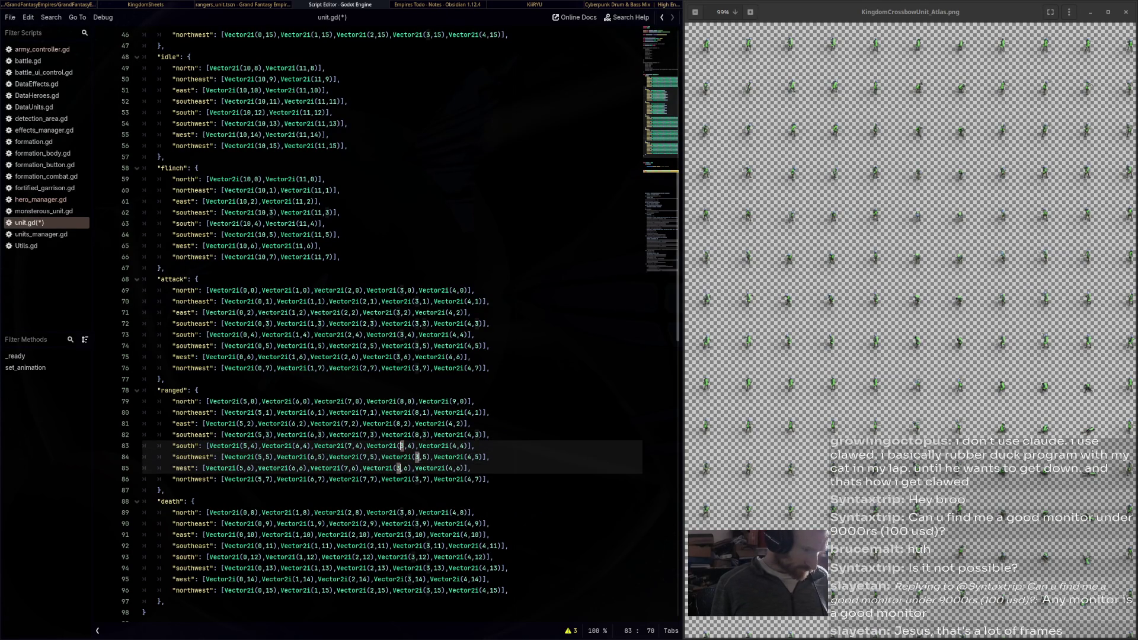
type("8")
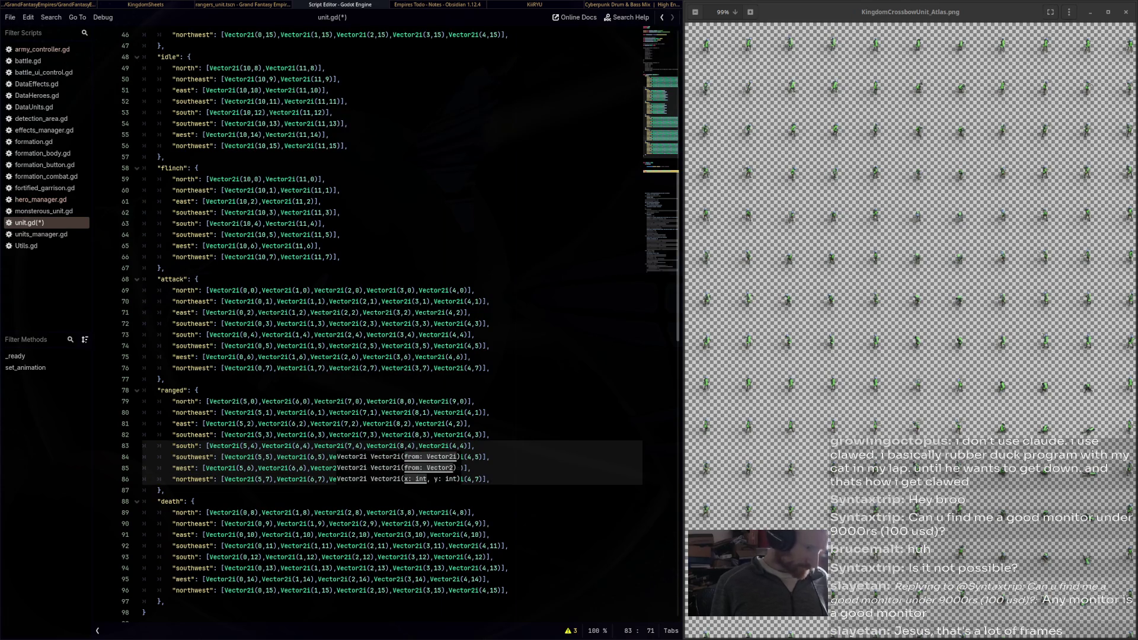
key("Up")
key("Up")
key("Up")
key("ctrl+d")
type("9")
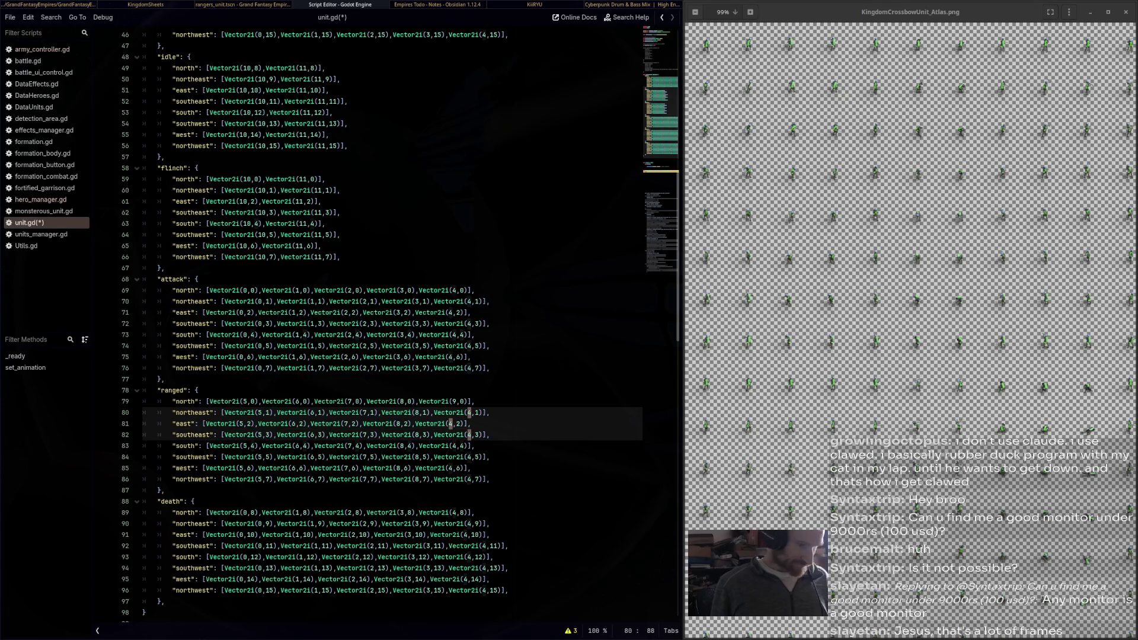
Set the last frame column to 9 on the south through northwest ranged rows, then save
left_click(397, 401)
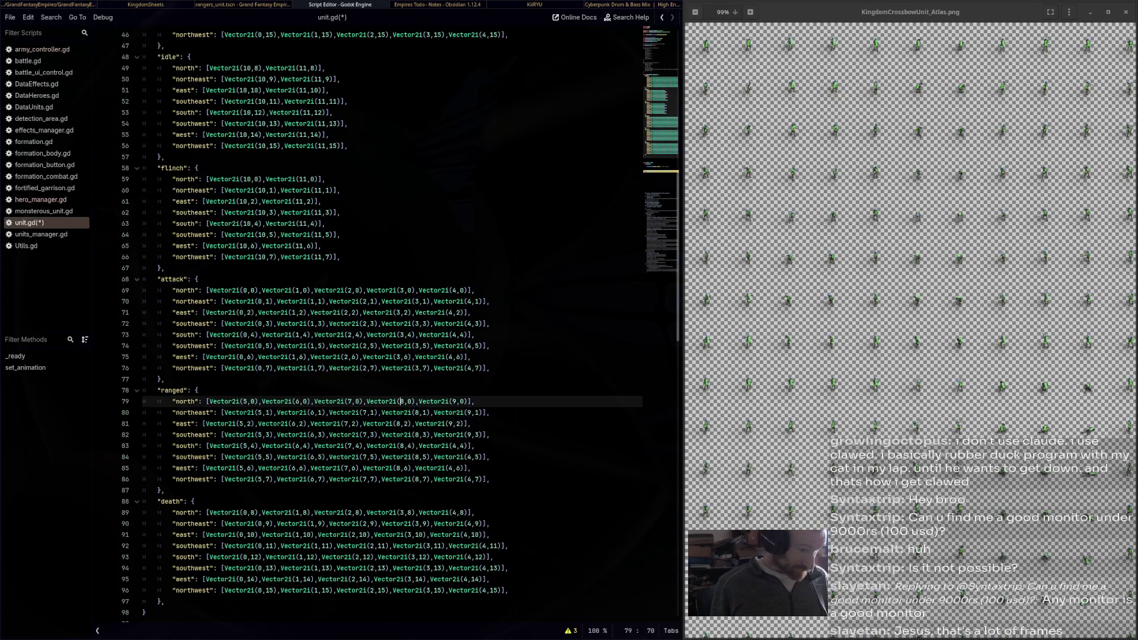
left_click(454, 446)
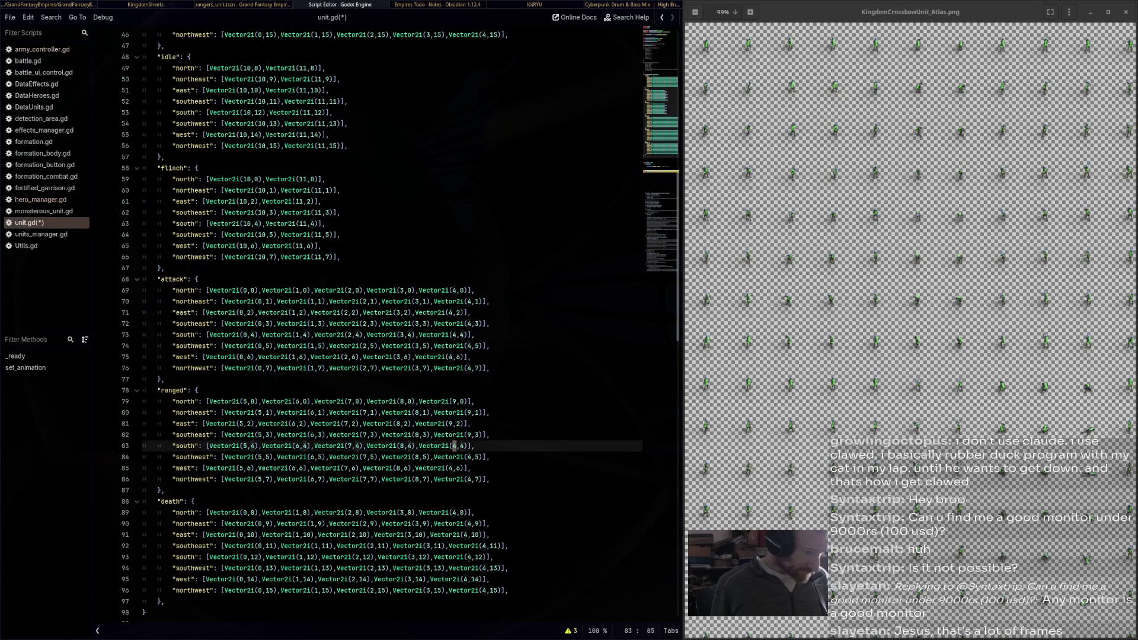
key("Delete")
type("9")
key("Down")
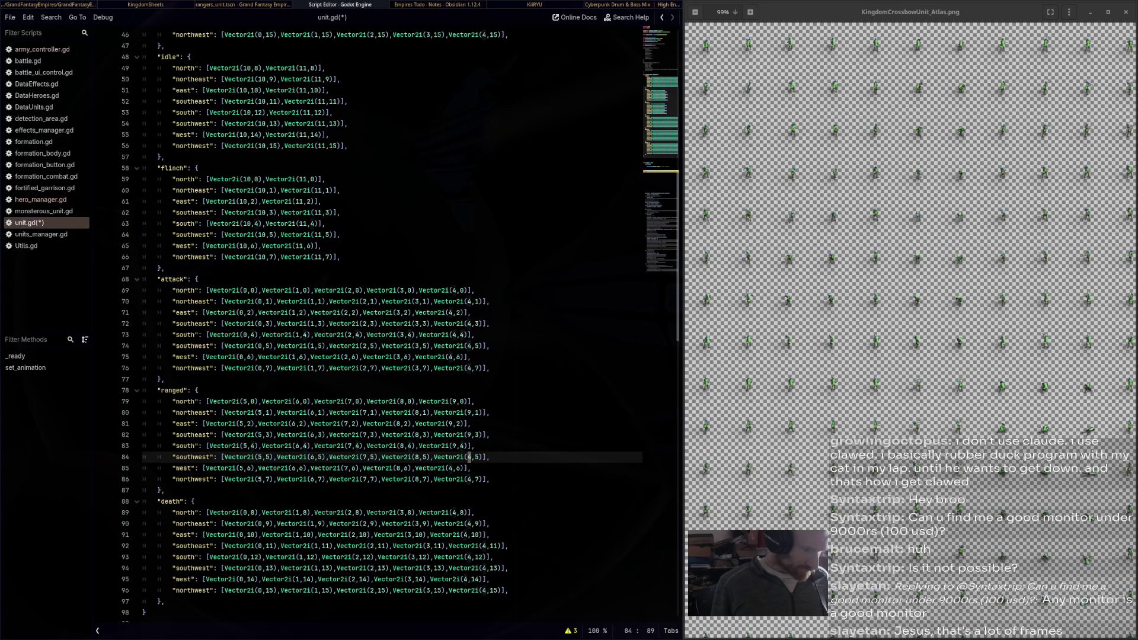
left_click(449, 468, "shift")
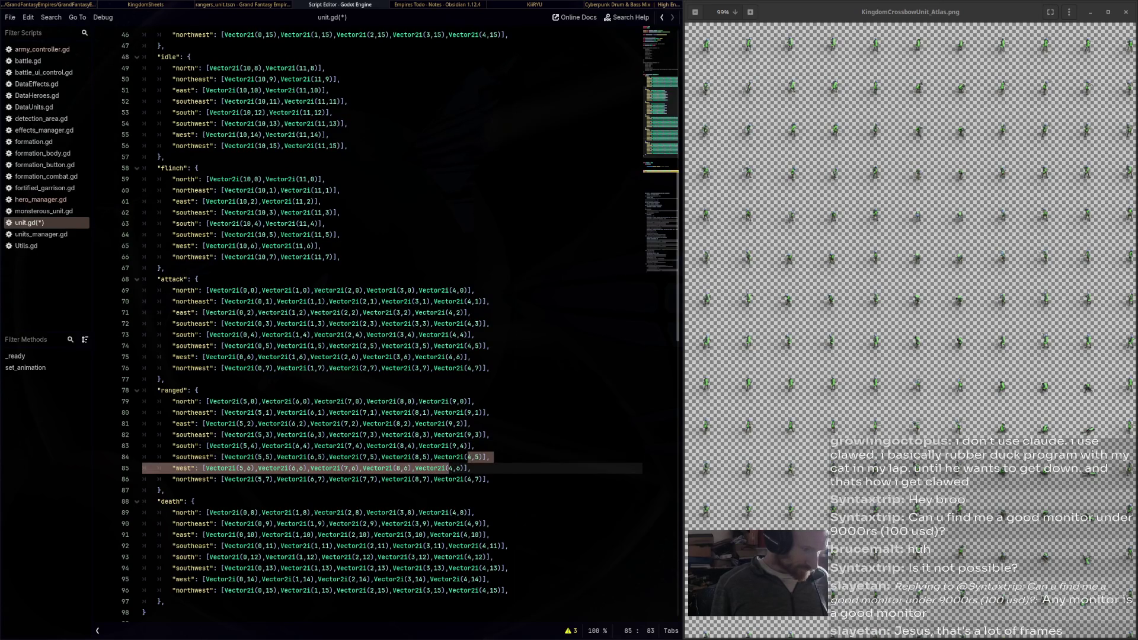
key("Left")
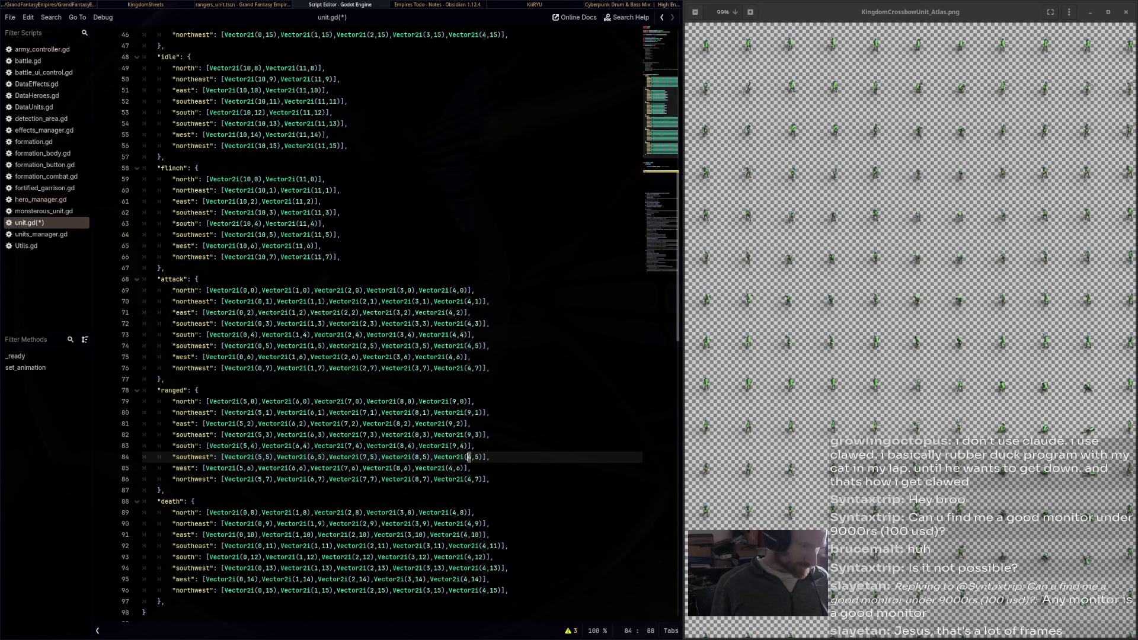
type("9")
key("Down")
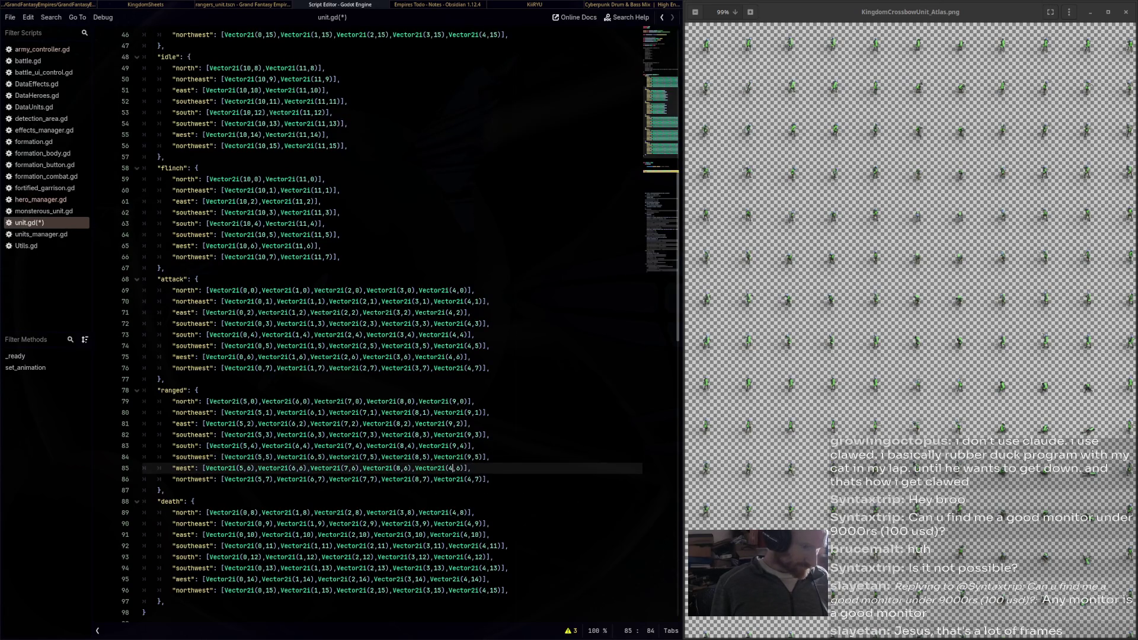
key("BackSpace")
type("9")
key("End")
key("Down")
key("BackSpace")
type("9")
key("End")
key("ctrl+s")
key("Up")
key("Up")
key("Up")
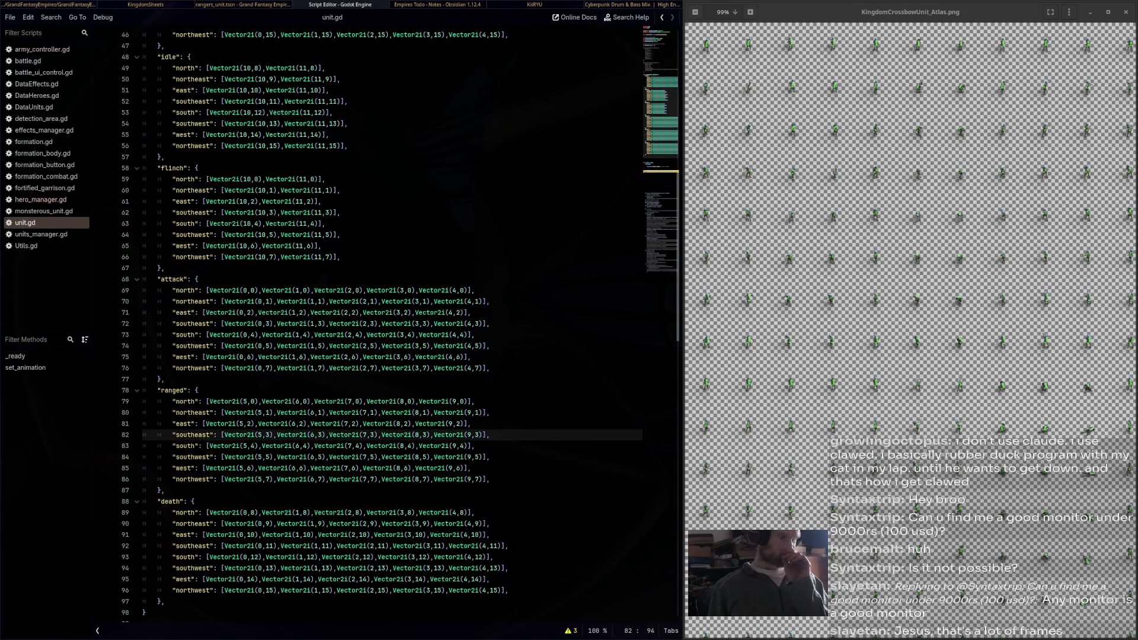
scroll(391, 320, "down", 5)
left_click(910, 320)
scroll(910, 320, "down", 2)
scroll(910, 320, "up", 2)
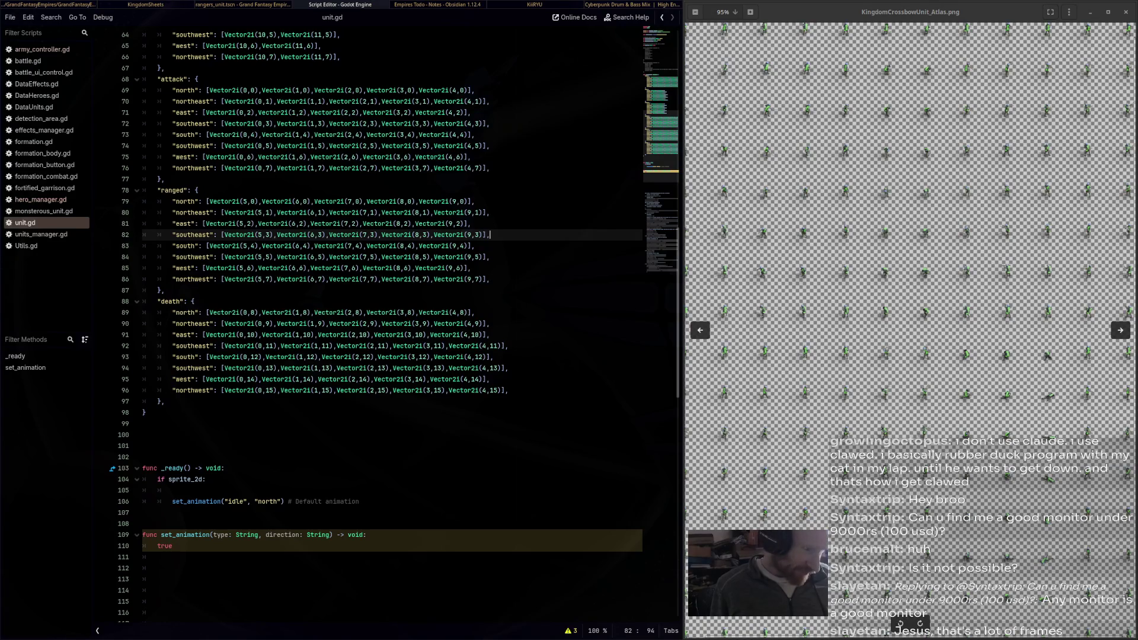
scroll(910, 320, "down", 2)
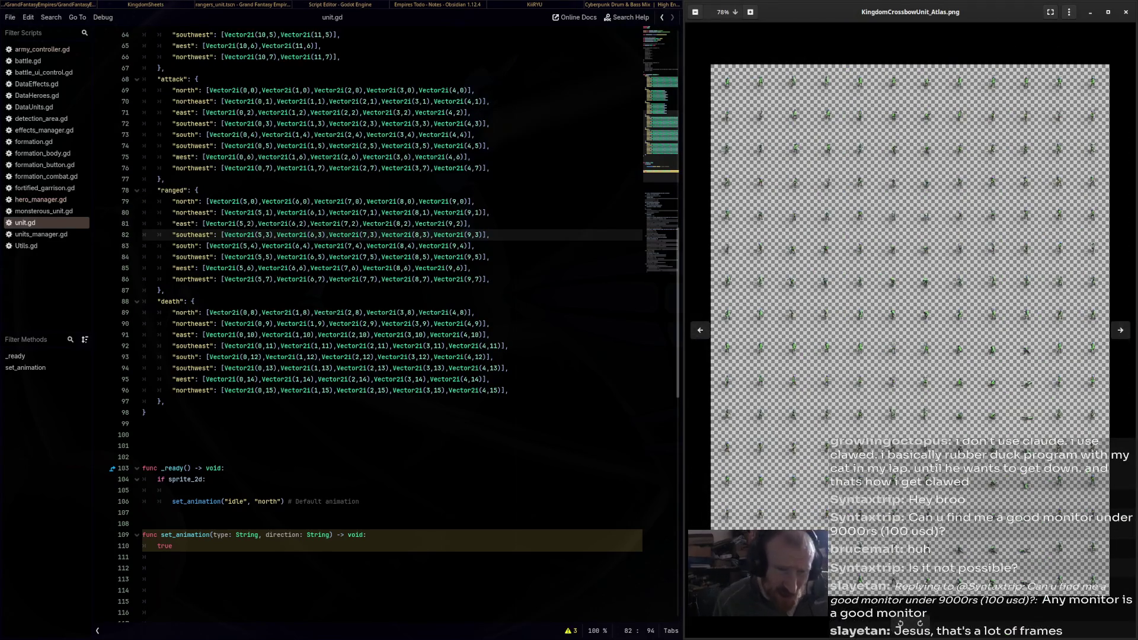
scroll(910, 330, "up", 3)
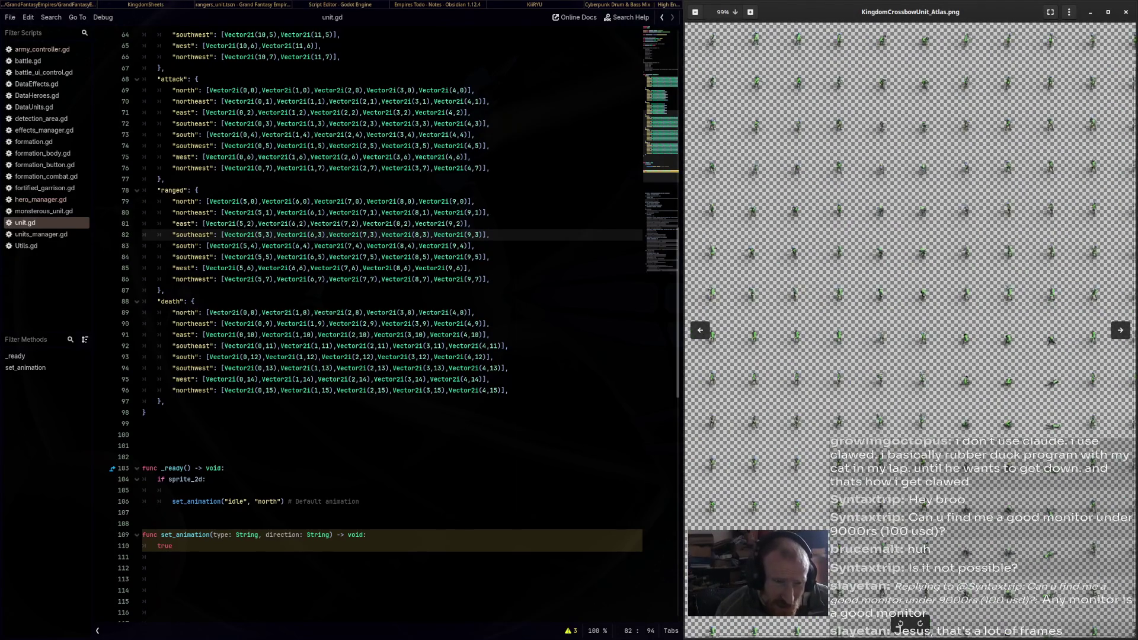
scroll(910, 331, "down", 3)
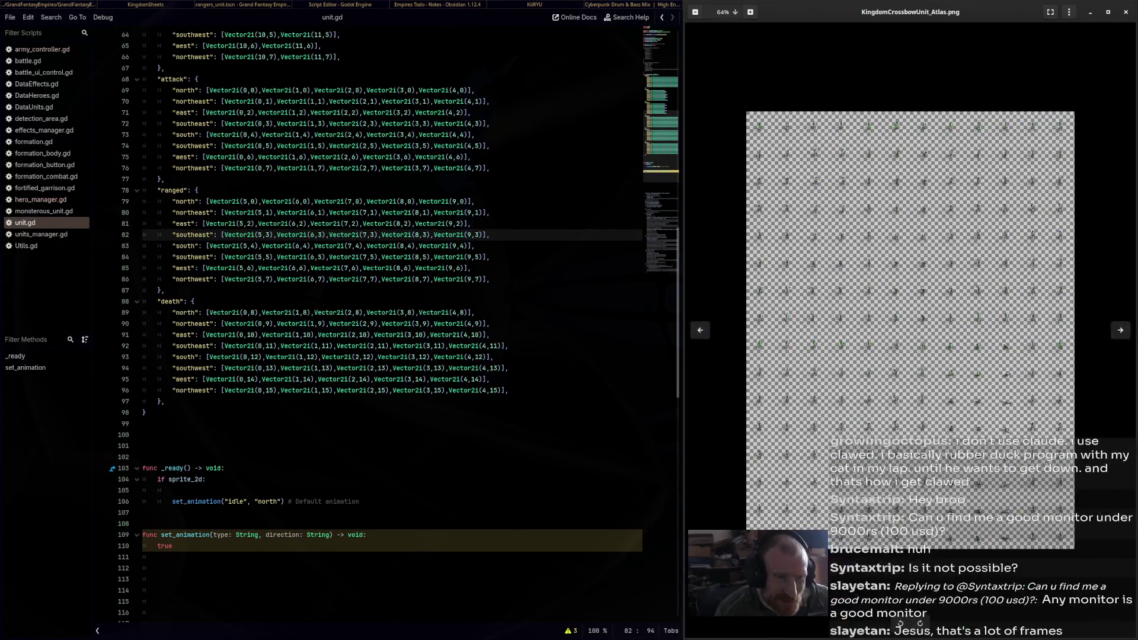
scroll(910, 330, "up", 1)
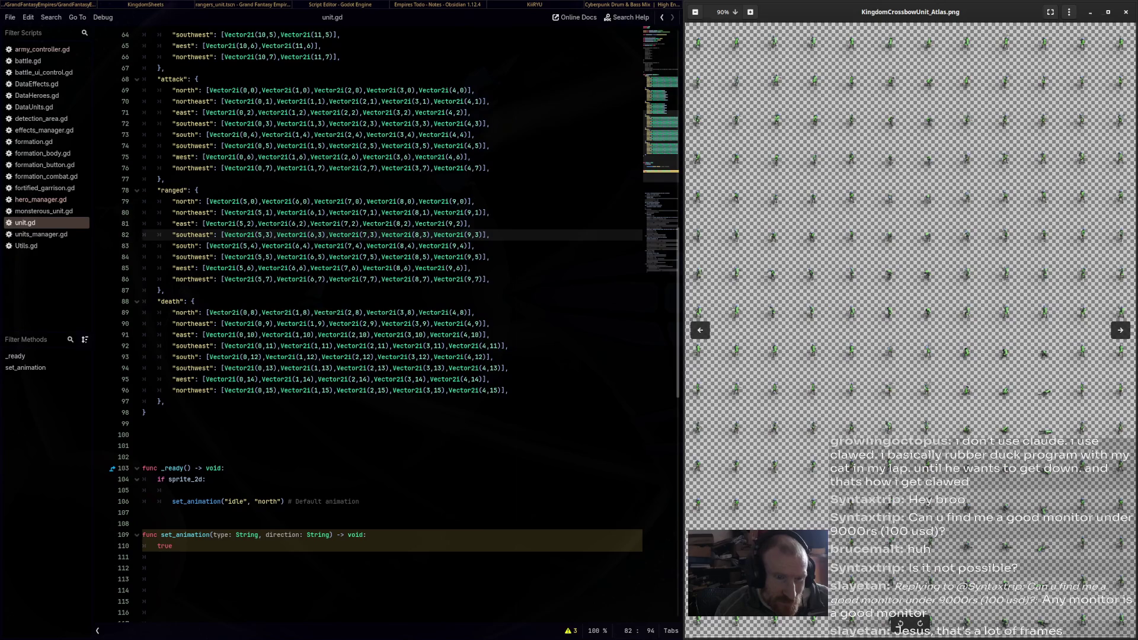
scroll(910, 331, "down", 1)
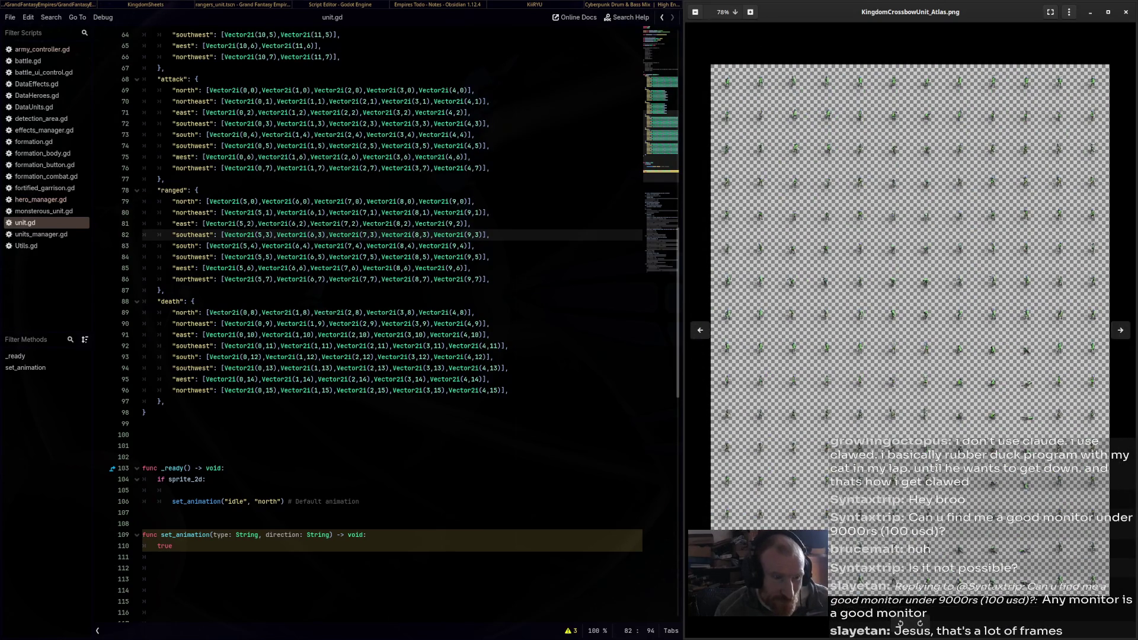
scroll(909, 331, "up", 1)
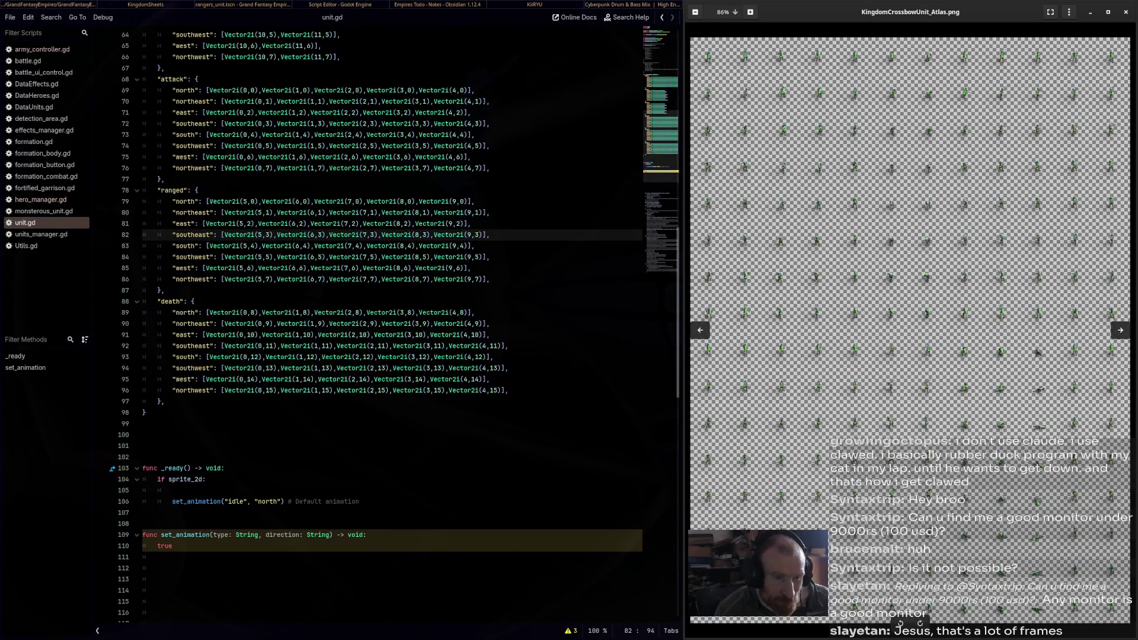
scroll(910, 330, "down", 2)
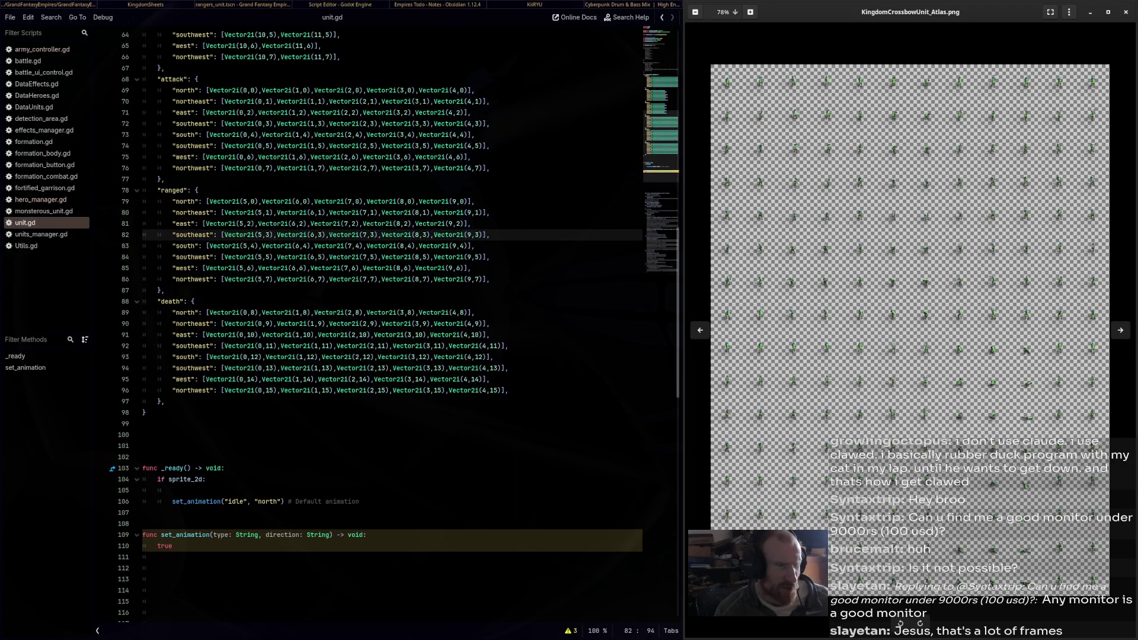
key("alt+Tab")
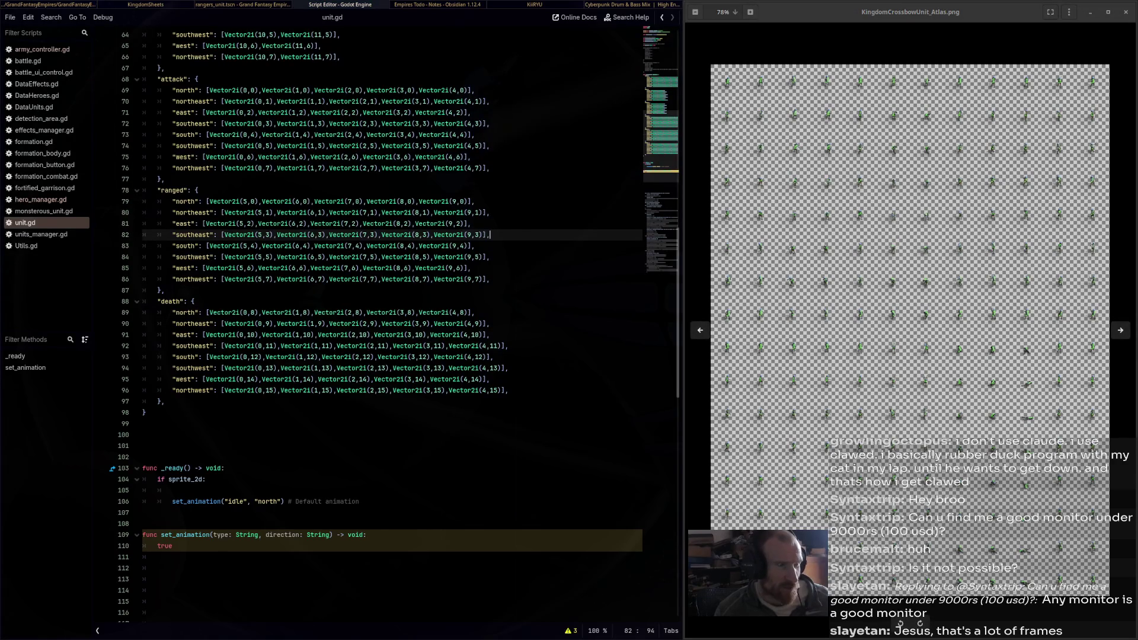
Select the eight ranged rows and the eight death rows, and trim the death north indent
mouse_move(489, 279)
left_mouse_down()
mouse_move(158, 191)
mouse_move(143, 202)
left_mouse_up()
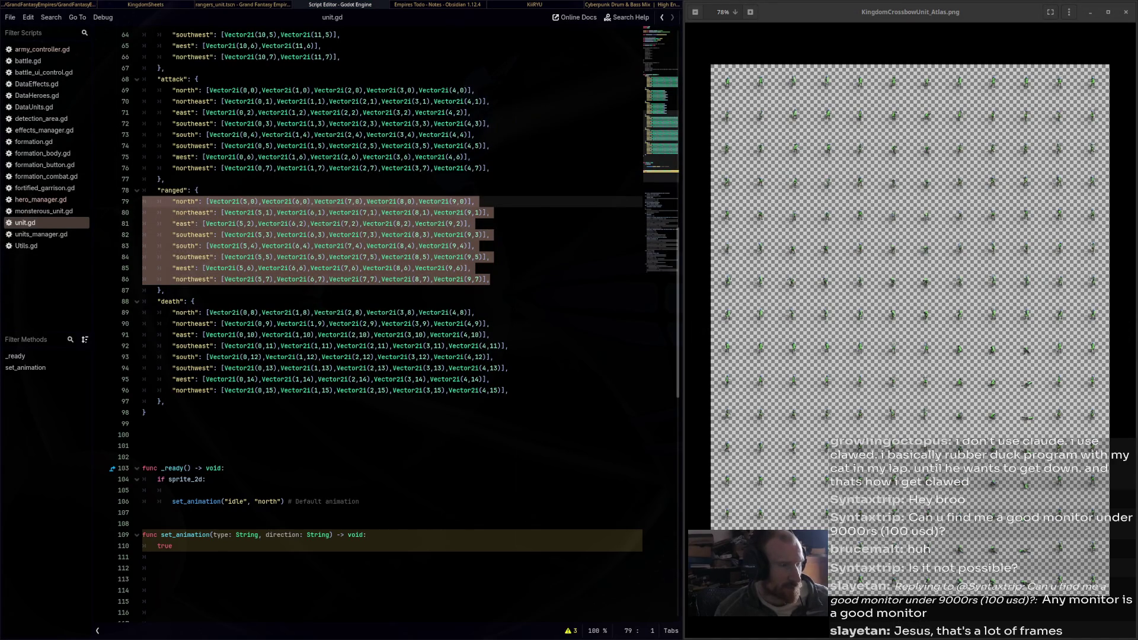
mouse_move(508, 390)
left_mouse_down()
mouse_move(226, 323)
mouse_move(157, 324)
mouse_move(157, 312)
left_mouse_up()
key("ctrl+c")
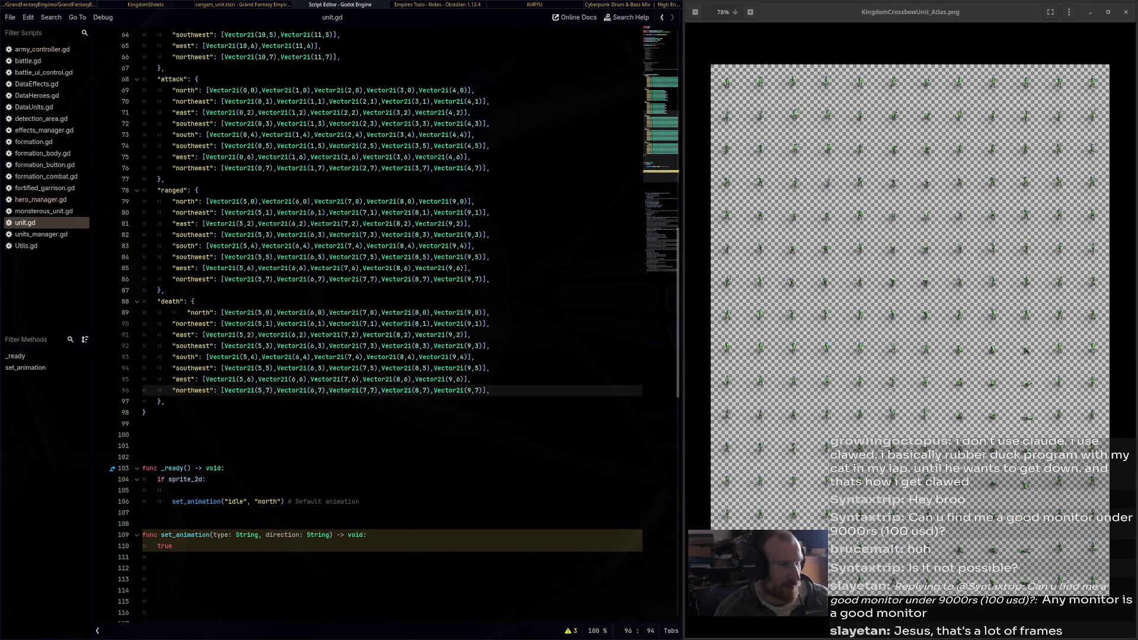
left_click(188, 312)
key("BackSpace")
left_click(244, 313)
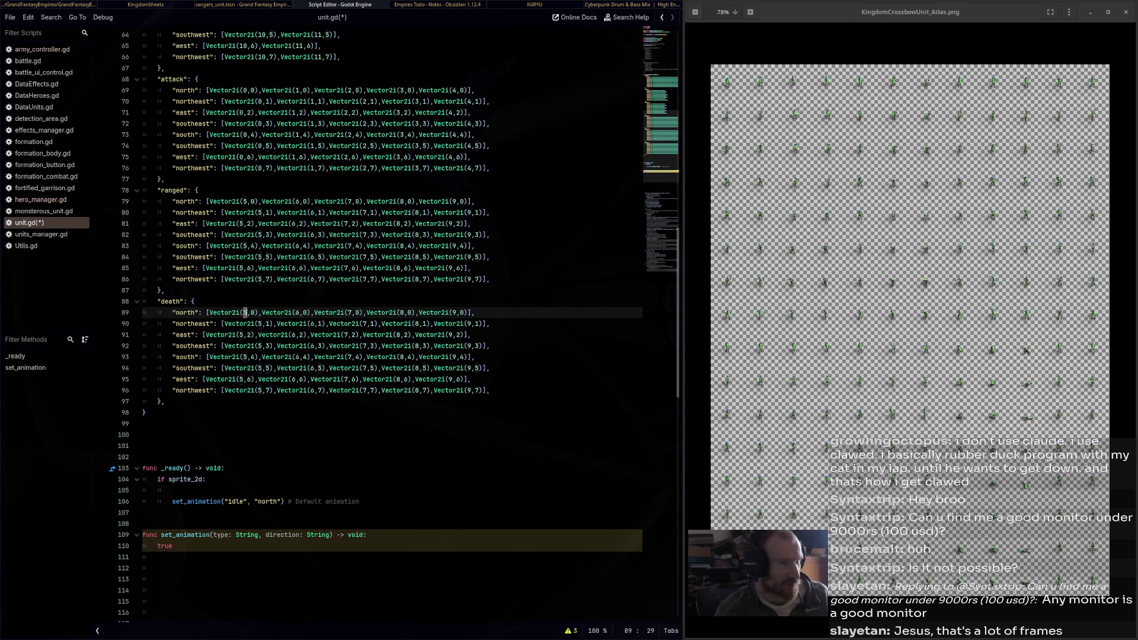
mouse_move(431, 314)
left_click(251, 312)
Paste the ranged rows (columns 5–9) over the death rows and fix the north row's indentation
key("greater")
key("greater")
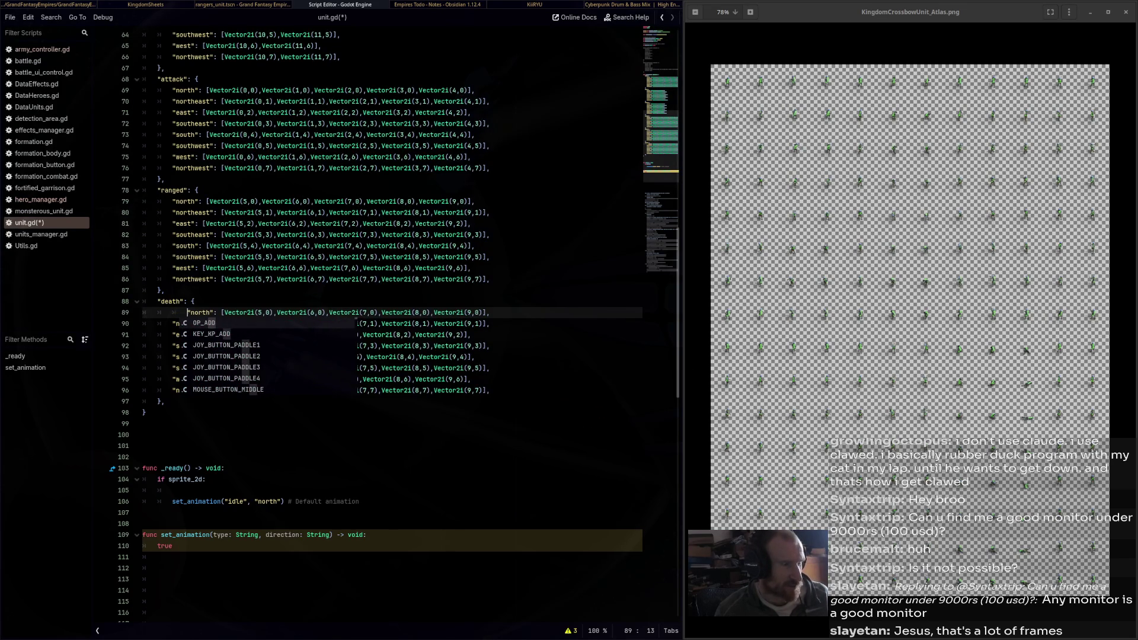
key("shift+Down")
key("shift+Down")
key("shift+Down")
key("ctrl+v")
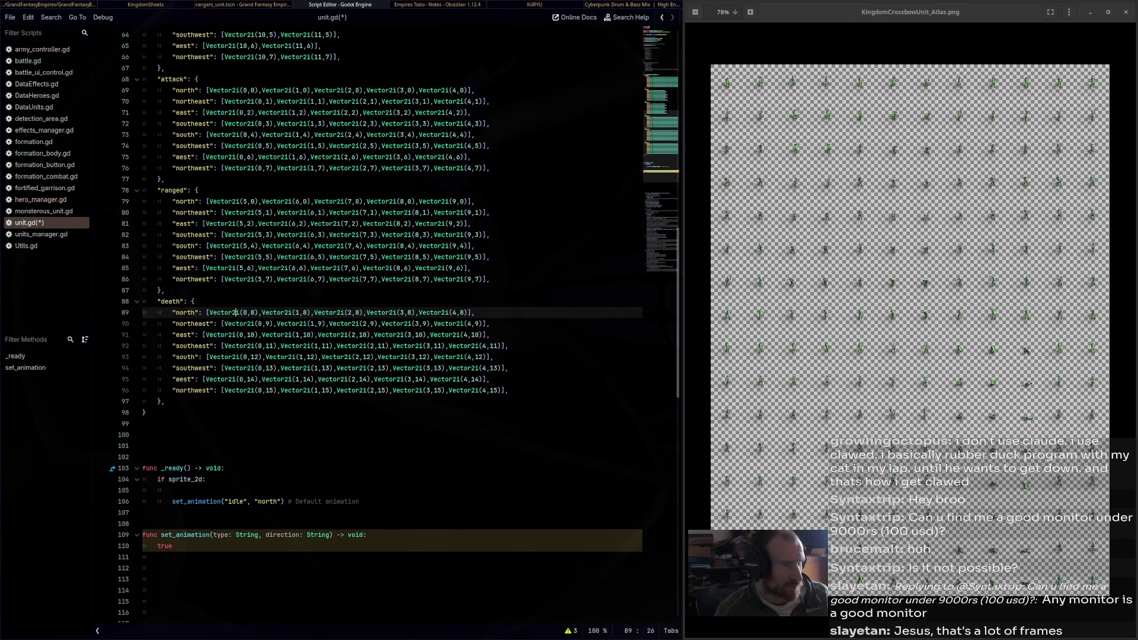
key("ctrl+s")
left_click(469, 279)
type("9")
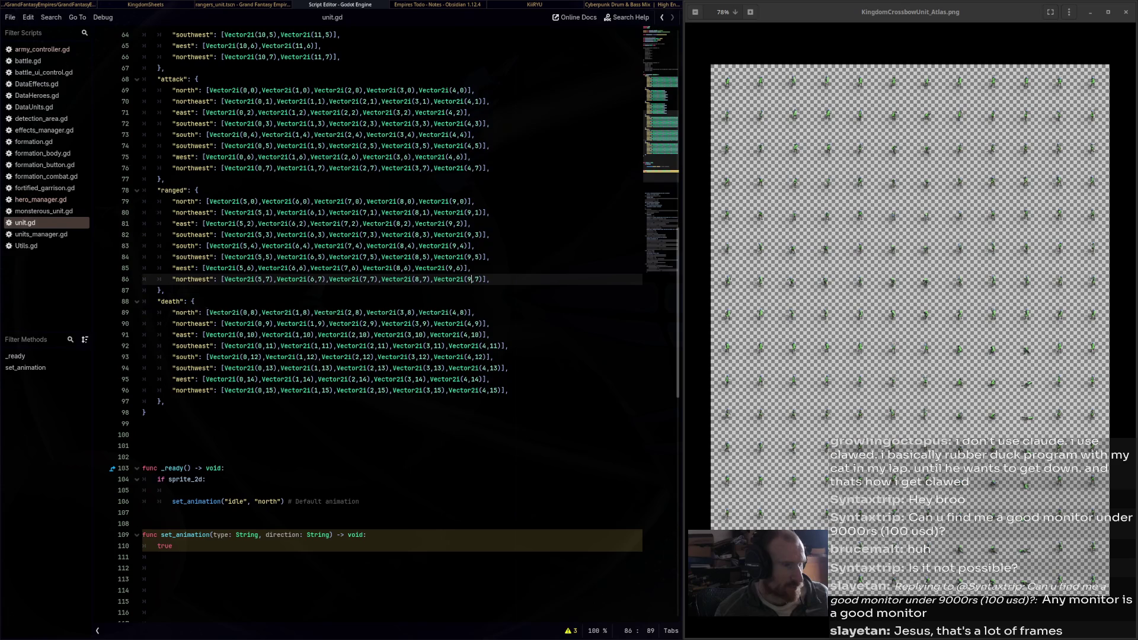
type("\"north\": [Vector2i(5,0),Vector2i(6,0),Vector2i(7,0),Vector2i(8,0),Vector2i(9,0)], \t\t\"northeast\": [Vector2i(5,1),Vector2i(6,1),Vector2i(7,1),Vector2i(8,1),Vector2i(9,1)], \t\t\"east\": [Vector2i(5,2),Vector2i(6,2),Vector2i(7,2),Vector2i(8,2),Vector2i(9,2)], \t\t\"southeast\": [Vector2i(5,3),Vector2i(6,3),Vector2i(7,3),Vector2i(8,3),Vector2i(9,3)], \t\t\"south\": [Vector2i(5,4),Vector2i(6,4),Vector2i(7,4),Vector2i(8,4),Vector2i(9,4)], \t\t\"southwest\": [Vector2i(5,5),Vector2i(6,5),Vector2i(7,5),Vector2i(8,5),Vector2i(9,5)], \t\t\"west\": [Vector2i(5,6),Vector2i(6,6),Vector2i(7,6),Vector2i(8,6),Vector2i(9,6)], \t\t\"northwest\": [Vector2i(5,7),Vector2i(6,7),Vector2i(7,7),Vector2i(8,7),Vector2i(9,7)],")
left_click(187, 312)
key("BackSpace")
left_click(330, 323)
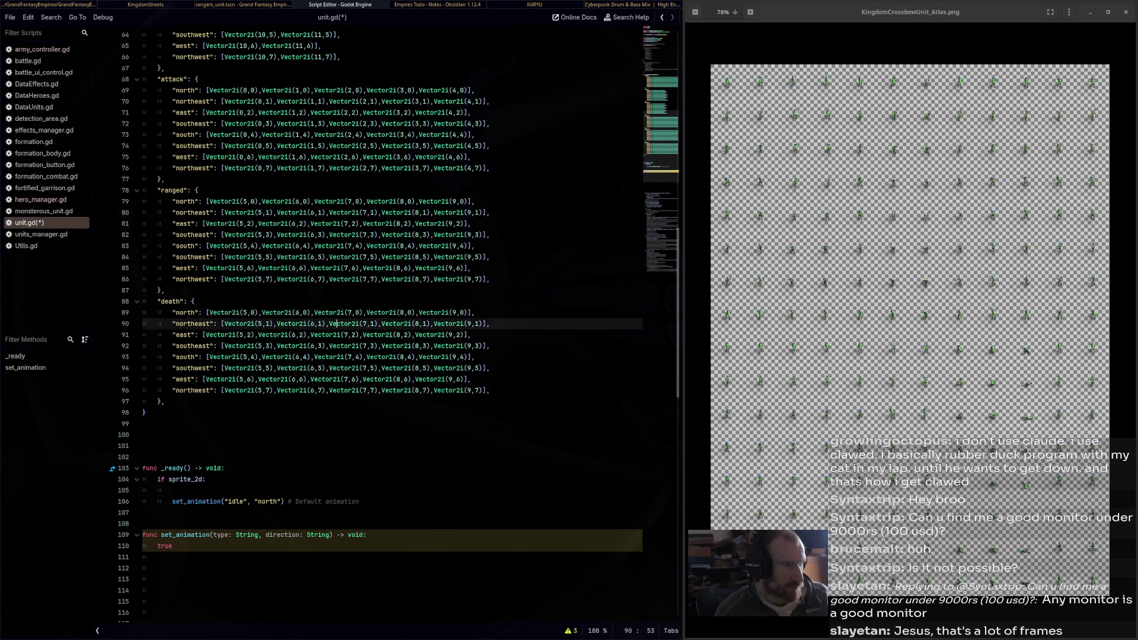
left_click(252, 312)
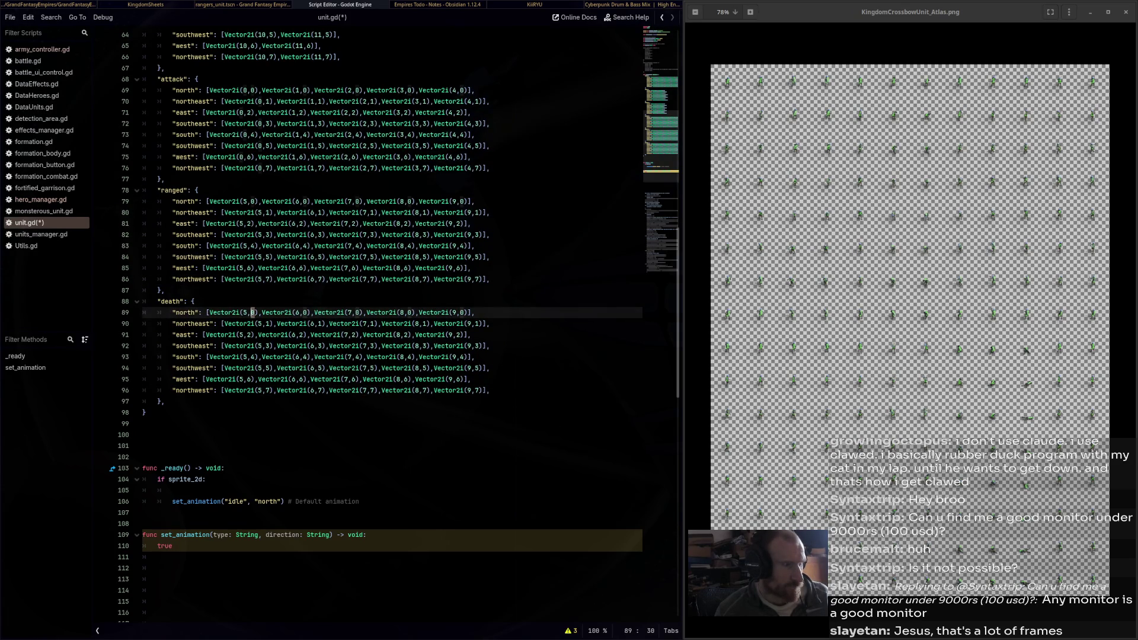
Set the row index of every north death frame to 8
key("ctrl+d")
key("ctrl+d")
key("ctrl+d")
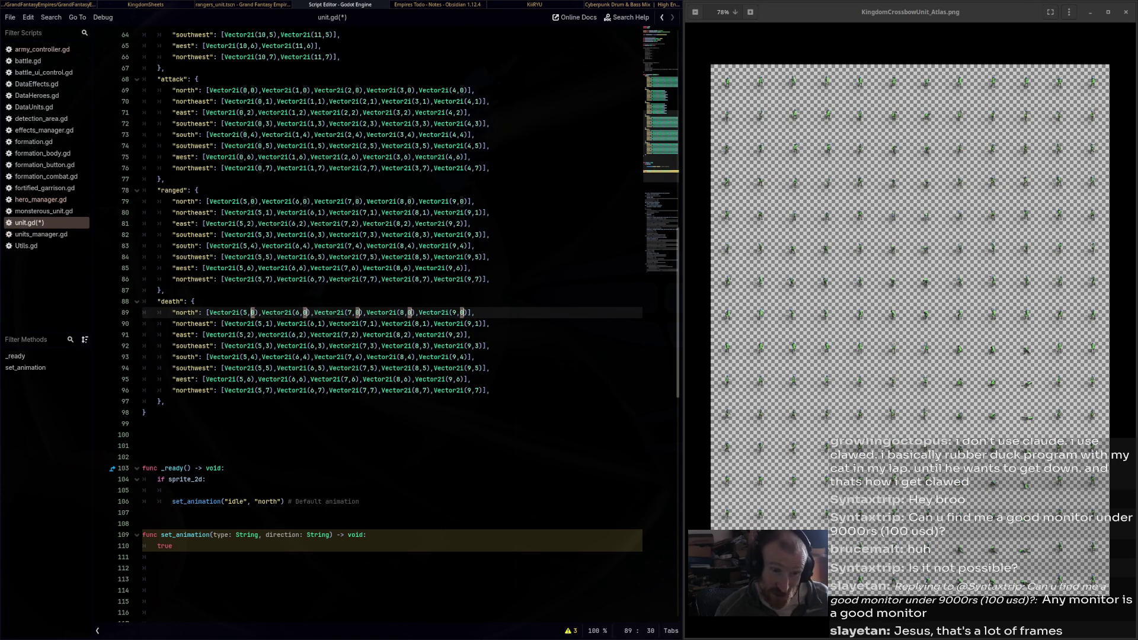
scroll(379, 320, "up", 6)
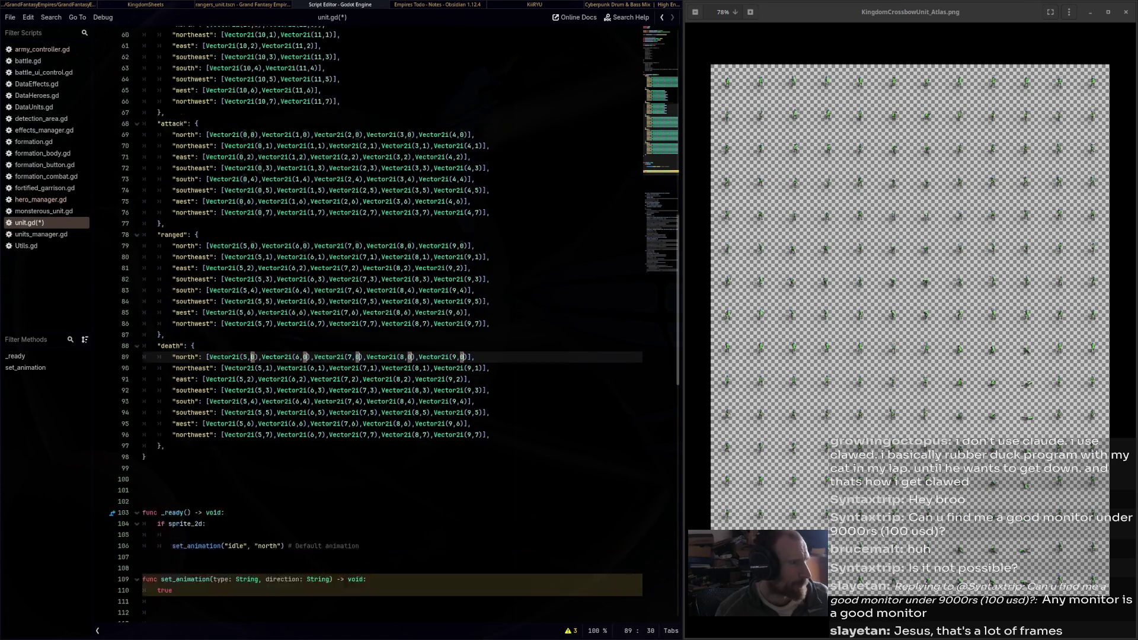
scroll(379, 320, "down", 3)
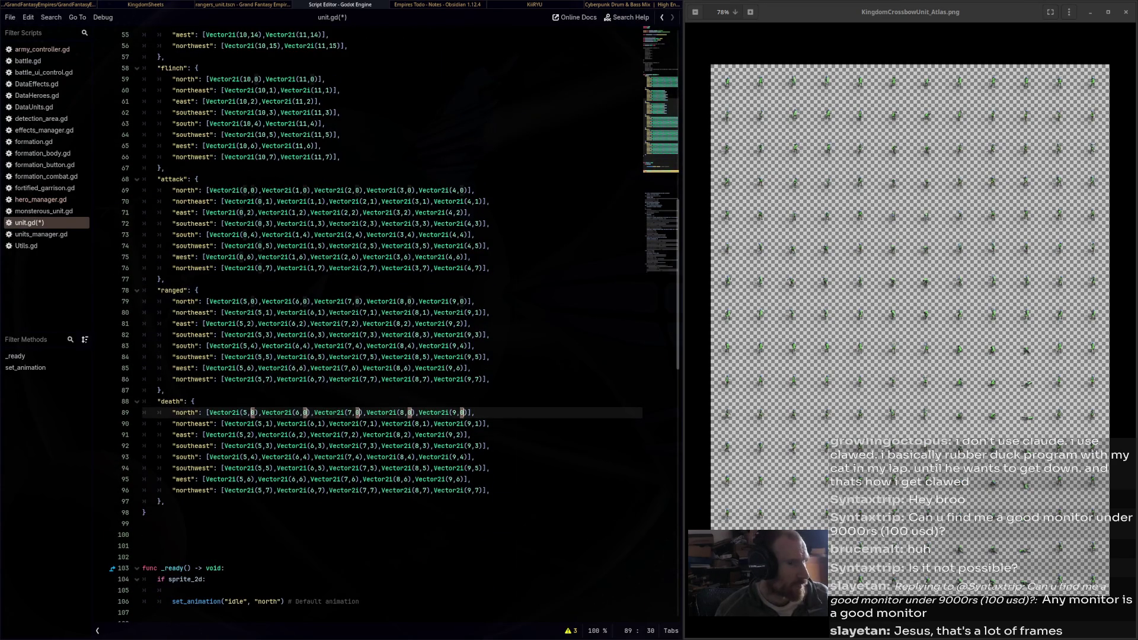
scroll(379, 321, "up", 6)
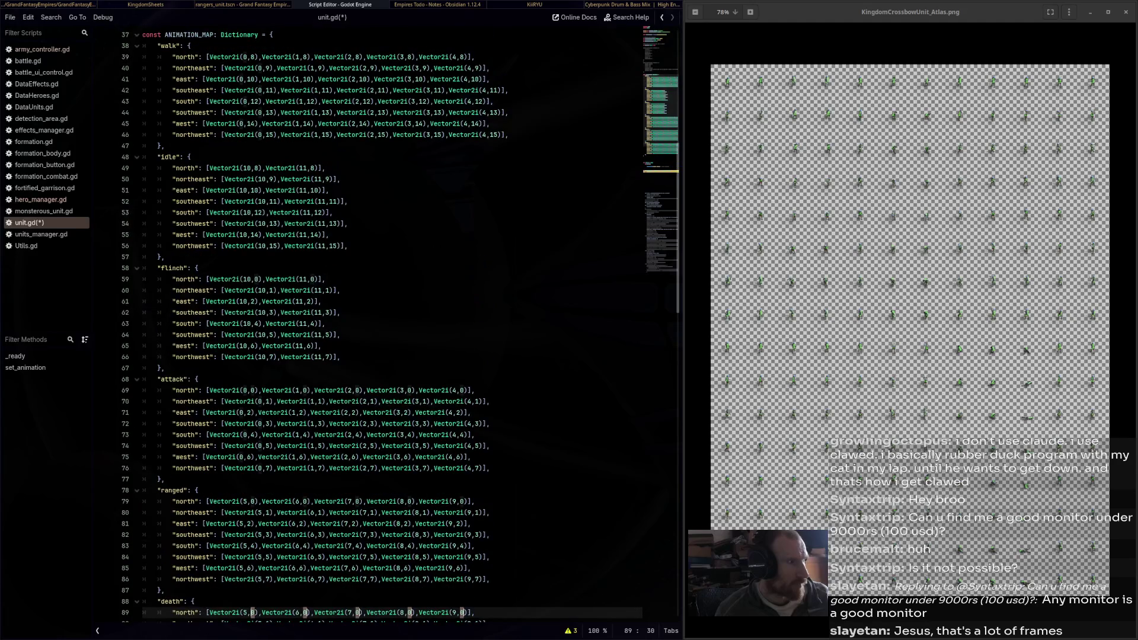
type("8")
scroll(380, 320, "down", 8)
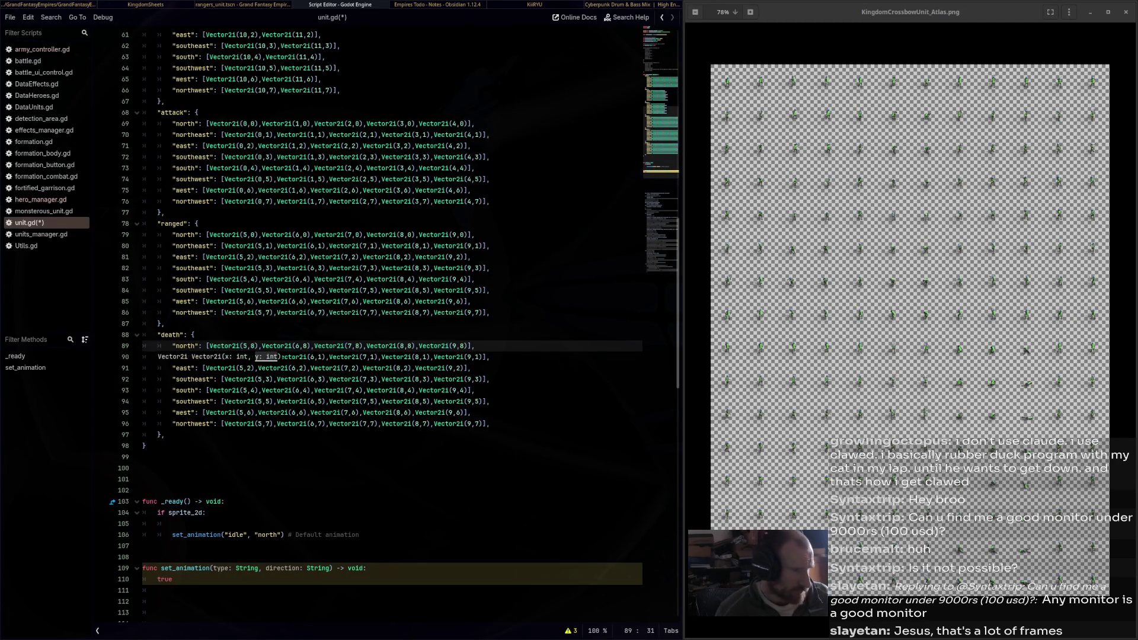
left_click(194, 335)
Set the northeast death frames' row index to 9
double_click(267, 357)
key("ctrl+d")
key("ctrl+d")
key("ctrl+d")
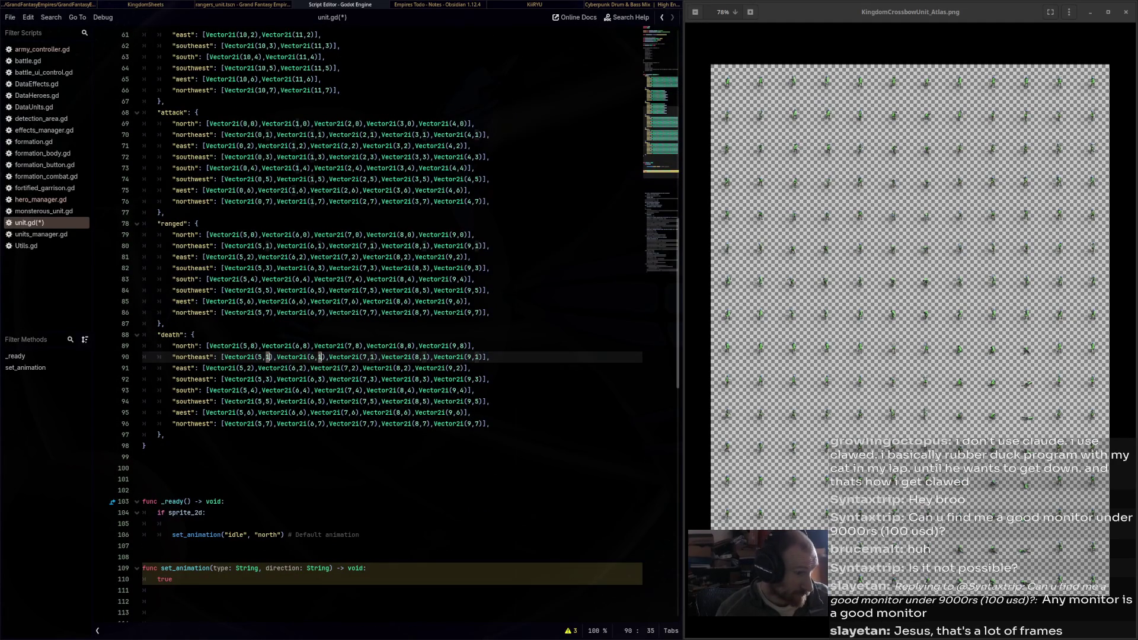
type("9")
left_click(195, 335)
Retype the east death frames' row indices one by one, first as 9
double_click(249, 368)
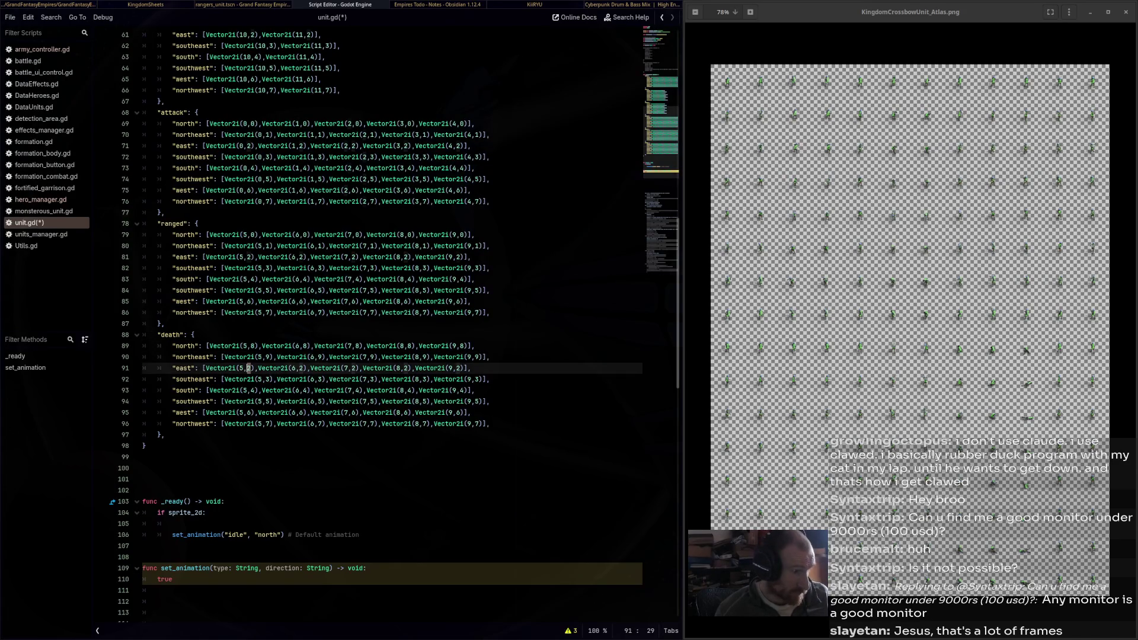
double_click(267, 379)
double_click(249, 368)
type("9")
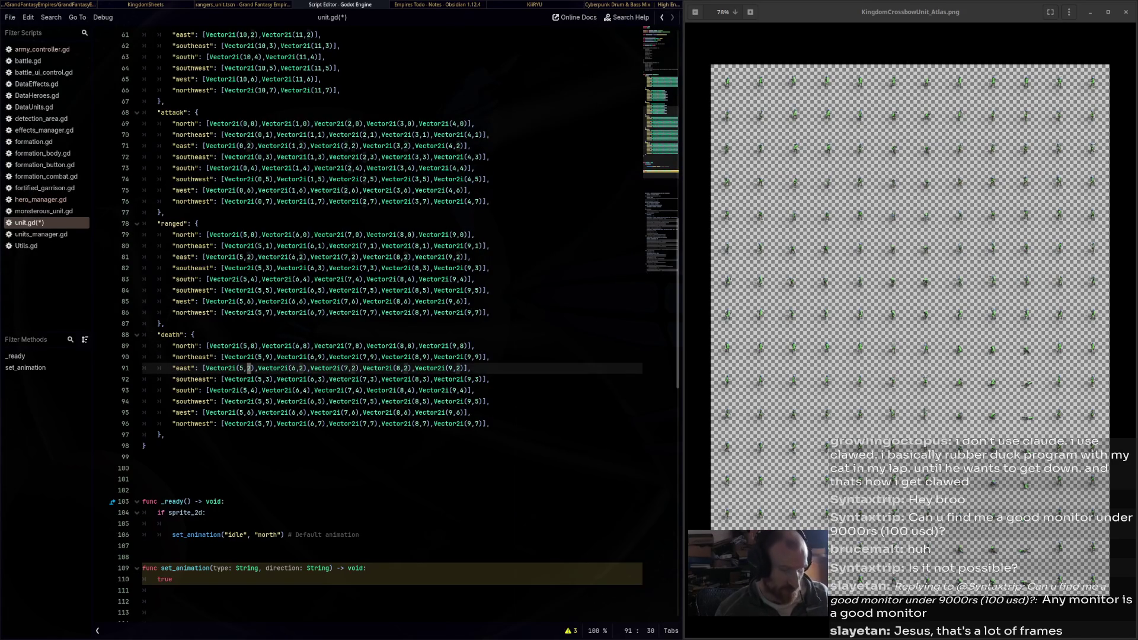
double_click(301, 368)
type("9")
double_click(353, 368)
type("9")
double_click(407, 368)
type("9")
Correct all five east death frames' row indices to 10
double_click(249, 368)
type("10")
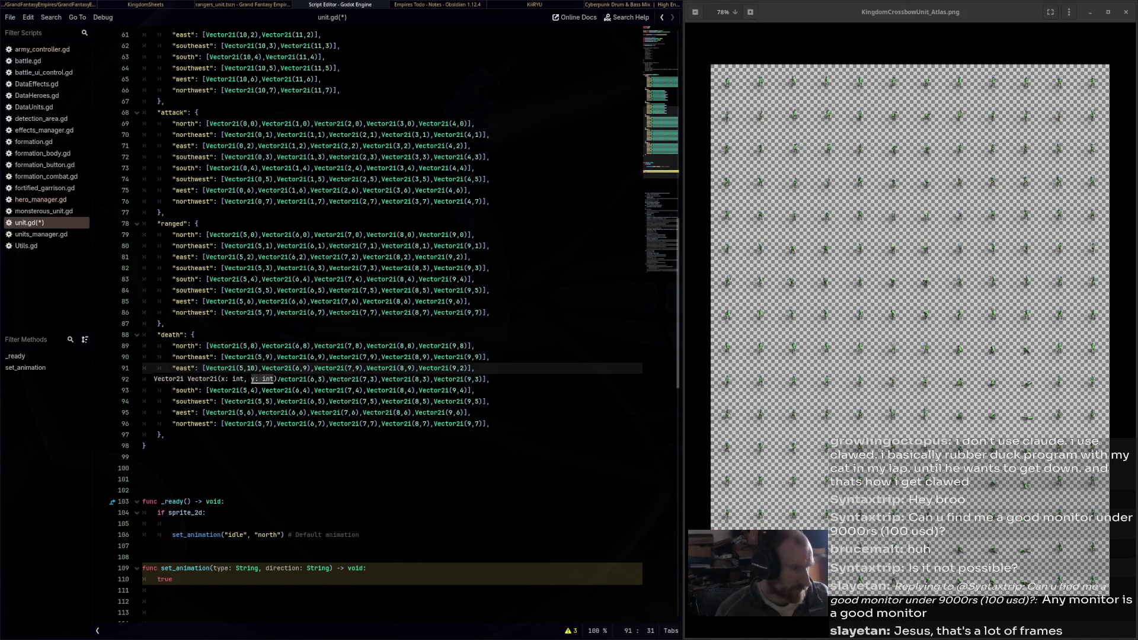
double_click(303, 369)
type("10")
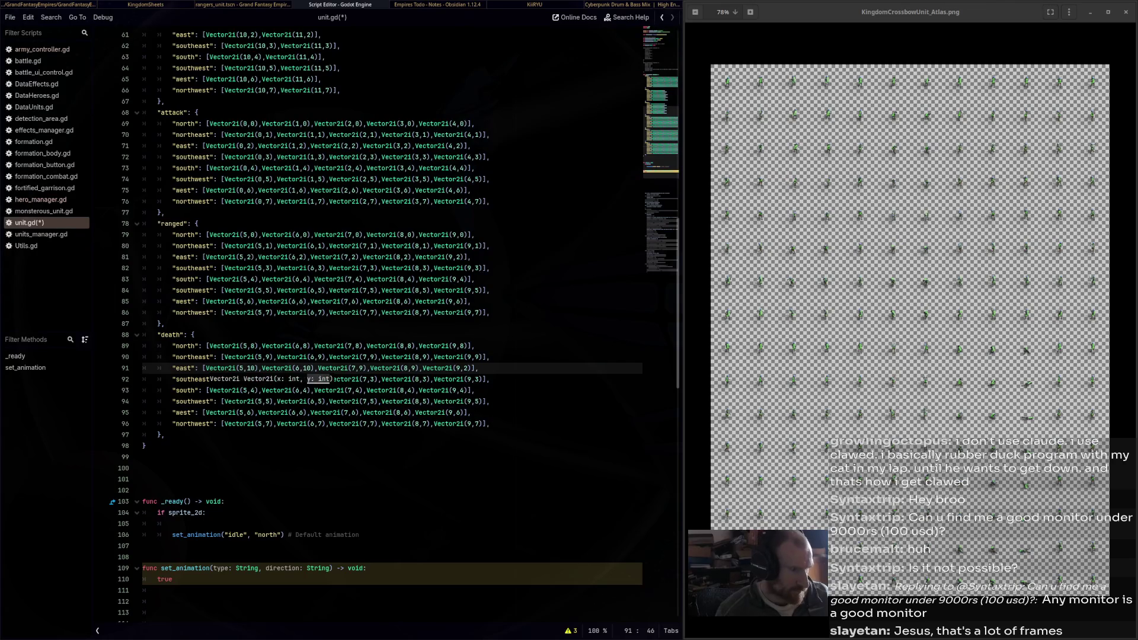
double_click(362, 368)
type("10")
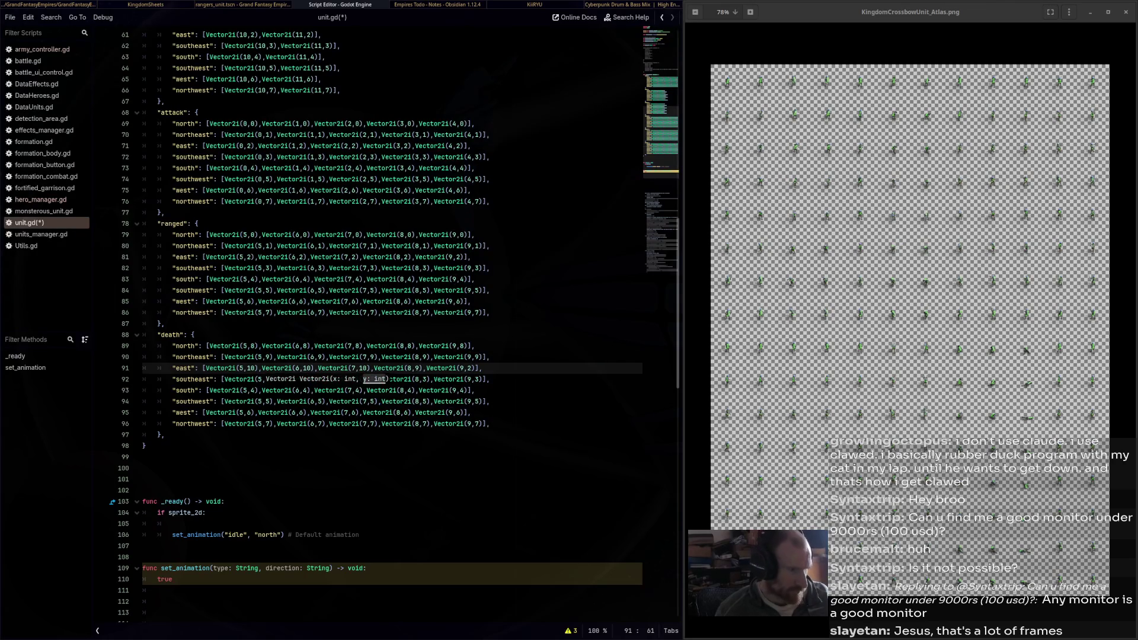
double_click(417, 368)
type("11")
key("BackSpace")
type("0")
double_click(473, 369)
type("10")
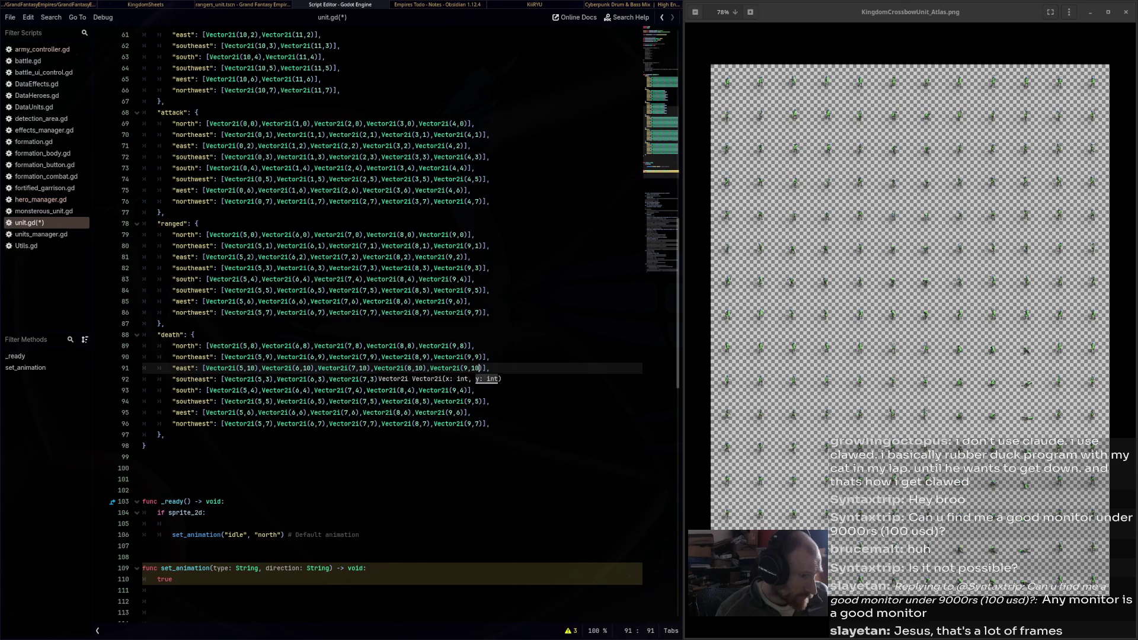
Set the southeast death rows to 11 and the south death rows to 12
double_click(268, 379)
key("ctrl+d")
key("ctrl+d")
key("ctrl+d")
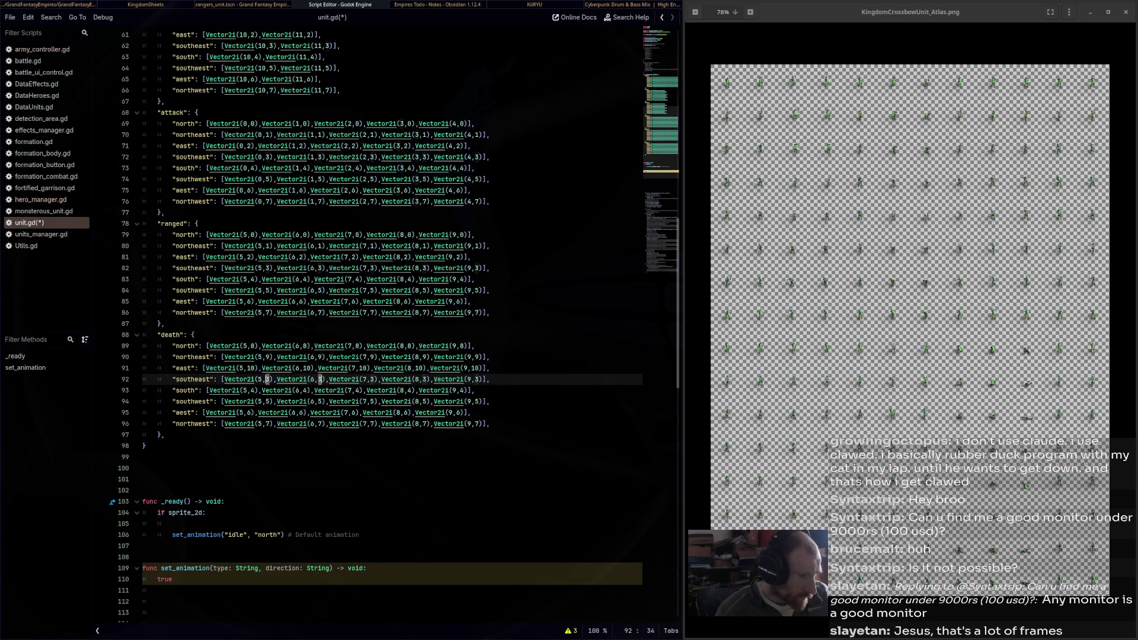
type("11")
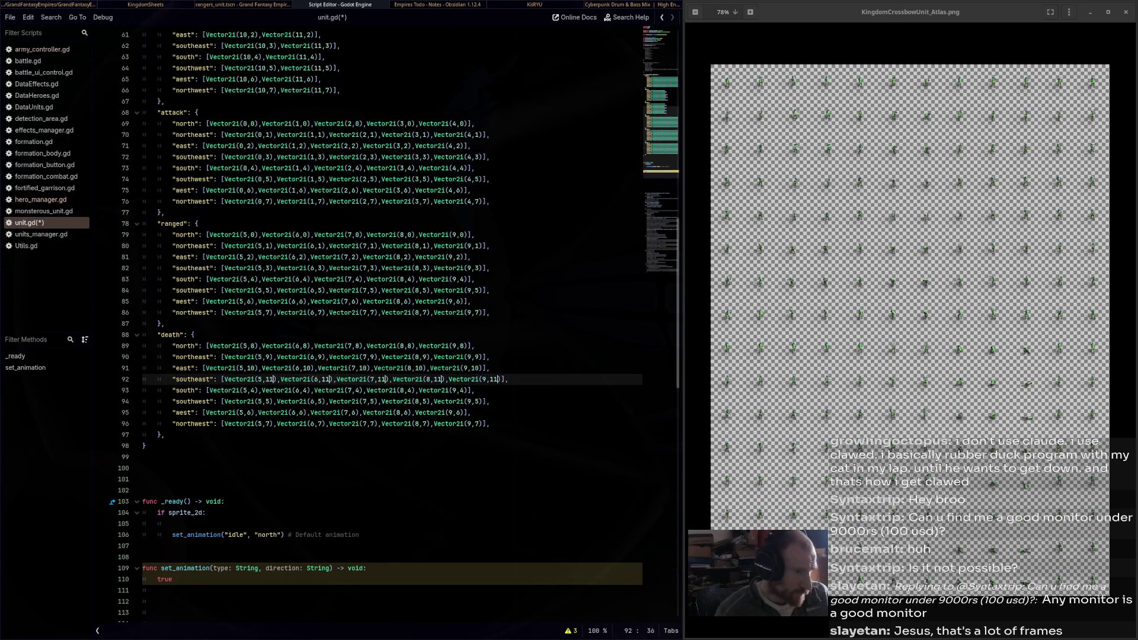
left_click(254, 390)
key("shift+Left")
key("ctrl+d")
key("ctrl+d")
key("ctrl+d")
type("12")
Set the southwest death rows to 13 and the west death rows to 14
left_click(271, 402)
key("shift+Left")
key("ctrl+d")
key("ctrl+d")
key("ctrl+d")
key("ctrl+d")
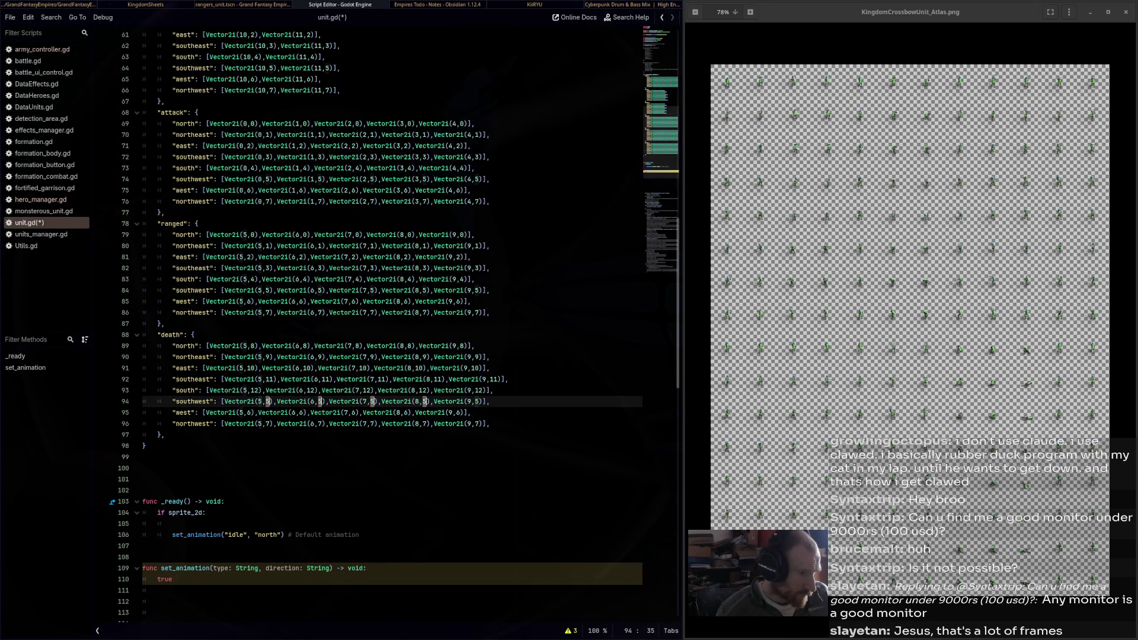
type("13")
left_click(252, 412)
key("shift+Left")
Set all five northwest death frames' row index to 15
key("ctrl+d")
key("ctrl+d")
key("ctrl+d")
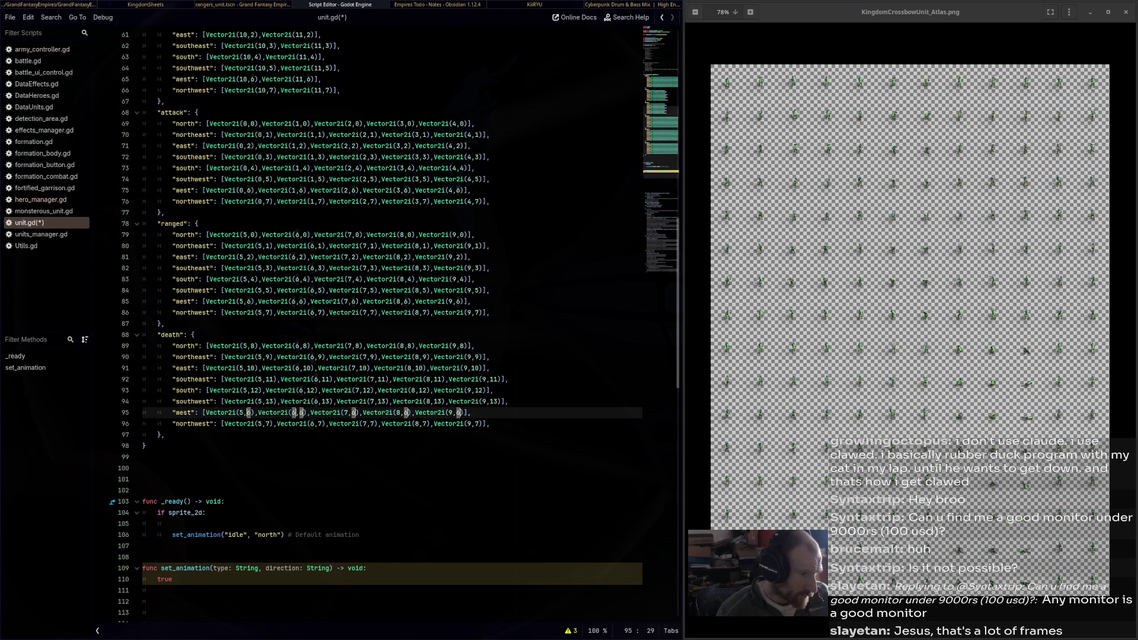
type("14")
left_click(272, 424)
key("shift+Left")
key("ctrl+d")
key("ctrl+d")
key("ctrl+d")
key("Escape")
type("15")
double_click(325, 424)
type("15")
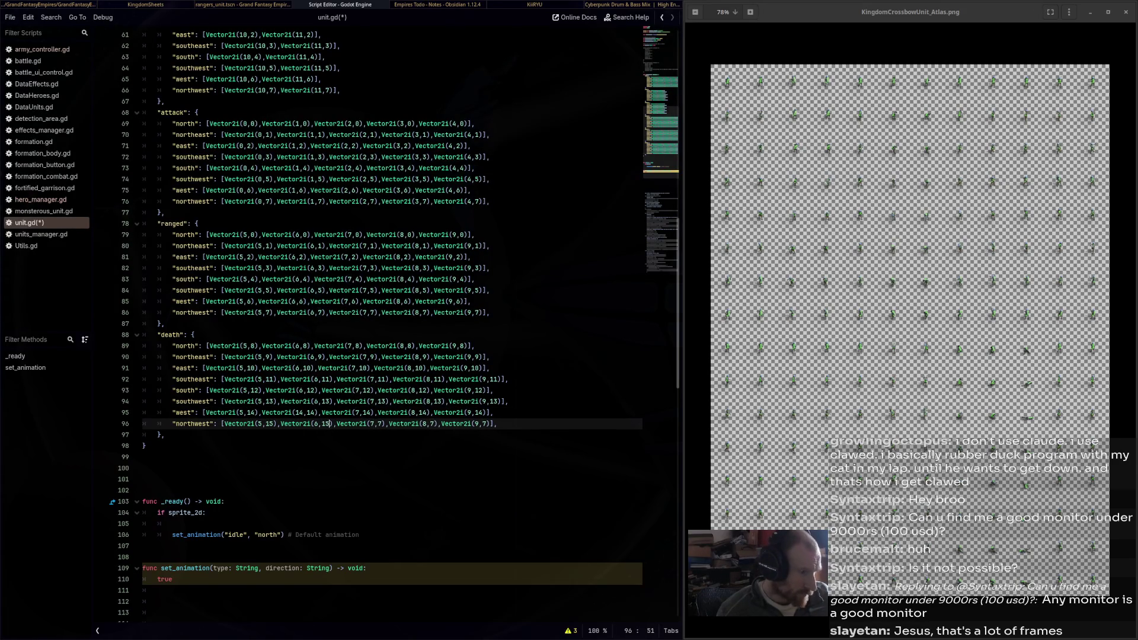
double_click(379, 424)
type("15")
double_click(437, 424)
type("15")
double_click(494, 424)
type("15")
Save unit.gd with the death rows now running 8 through 15
key("ctrl+s")
scroll(379, 326, "up", 1)
scroll(379, 326, "up", 4)
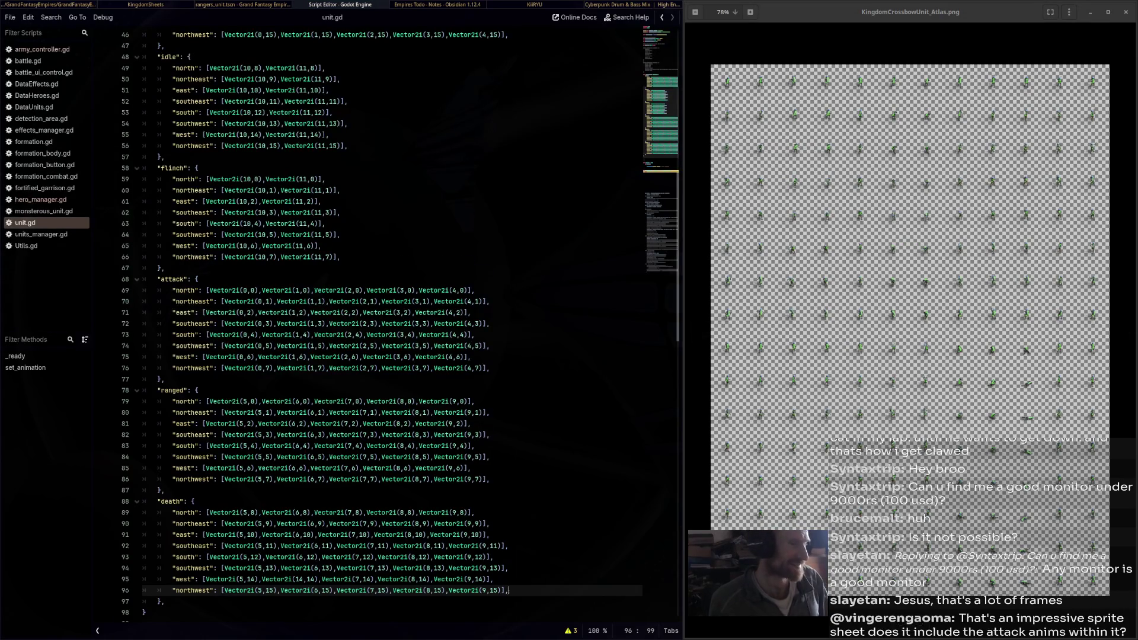
Check set_animation's placeholder true, then close the sprite atlas image viewer with Ctrl+W
scroll(391, 320, "down", 10)
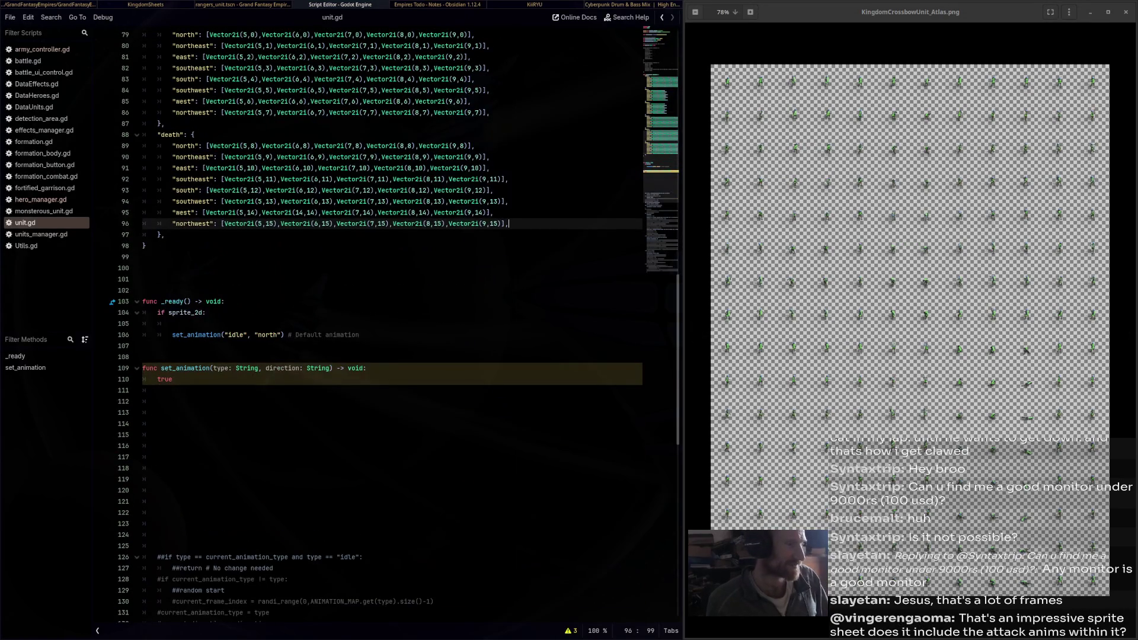
double_click(164, 380)
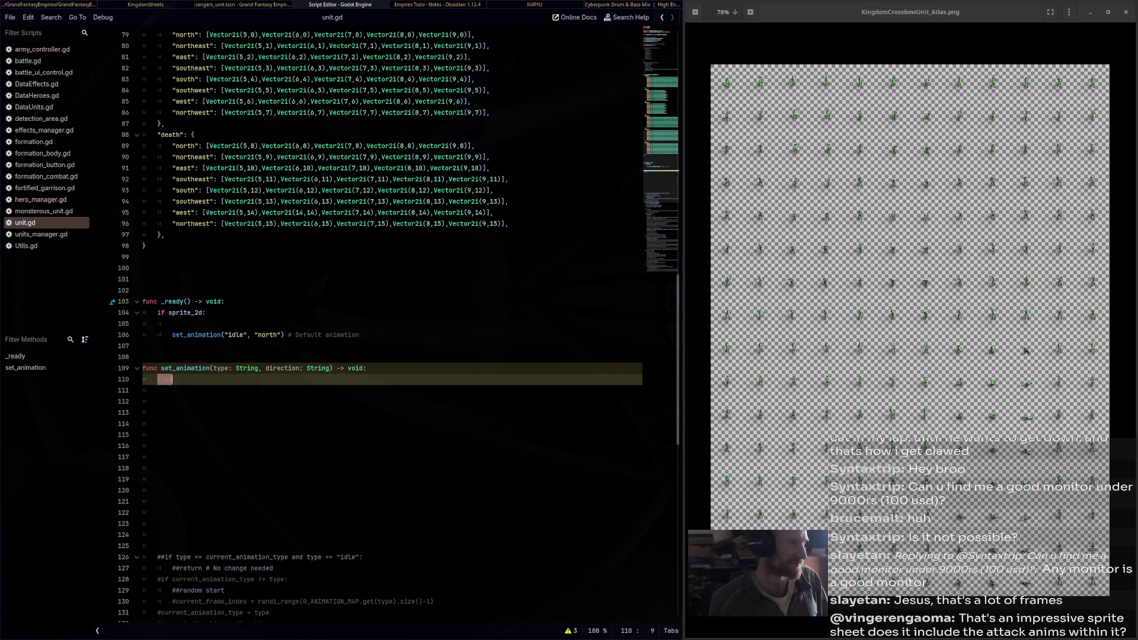
scroll(391, 320, "up", 20)
scroll(391, 320, "up", 4)
scroll(391, 320, "down", 5)
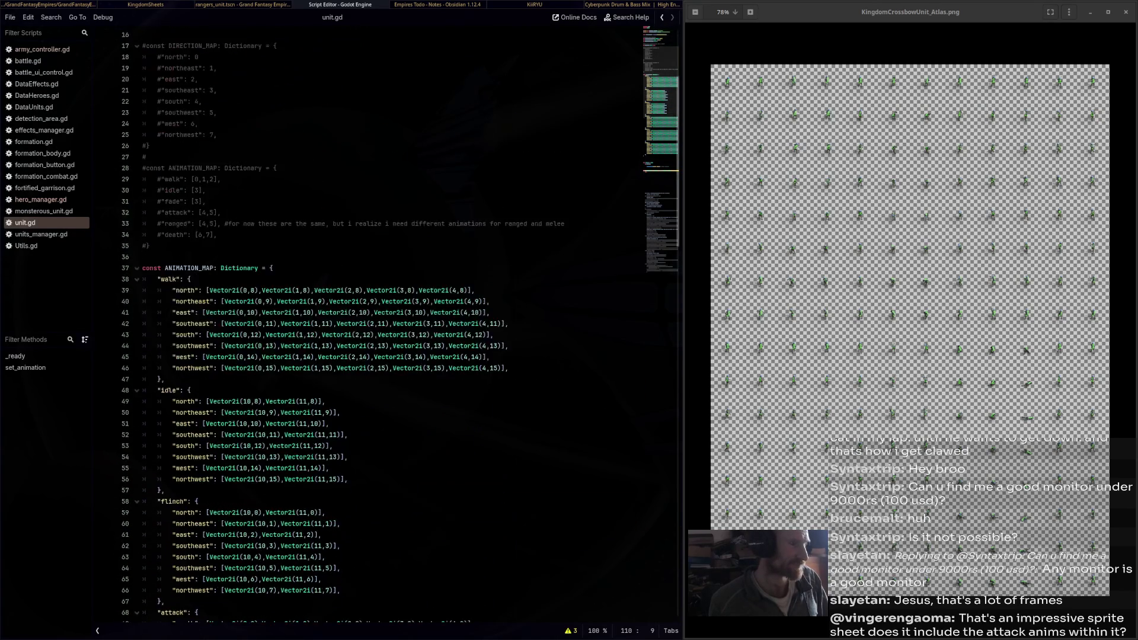
scroll(391, 320, "down", 15)
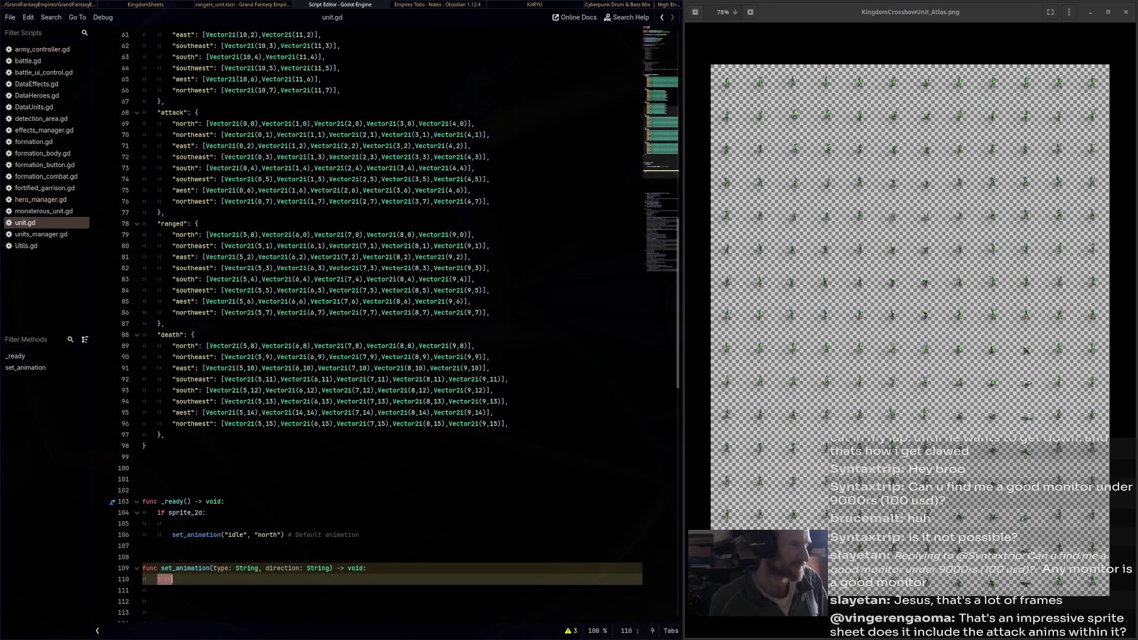
scroll(391, 320, "down", 9)
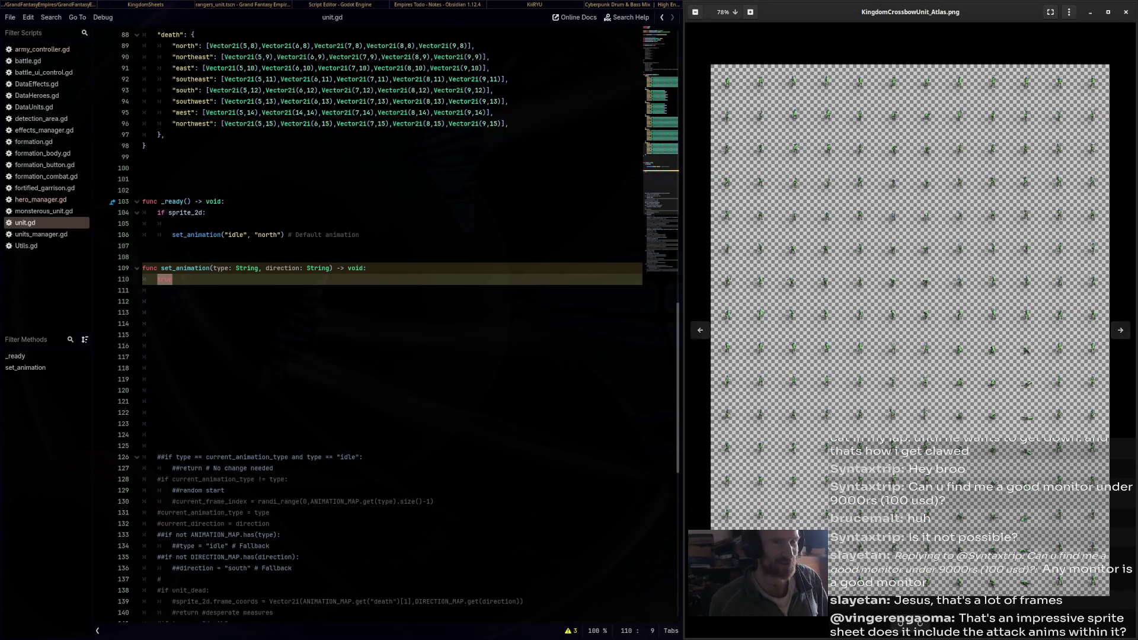
key("ctrl+w")
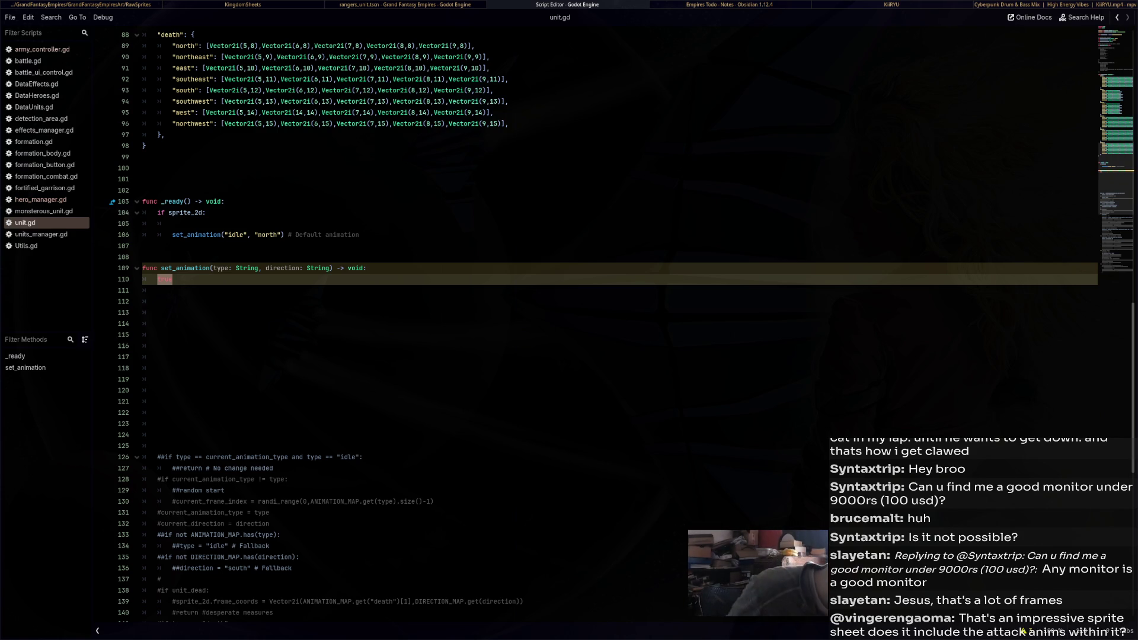
Inspect the default animation call's 'idle' and 'north' arguments in unit.gd
mouse_move(415, 123)
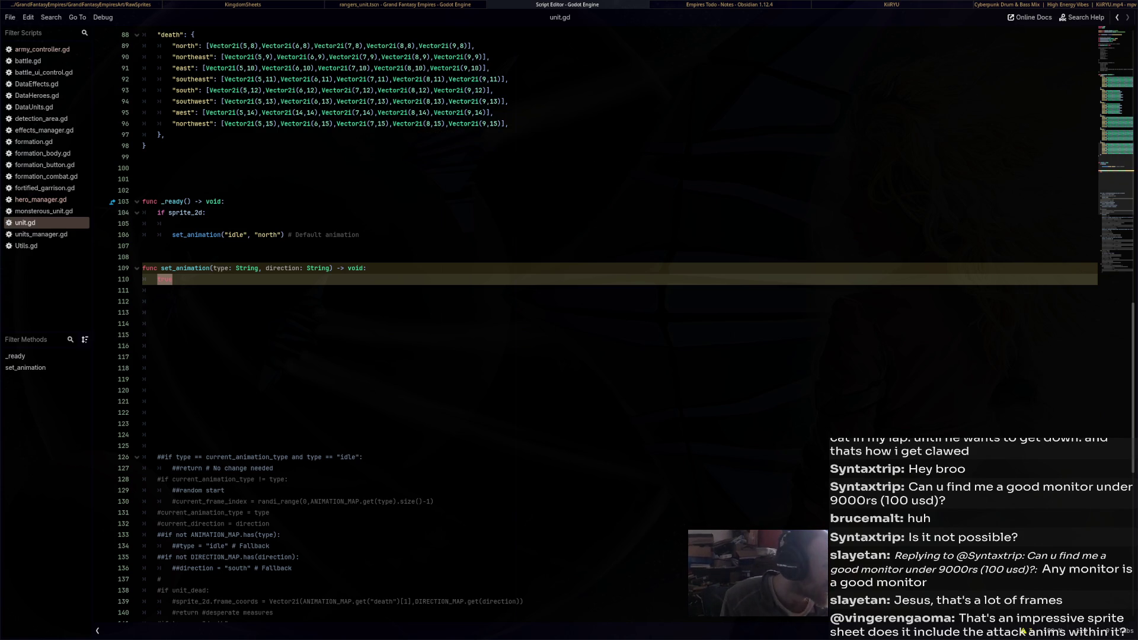
double_click(236, 235)
double_click(268, 235)
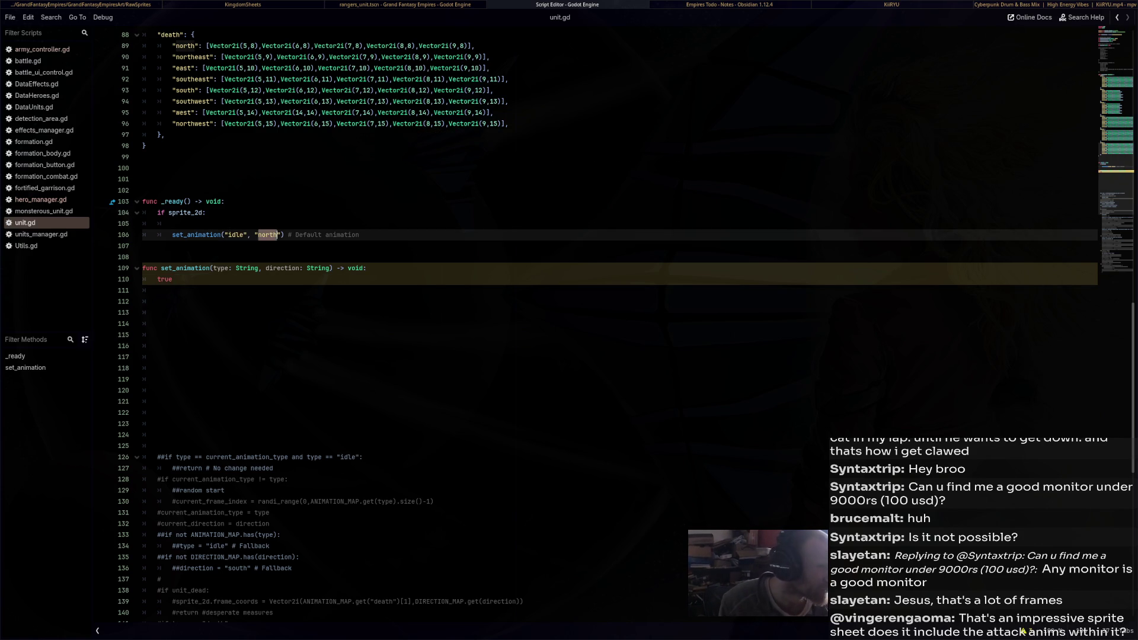
scroll(593, 326, "up", 7)
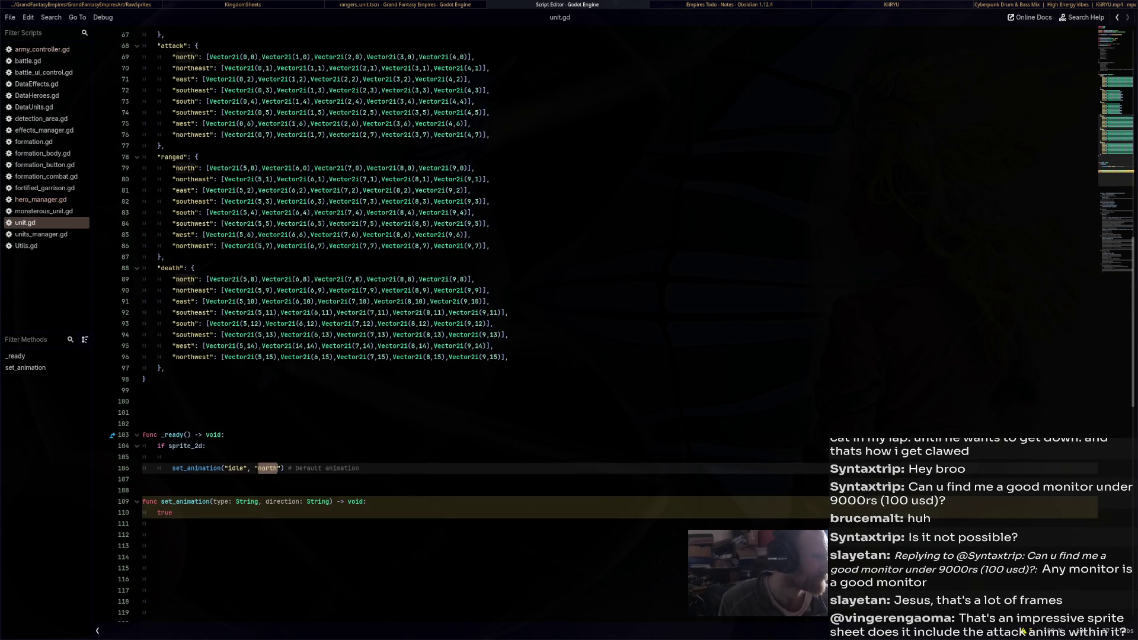
scroll(593, 326, "up", 4)
scroll(592, 326, "up", 4)
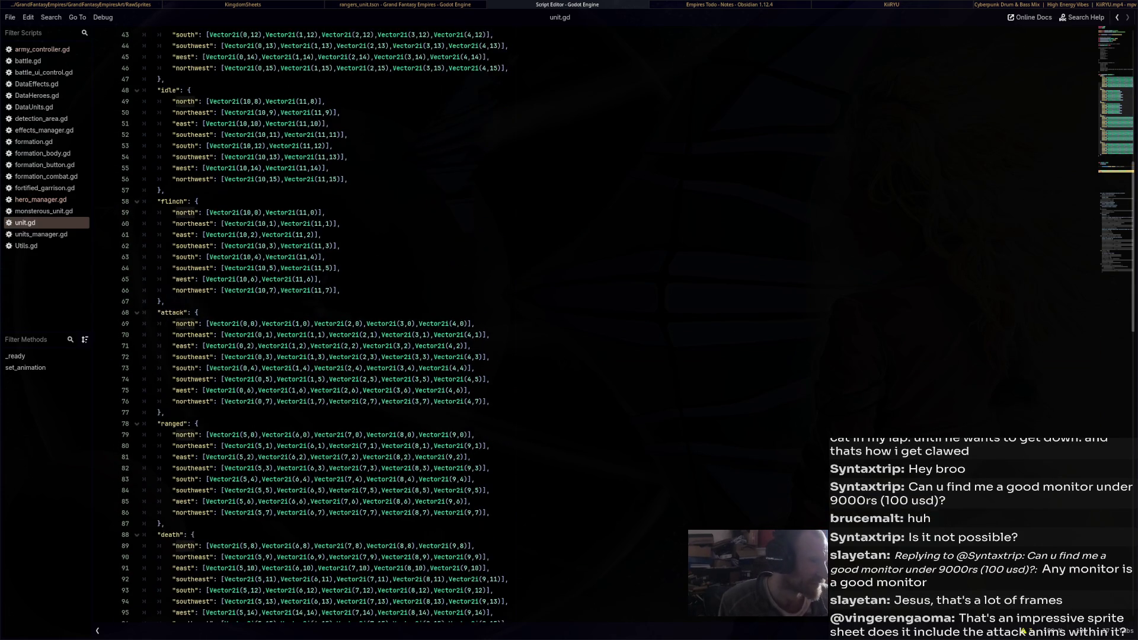
scroll(593, 326, "down", 17)
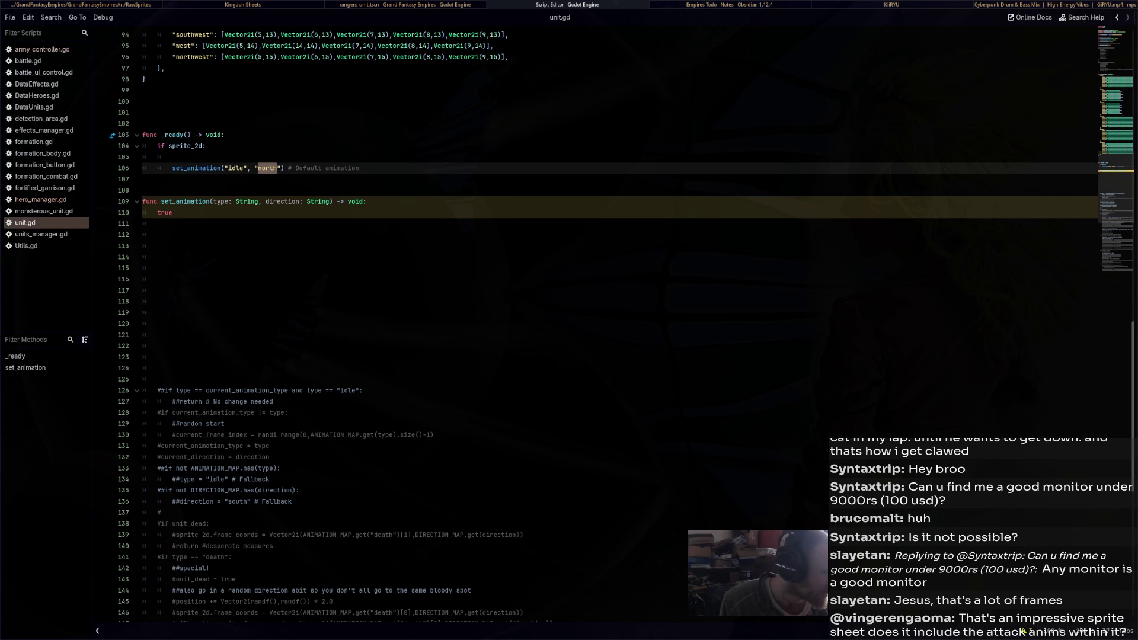
scroll(1023, 631, "down", 2)
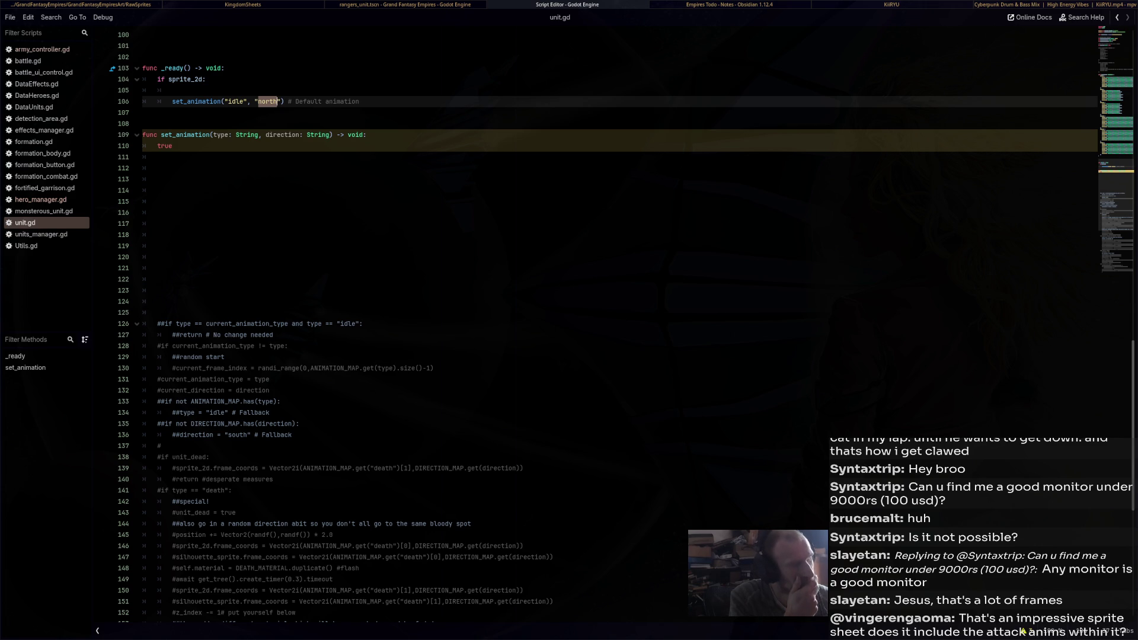
Replace the placeholder true with the current_animation_type and current_direction assignments, uncommented
left_click_drag(269, 390, 161, 379)
key("ctrl+c")
left_click(154, 157)
double_click(165, 145)
key("ctrl+v")
key("BackSpace")
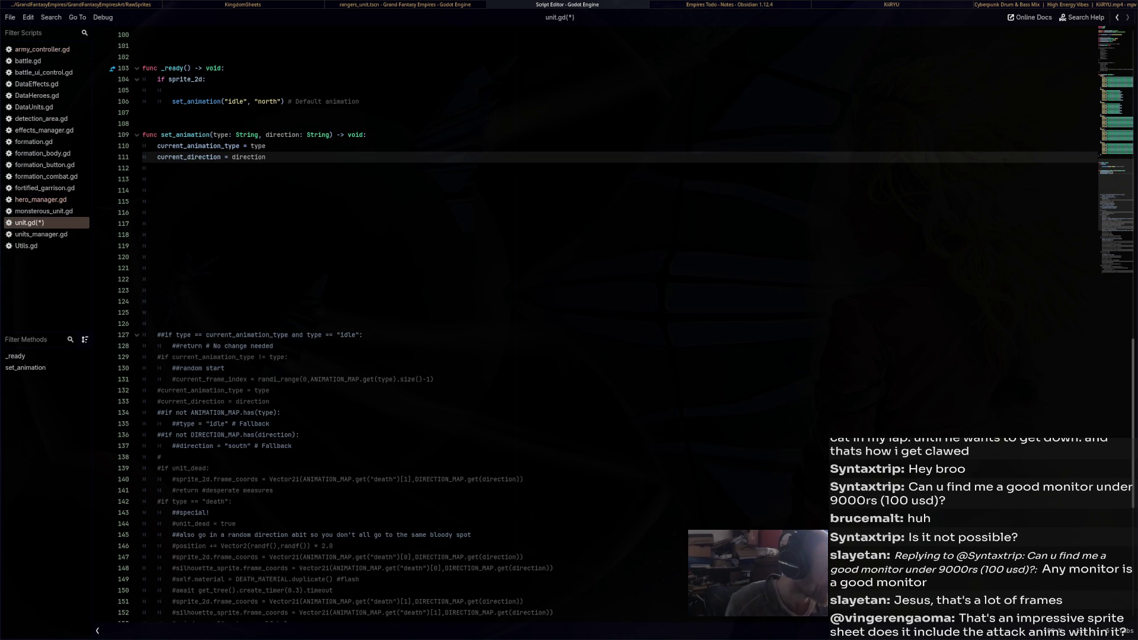
left_click(158, 190)
left_click(157, 178)
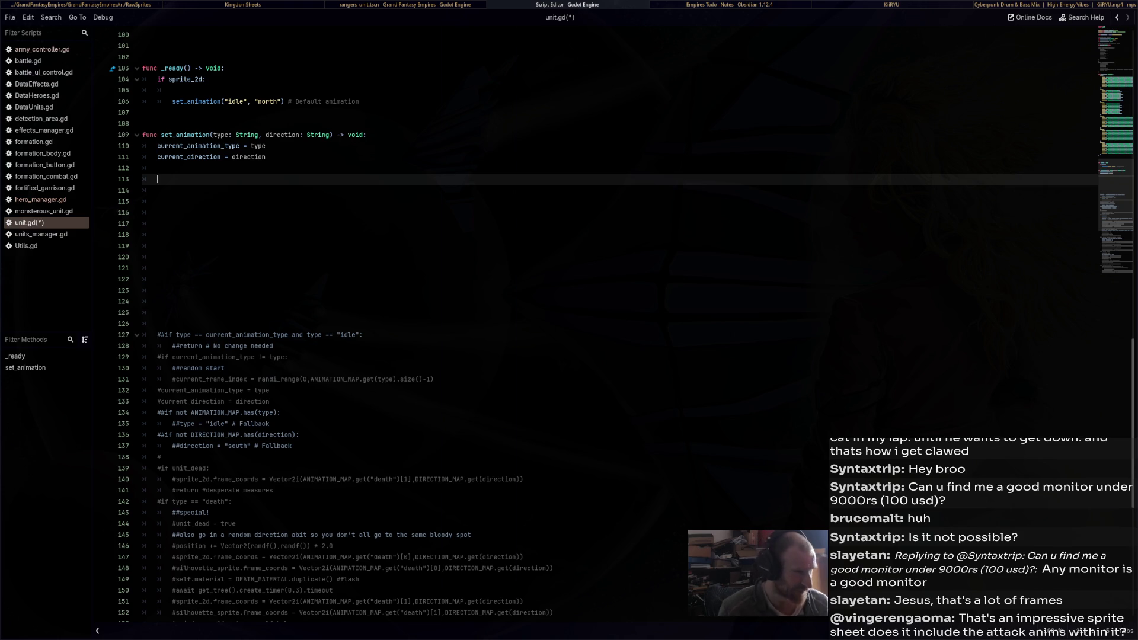
Move commented random-start lines 129–131 to the top of set_animation and fix their indentation
mouse_move(434, 380)
left_mouse_down()
mouse_move(142, 368)
mouse_move(142, 357)
left_mouse_up()
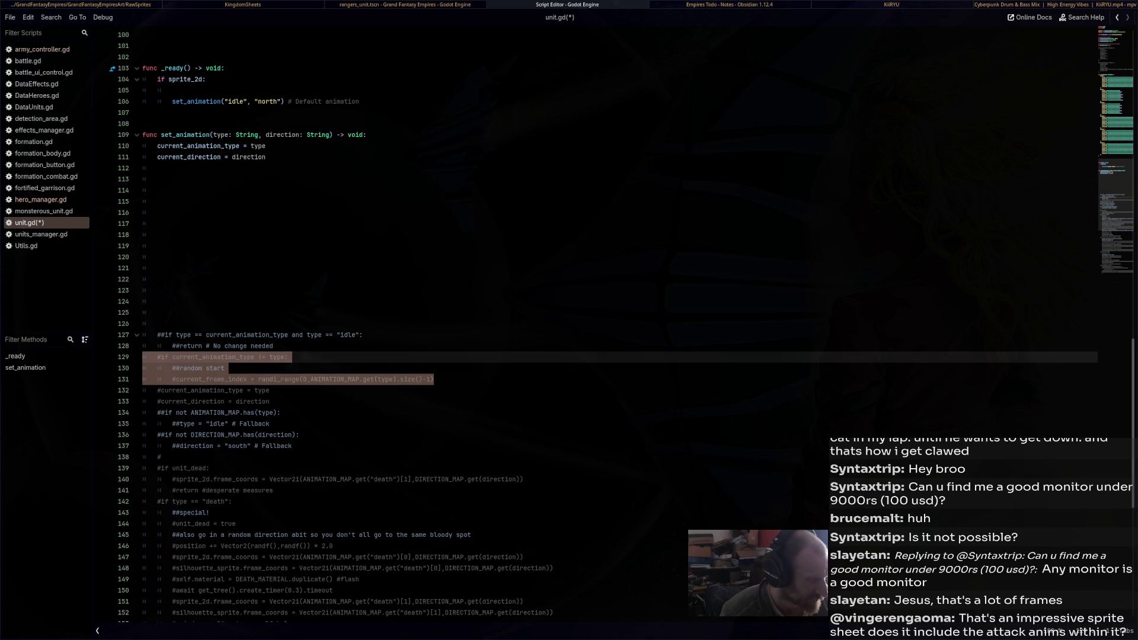
key("Delete")
left_click(368, 135)
key("Return")
key("Return")
key("Return")
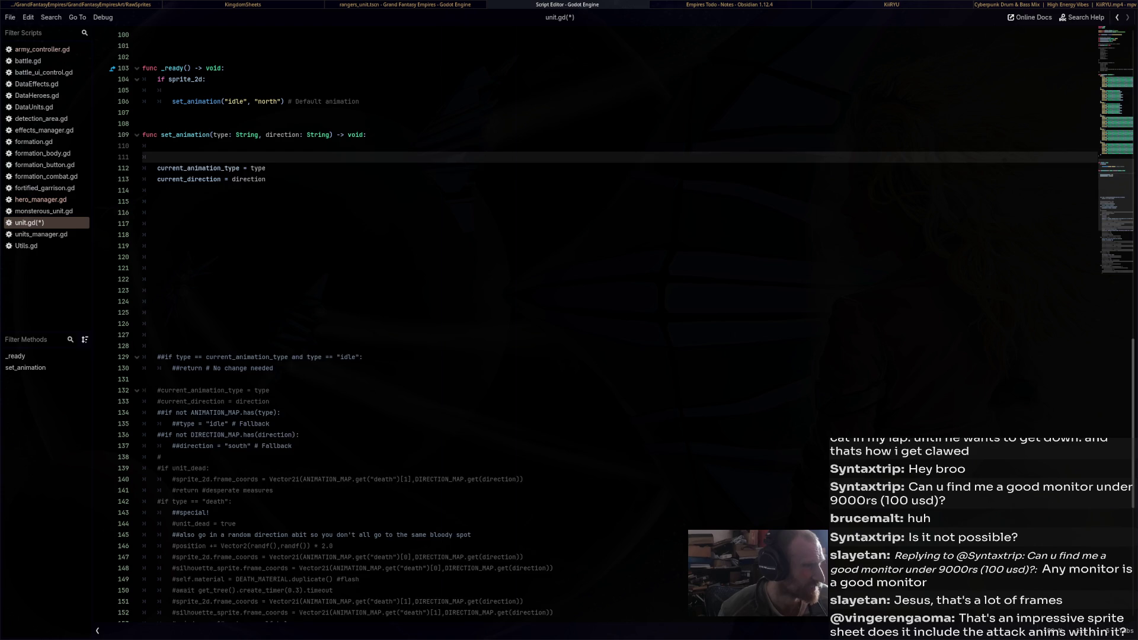
key("Up")
key("Up")
key("ctrl+v")
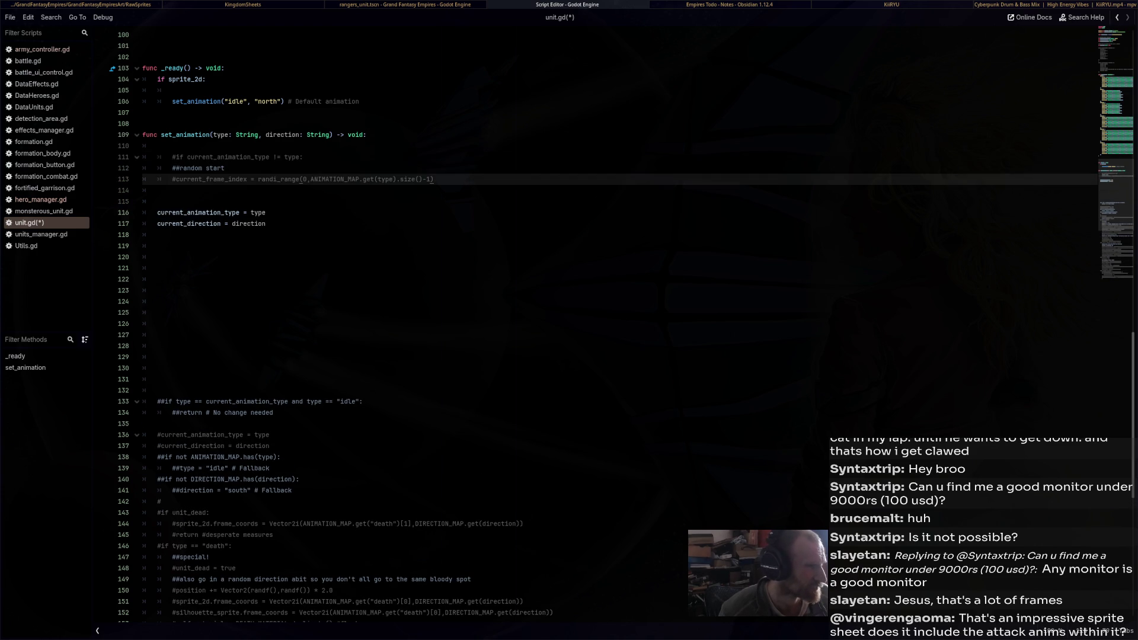
left_click(304, 157)
key("shift+Tab")
left_click(267, 224)
Save unit.gd and select the older commented lines below set_animation
key("ctrl+s")
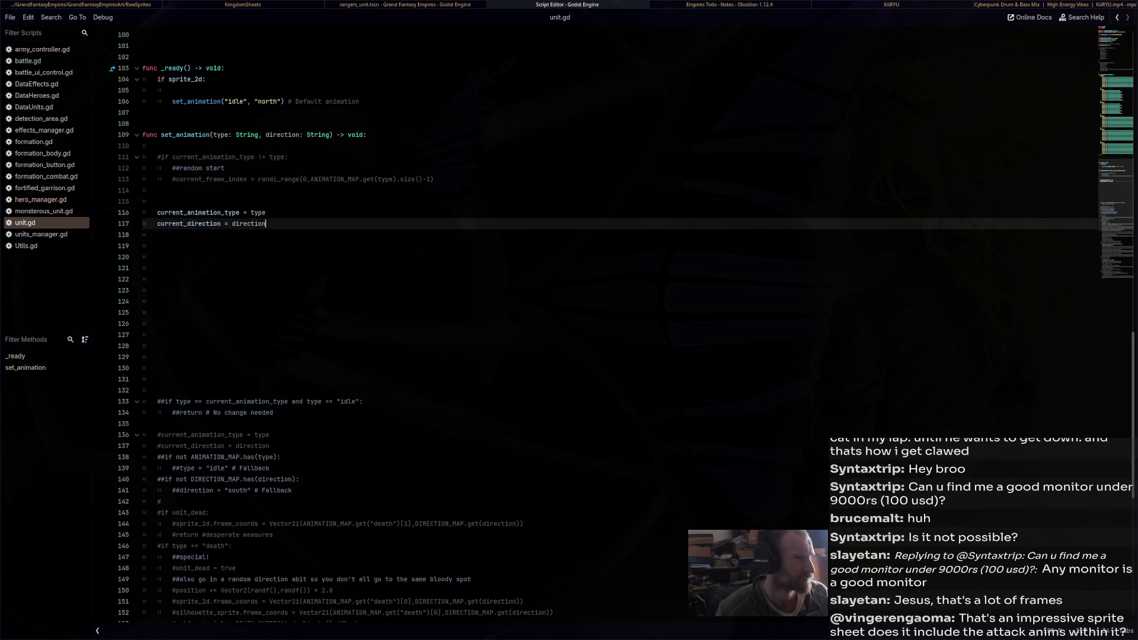
left_click(157, 256)
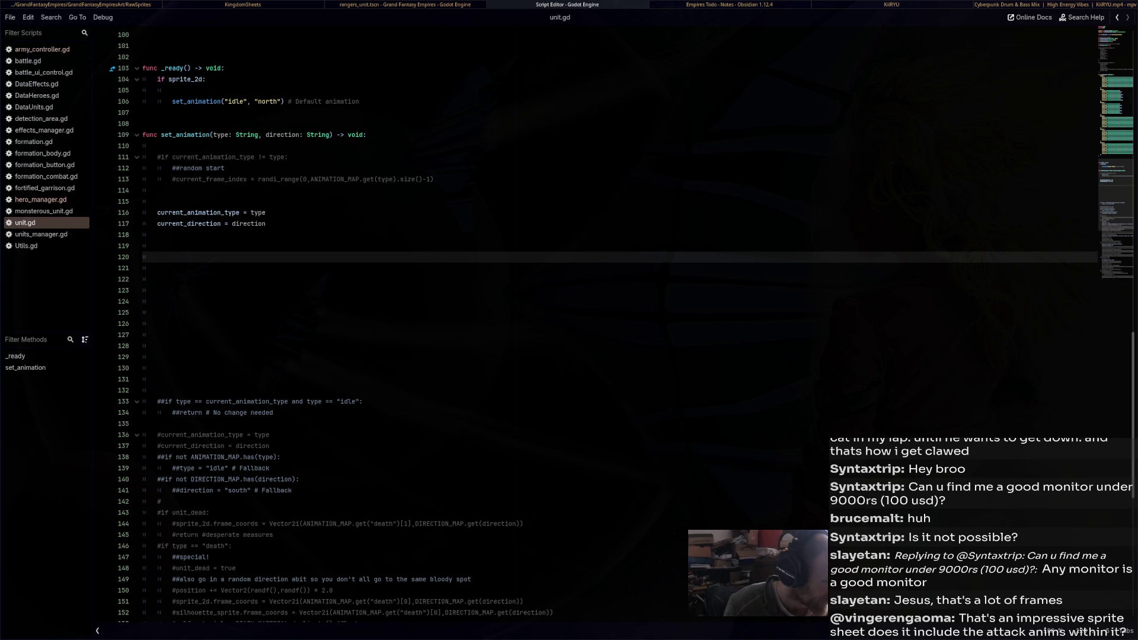
left_click_drag(292, 490, 143, 446)
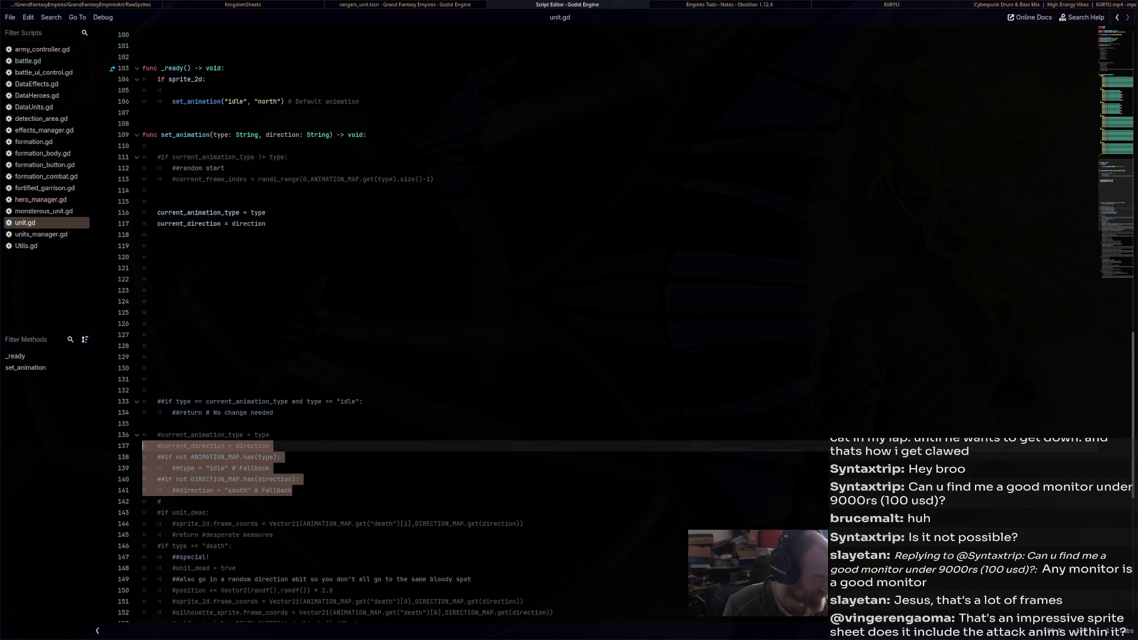
Find and select the DEATH_MATERIAL constant on line 7, then switch to another window
scroll(143, 446, "down", 3)
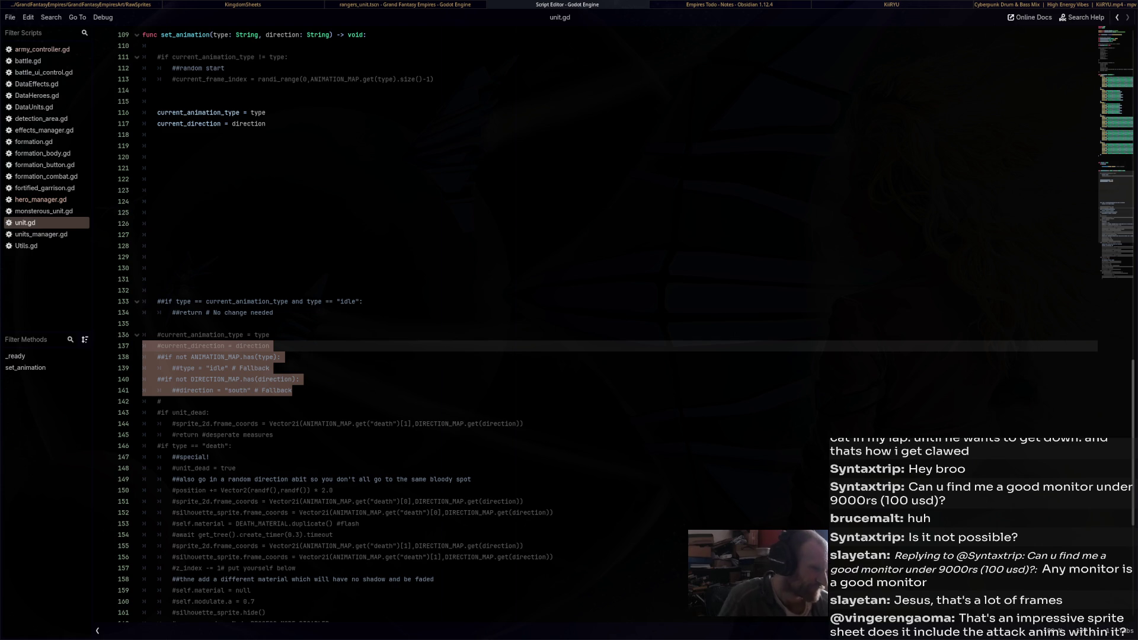
scroll(593, 320, "down", 4)
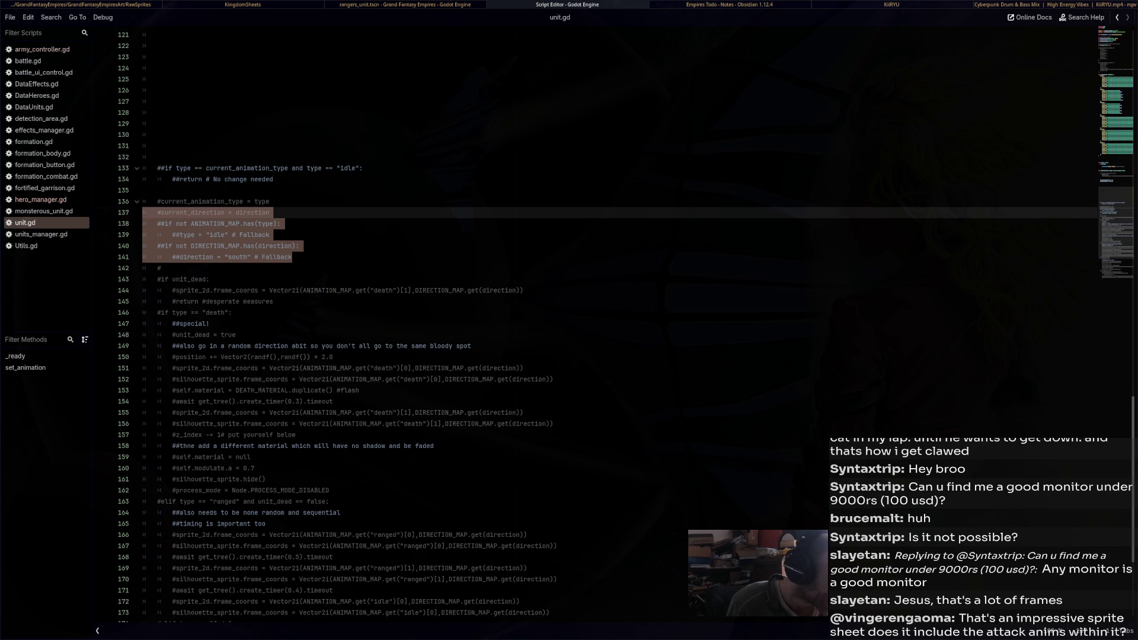
scroll(593, 320, "up", 15)
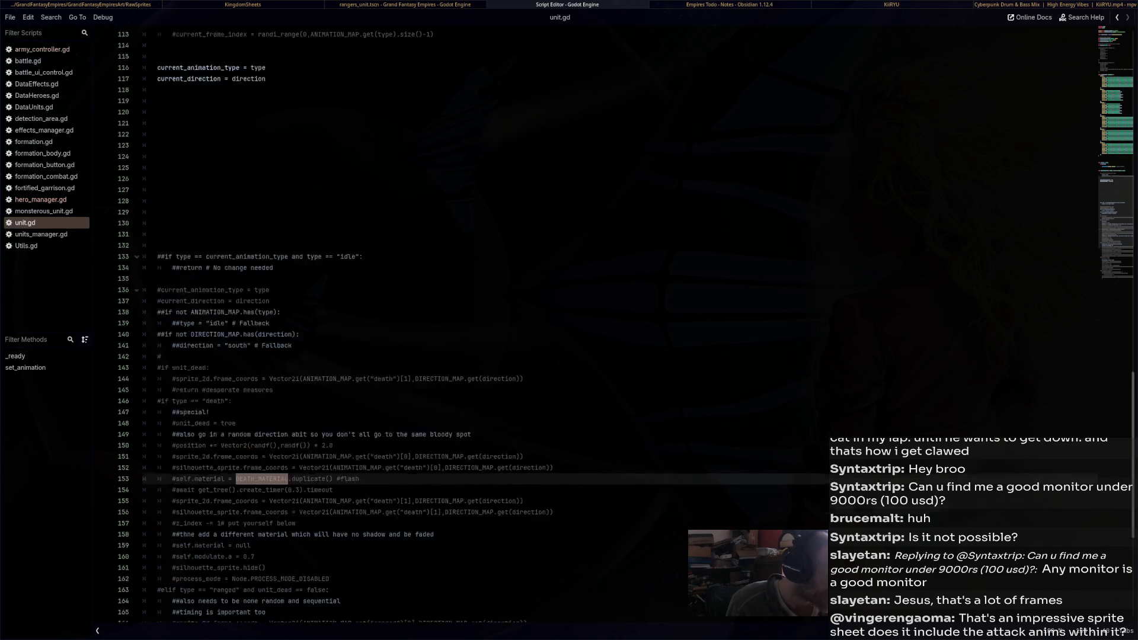
scroll(592, 320, "up", 20)
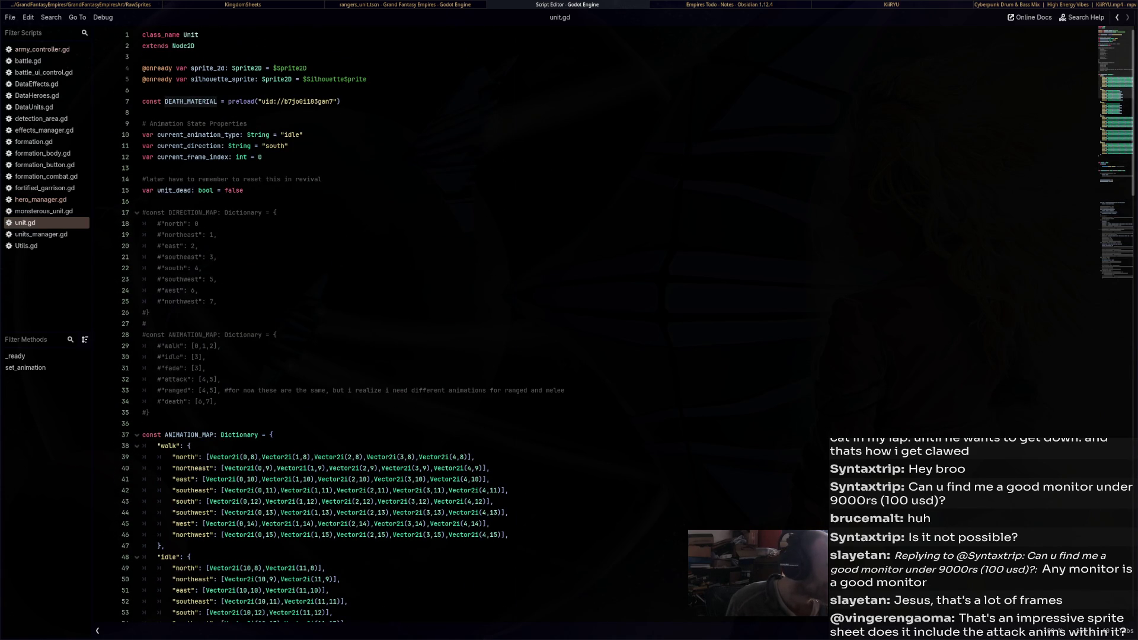
double_click(191, 101)
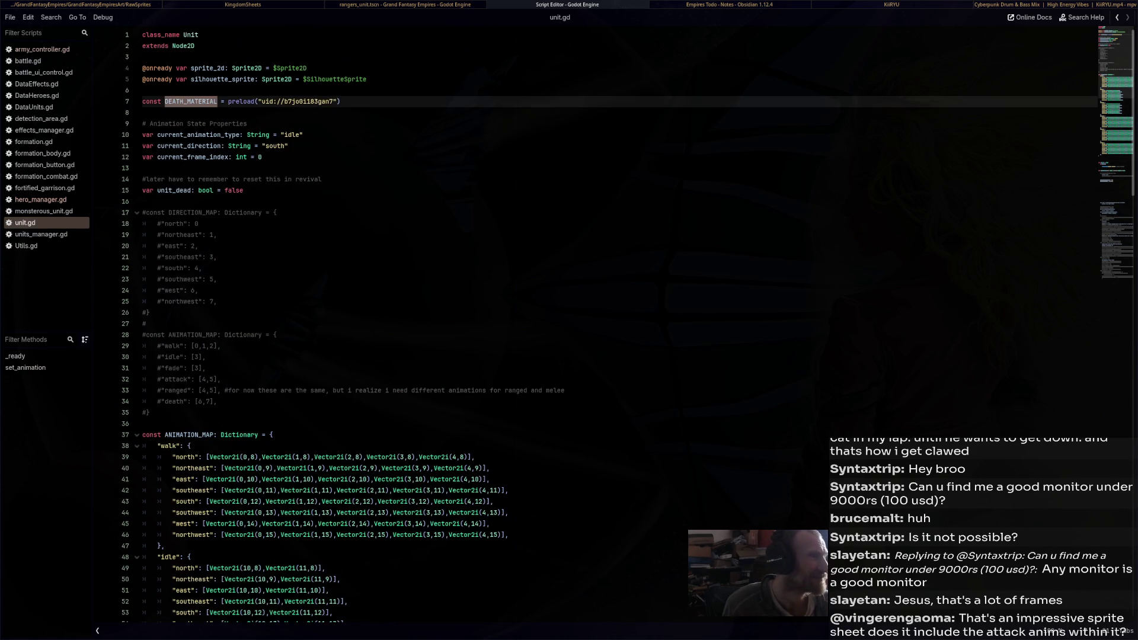
key("alt+Tab")
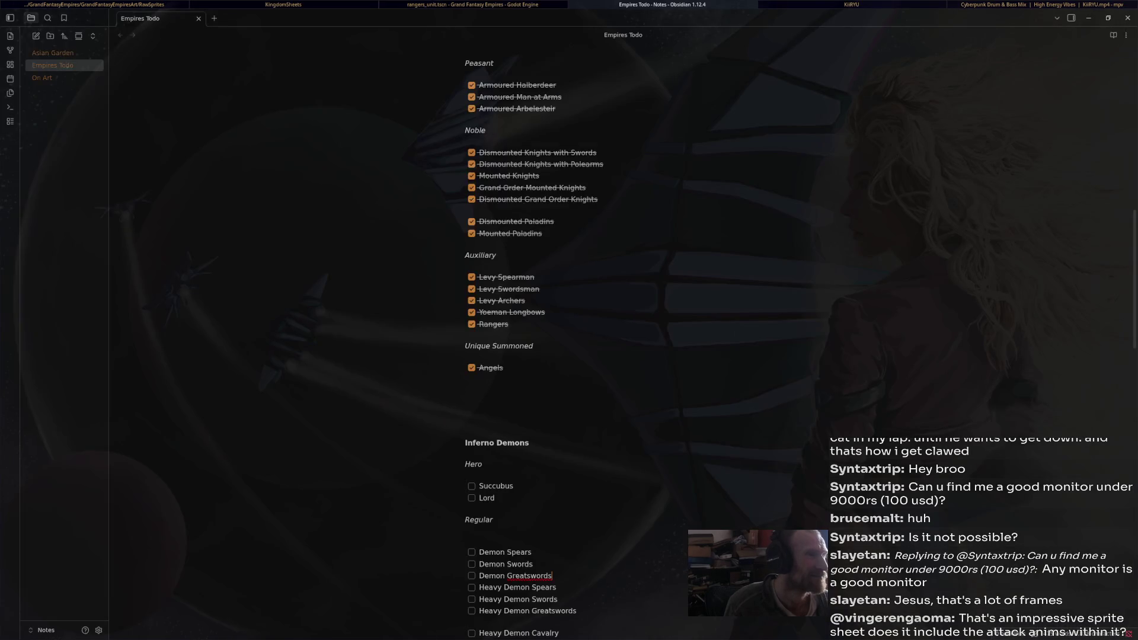
Back in Godot, collapse the units, shaders and scenes folders and expand materials
key("alt+Tab")
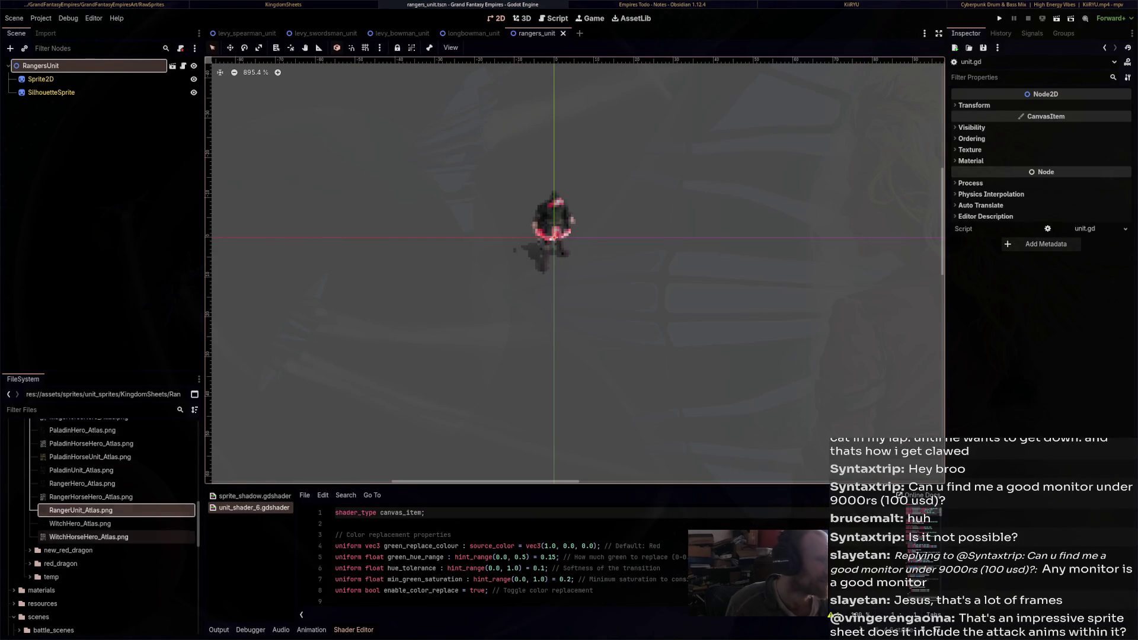
scroll(101, 522, "down", 10)
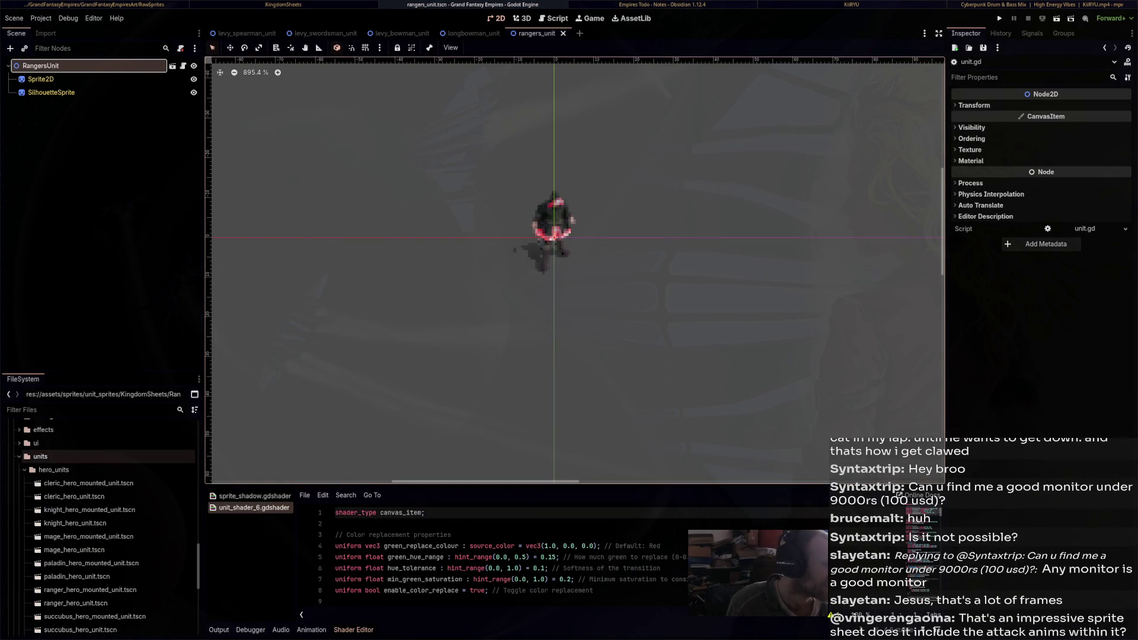
left_click(19, 456)
left_click(14, 599)
scroll(89, 572, "down", 5)
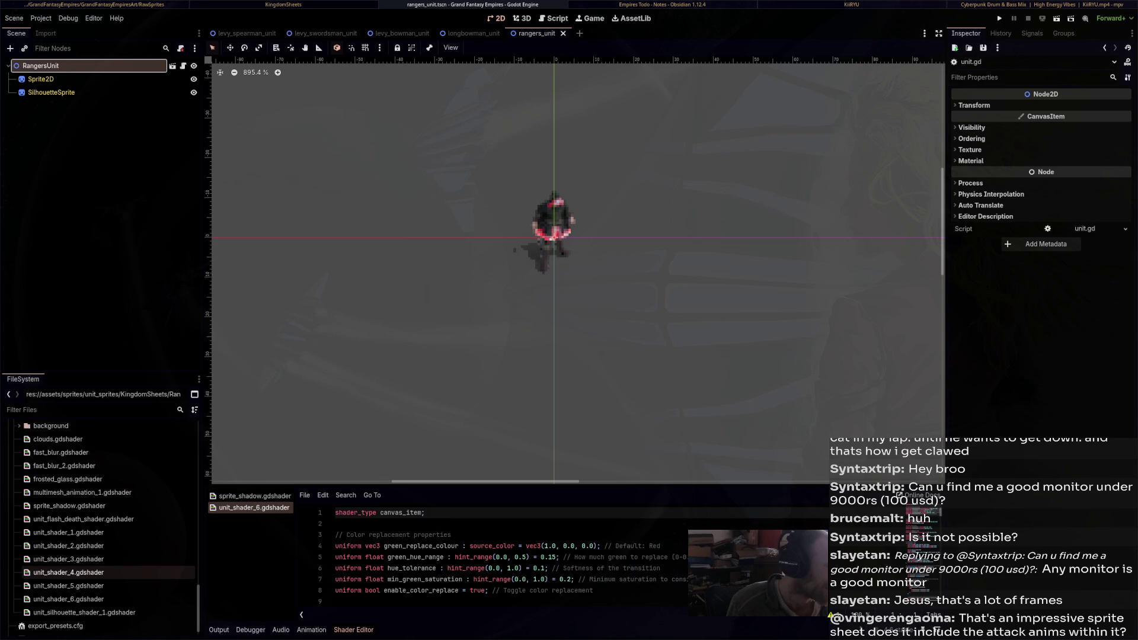
left_click(13, 533)
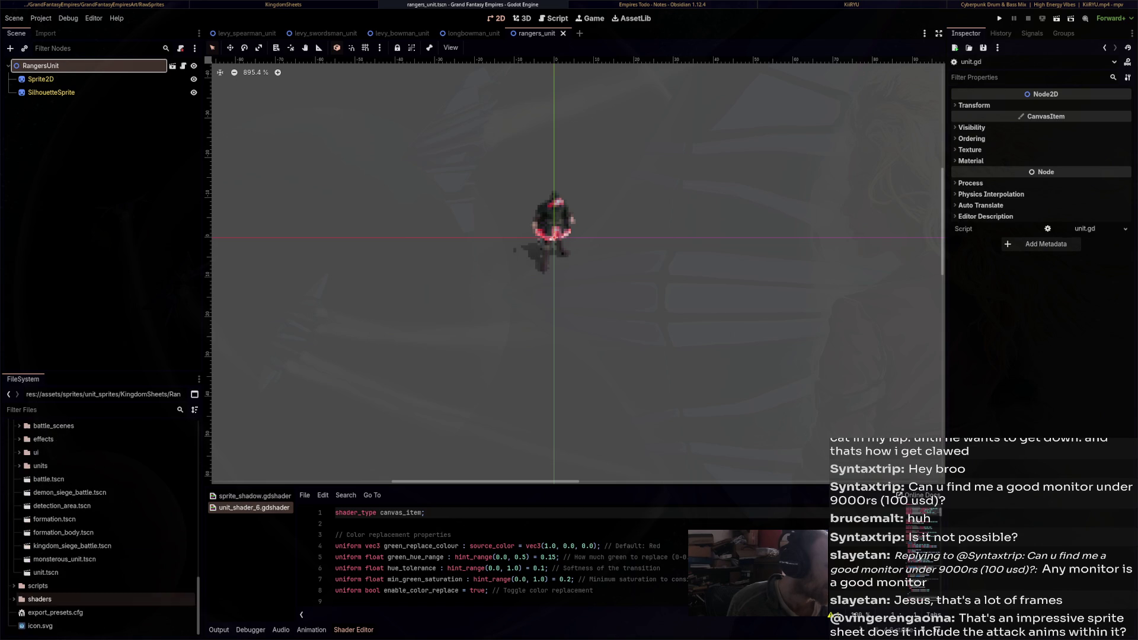
scroll(89, 527, "up", 3)
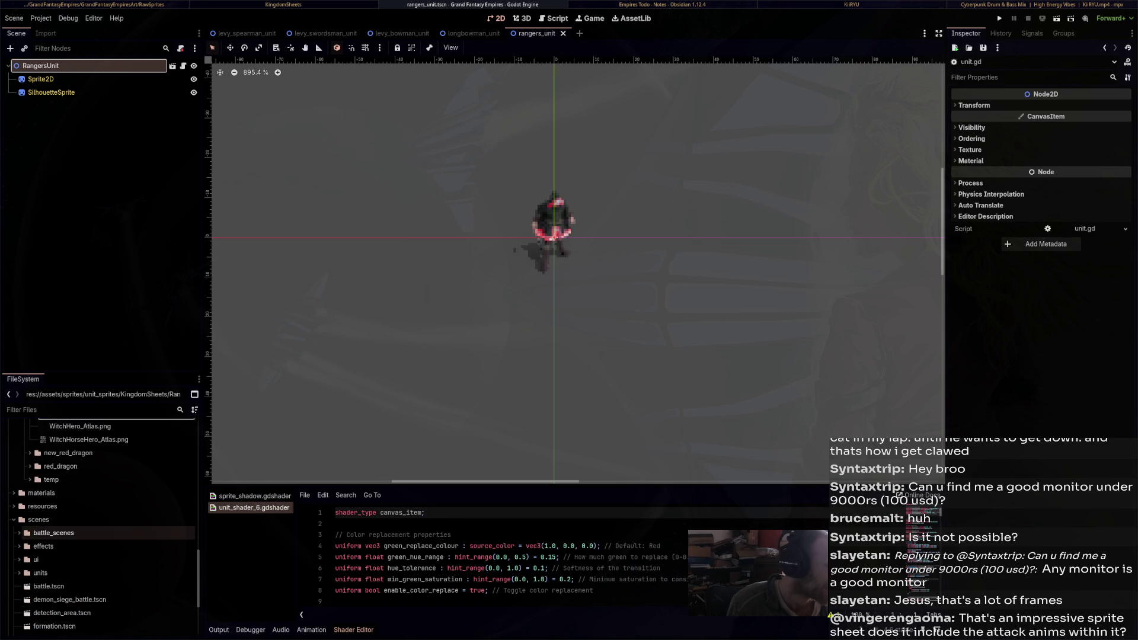
left_click(13, 519)
left_click(13, 545)
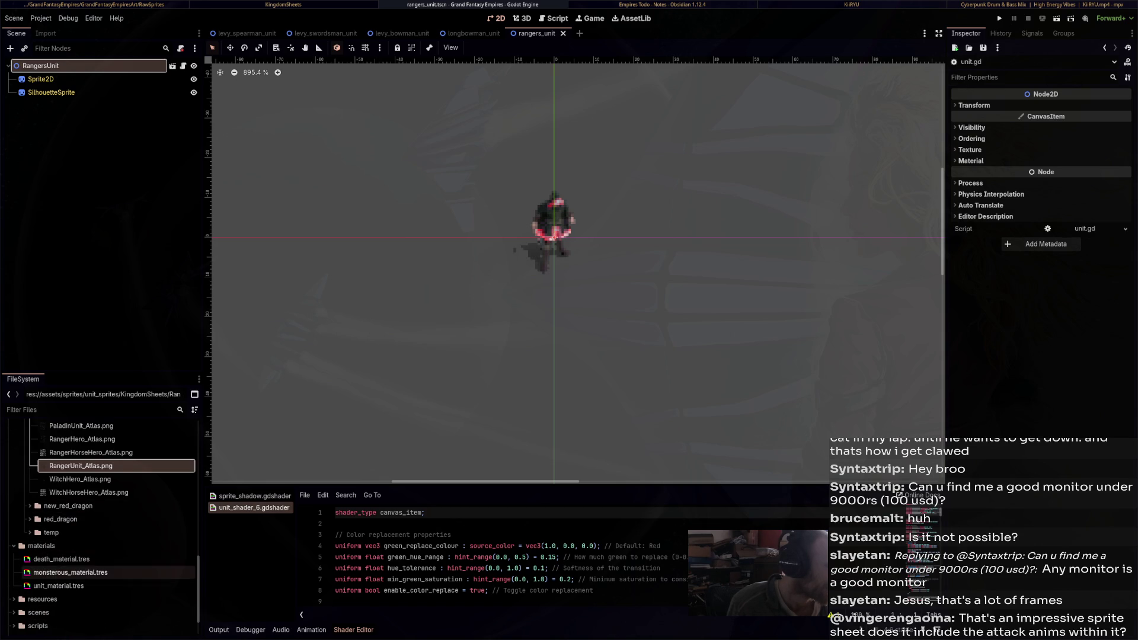
Open death_material.tres in the Inspector with its Shader Parameters expanded, then return to unit.gd
left_click(61, 559)
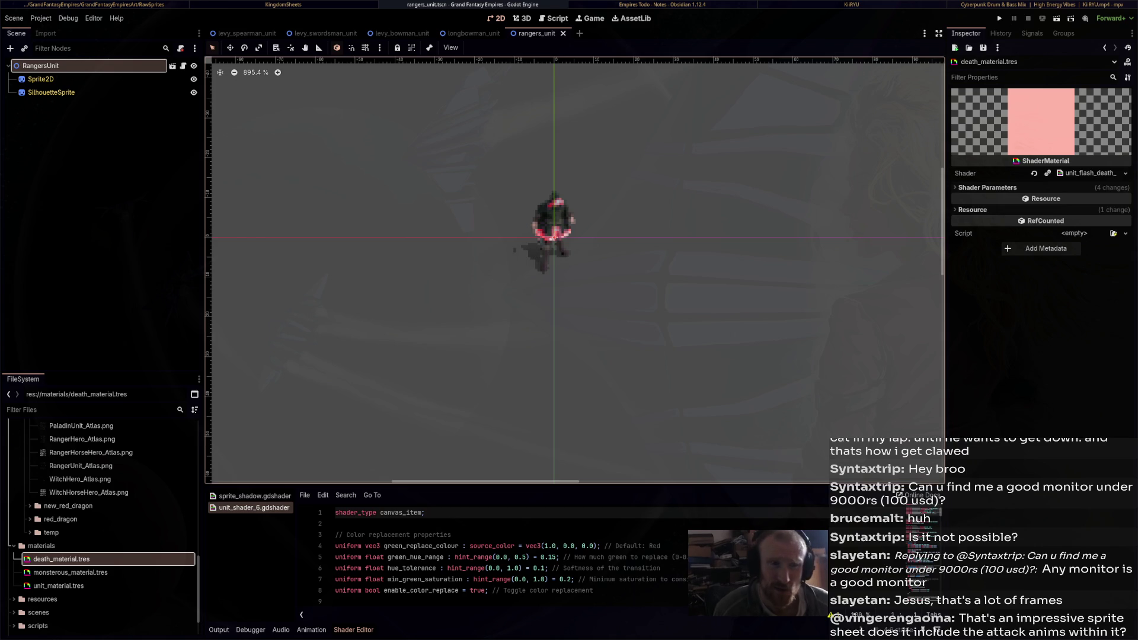
left_click(986, 187)
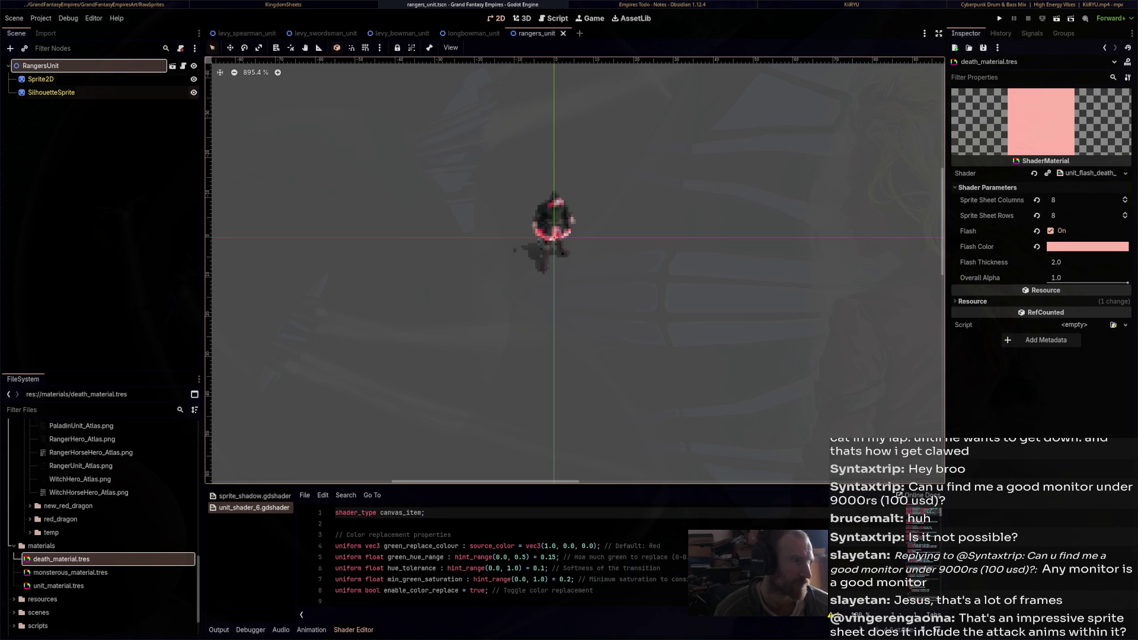
left_click(184, 65)
scroll(629, 261, "down", 20)
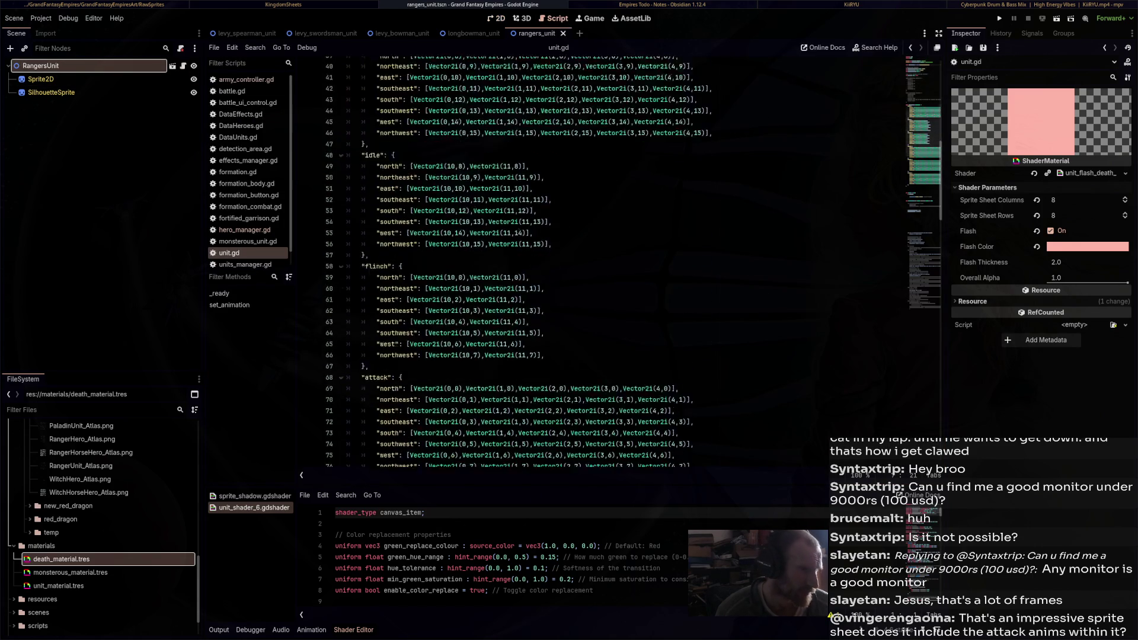
scroll(628, 261, "down", 4)
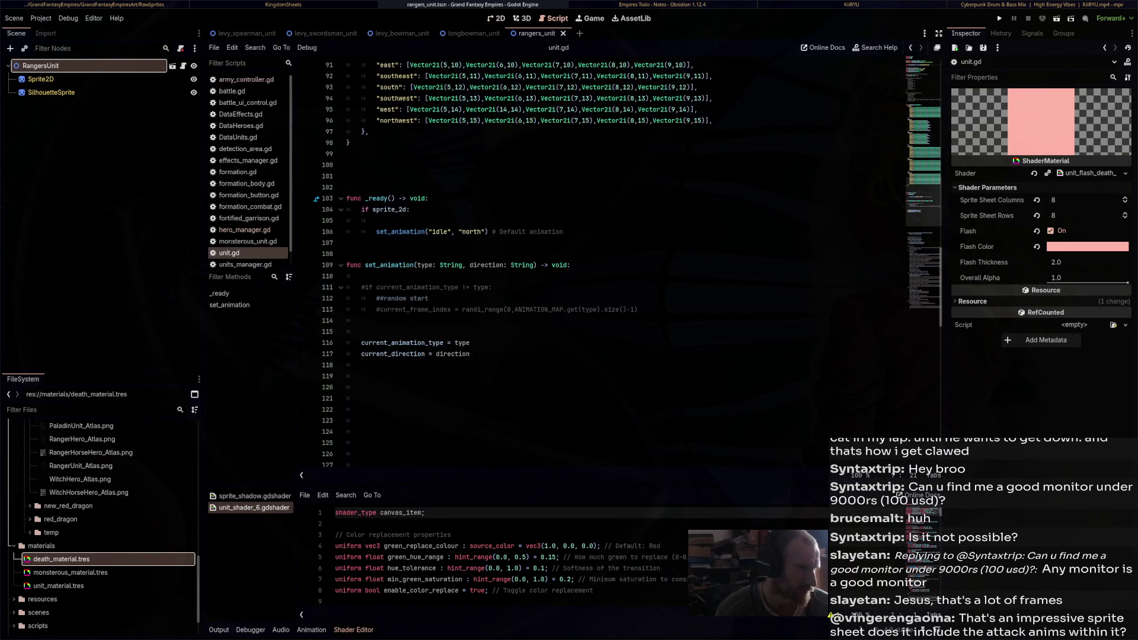
scroll(628, 261, "down", 4)
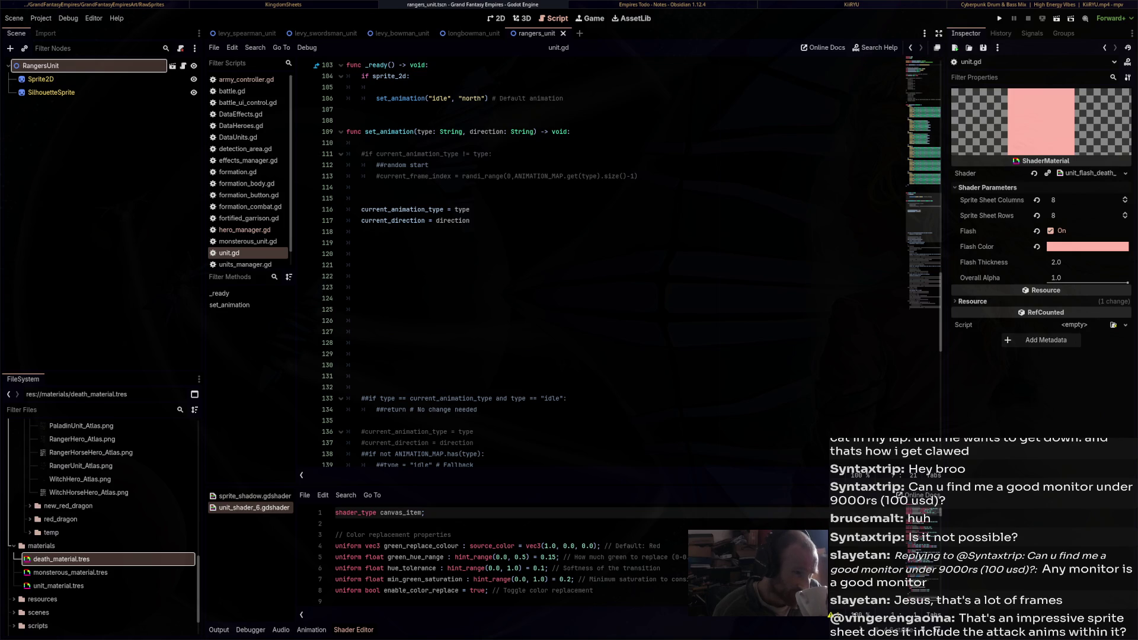
scroll(628, 261, "down", 4)
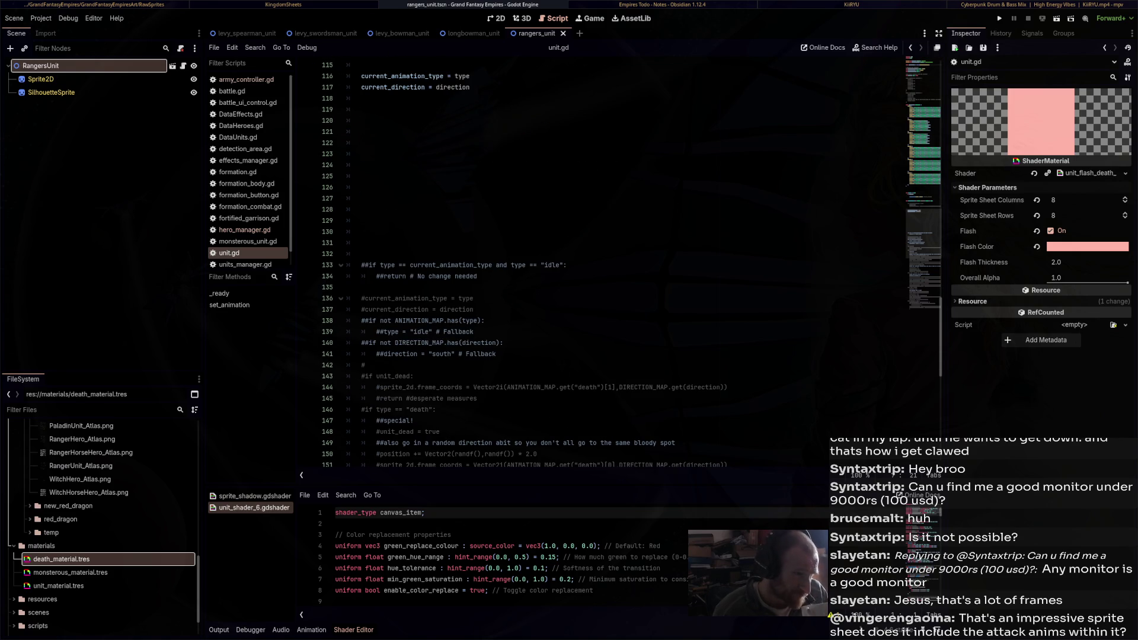
scroll(628, 261, "down", 6)
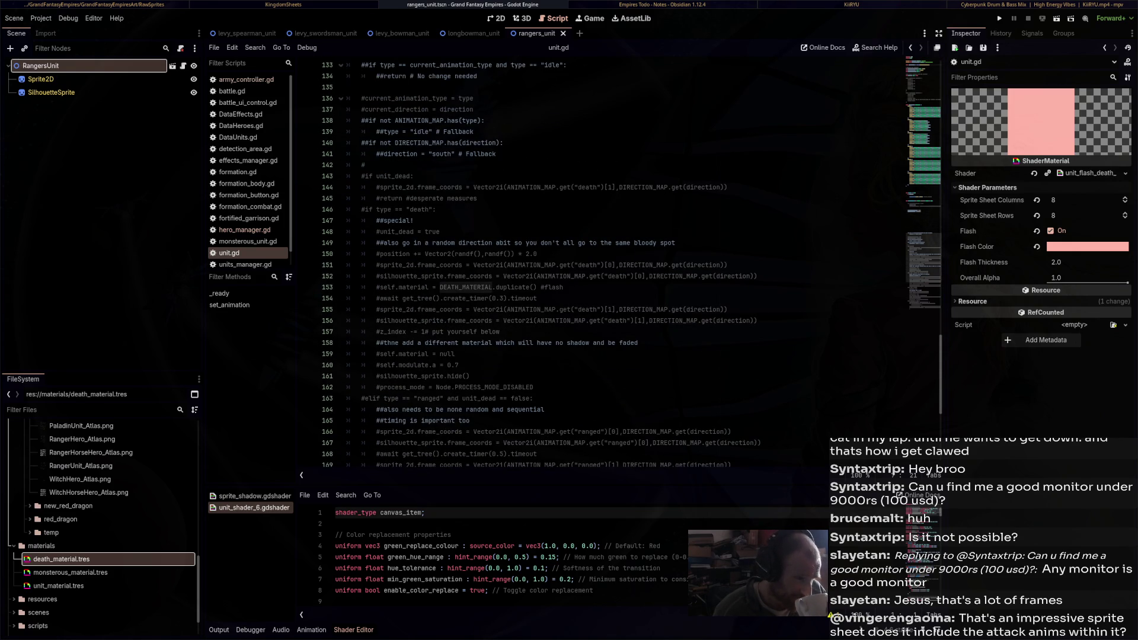
scroll(628, 261, "down", 5)
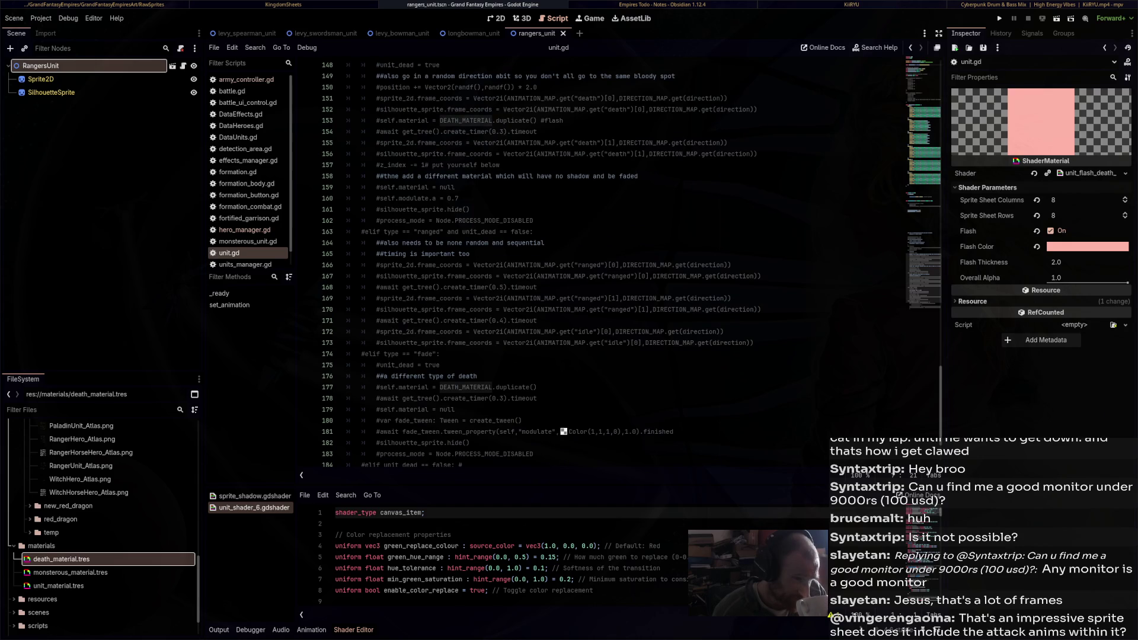
scroll(628, 261, "up", 4)
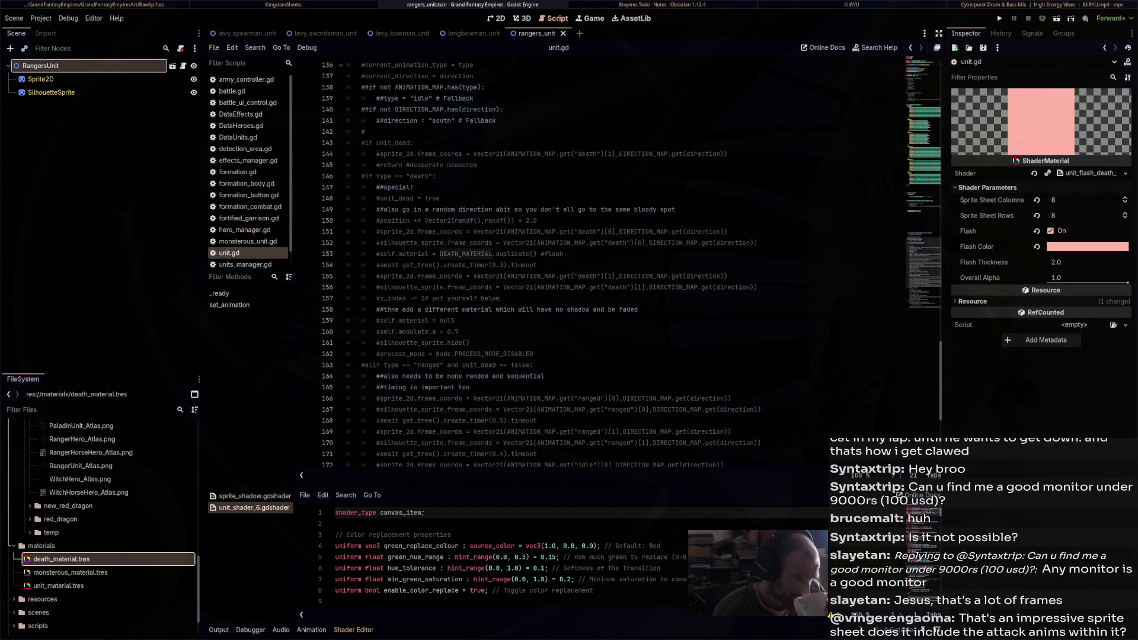
scroll(629, 260, "up", 2)
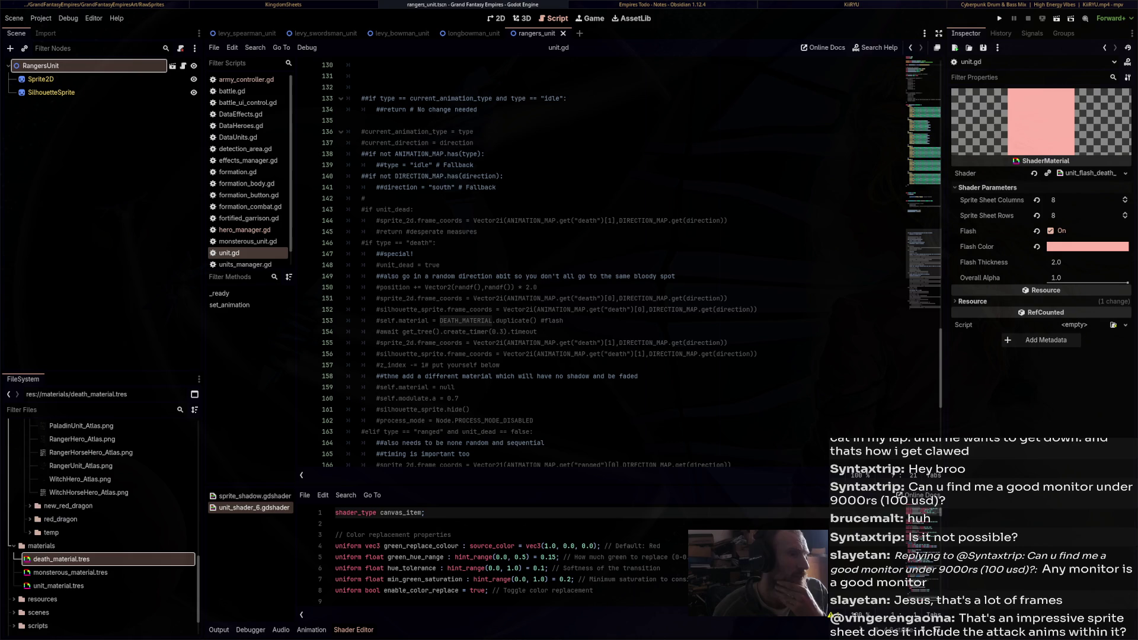
scroll(632, 261, "down", 8)
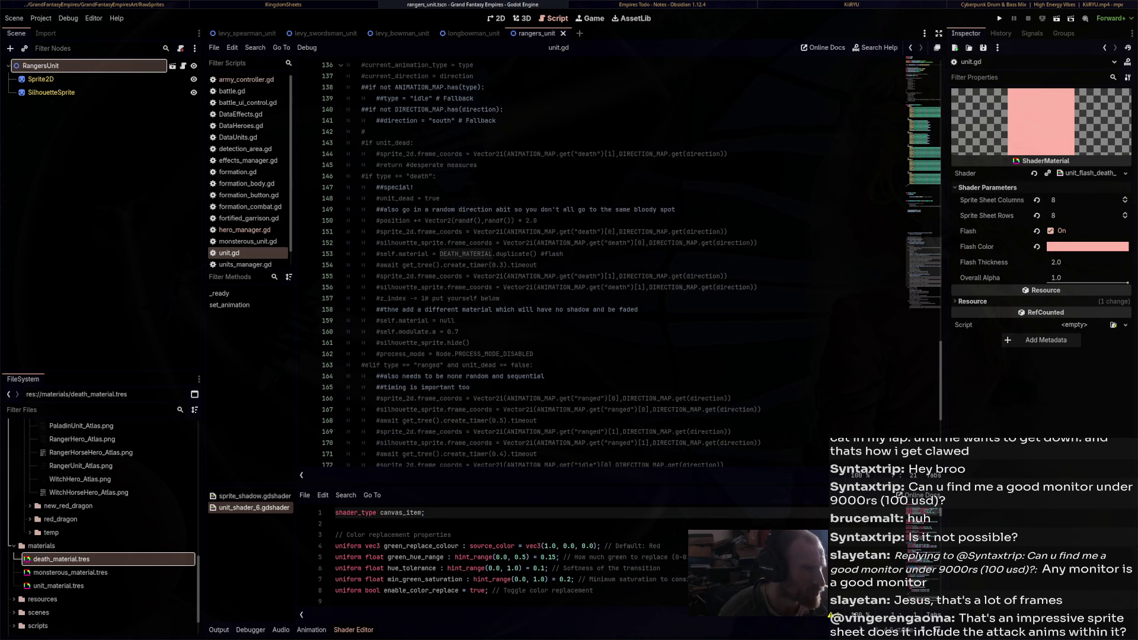
scroll(632, 261, "up", 6)
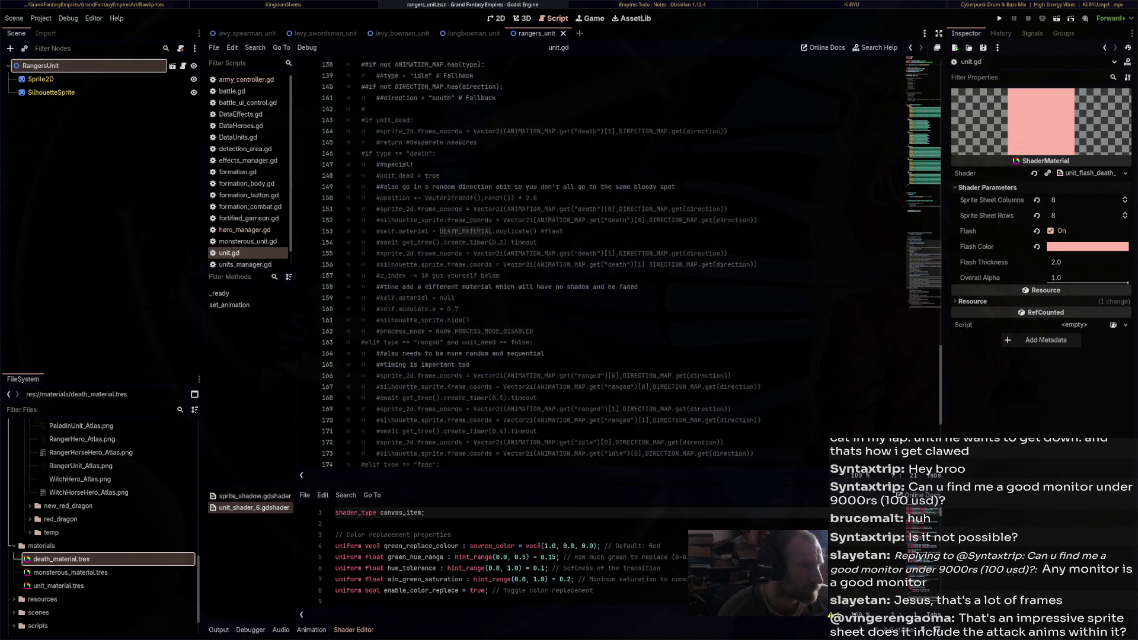
scroll(632, 260, "down", 6)
Uncomment lines 143–173 holding the unit_dead, death and ranged branches with Ctrl+K
mouse_move(380, 465)
left_mouse_down()
mouse_move(415, 265)
mouse_move(422, 132)
left_mouse_up()
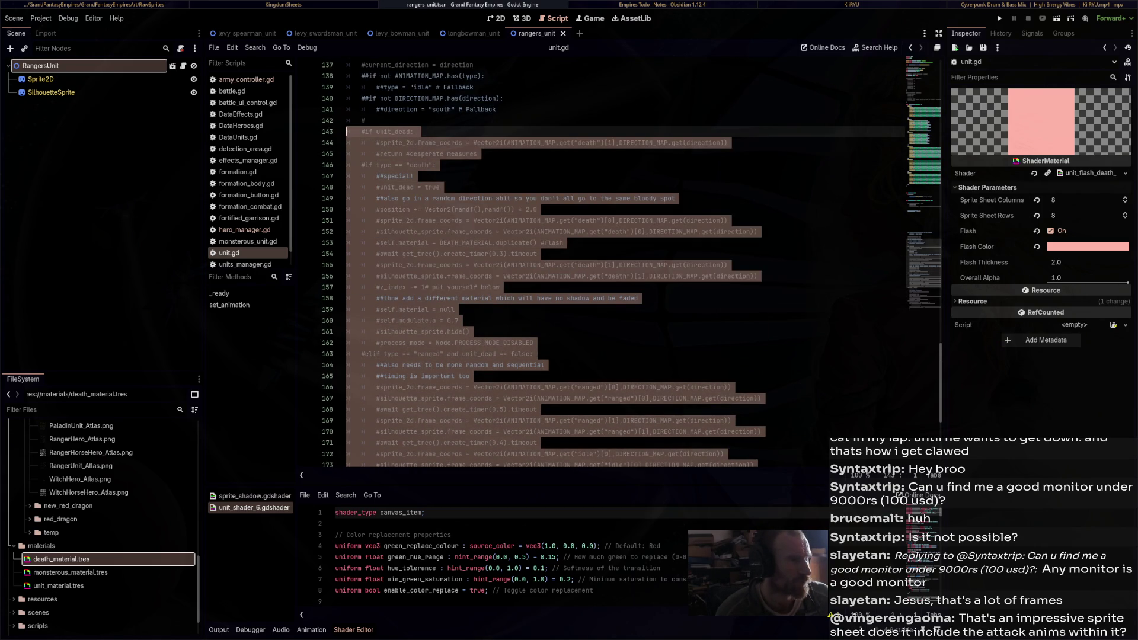
key("ctrl+k")
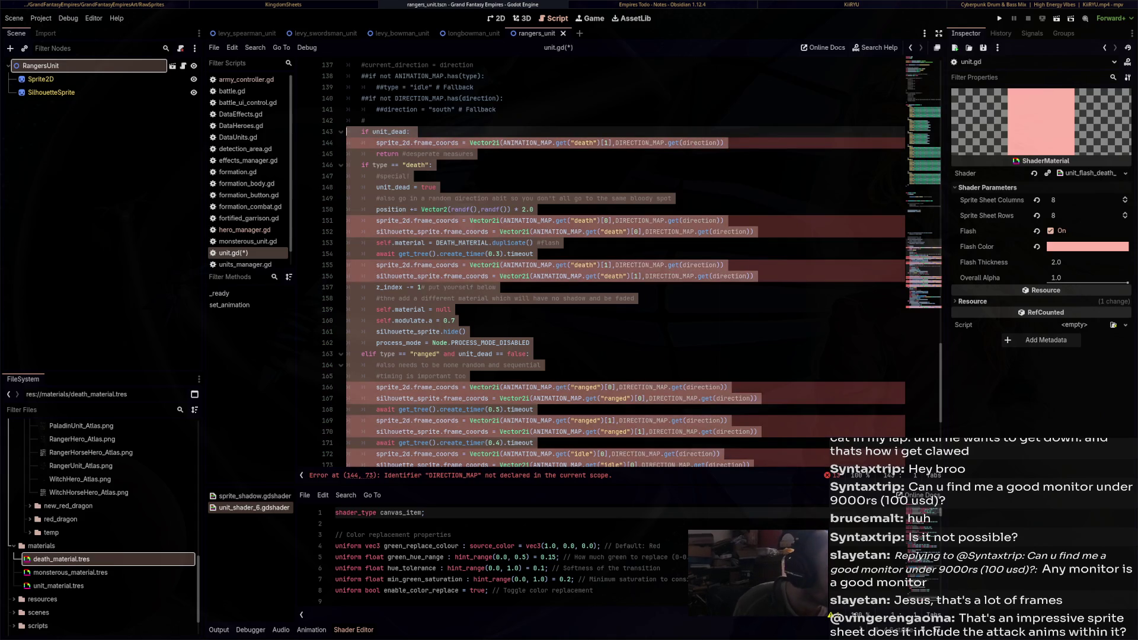
left_click(522, 199)
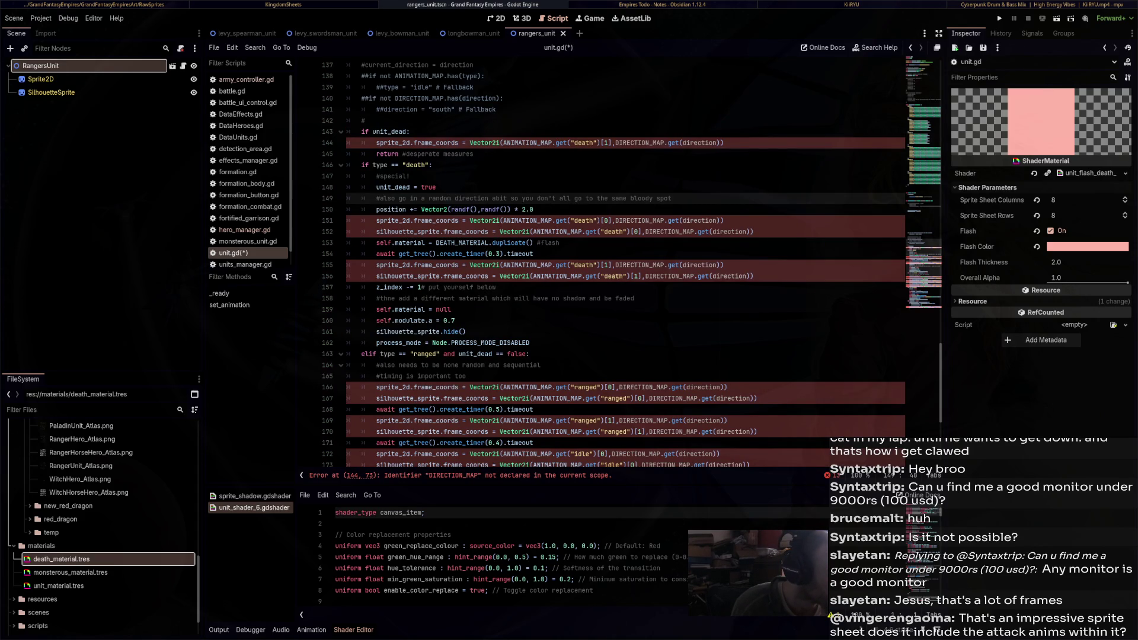
scroll(625, 263, "up", 5)
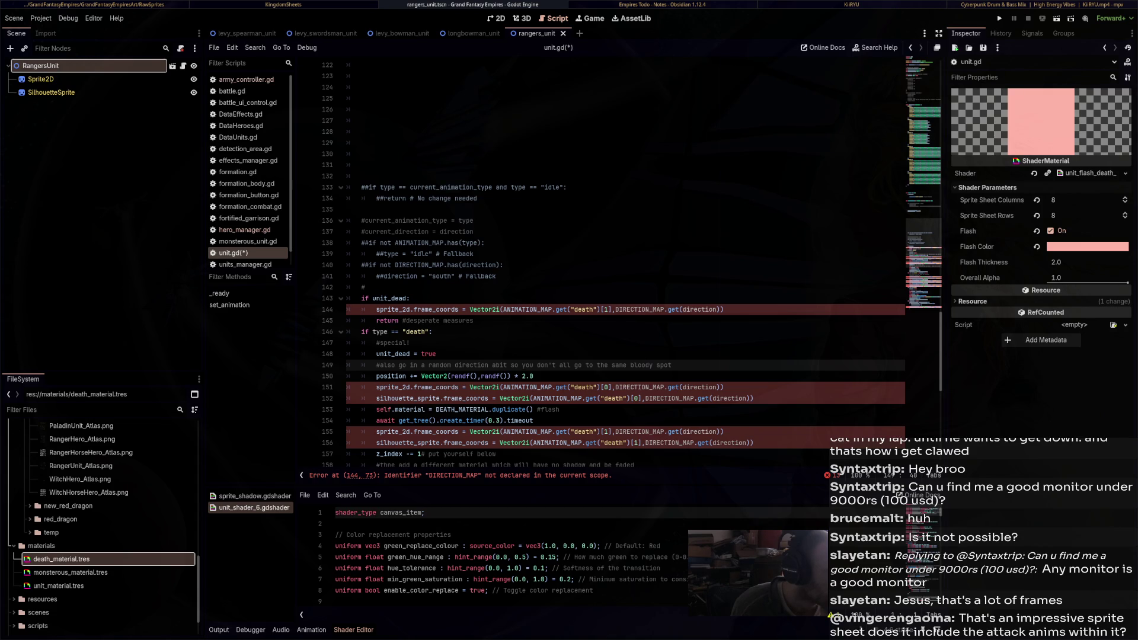
scroll(622, 261, "up", 13)
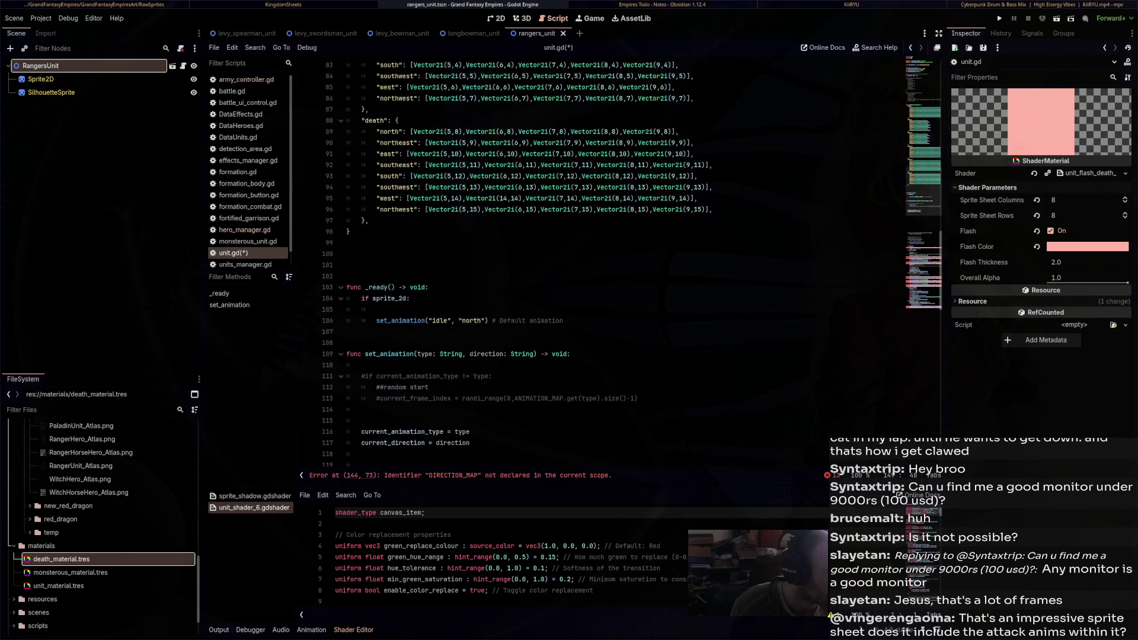
scroll(622, 261, "up", 7)
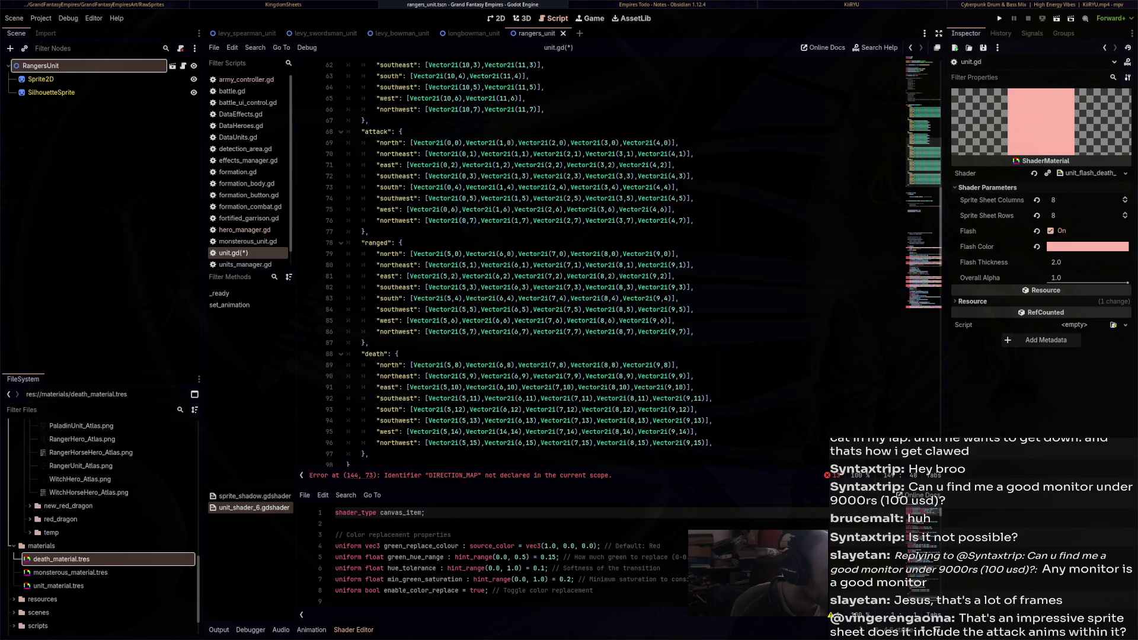
scroll(522, 331, "down", 20)
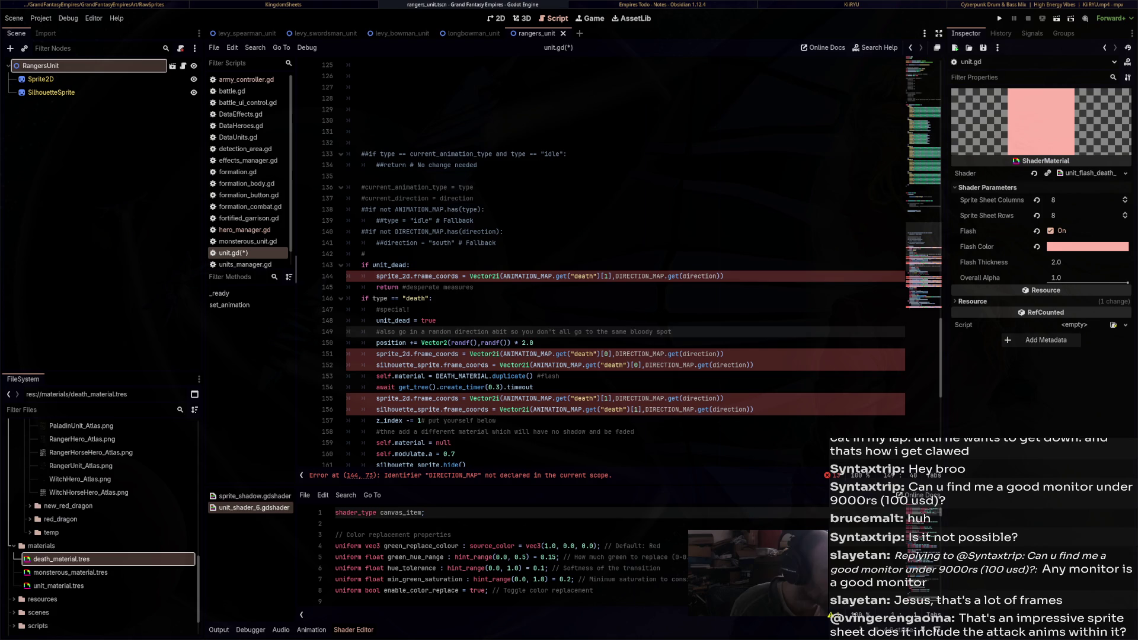
left_click(376, 276)
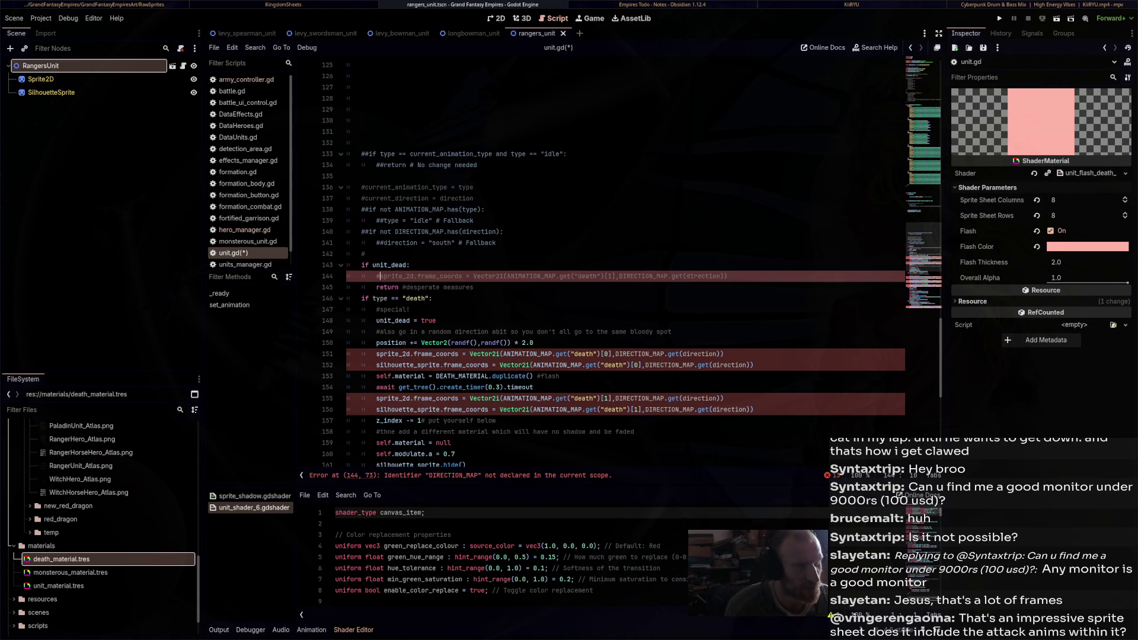
Comment out the old frame_coords line and start a new line: sprite_2d.frame_coords = ANIMATION_MAP
key("ctrl+k")
key("End")
key("Return")
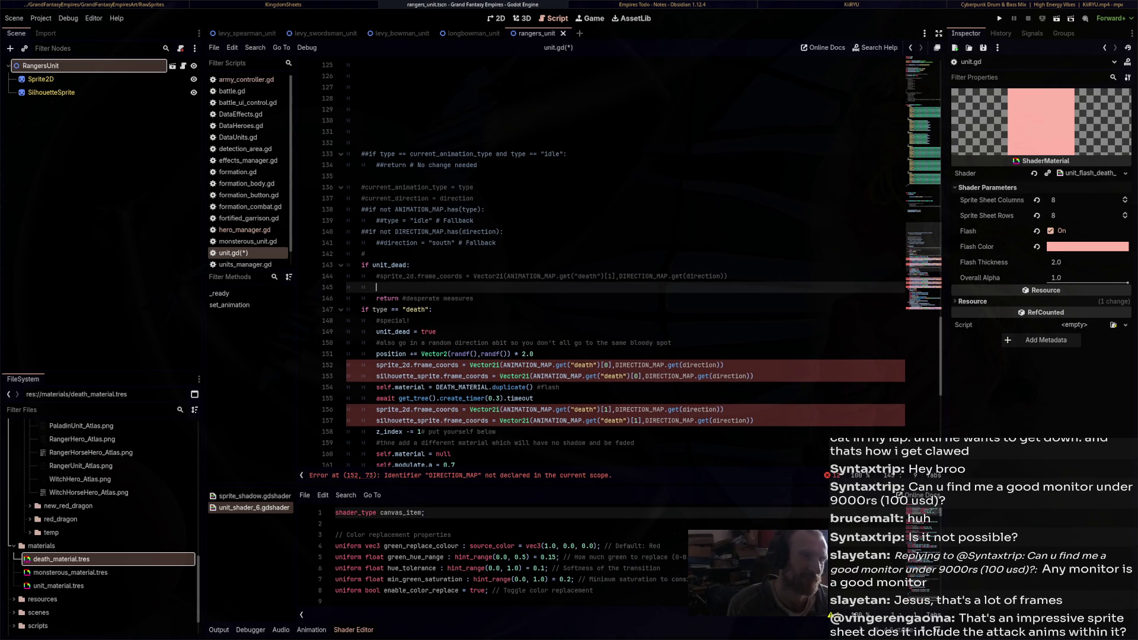
type("sor")
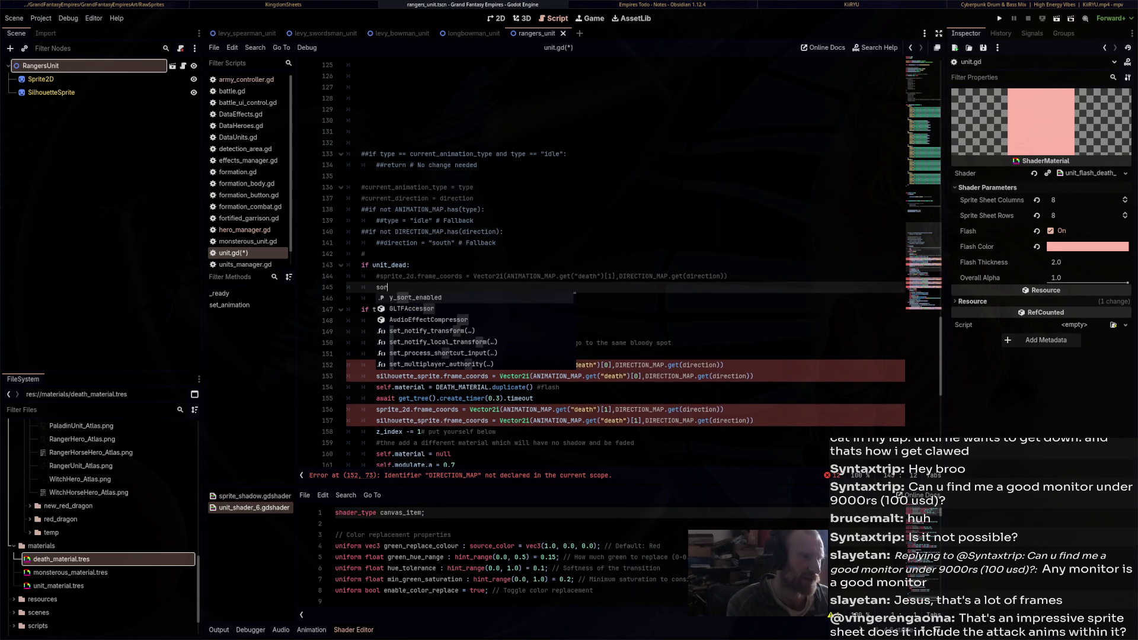
key("Down")
key("Down")
key("Return")
type(".fra")
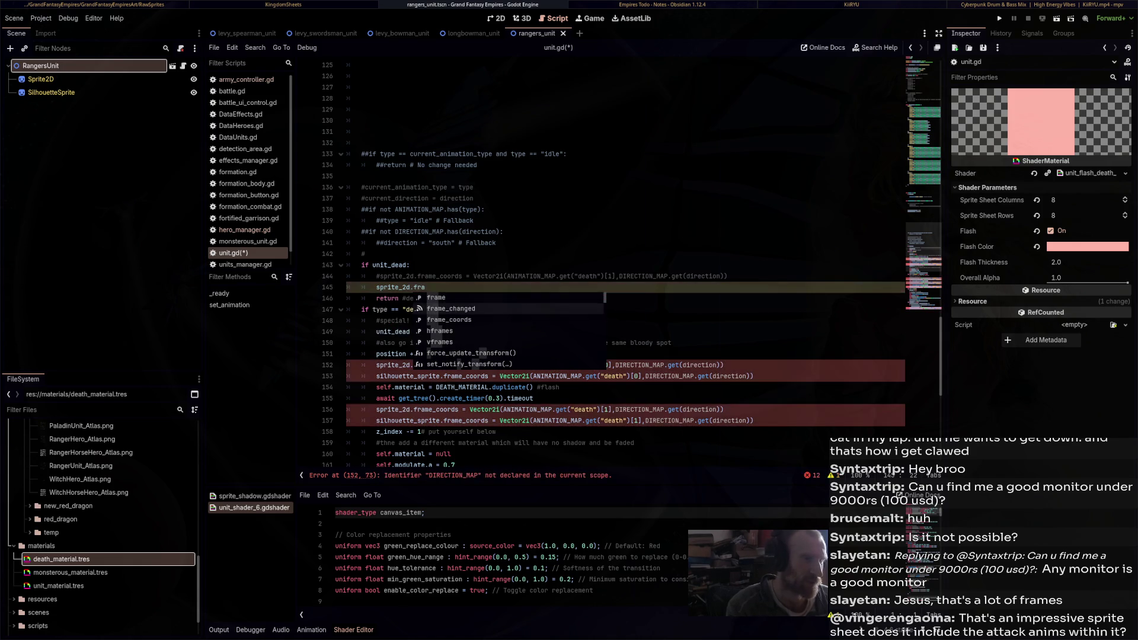
key("Return")
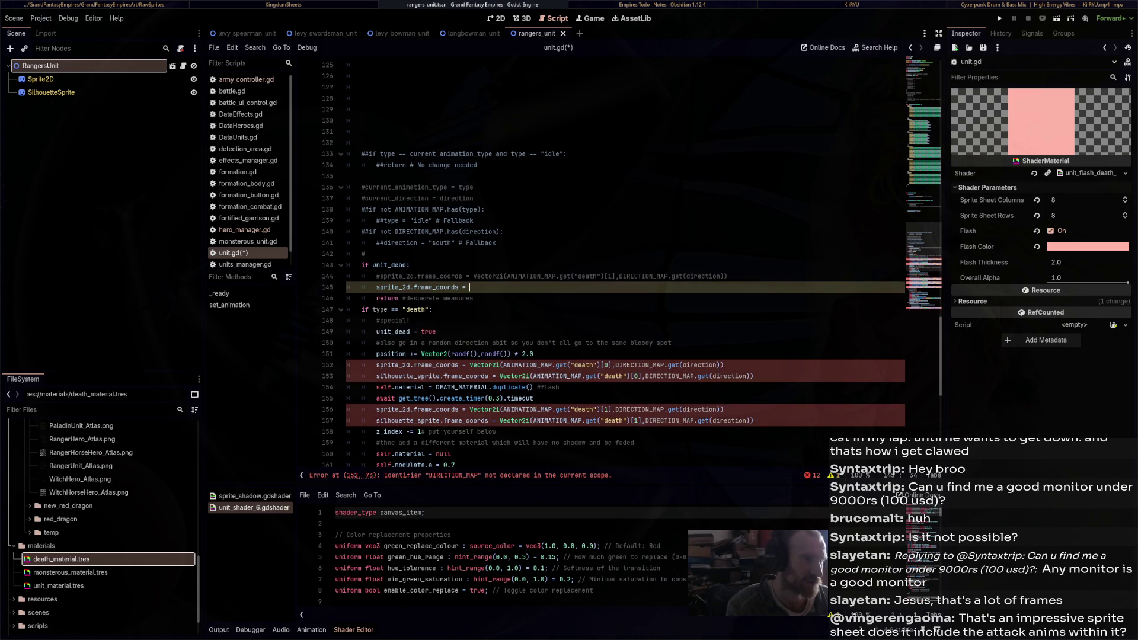
type("= ")
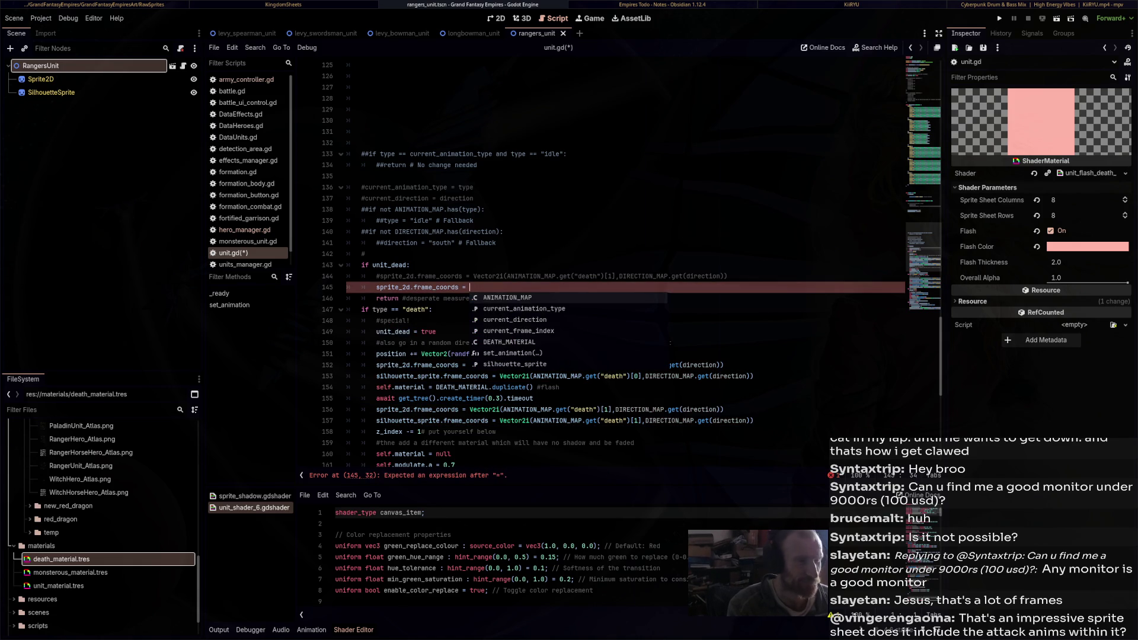
type("A")
key("Return")
Append .get("death") to ANIMATION_MAP on the new line 145
type(".get")
key("Return")
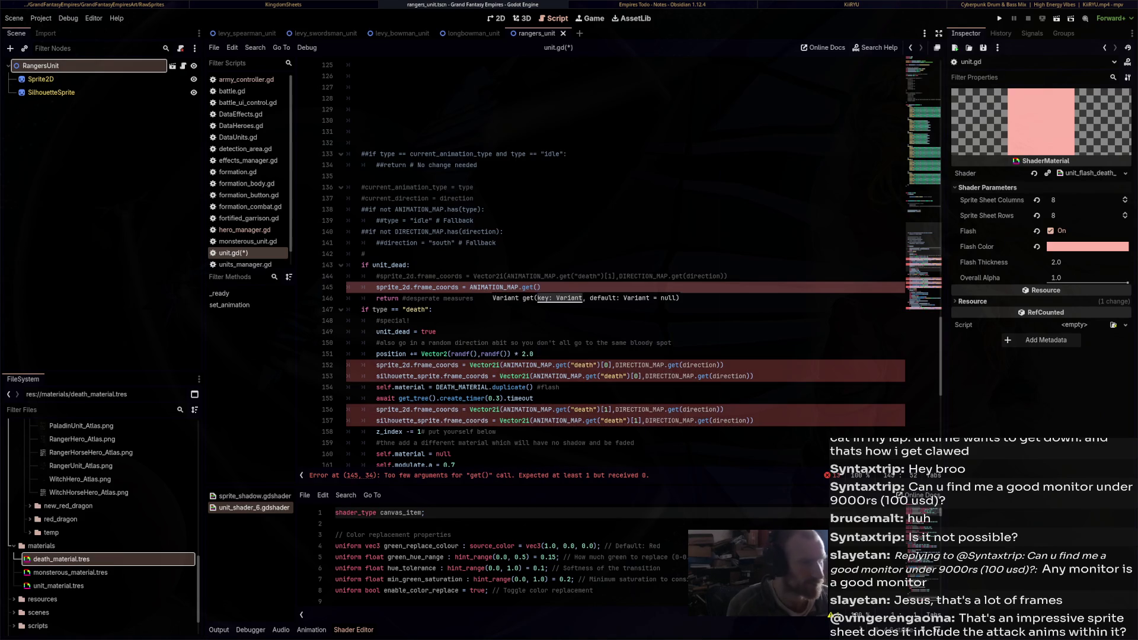
type("t")
key("BackSpace")
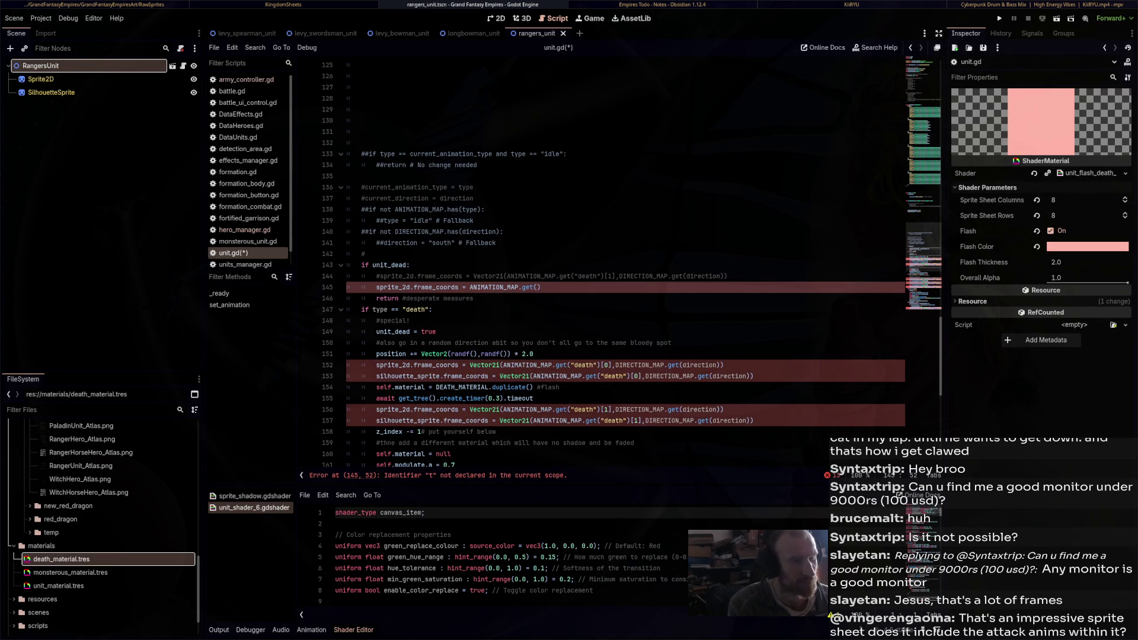
type("type")
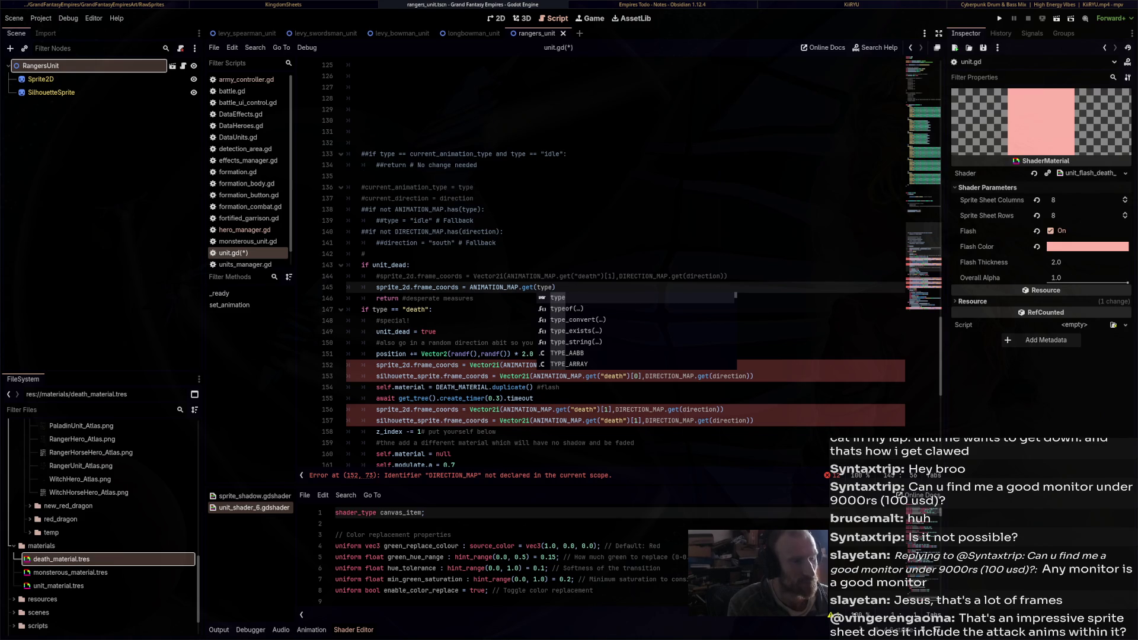
key("BackSpace")
key("BackSpace")
key("BackSpace")
type("\"death")
scroll(622, 260, "up", 3)
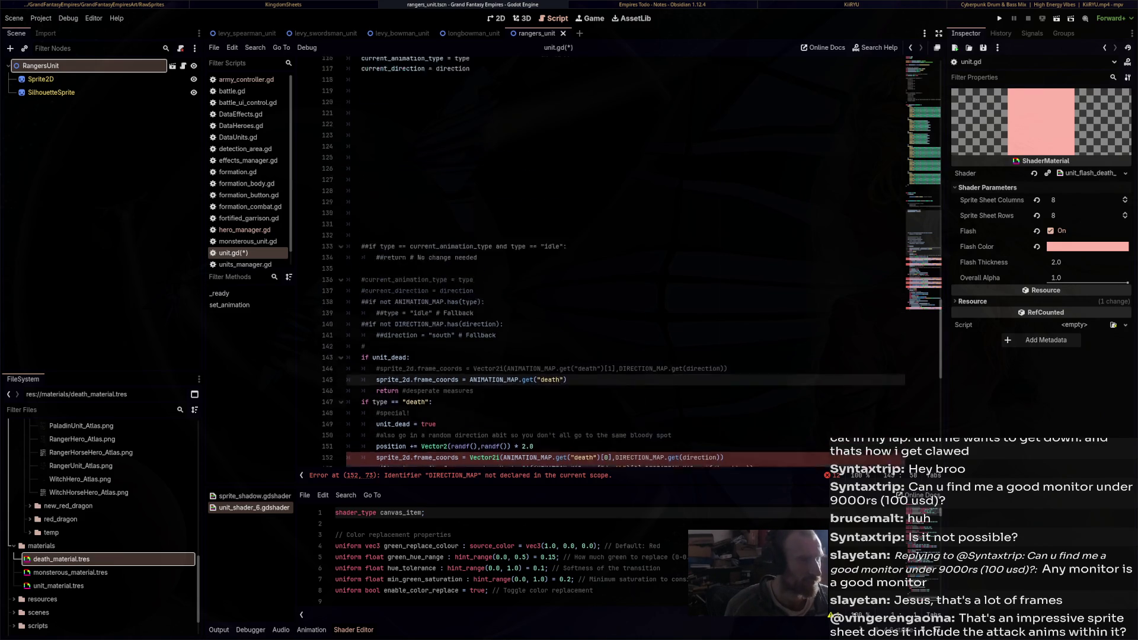
scroll(622, 261, "up", 13)
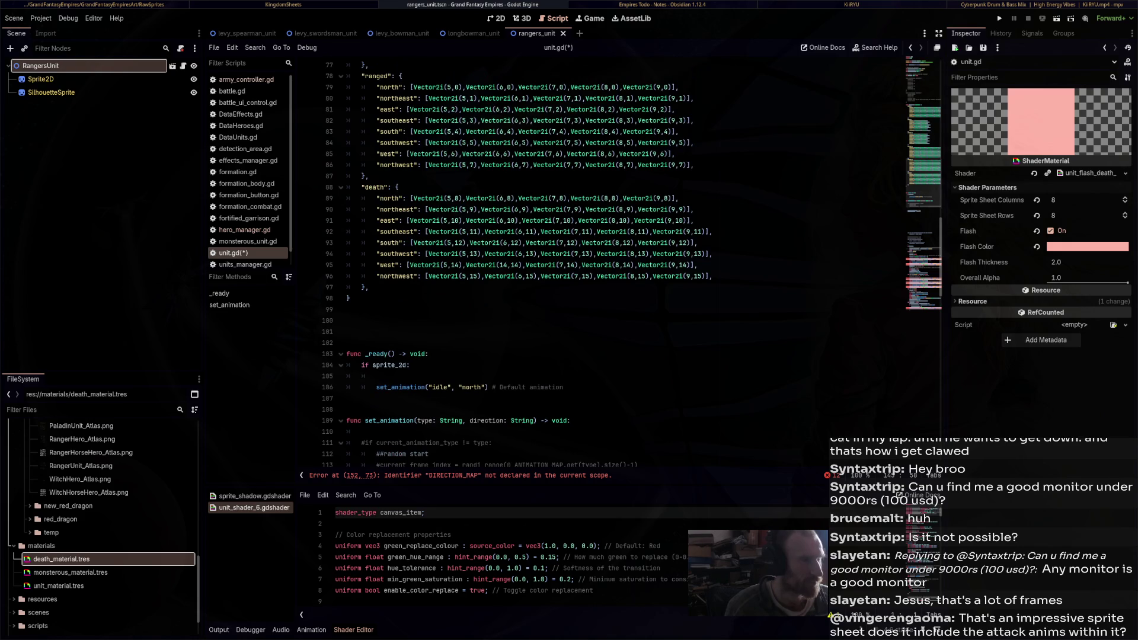
scroll(515, 261, "up", 4)
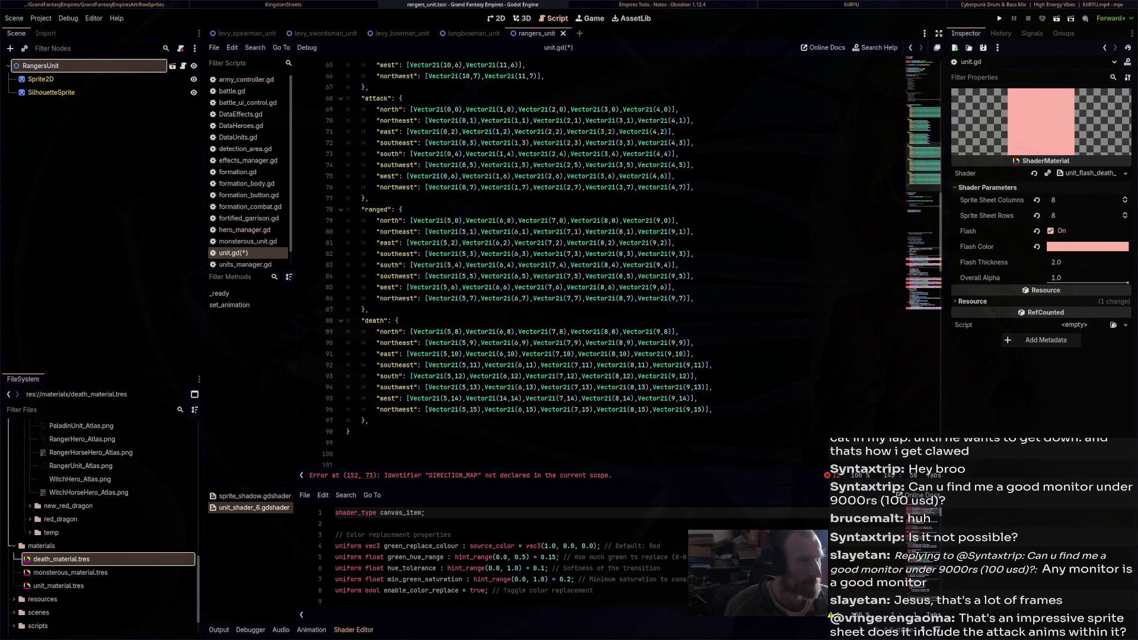
scroll(622, 261, "down", 20)
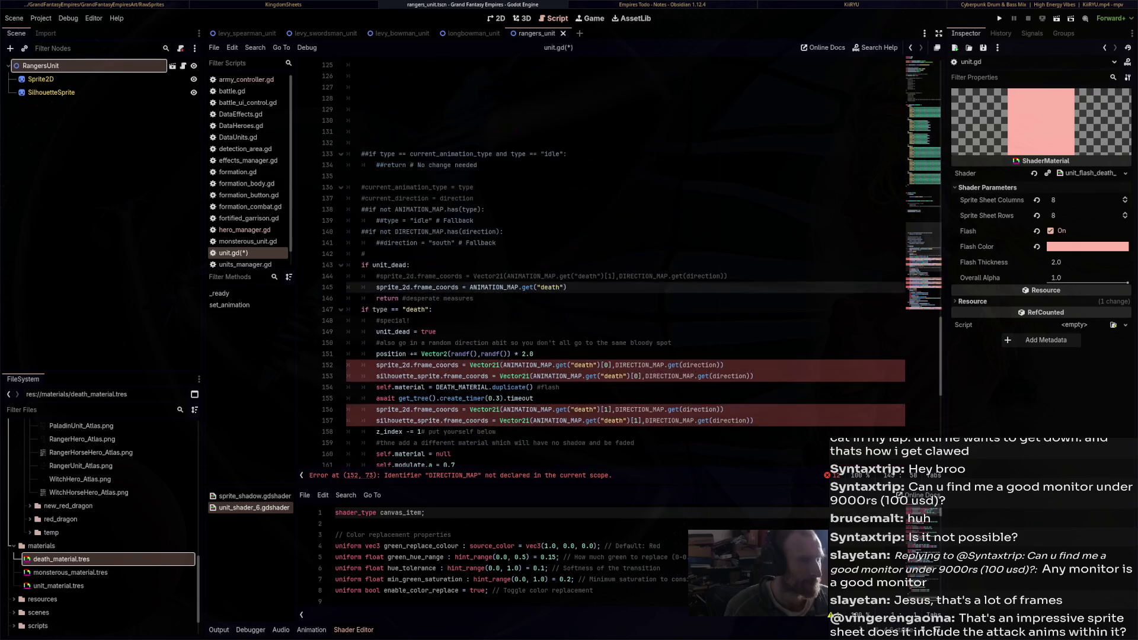
Finish the line with .get(direction)[4] and widen Green Hue Range to 0.241
type(".getg")
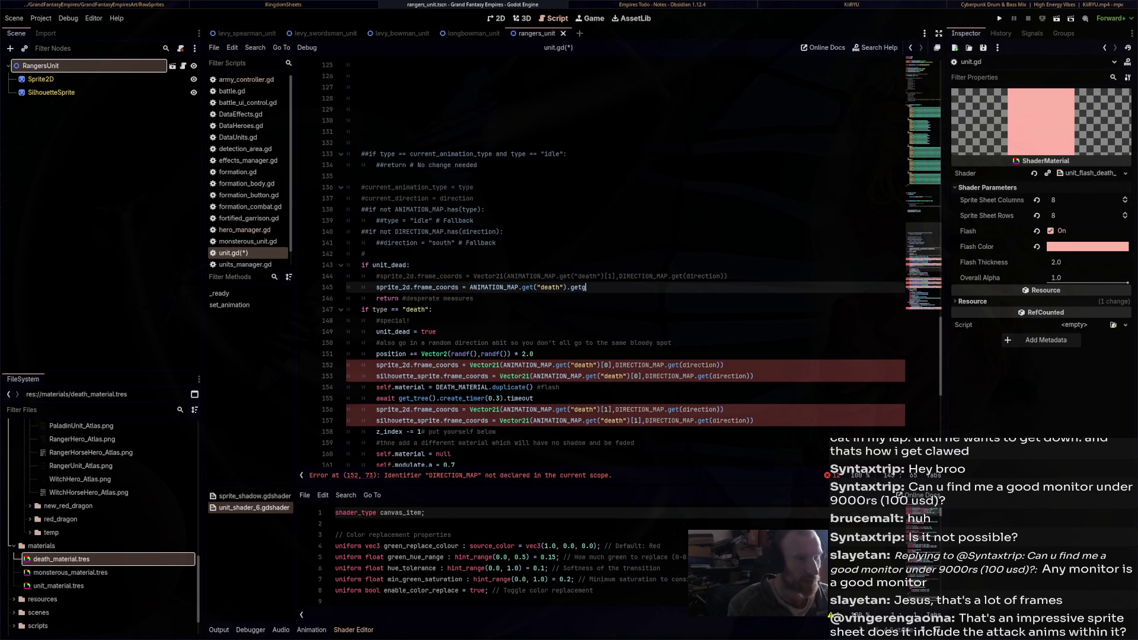
type("(")
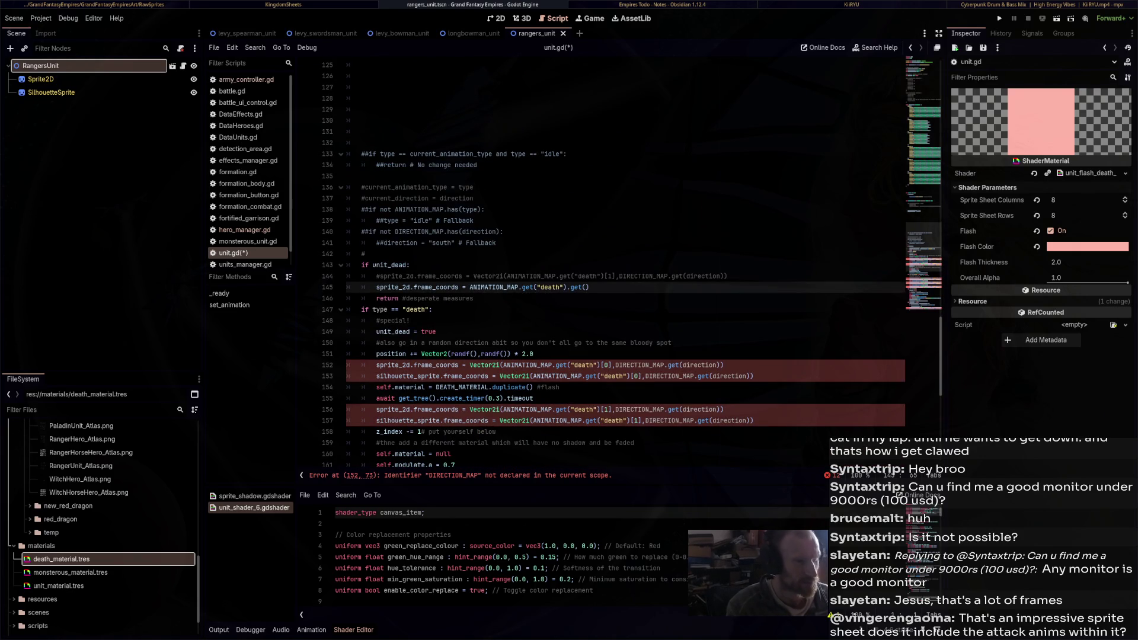
type("dire")
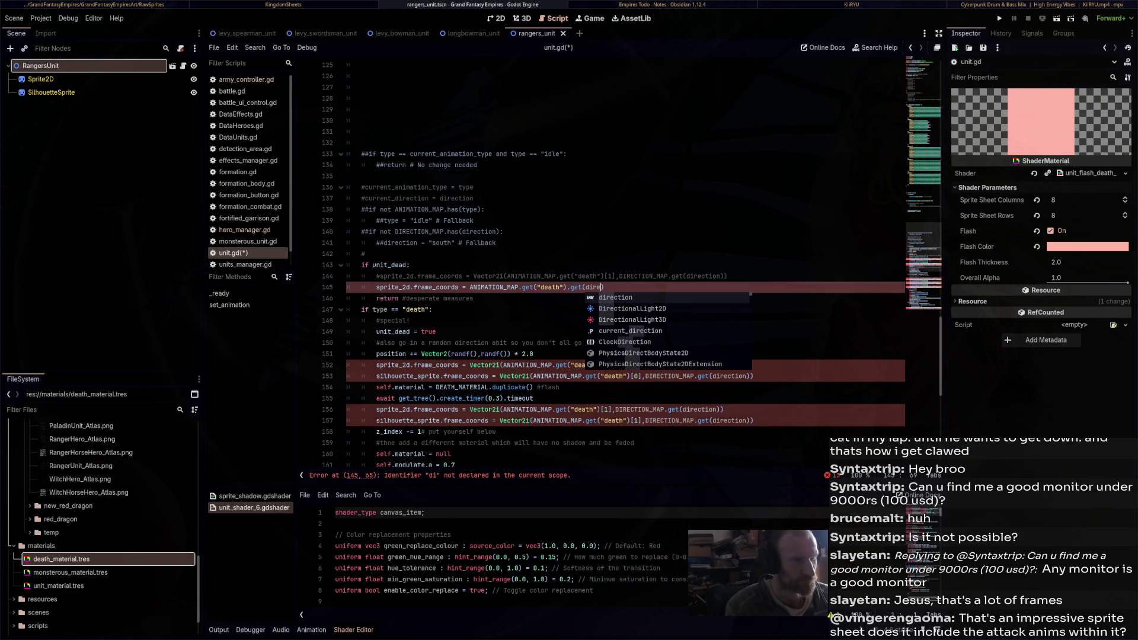
key("Return")
key("Right")
type(".")
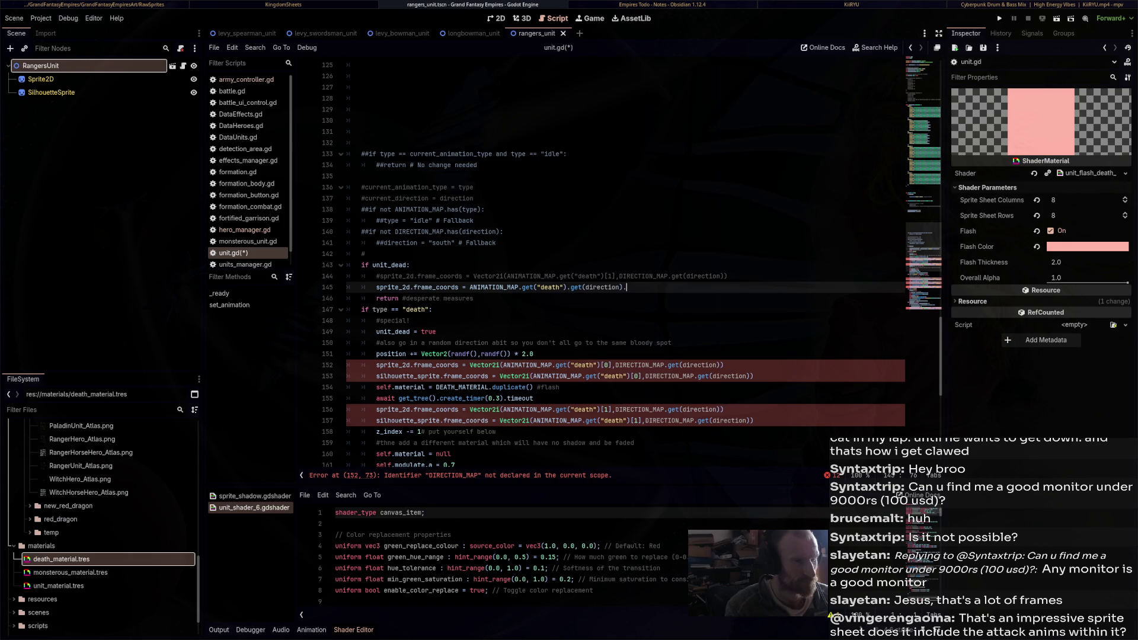
key("BackSpace")
type("[")
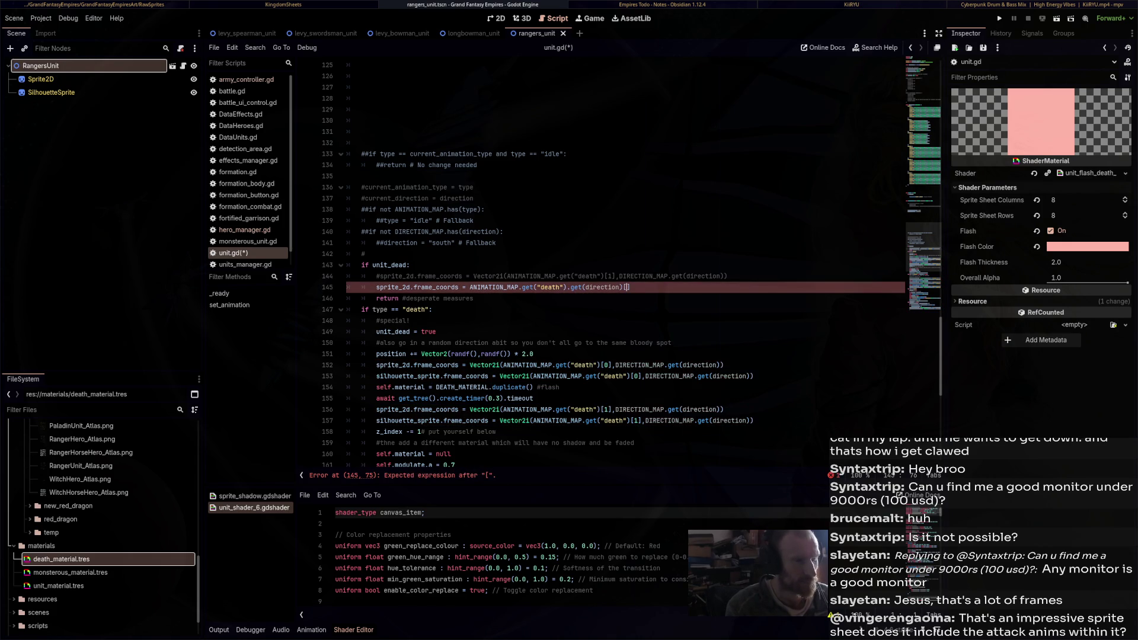
scroll(622, 260, "up", 15)
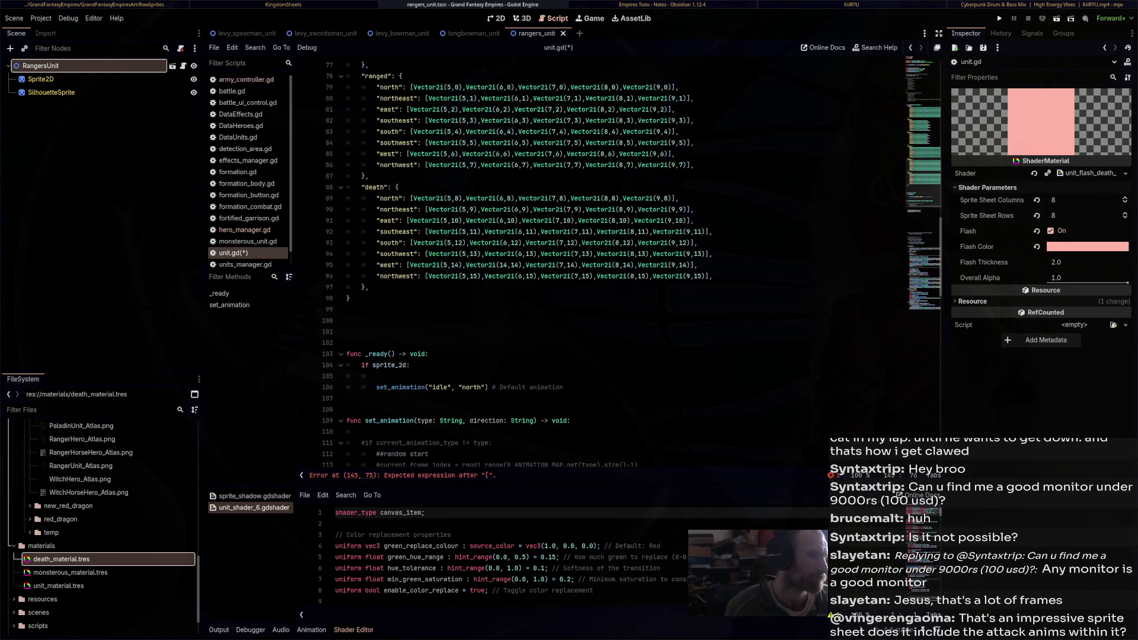
scroll(622, 261, "down", 17)
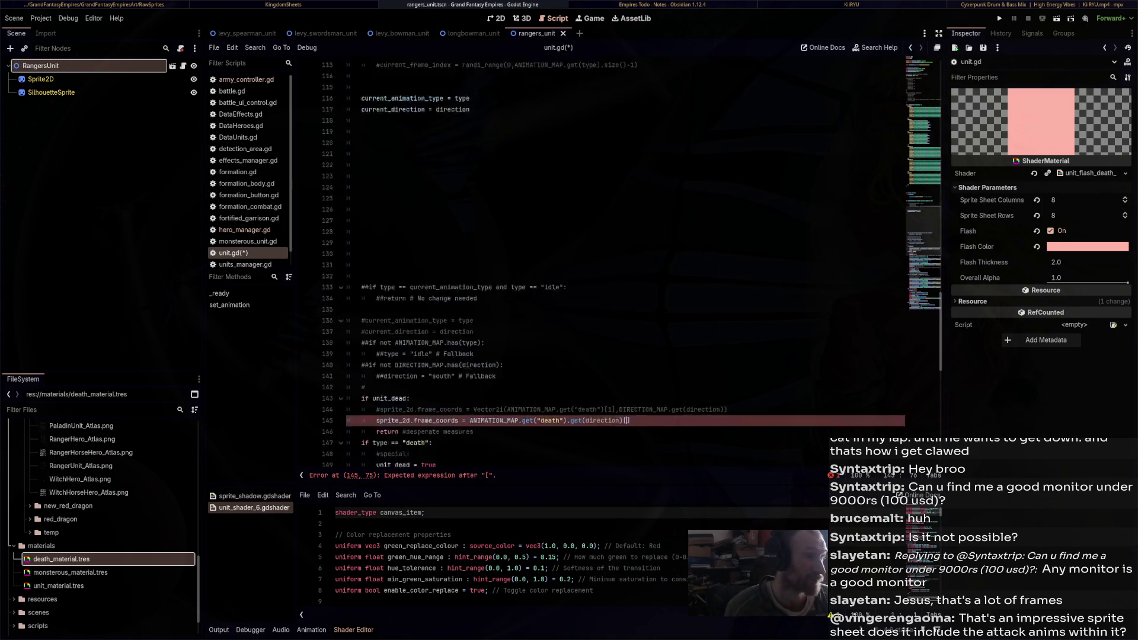
type("4")
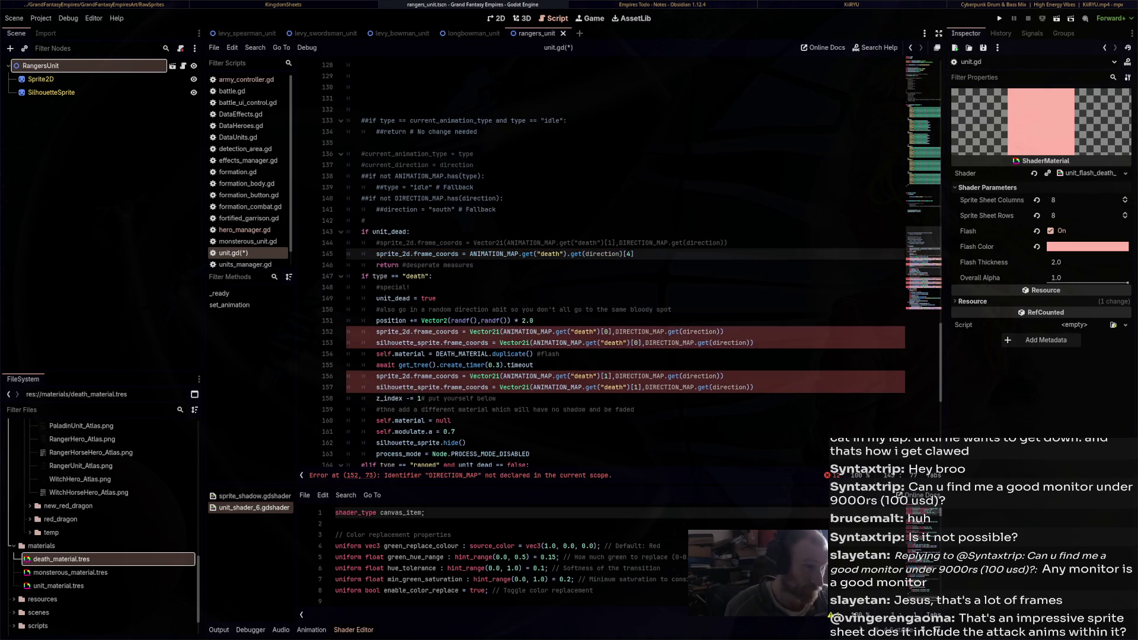
left_click(415, 287)
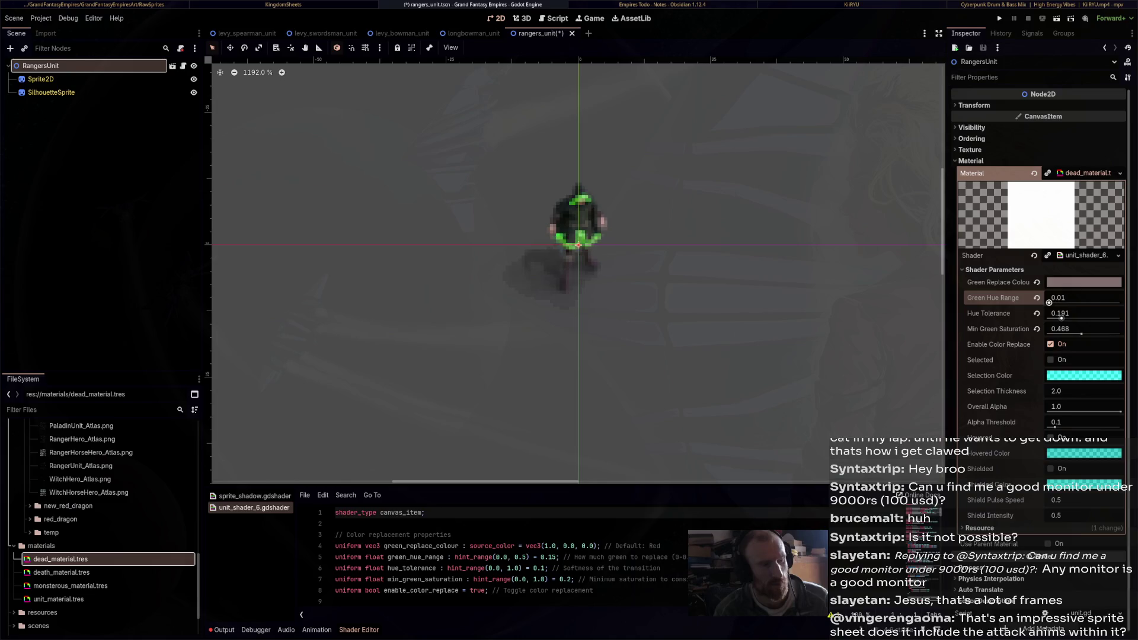
left_click_drag(1061, 302, 1083, 302)
Toggle Enable Color Replace off and on, lower Overall Alpha to 0.274, and enlarge the shader panel
left_click(1051, 345)
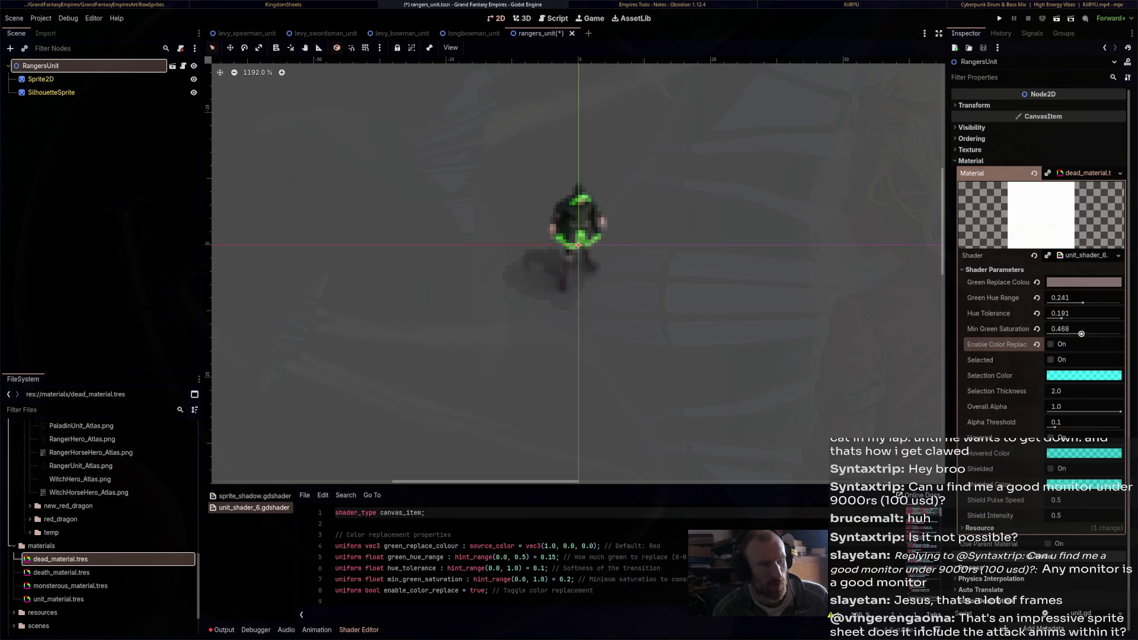
left_click(1051, 344)
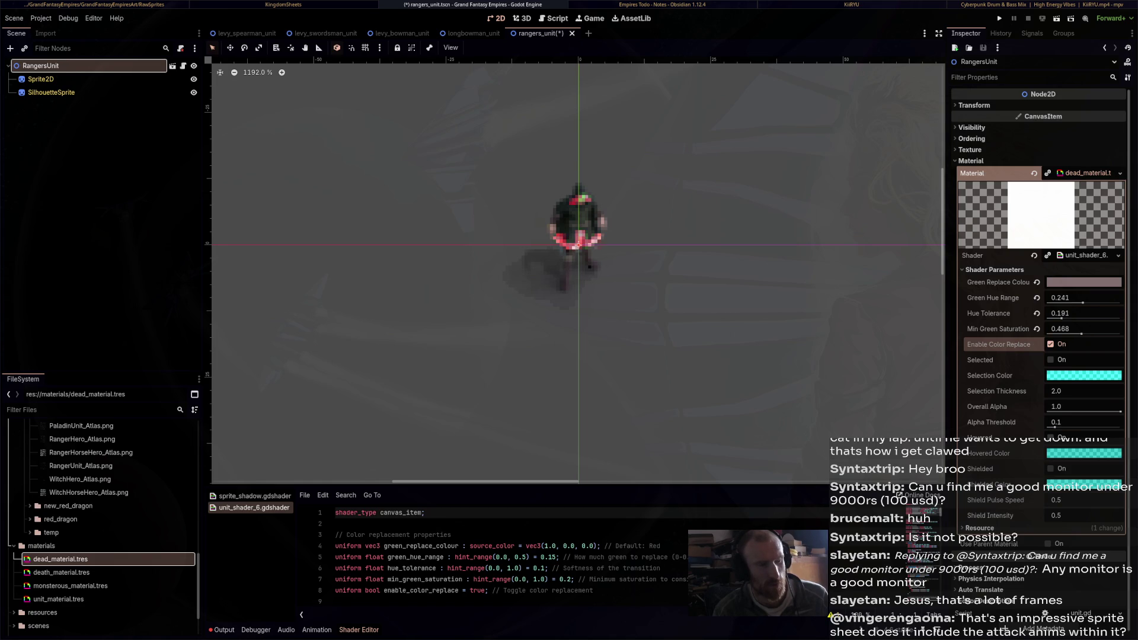
mouse_move(1090, 377)
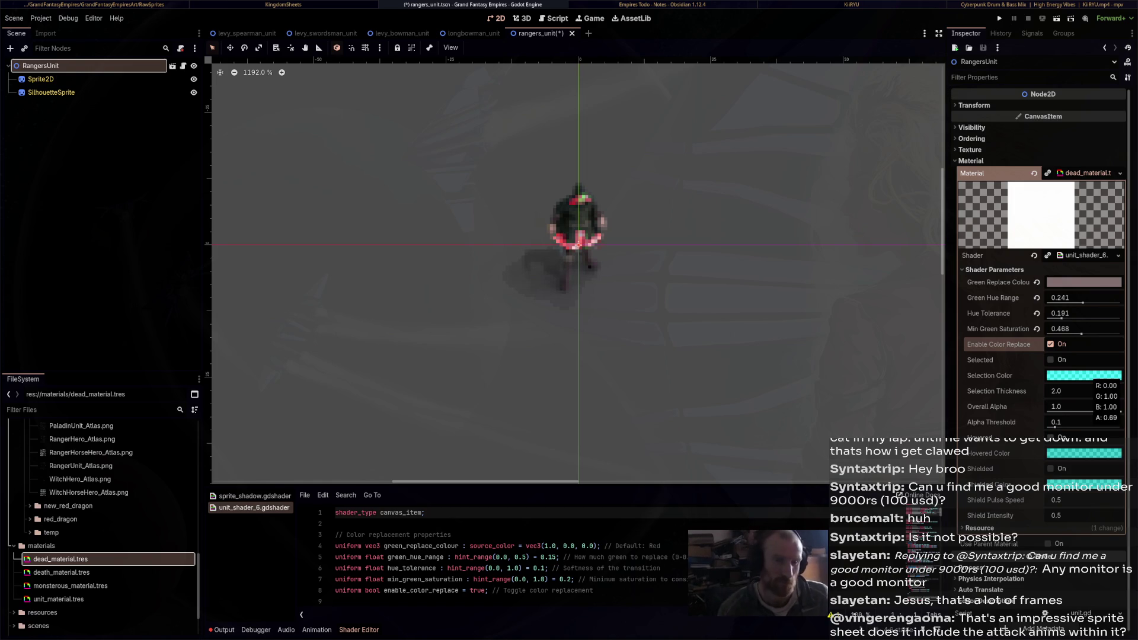
mouse_move(1120, 411)
left_mouse_down()
mouse_move(1055, 410)
mouse_move(1067, 411)
left_mouse_up()
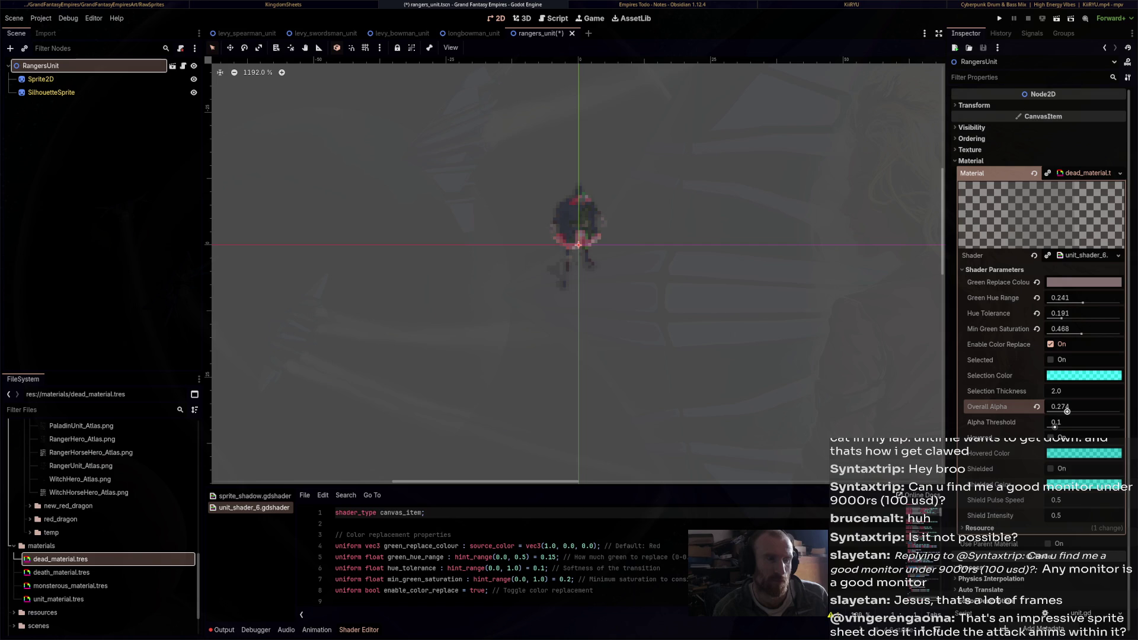
left_click_drag(575, 485, 574, 223)
scroll(533, 385, "down", 8)
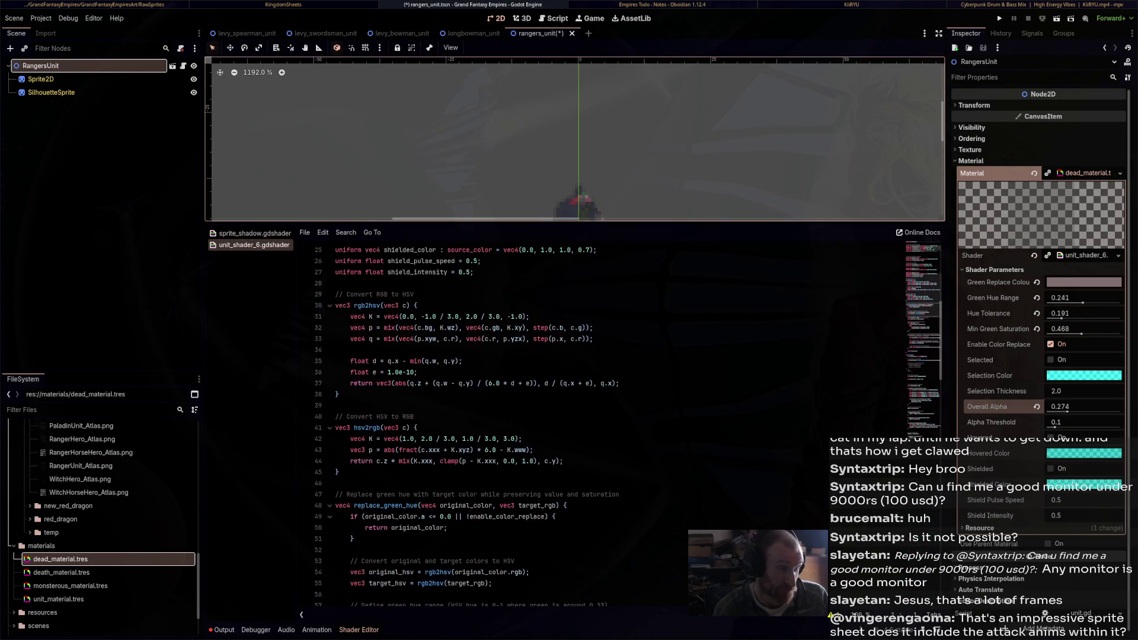
Find the replace_green_hue function definition in unit_shader_6.gdshader
scroll(533, 414, "down", 10)
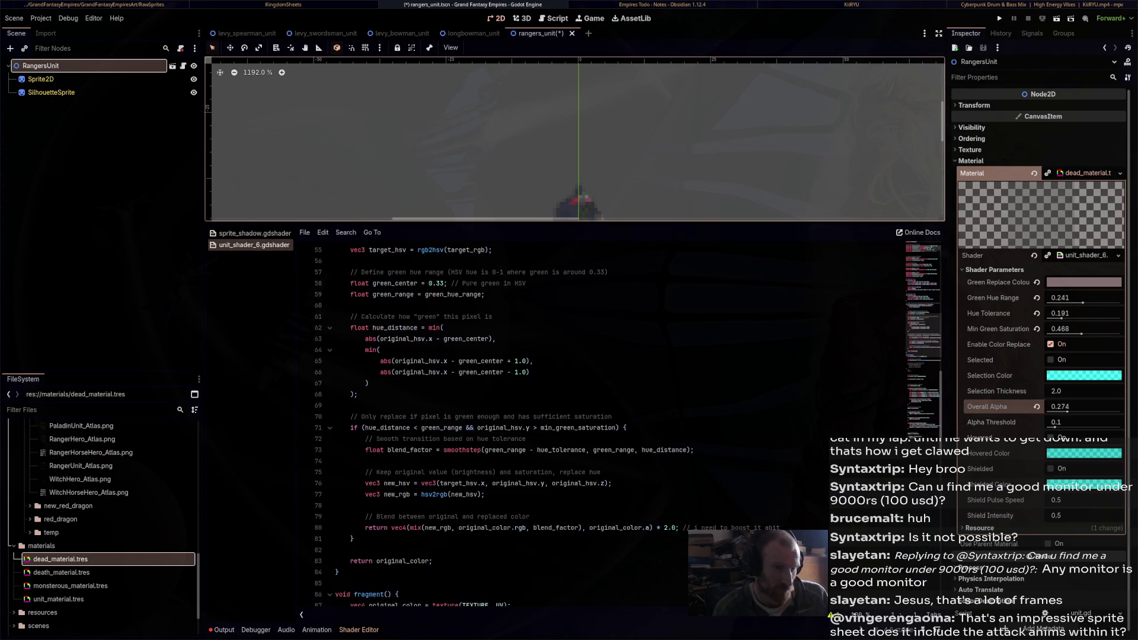
scroll(534, 415, "up", 11)
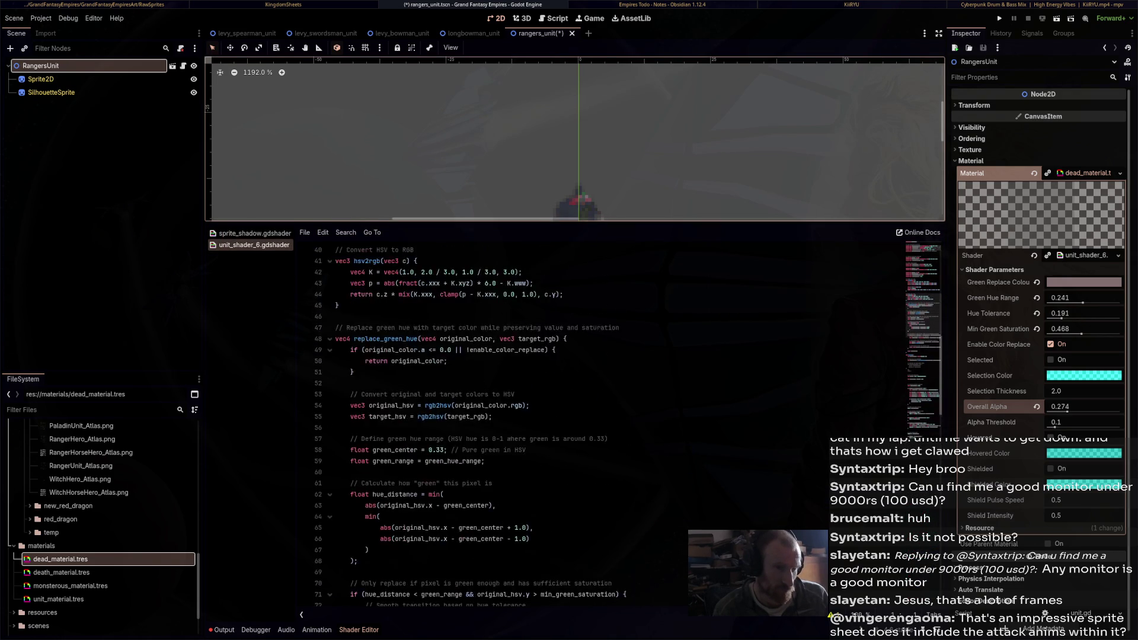
scroll(534, 414, "up", 3)
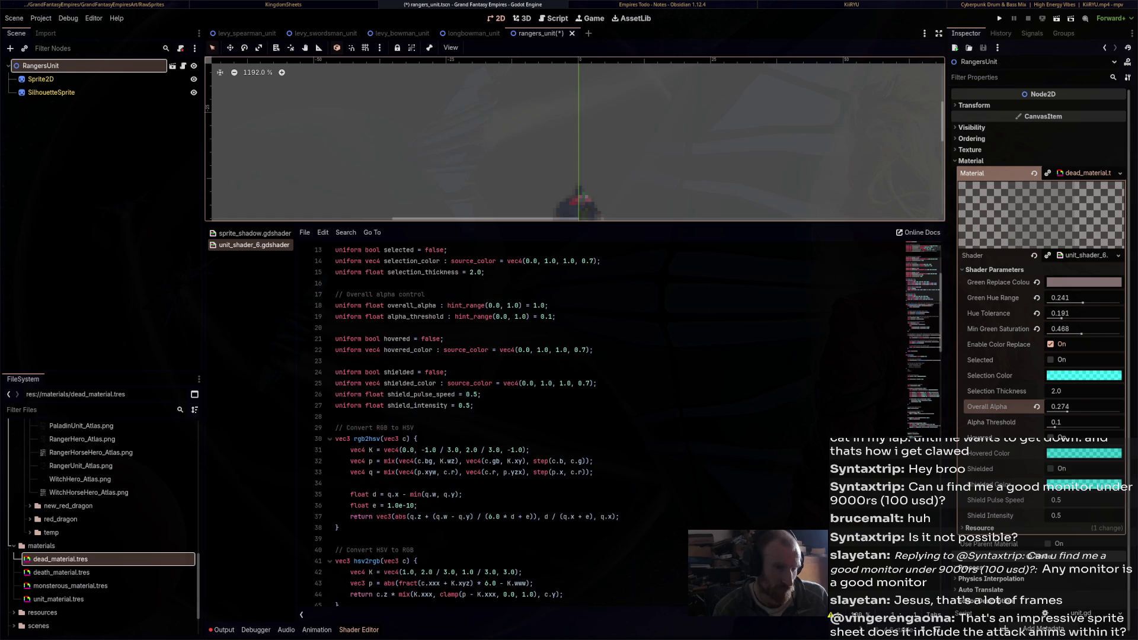
scroll(533, 415, "up", 3)
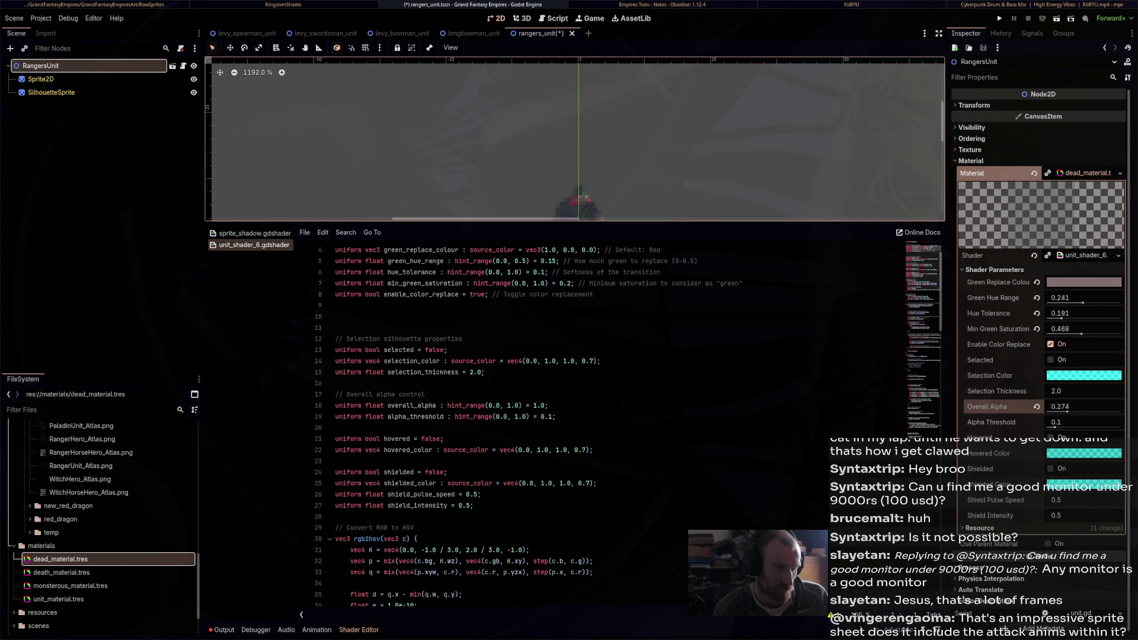
scroll(534, 415, "down", 6)
scroll(569, 414, "down", 15)
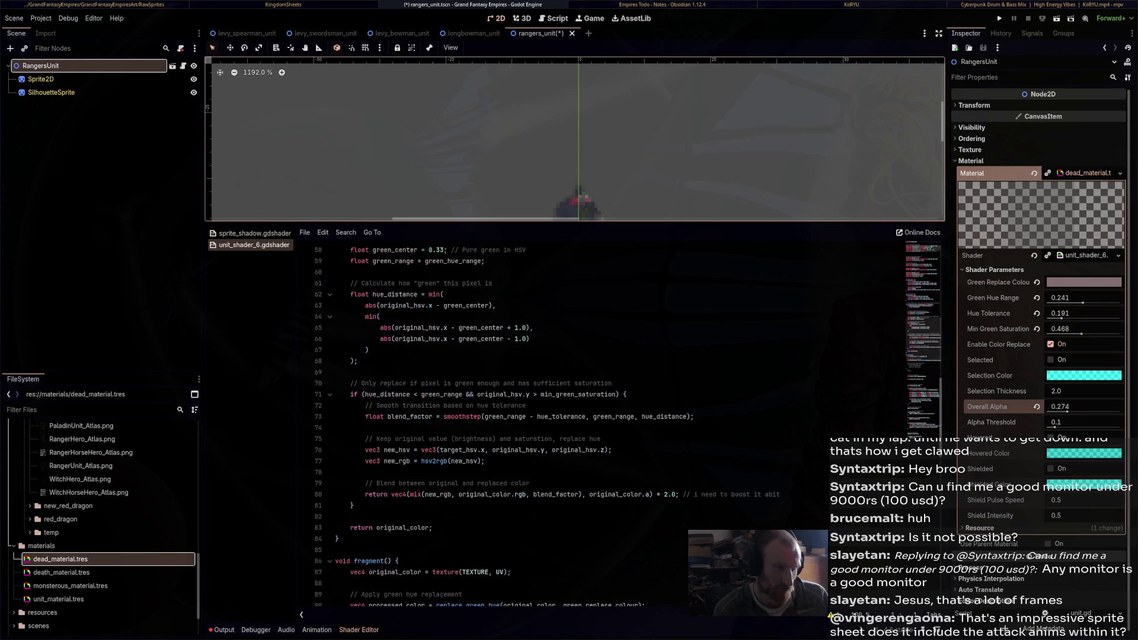
scroll(569, 415, "down", 6)
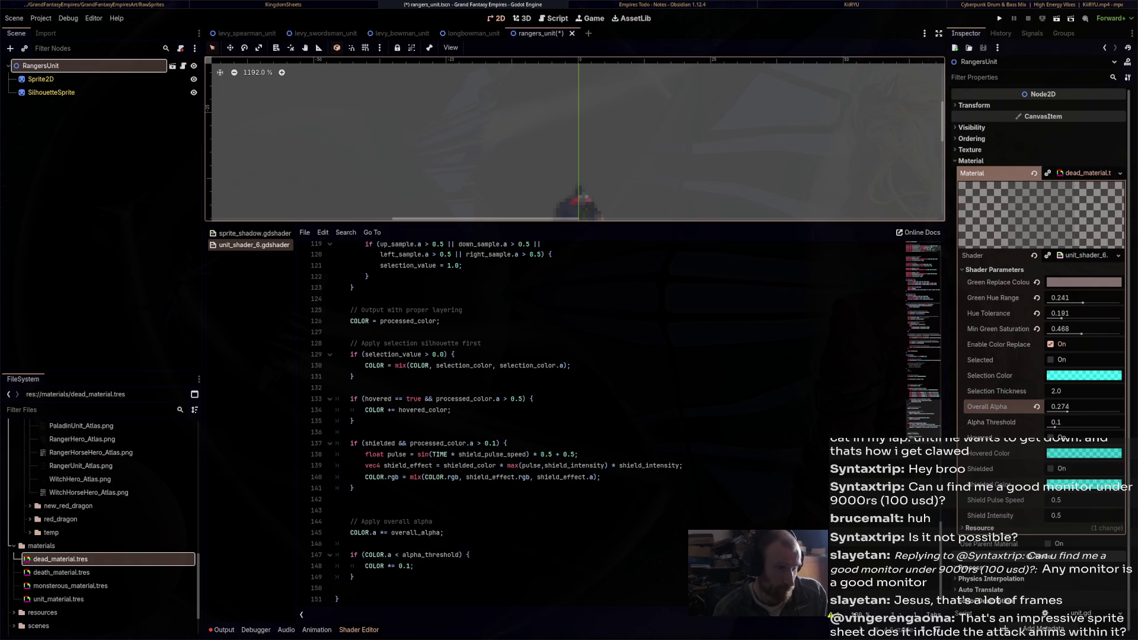
scroll(504, 421, "up", 7)
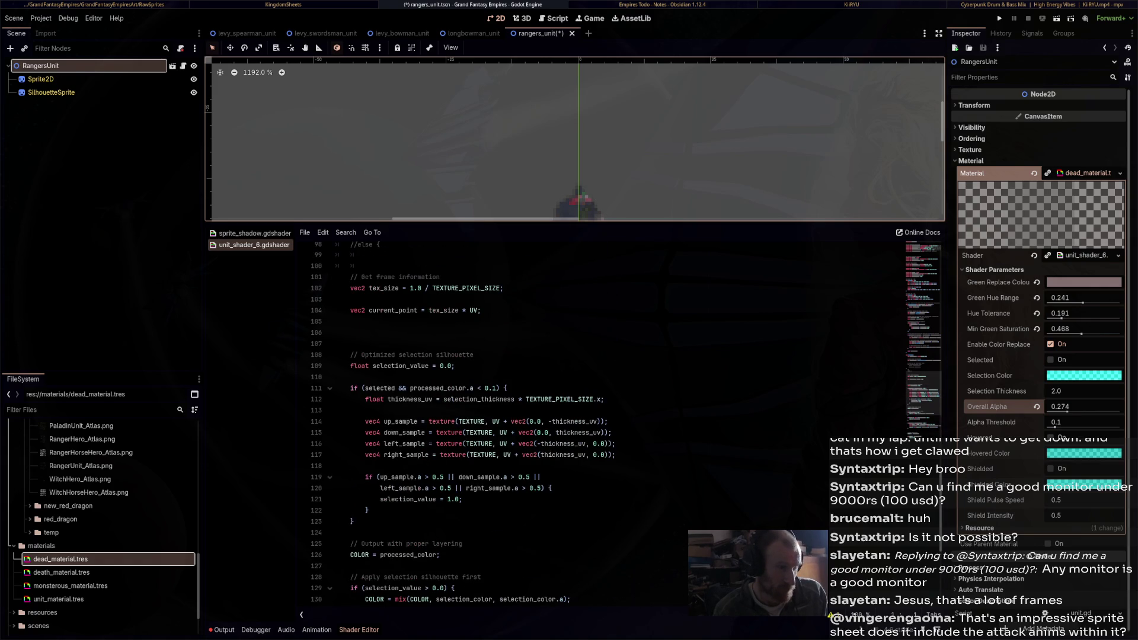
scroll(504, 420, "up", 6)
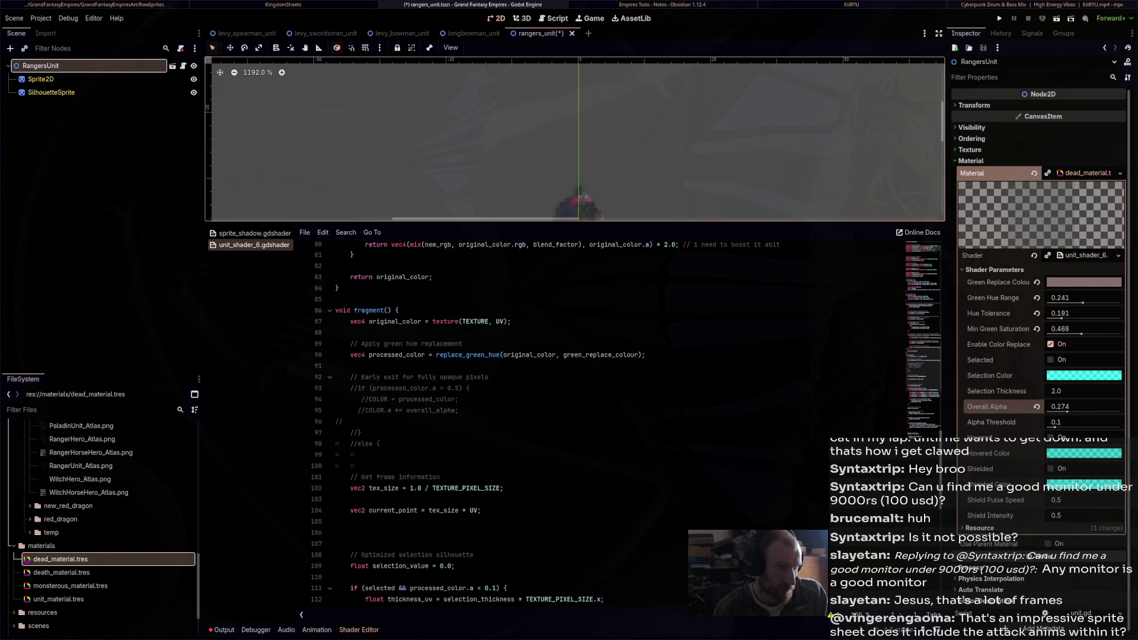
left_click(468, 354, "ctrl")
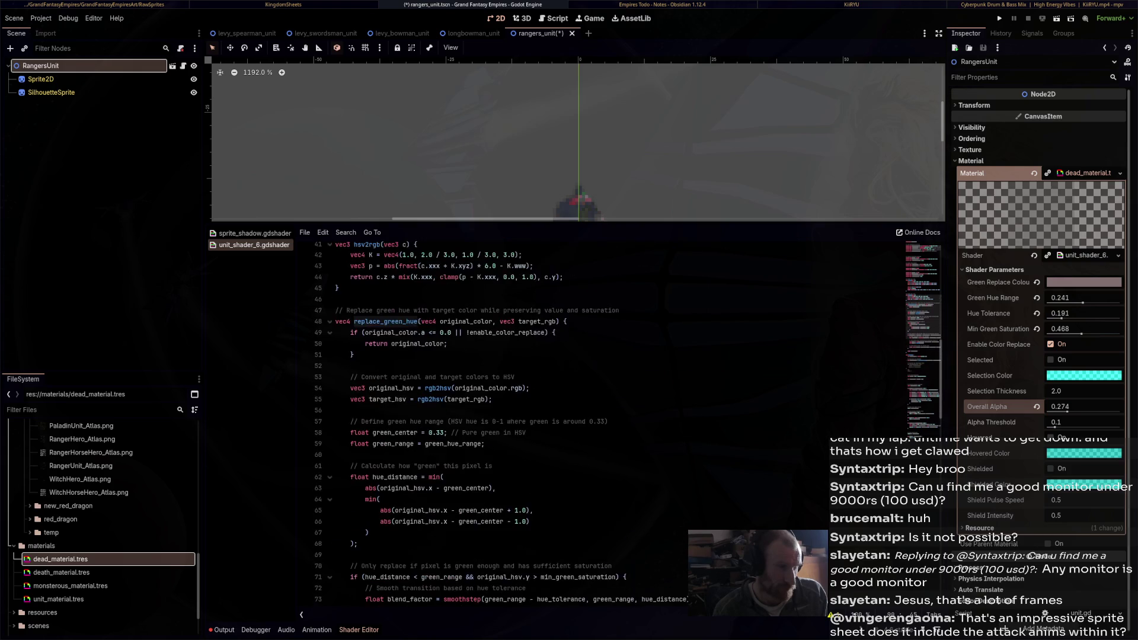
scroll(504, 421, "down", 5)
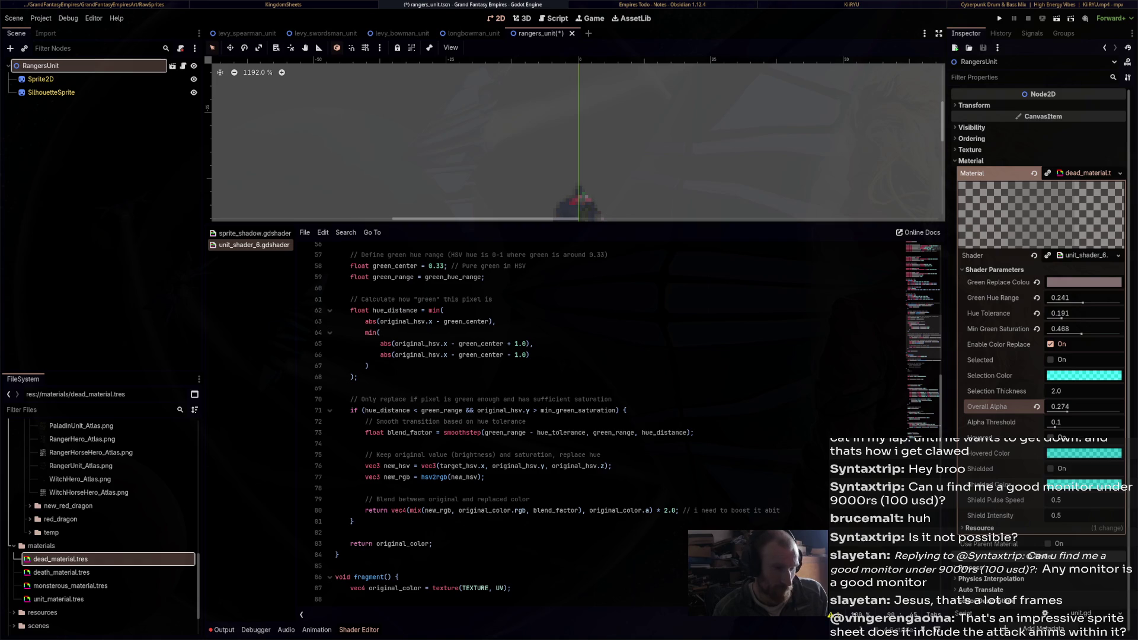
Remove the * 2.0 alpha multiplier from line 80's return and enlarge the scene view
left_click(653, 511)
key("Delete")
key("Delete")
key("Delete")
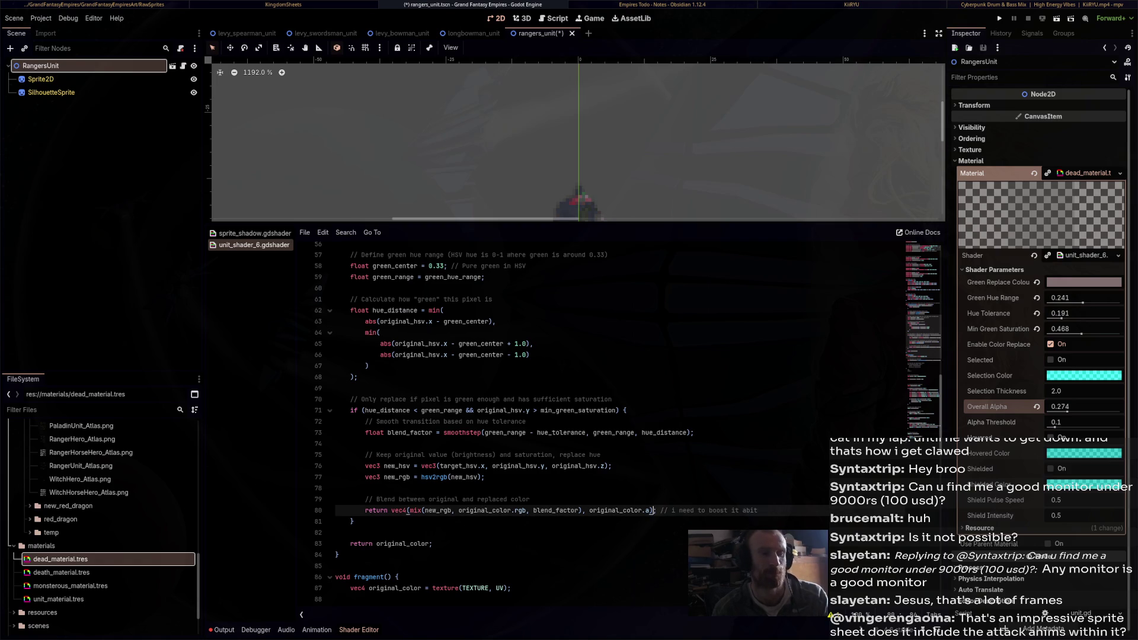
mouse_move(574, 222)
left_mouse_down()
mouse_move(575, 366)
mouse_move(575, 352)
left_mouse_up()
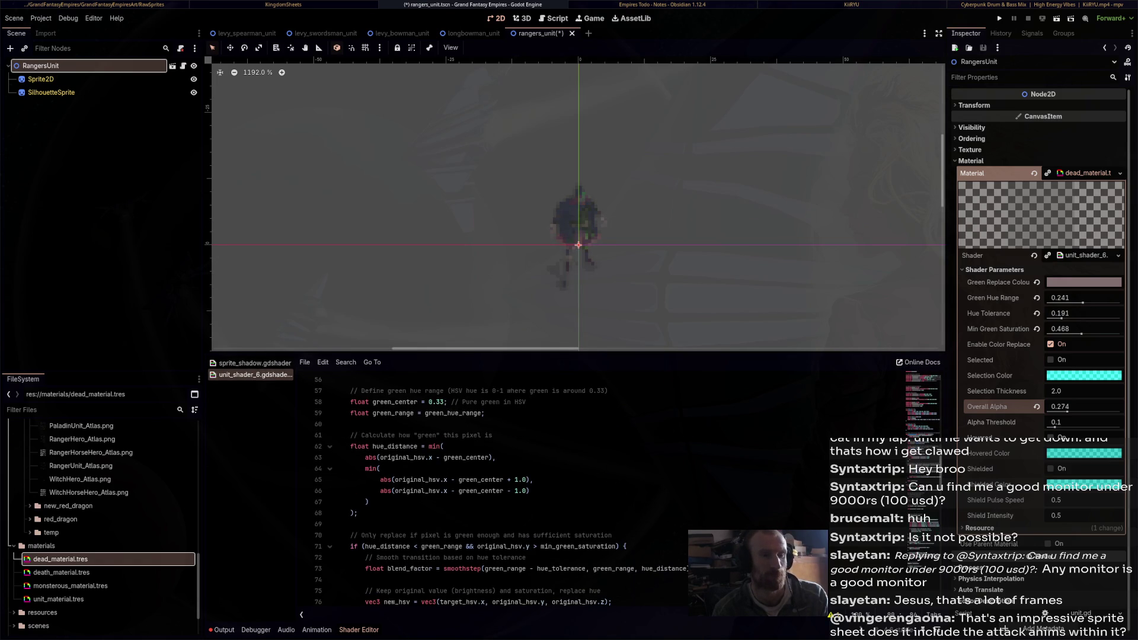
Restore Overall Alpha to 1.0 and try new Green Replace Colour tones
mouse_move(1094, 283)
left_click_drag(1067, 411, 1120, 411)
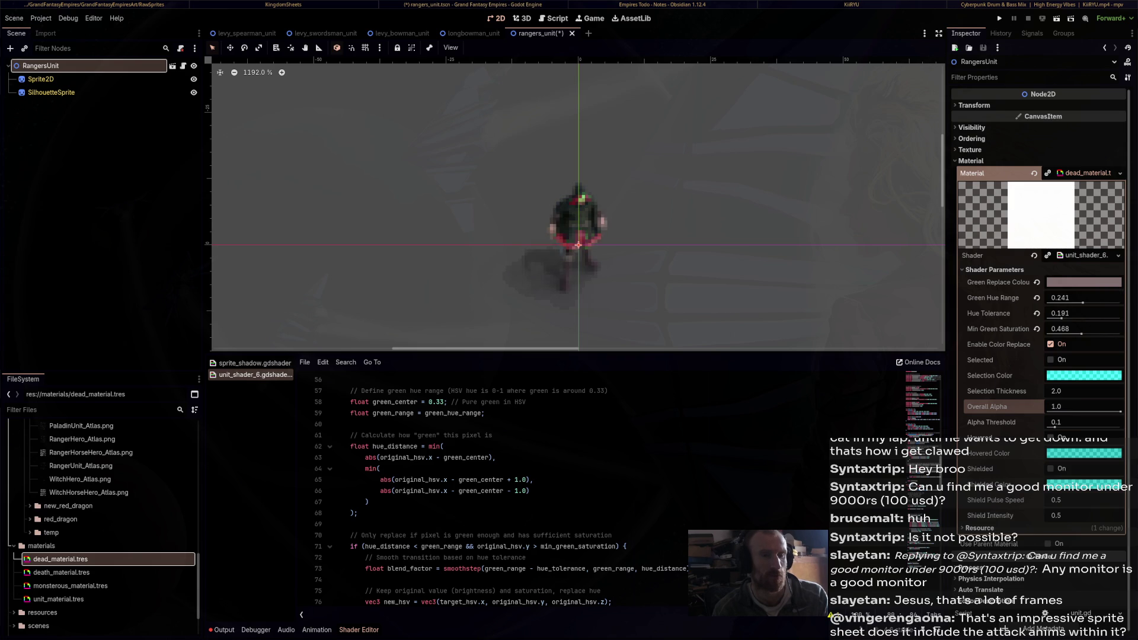
left_click(1083, 282)
left_click(1094, 404)
left_click_drag(1094, 404, 1068, 363)
key("Escape")
scroll(510, 492, "down", 5)
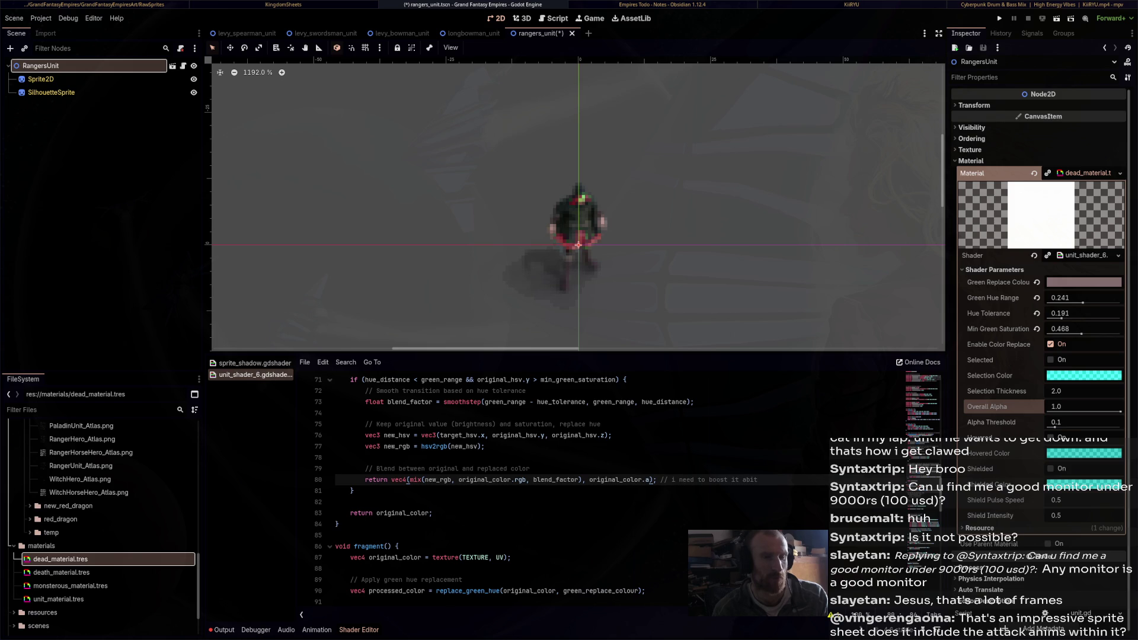
Set Green Replace Colour to muted grey 786c6f and save the rangers_unit scene
left_click(1084, 282)
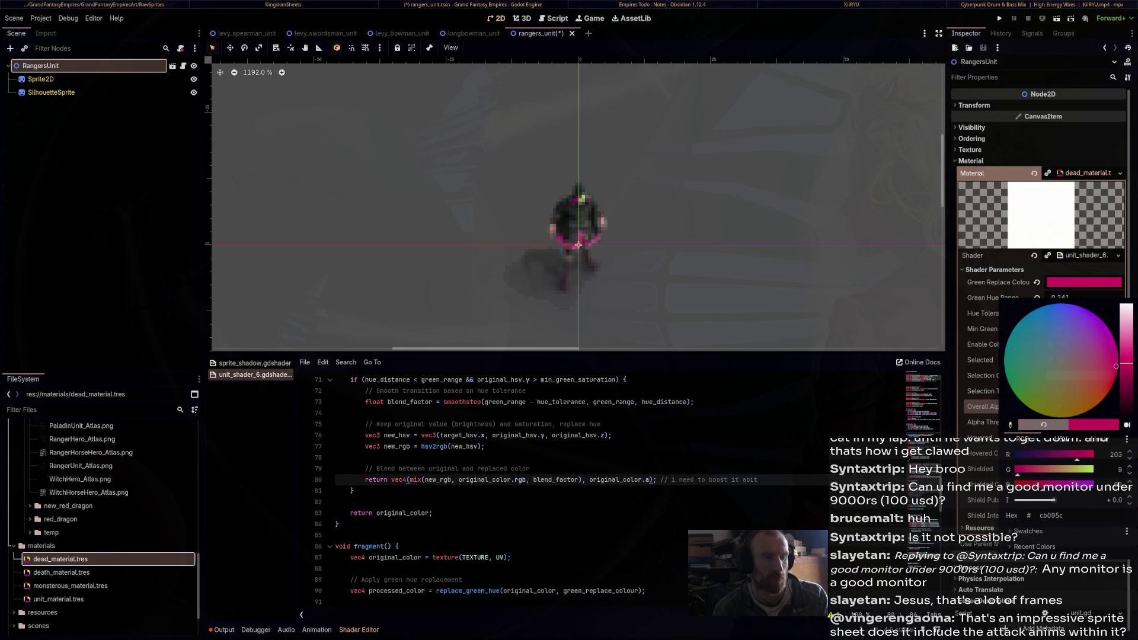
left_click_drag(1074, 358, 1065, 360)
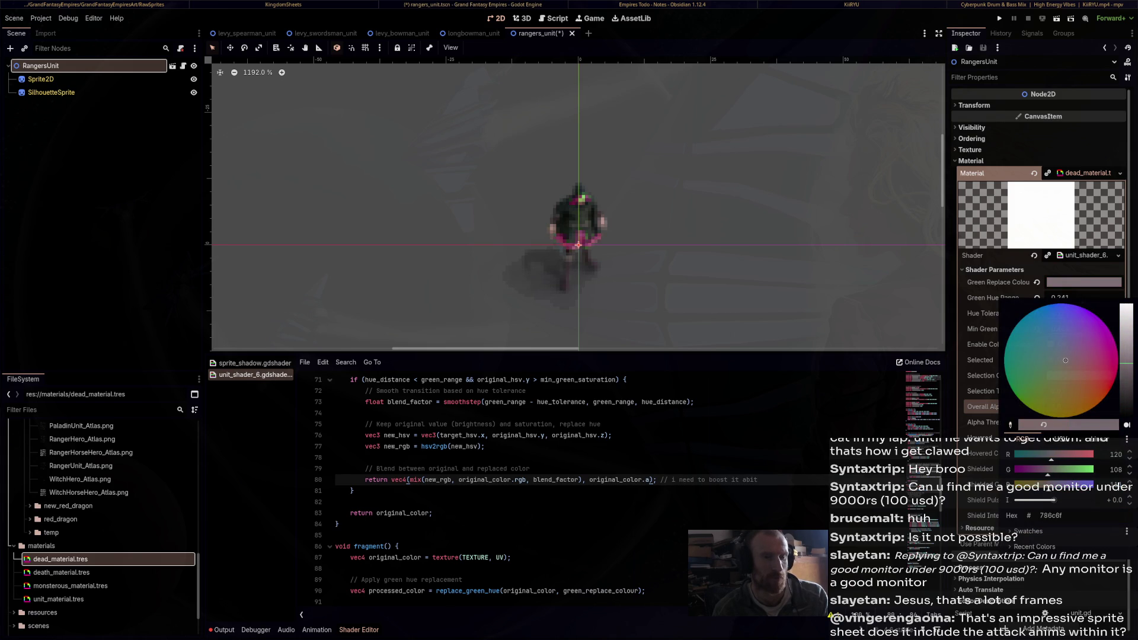
key("Escape")
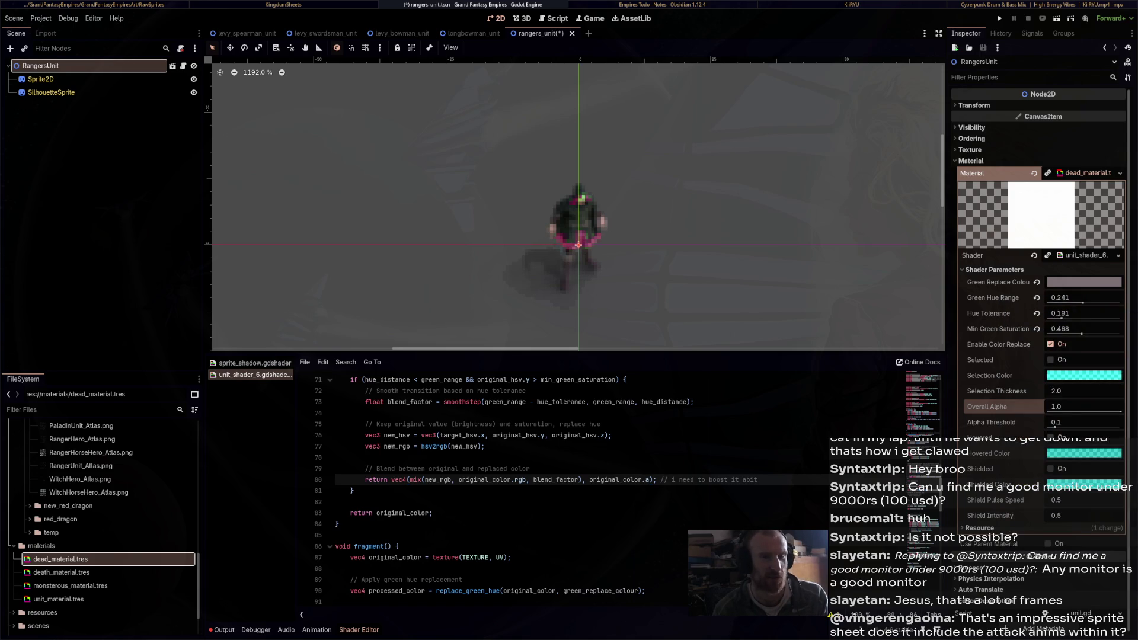
left_click(741, 178)
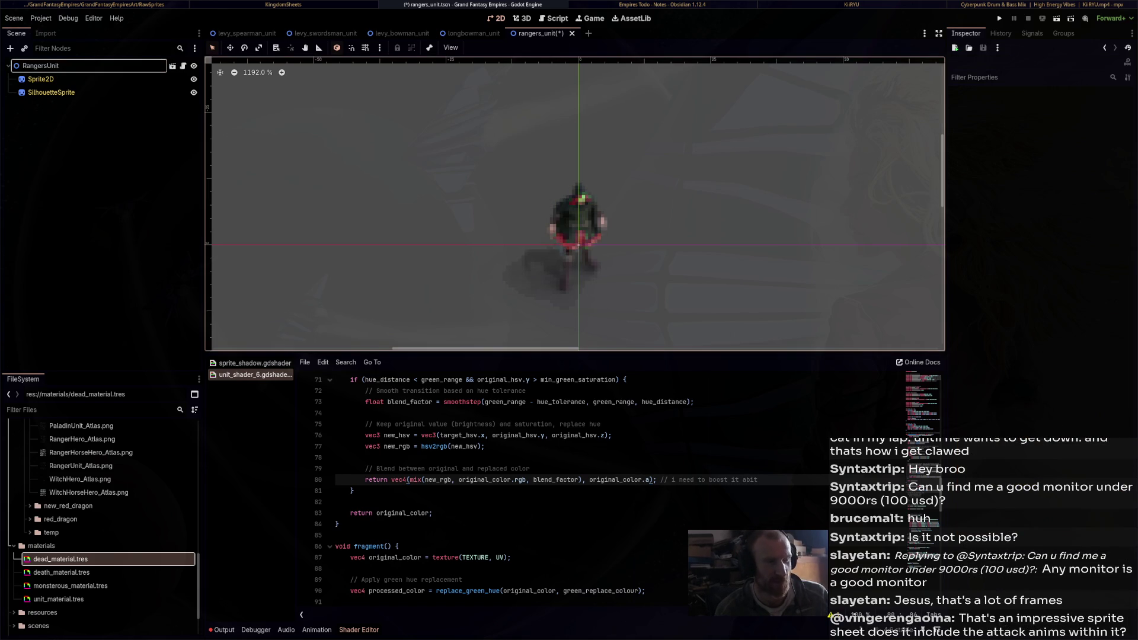
key("ctrl+s")
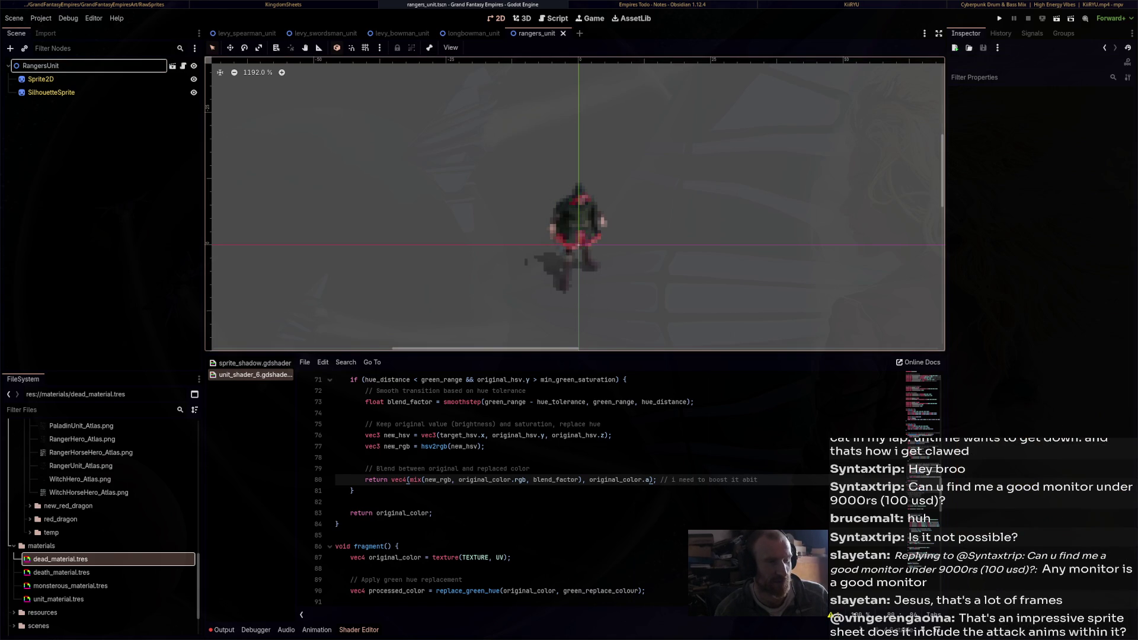
Reselect RangersUnit, enlarge the 2D scene view, and return to unit.gd
left_click(578, 244)
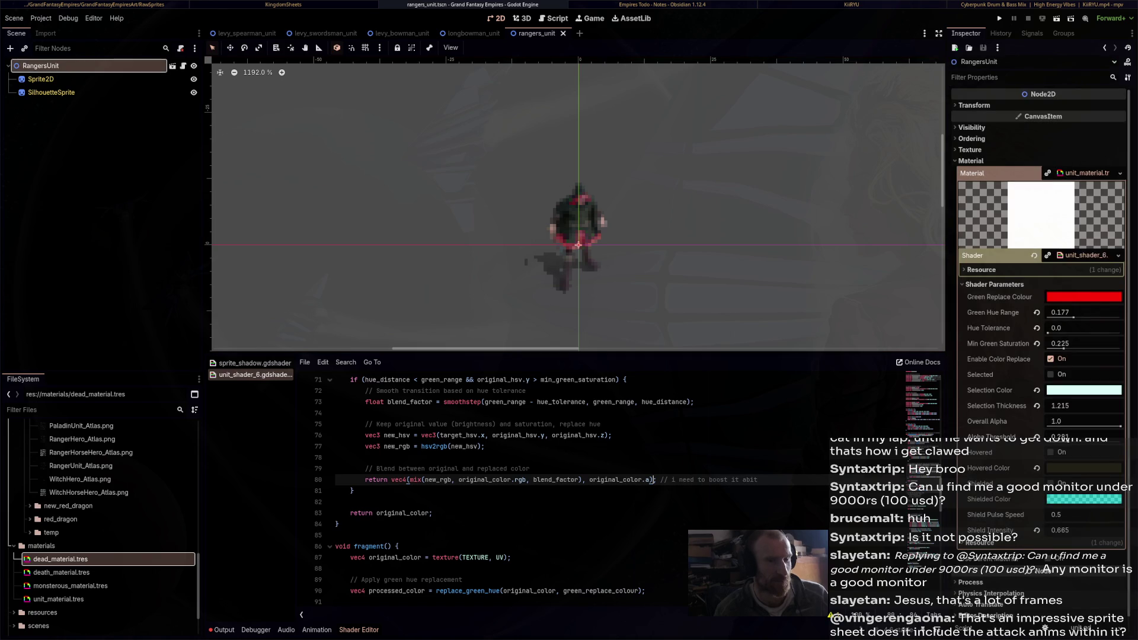
left_click(577, 244)
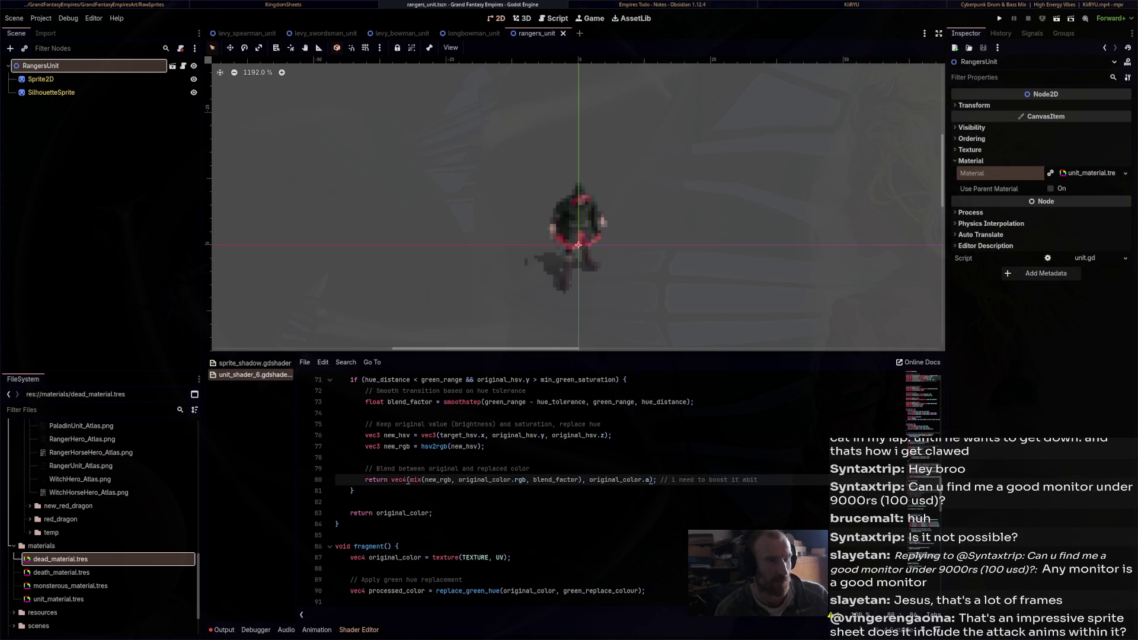
left_click_drag(574, 352, 574, 484)
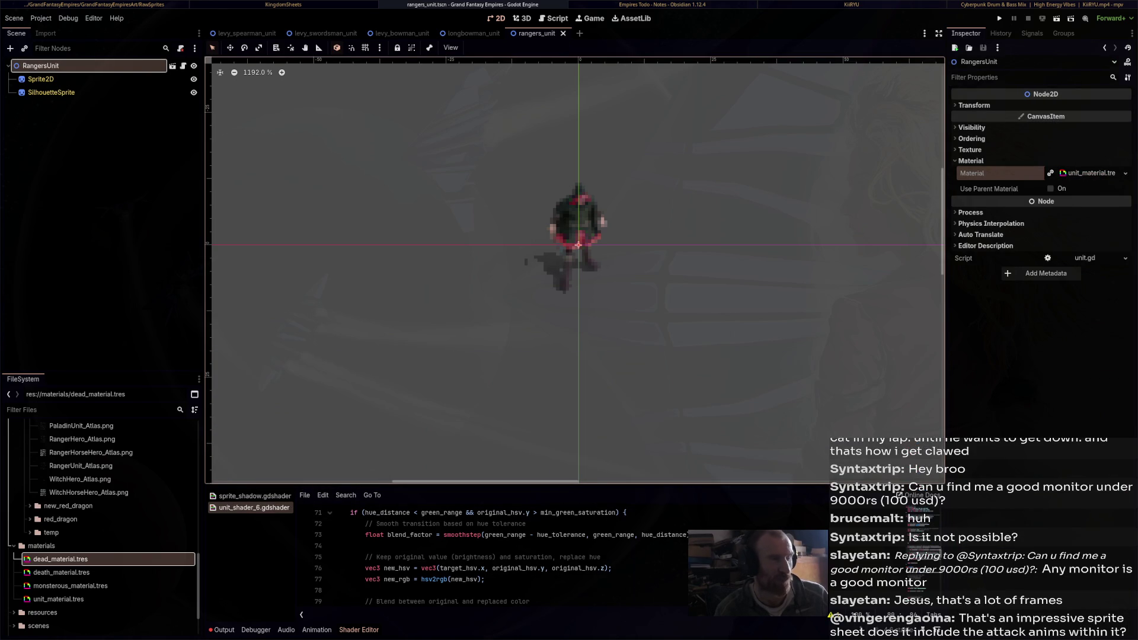
left_click(183, 66)
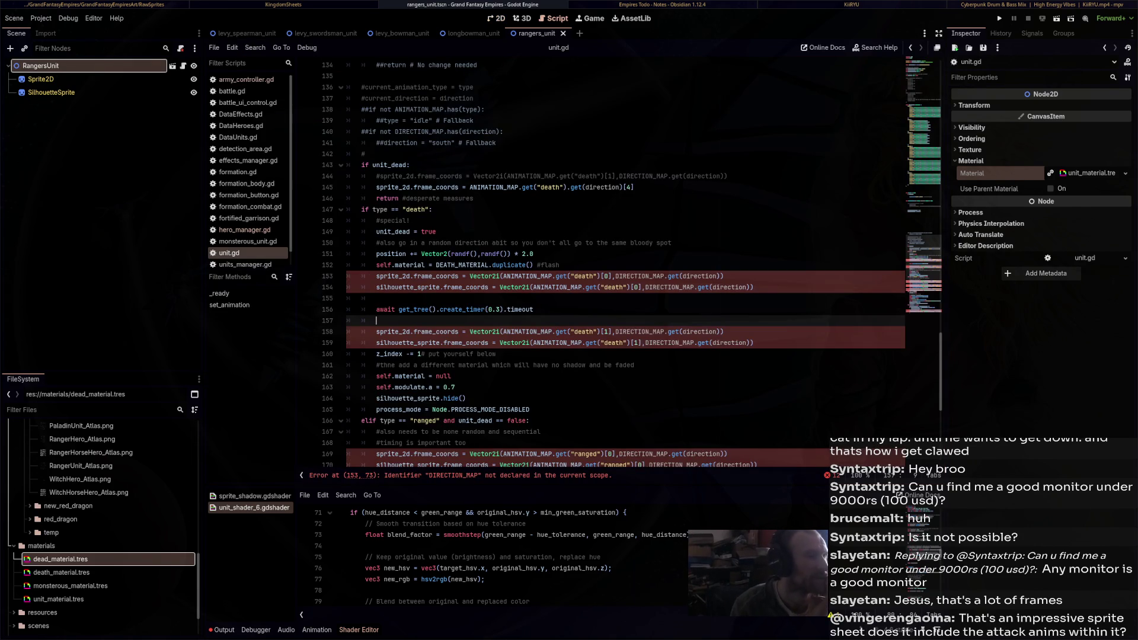
Add a 'for i in range(5):' loop after line 152
left_click(560, 265)
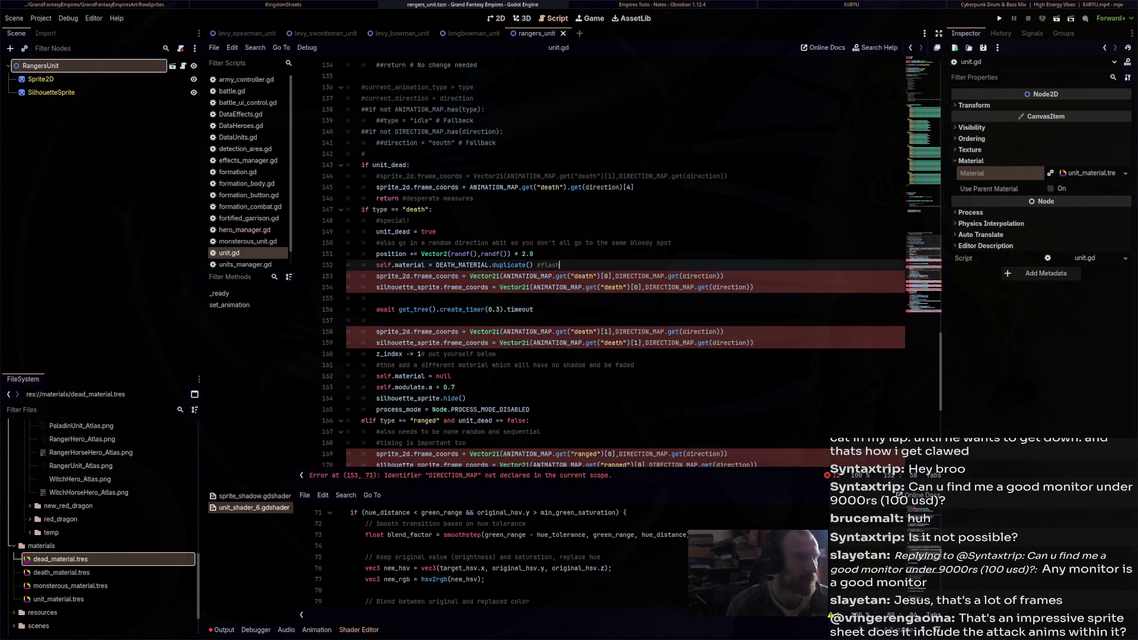
key("Return")
key("Return")
key("Return")
key("Return")
key("Up")
key("Up")
type("for i in range")
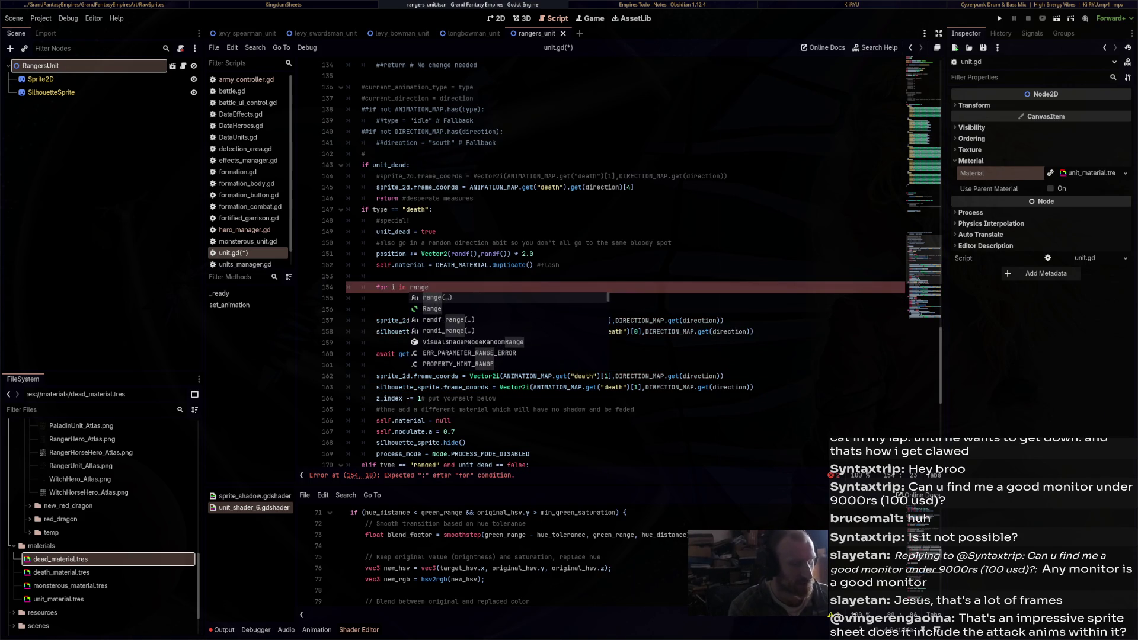
type("(5):")
key("Return")
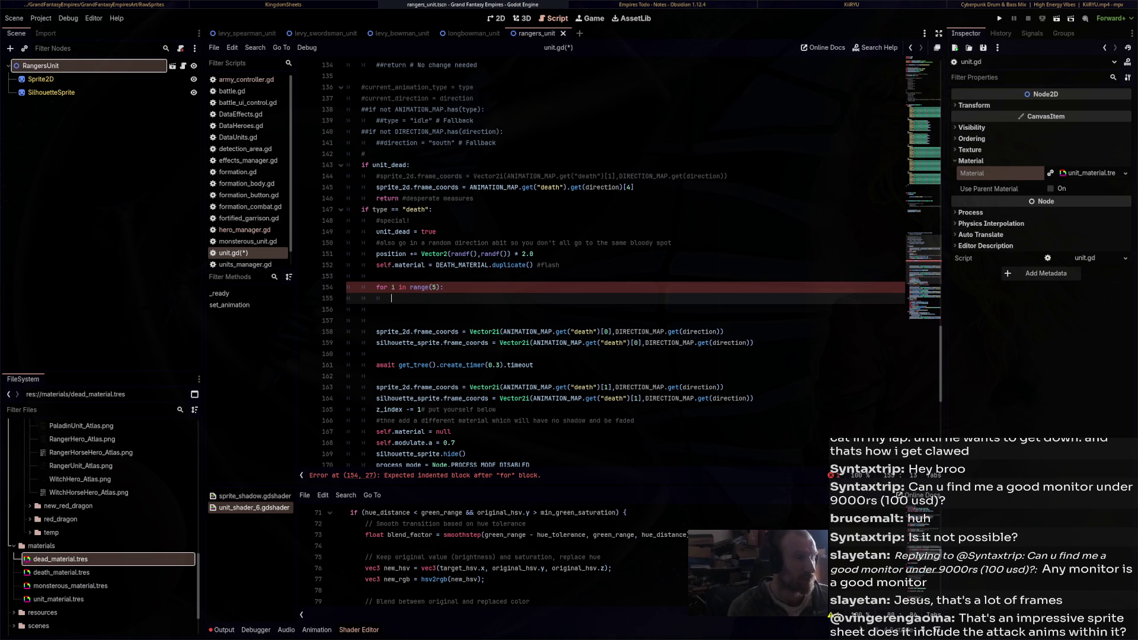
Indent the sprite and silhouette frame_coords lines into the loop body
left_click_drag(754, 343, 377, 320)
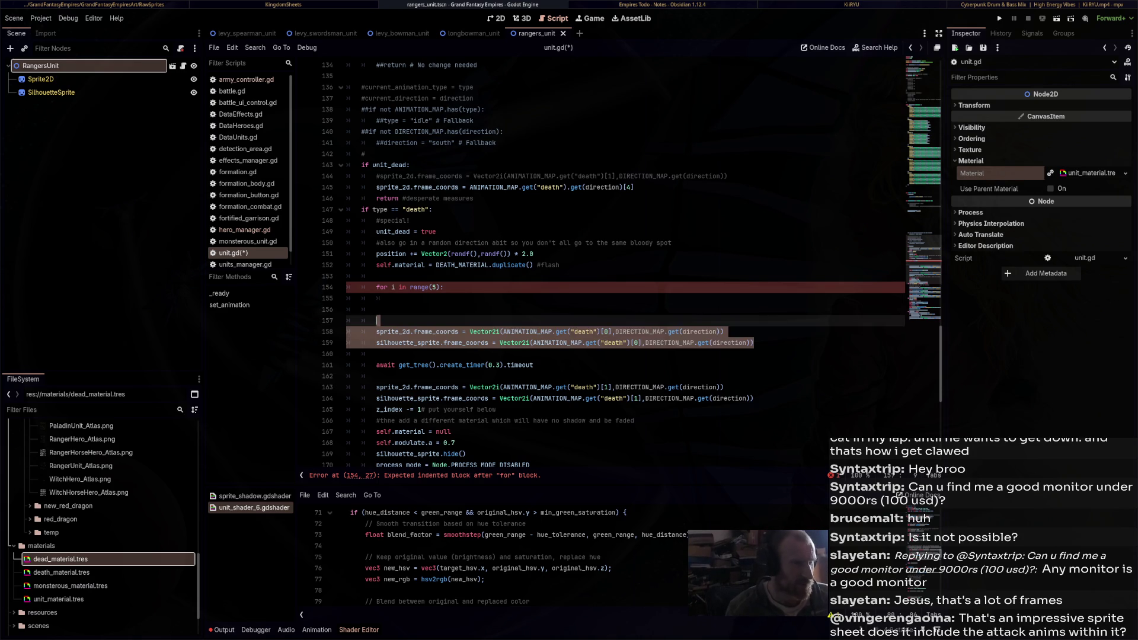
left_click(376, 332)
key("BackSpace")
key("BackSpace")
key("BackSpace")
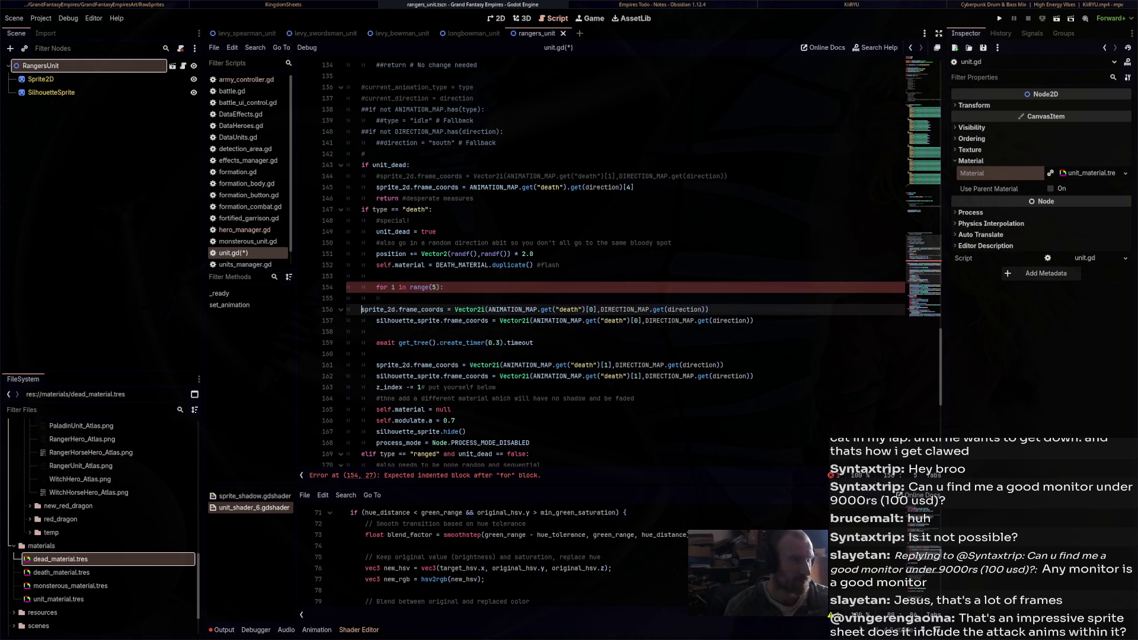
key("BackSpace")
key("Tab")
key("Down")
type("q")
key("Tab")
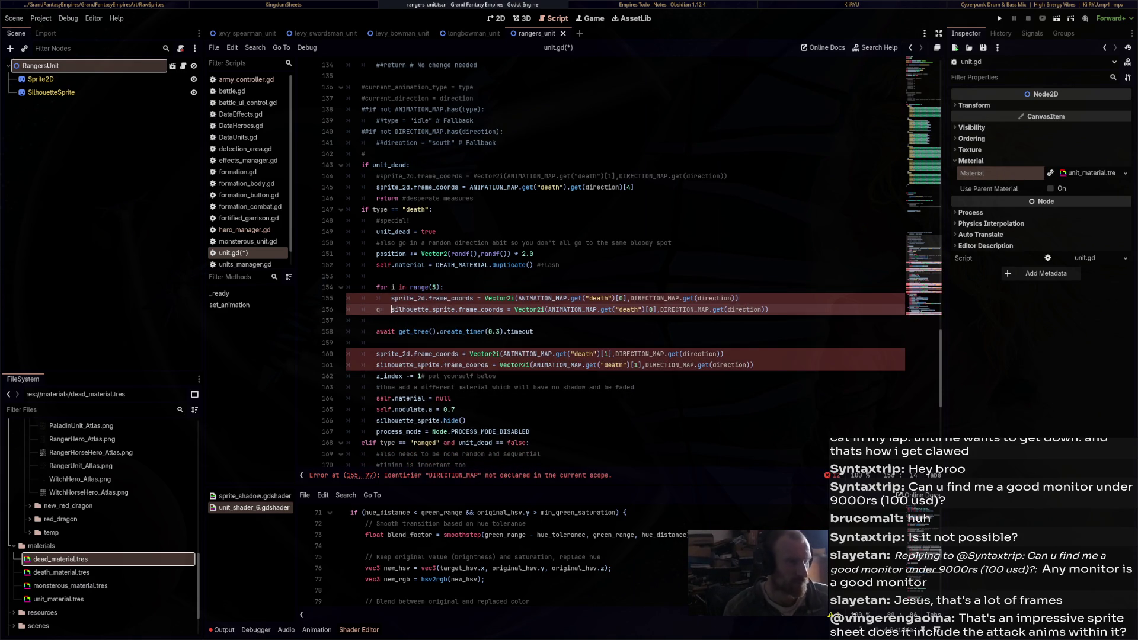
key("BackSpace")
key("BackSpace")
key("Tab")
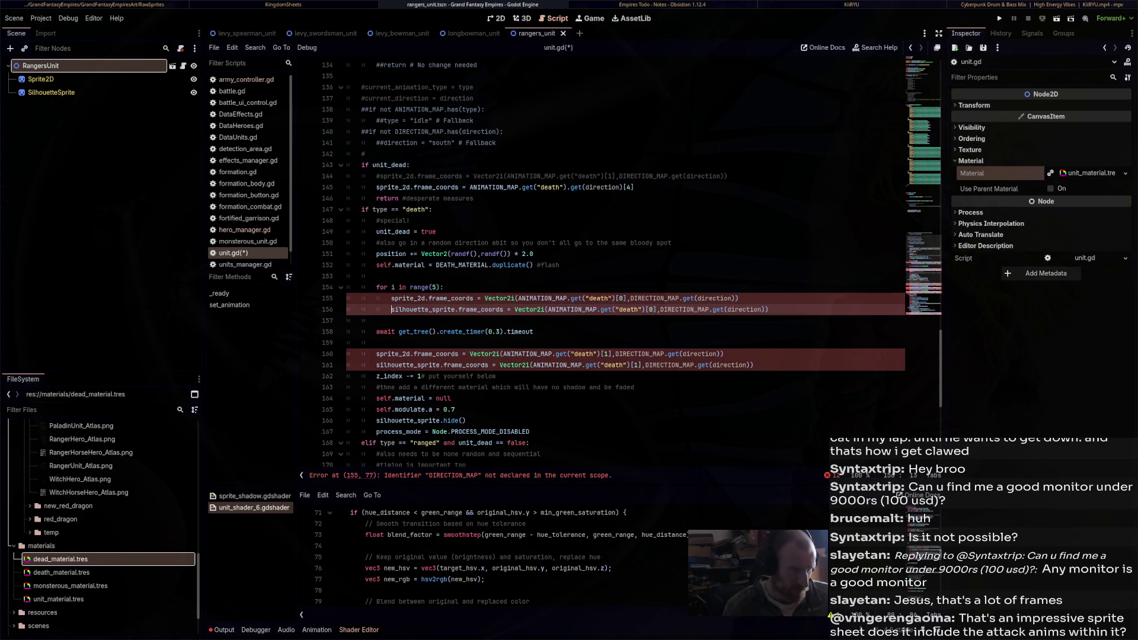
Use ANIMATION_MAP.get("death").get(direction)[i] as the frame for both sprites
left_click_drag(485, 298, 739, 298)
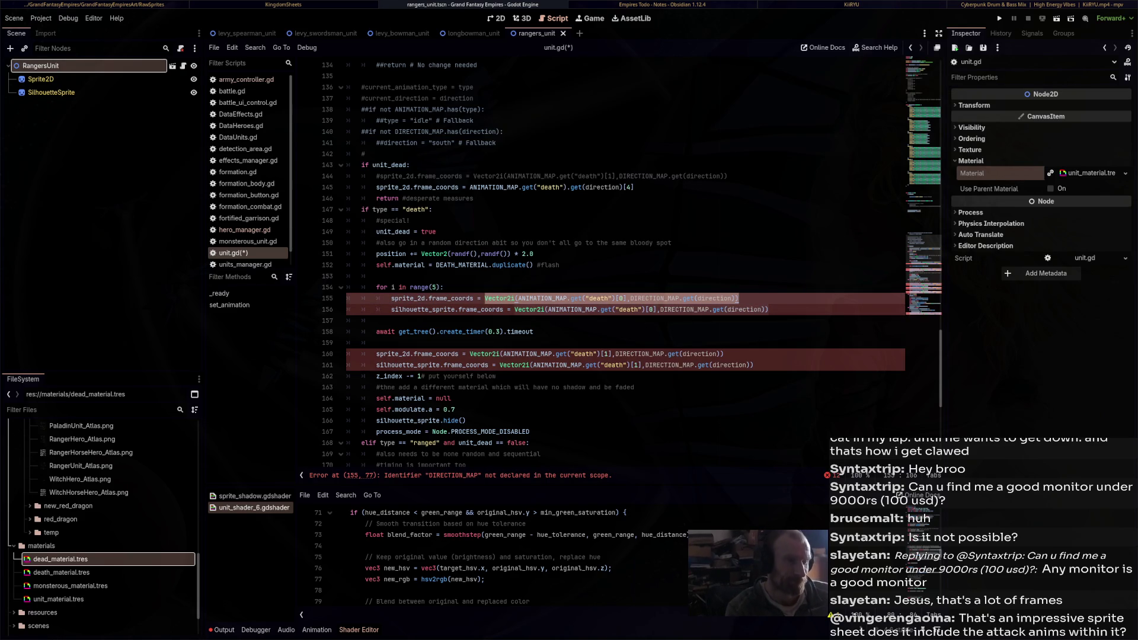
type("ANI")
key("Return")
type(".ge")
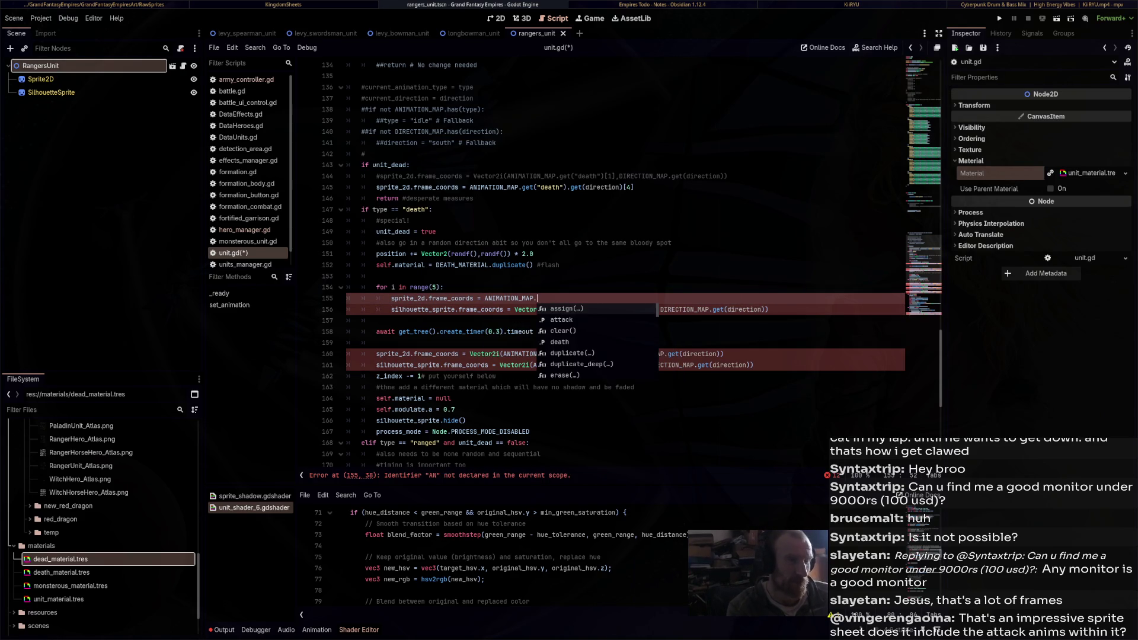
key("Return")
type("\"deat")
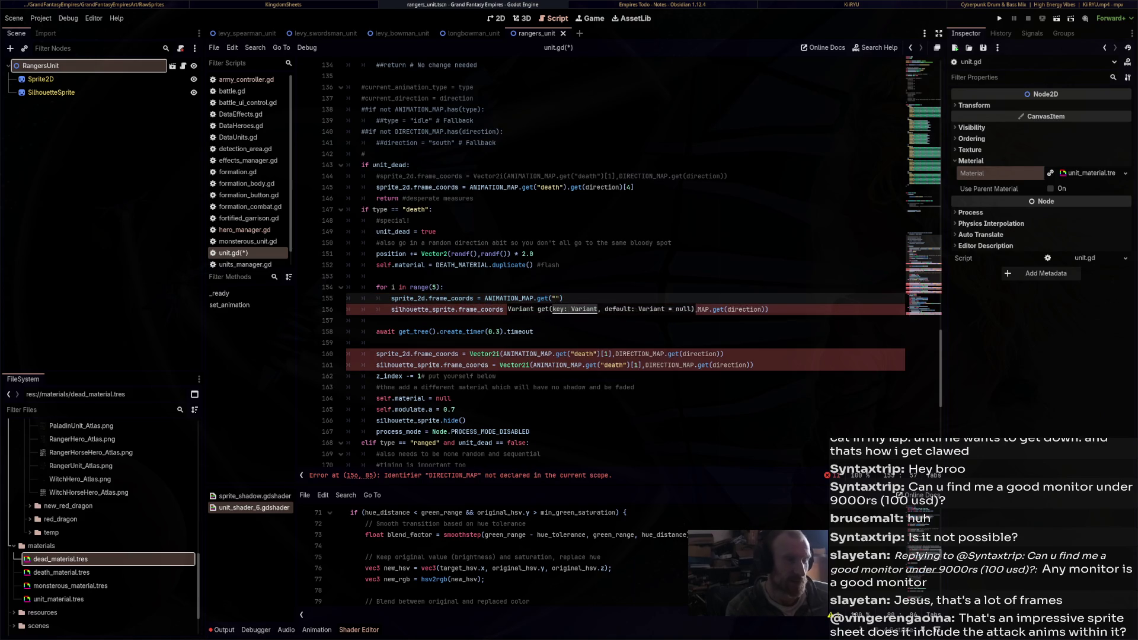
type("h\").g")
type("et(directio")
type("n)")
type("[1")
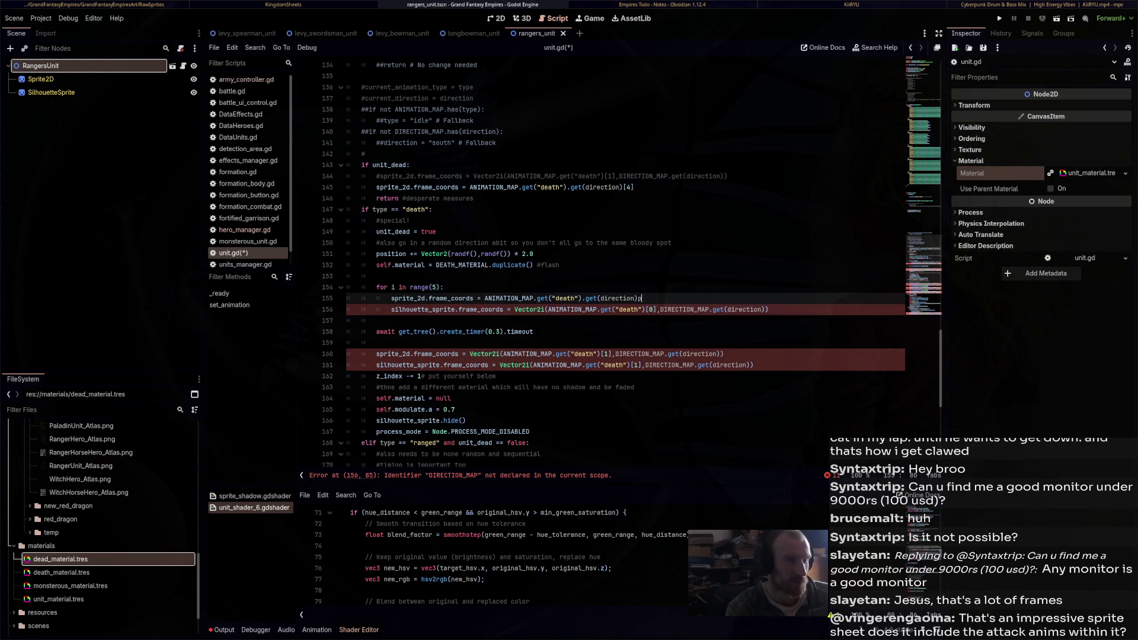
key("BackSpace")
type("i")
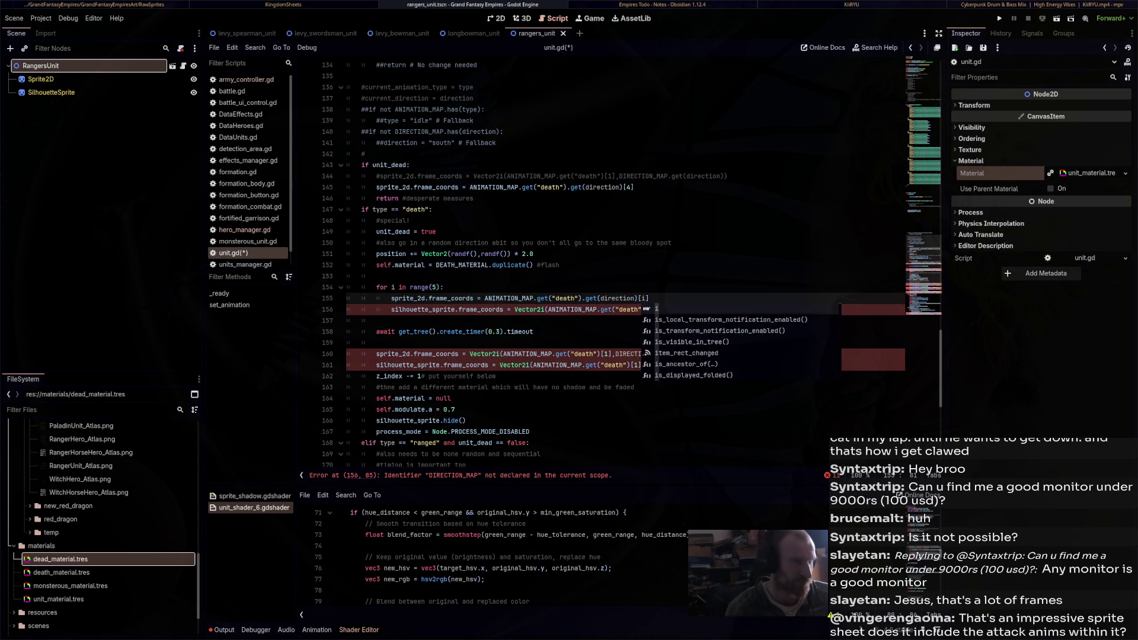
mouse_move(649, 298)
left_mouse_down()
mouse_move(485, 298)
mouse_move(769, 310)
left_mouse_up()
key("ctrl+c")
key("ctrl+v")
Move the await into the loop with a 0.2 s timer and delete the old fixed-frame lines
left_click(375, 331)
key("BackSpace")
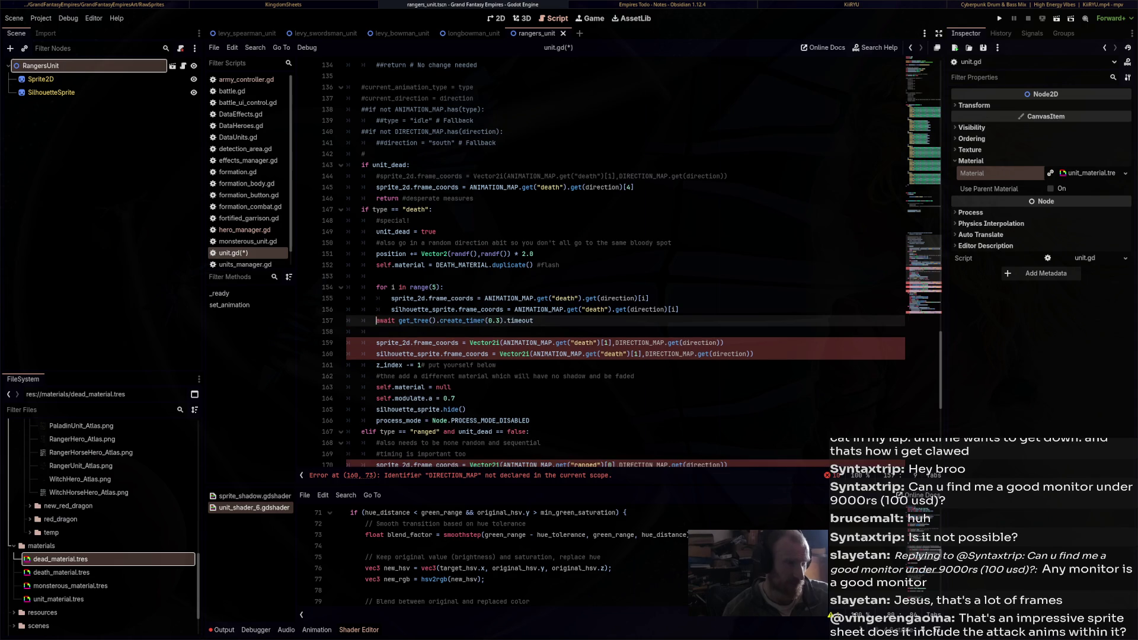
type("1")
left_click(376, 331)
key("ctrl+s")
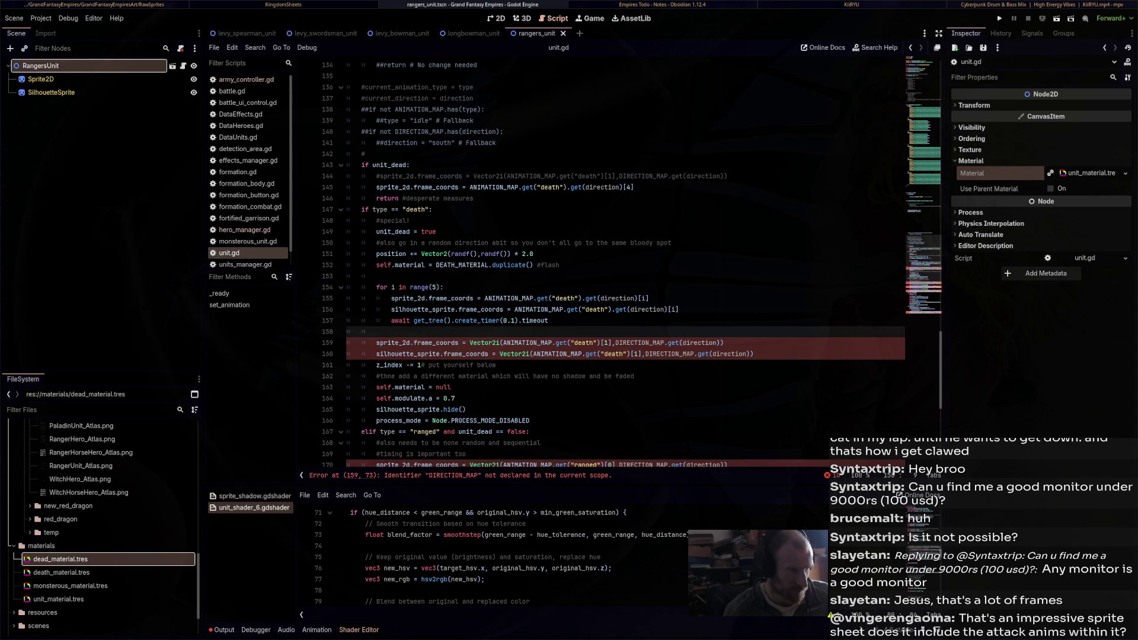
left_click(513, 320)
key("BackSpace")
type("2")
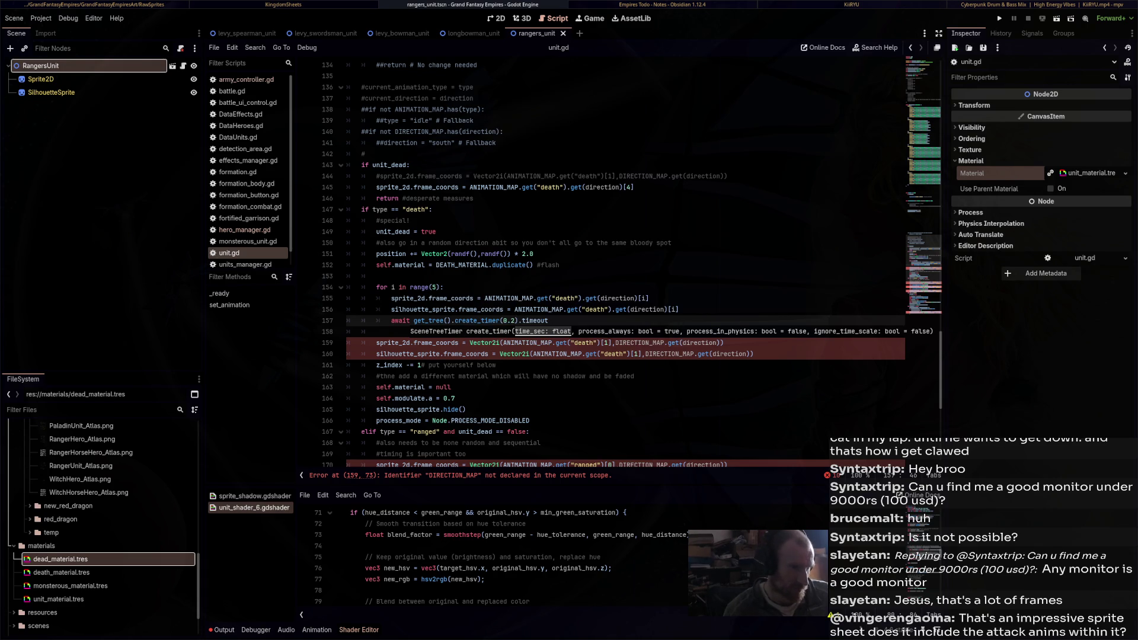
key("Down")
key("shift+Down")
key("shift+Down")
key("Delete")
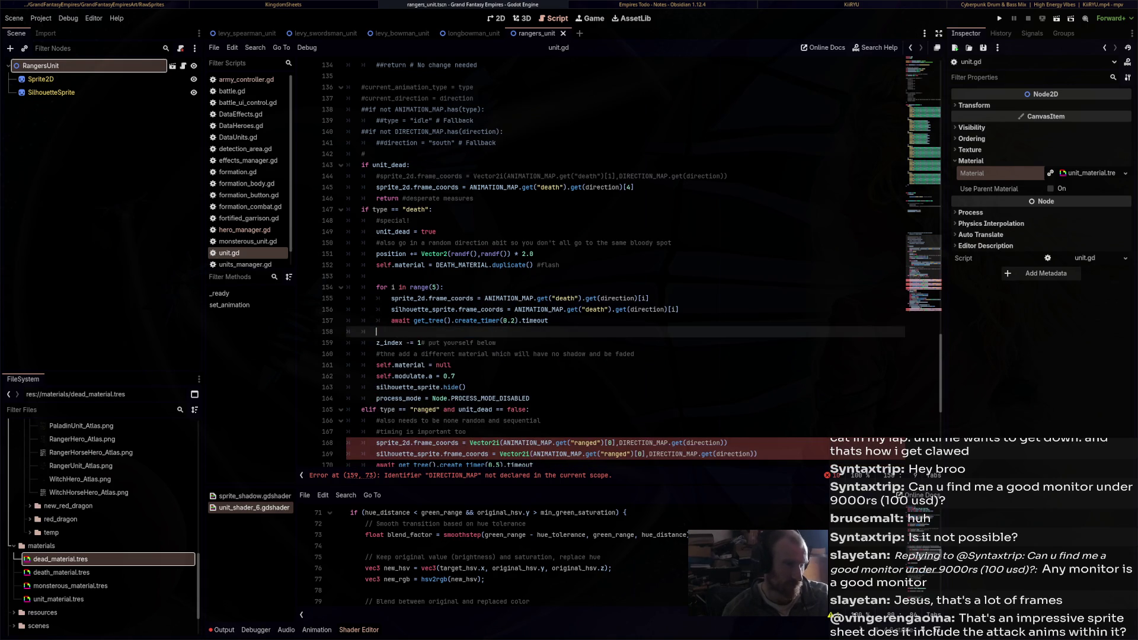
Replace null in the material reset line with DEAD_MATERIAL.duplicate()
key("Down")
key("shift+End")
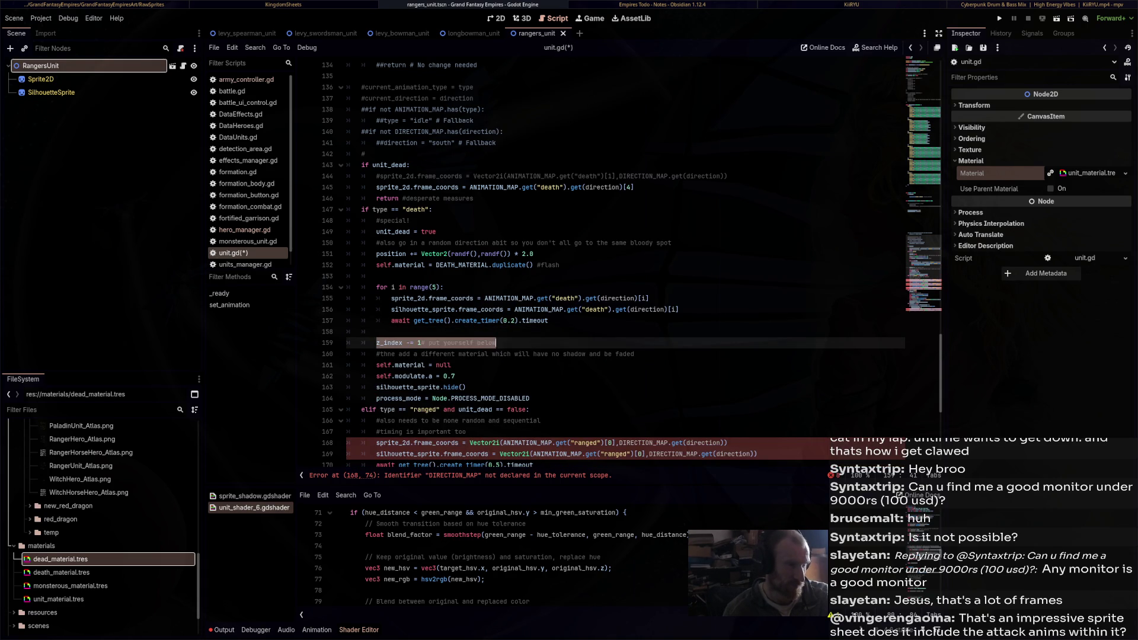
key("Down")
key("Down")
key("Home")
key("shift+End")
key("End")
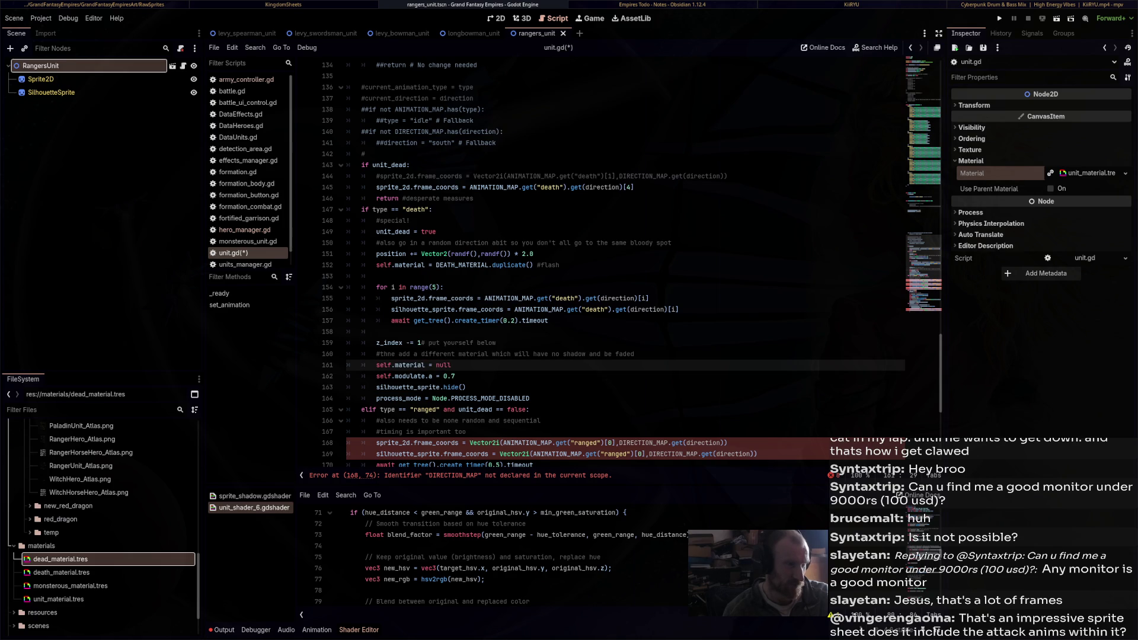
key("ctrl+shift+Left")
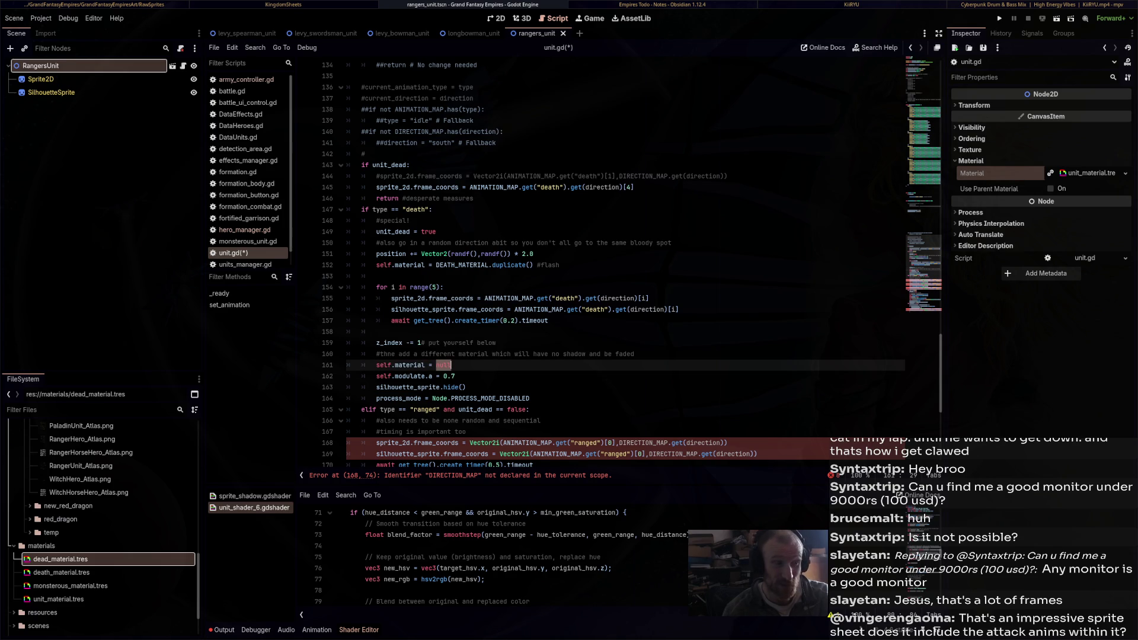
scroll(623, 267, "up", 1)
scroll(623, 266, "down", 5)
type("DEAD_MAT")
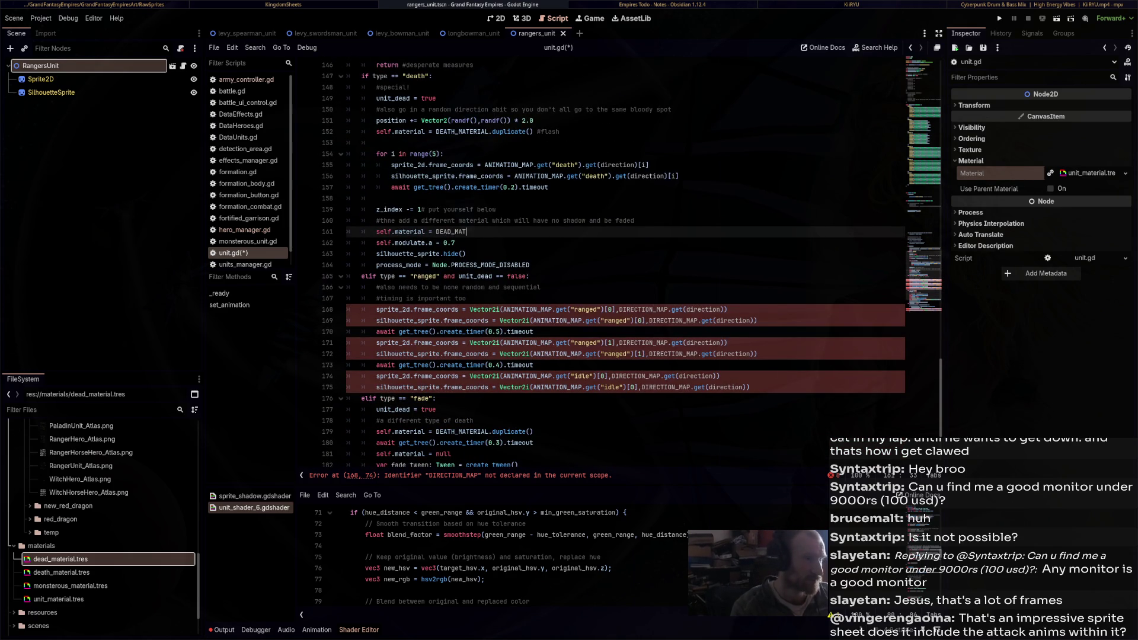
type("ERIAL.dupl")
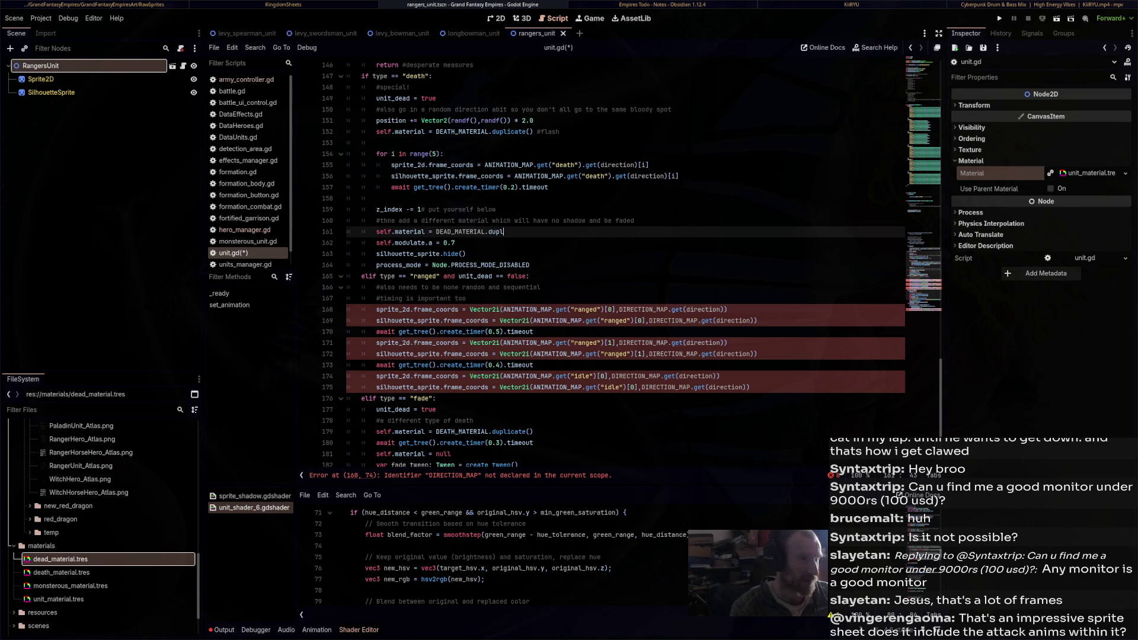
type("icate(")
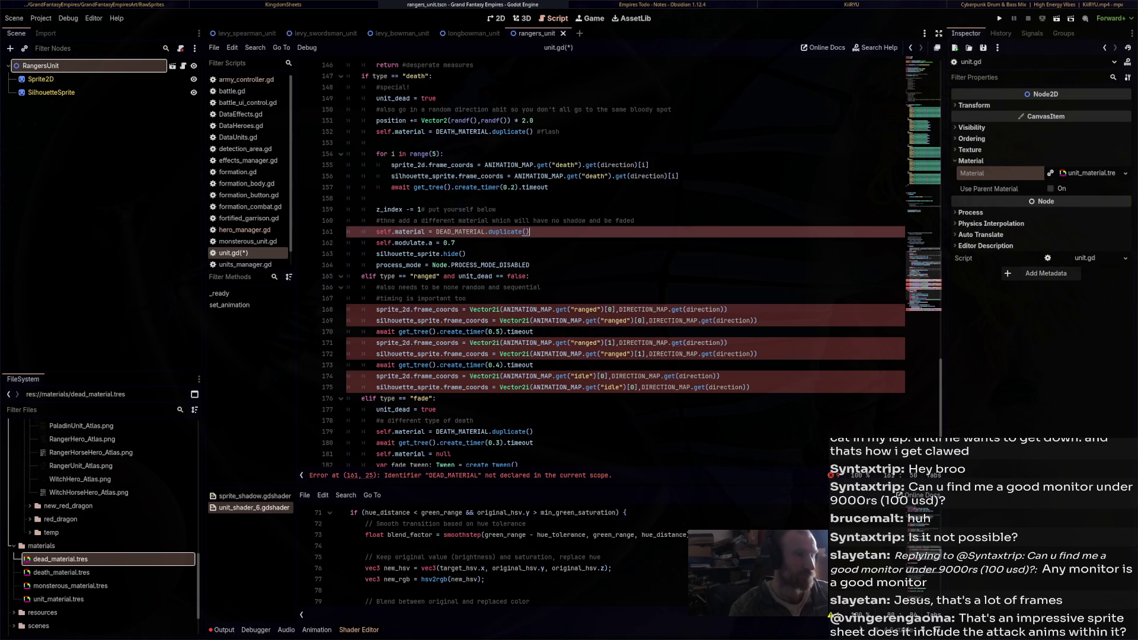
Drag dead_material.tres from FileSystem onto line 8 to add a preload constant
scroll(622, 261, "up", 20)
scroll(623, 260, "up", 20)
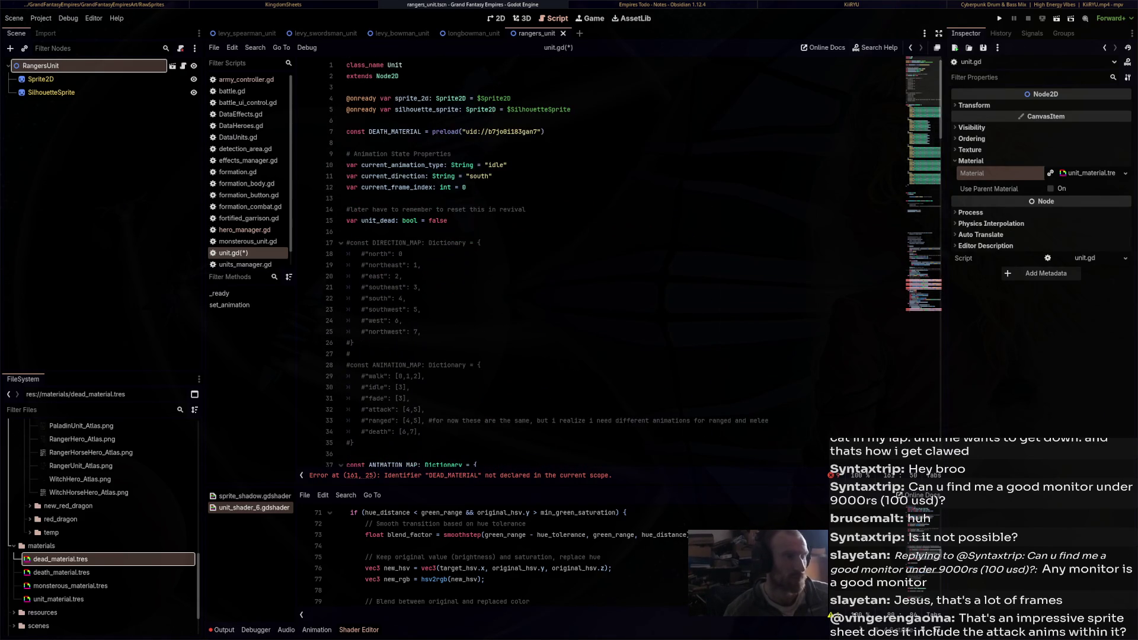
left_click(415, 143)
mouse_move(59, 559)
left_mouse_down()
mouse_move(98, 542)
mouse_move(427, 178)
mouse_move(426, 143)
left_mouse_up()
scroll(622, 261, "down", 2)
scroll(622, 261, "down", 20)
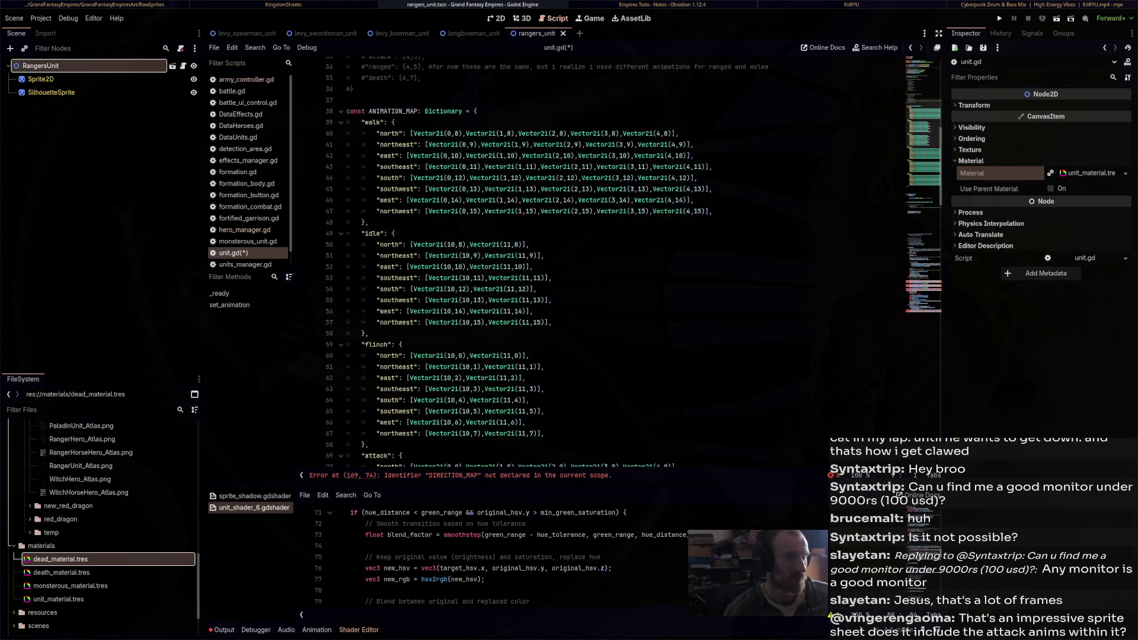
scroll(622, 261, "down", 3)
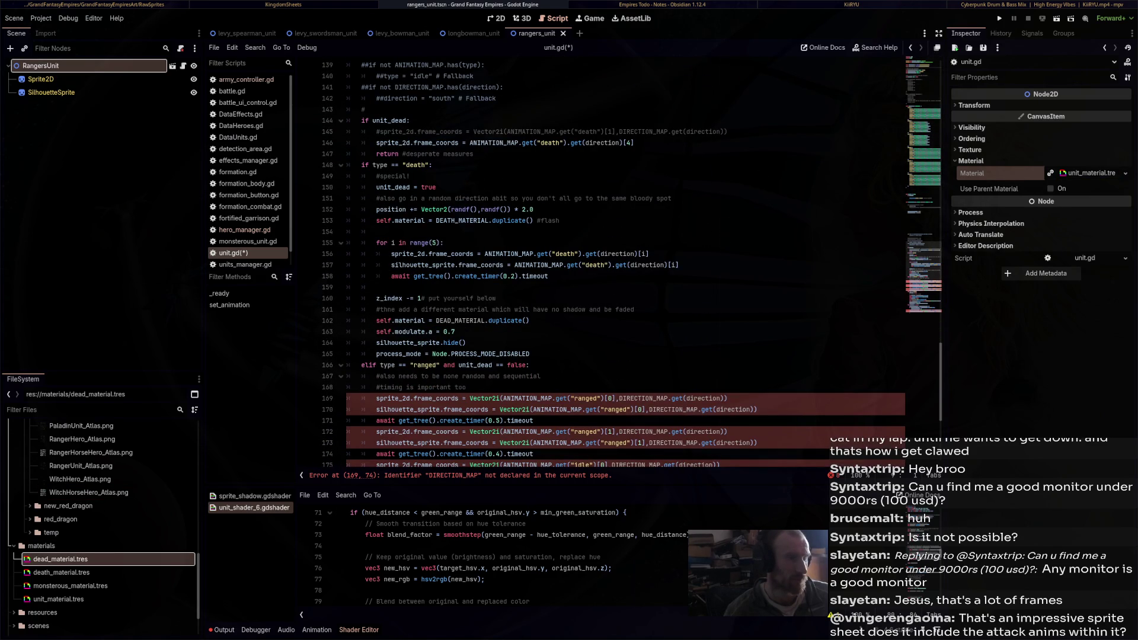
double_click(449, 331)
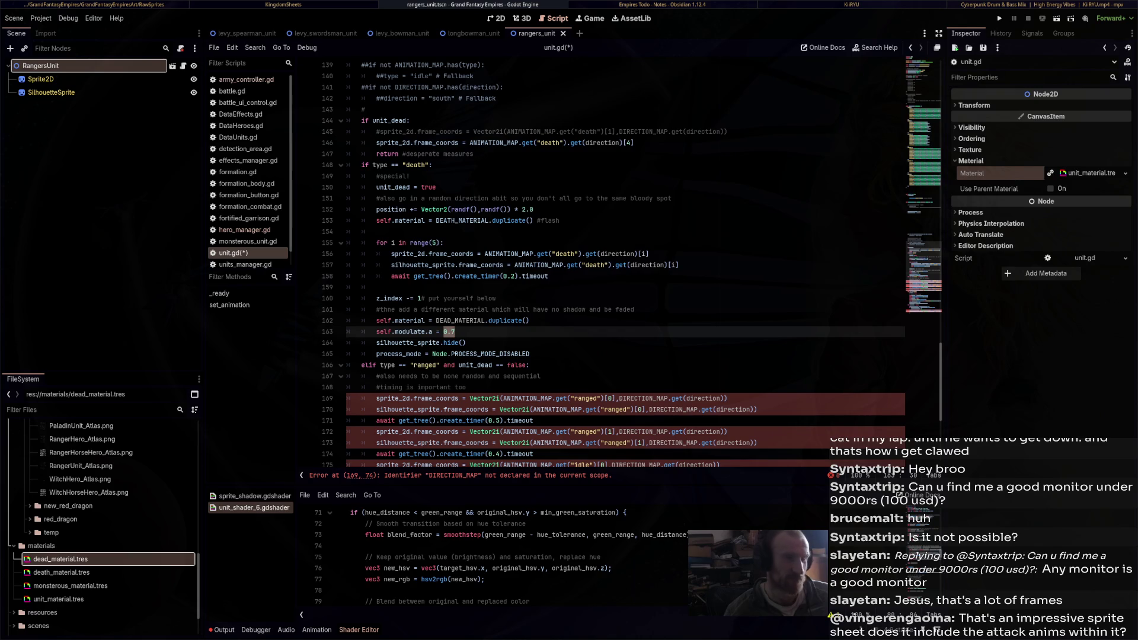
Replace the modulate alpha line with self.material.set_shader_parameter("overall_alpha",0.5)
key("shift+Home")
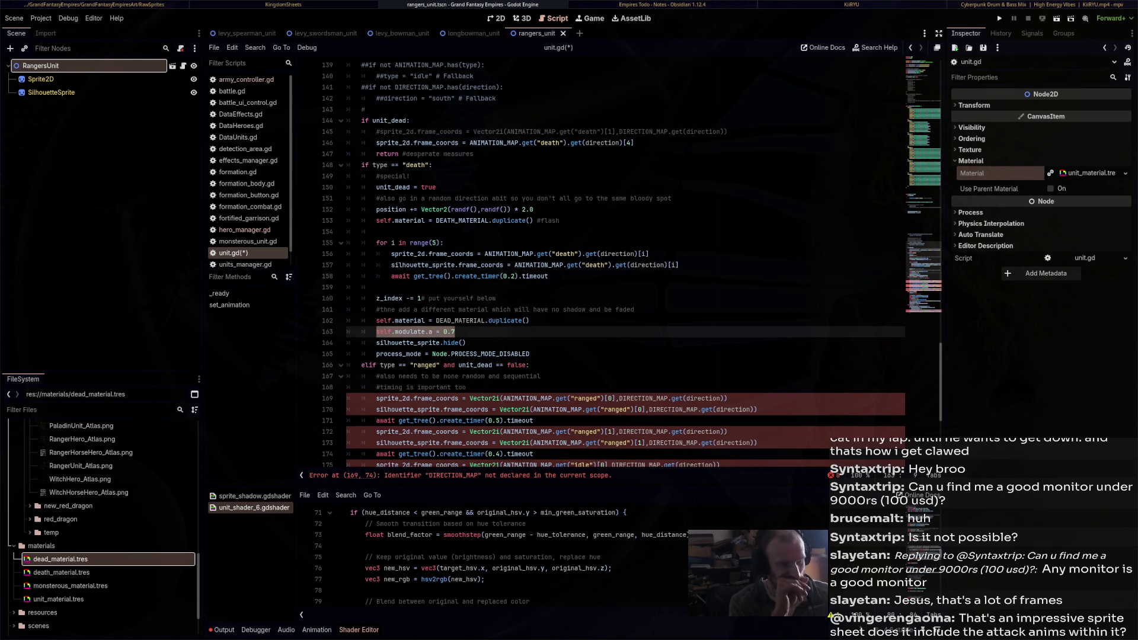
type("self.")
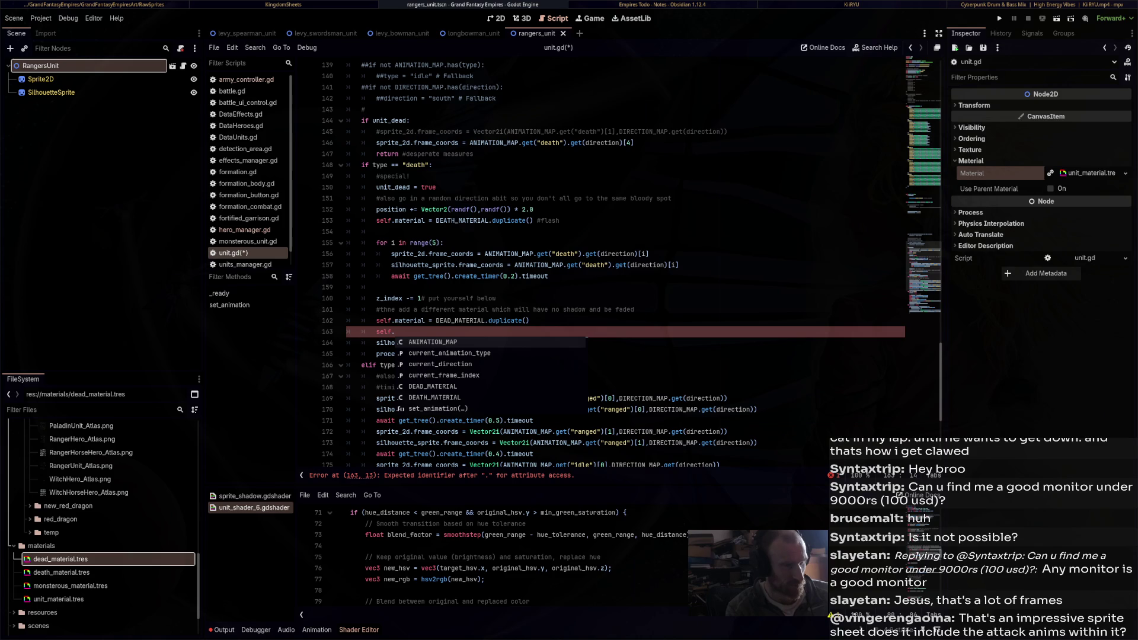
type("mat")
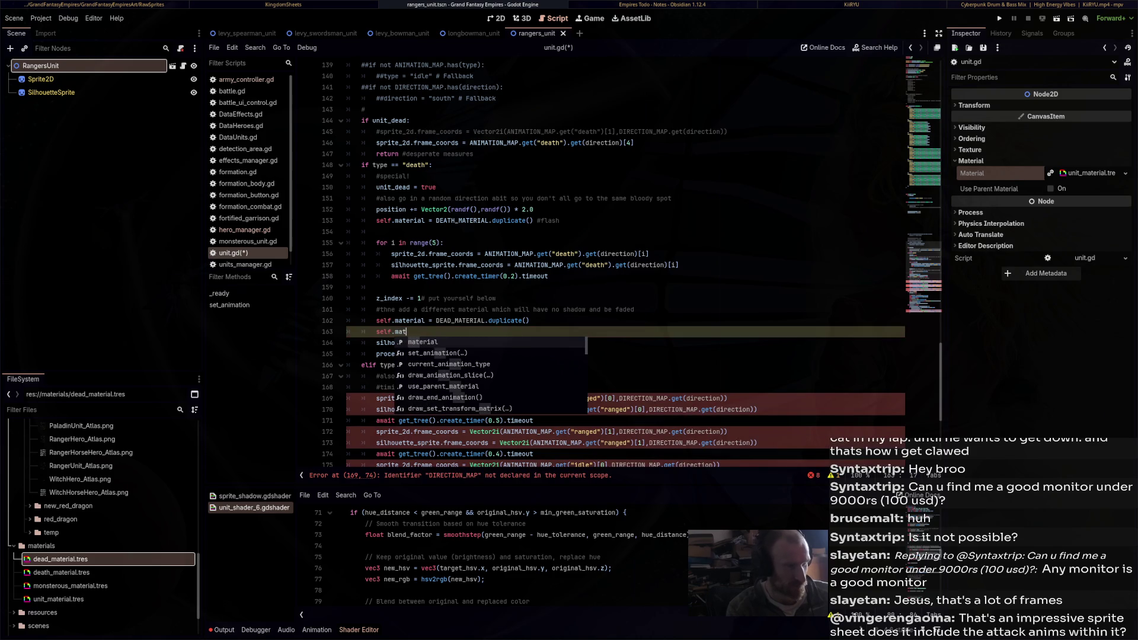
type("eria")
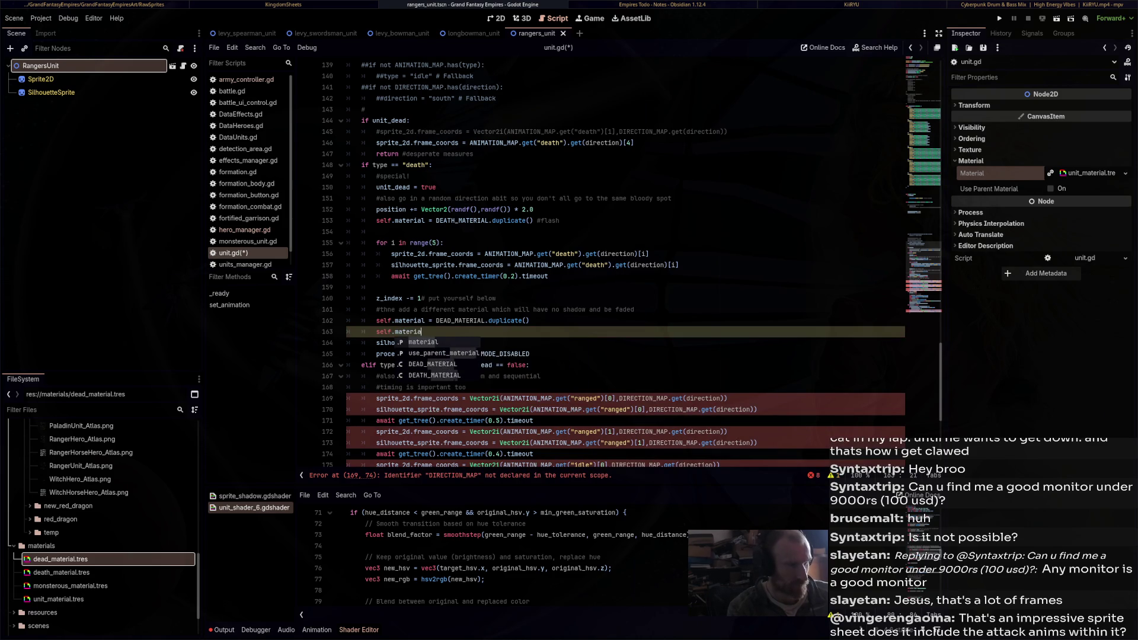
type("l.set_")
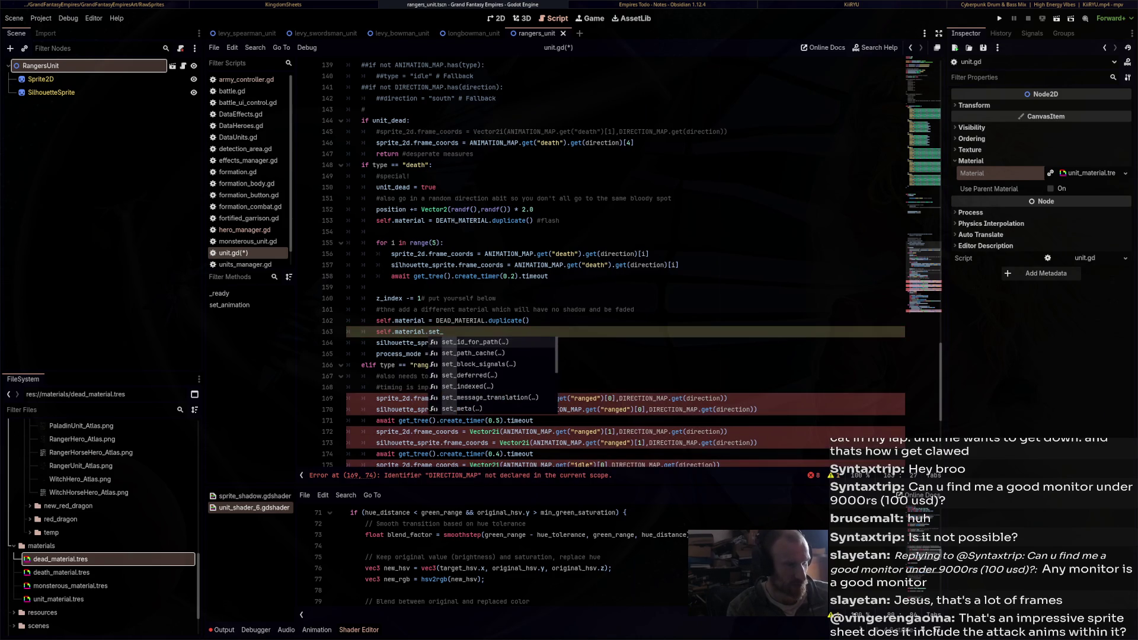
type("shader_par")
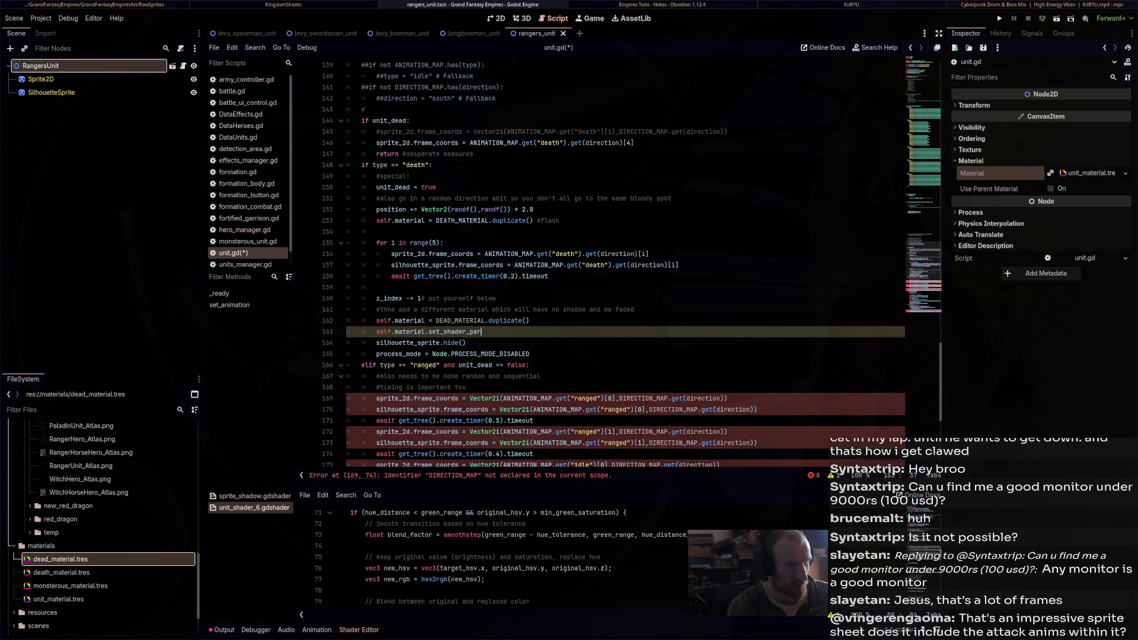
type("ameter(\"over")
type("all_a")
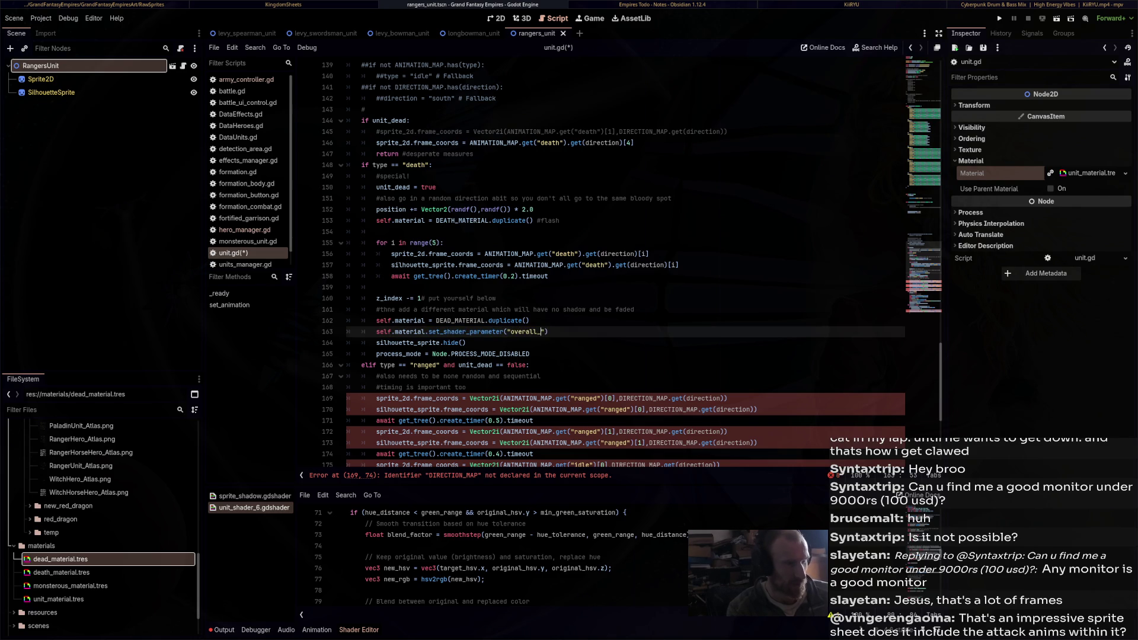
type("lpa")
key("BackSpace")
type("ha")
type(",0.")
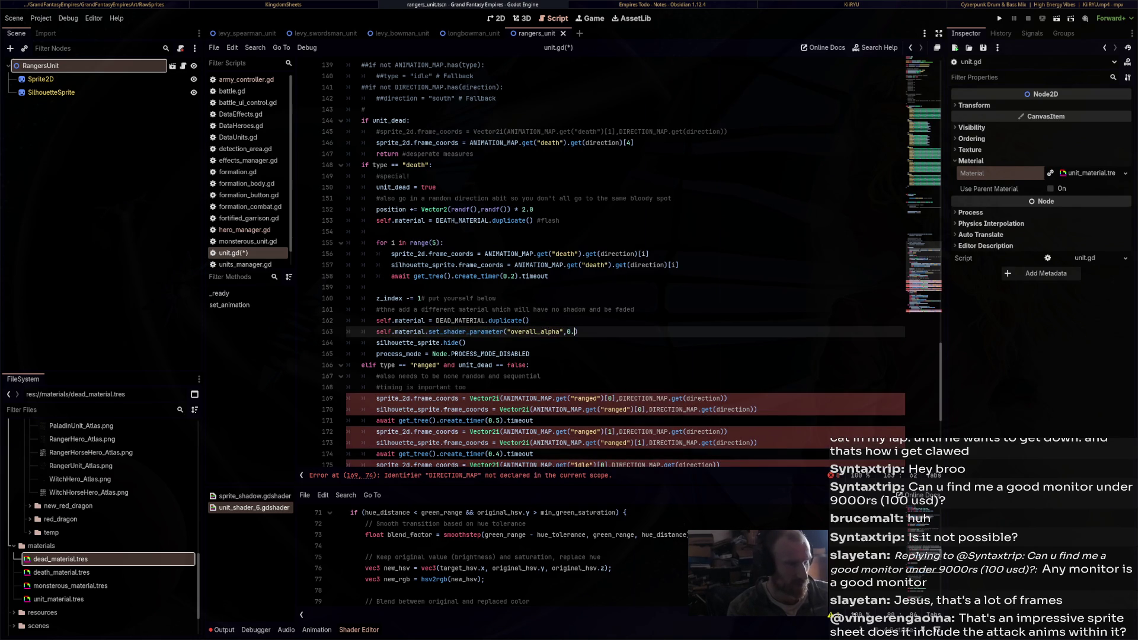
type("5")
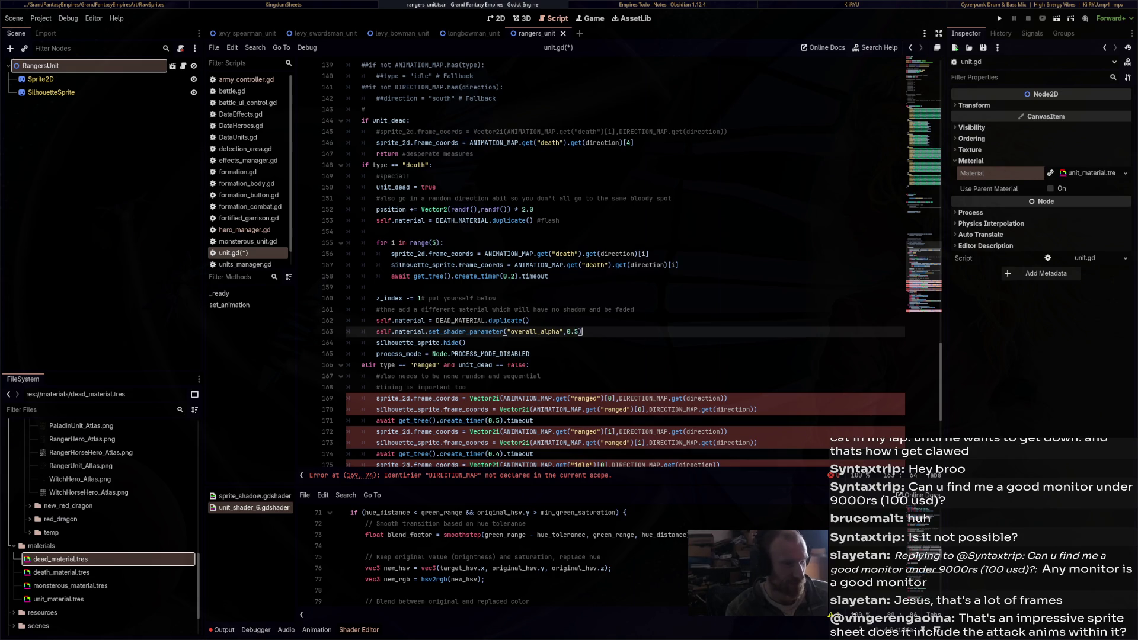
Select the silhouette_sprite.hide() and process_mode lines below it
left_click(466, 343)
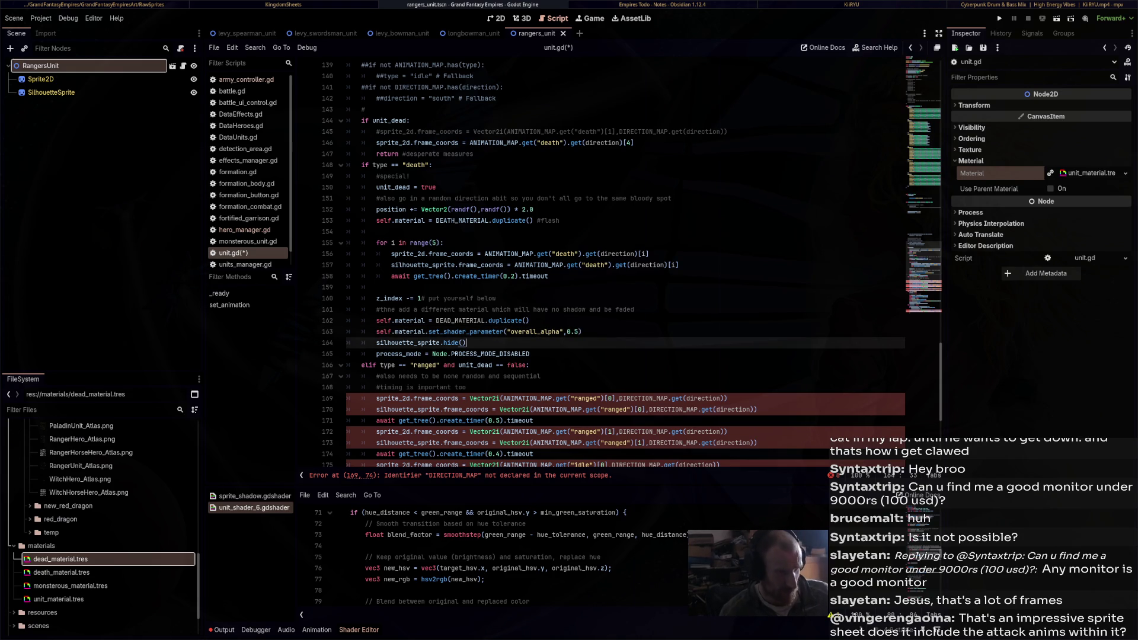
key("shift+Home")
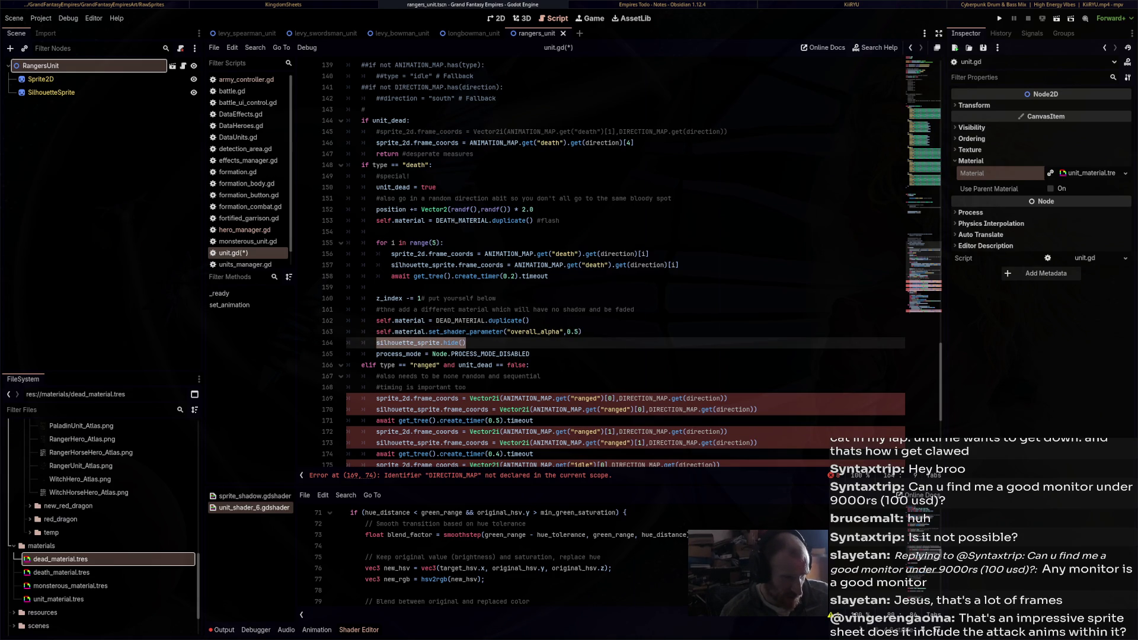
key("Down")
key("ctrl+shift+Right")
key("ctrl+shift+Right")
key("ctrl+shift+Right")
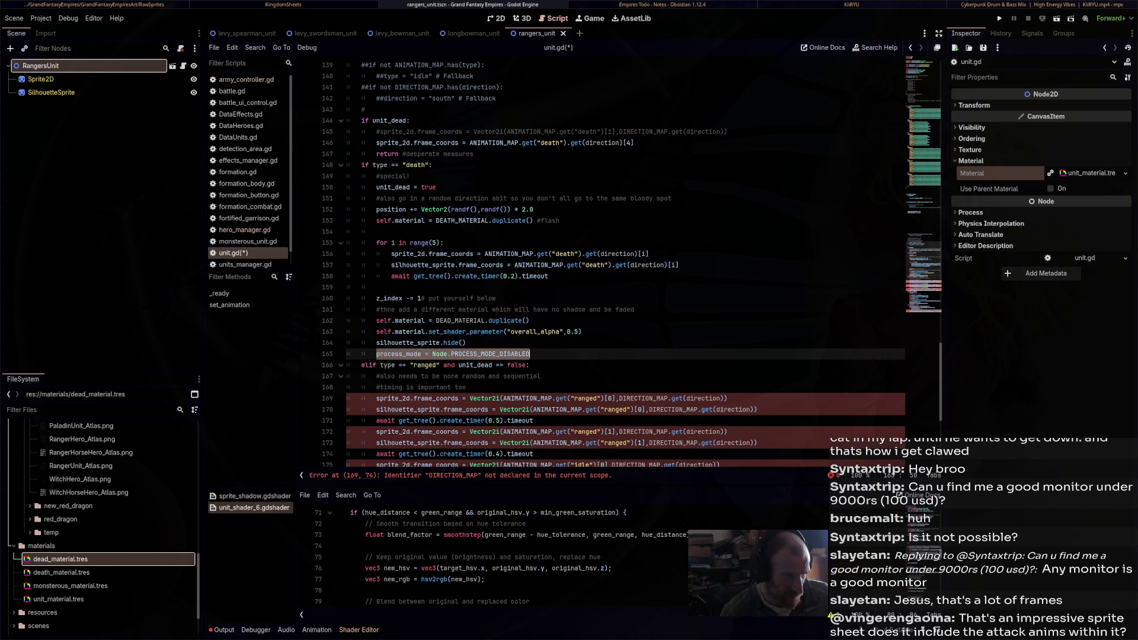
key("Right")
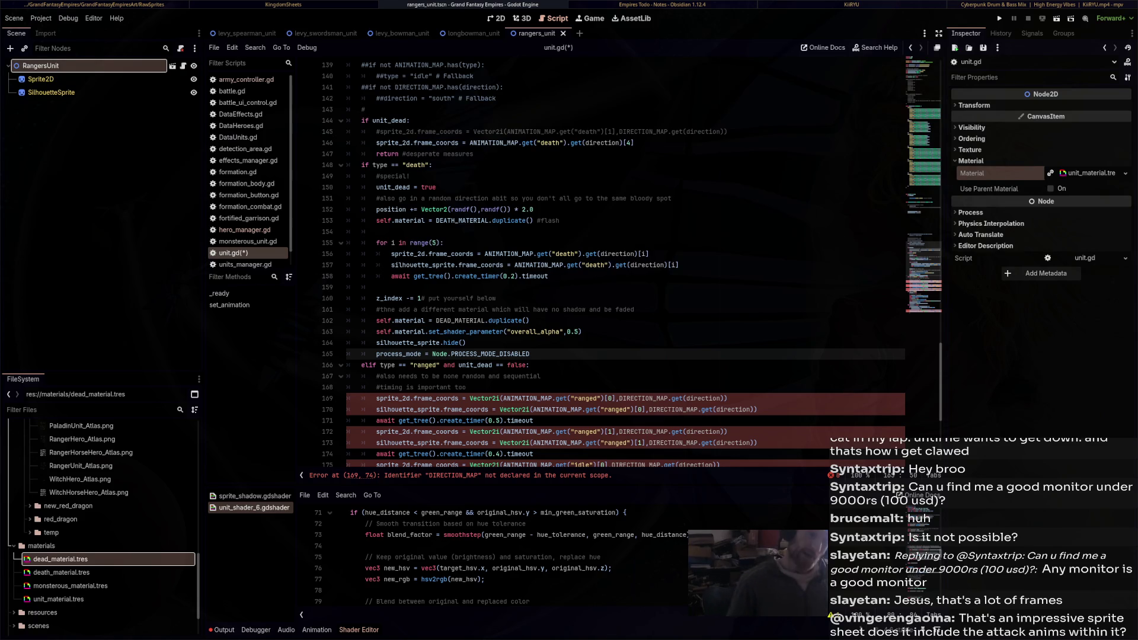
scroll(623, 261, "down", 4)
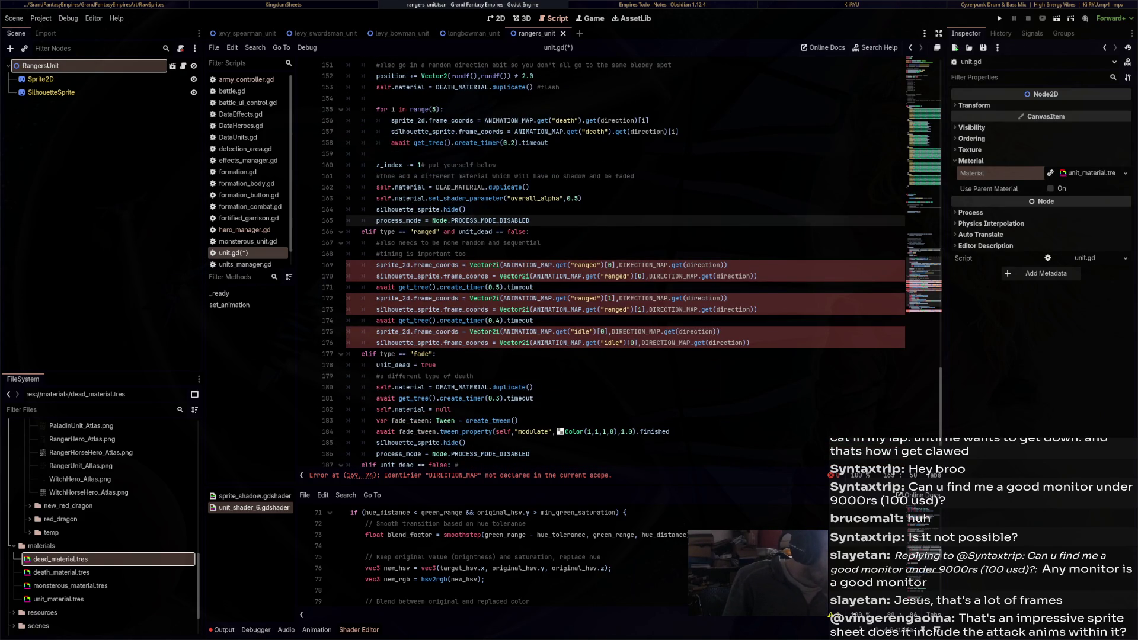
left_click_drag(533, 287, 347, 287)
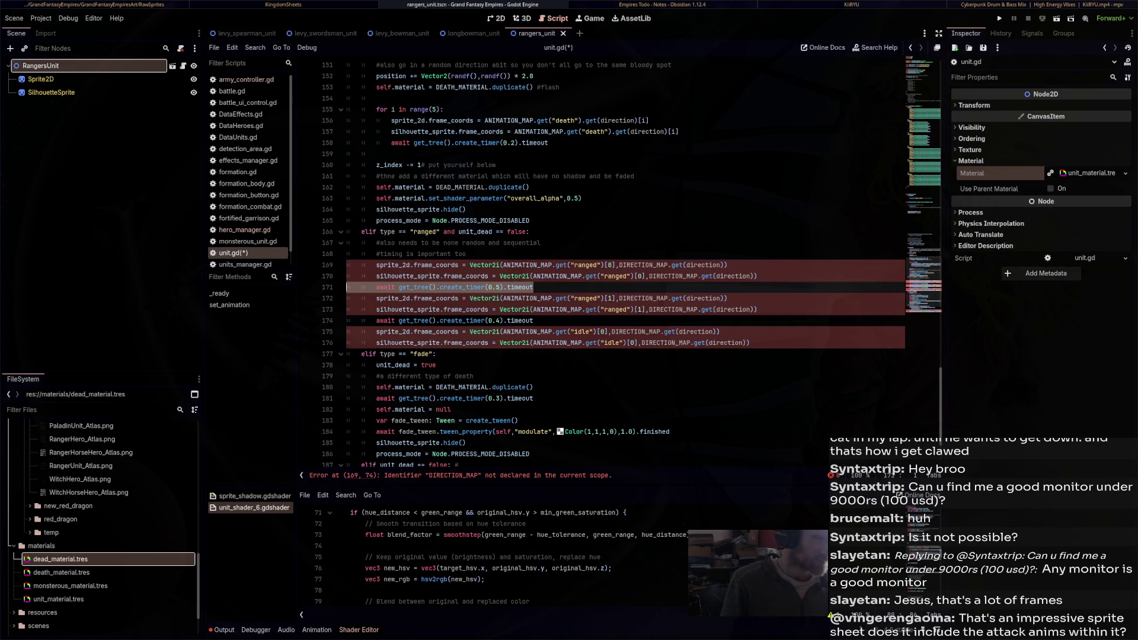
left_click(720, 331)
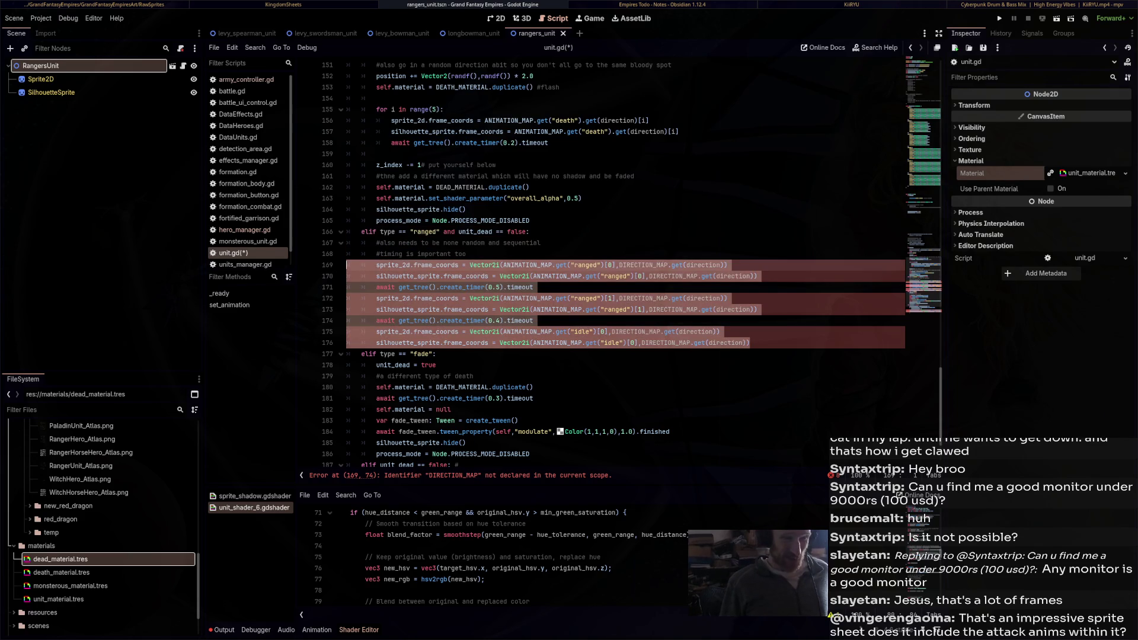
left_click(604, 298)
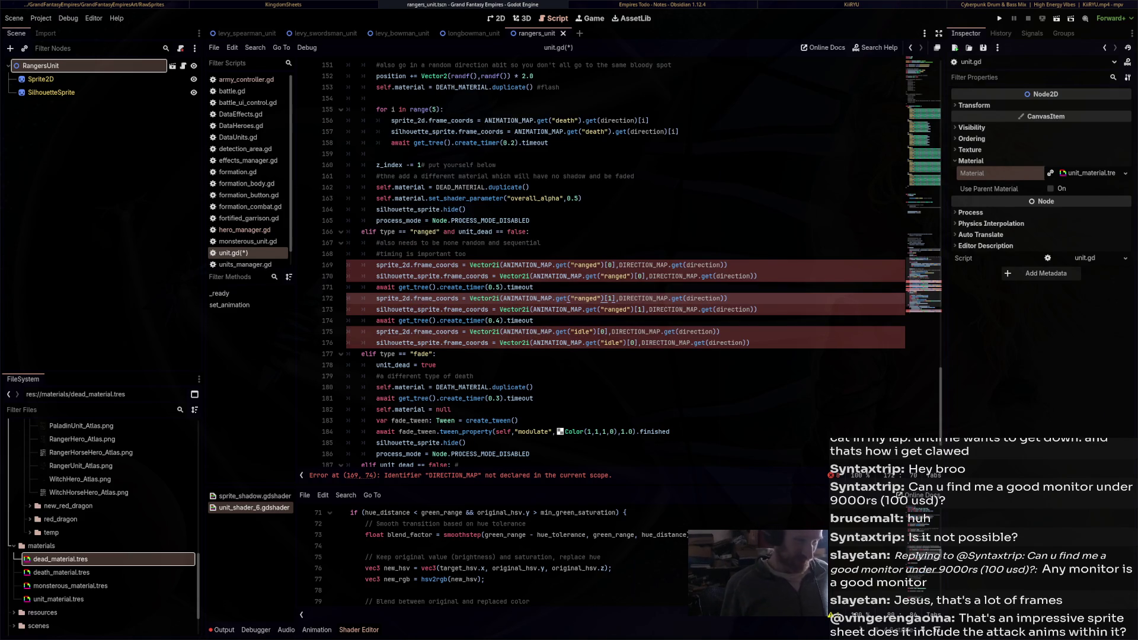
scroll(604, 298, "up", 2)
scroll(604, 298, "down", 2)
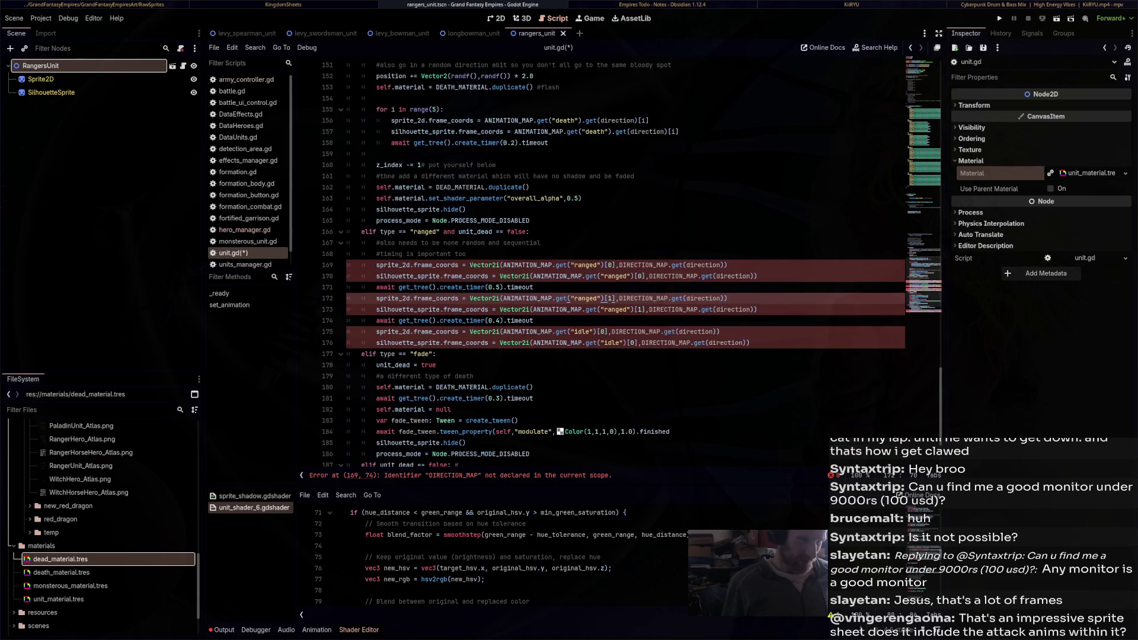
mouse_move(533, 432)
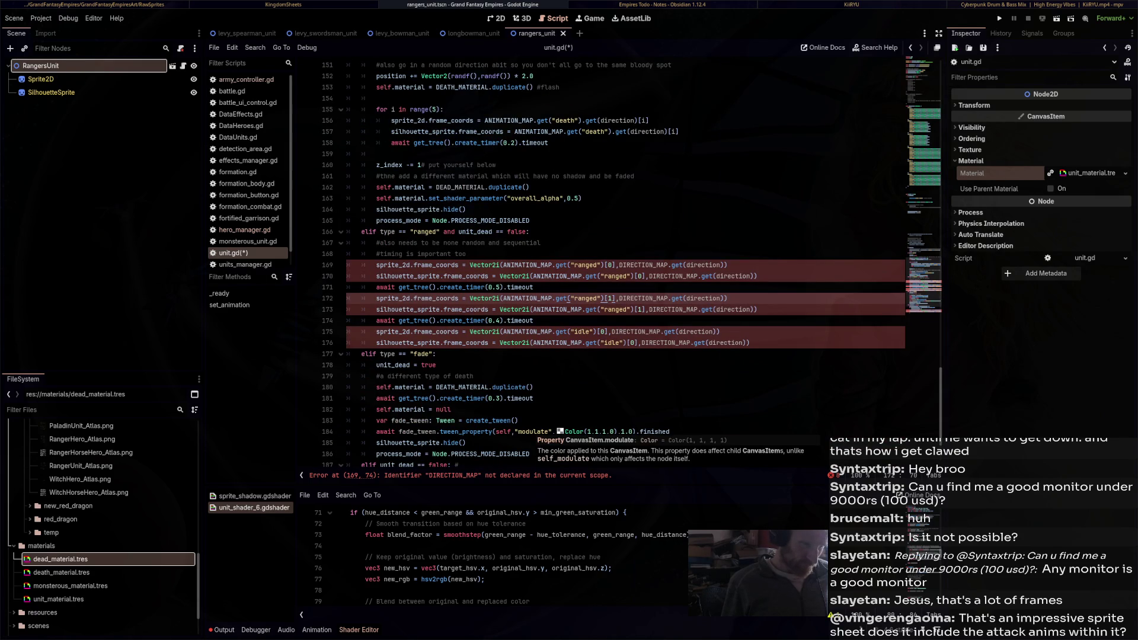
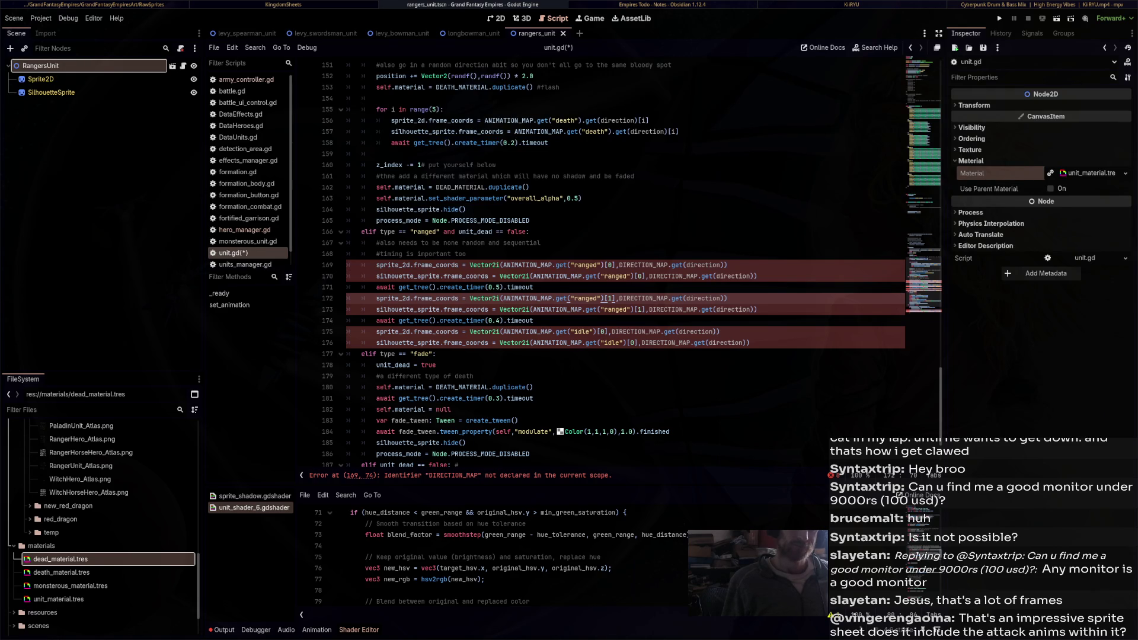
Comment out the old ranged frame lines 169–176 and open a blank line above them
left_click_drag(750, 342, 347, 265)
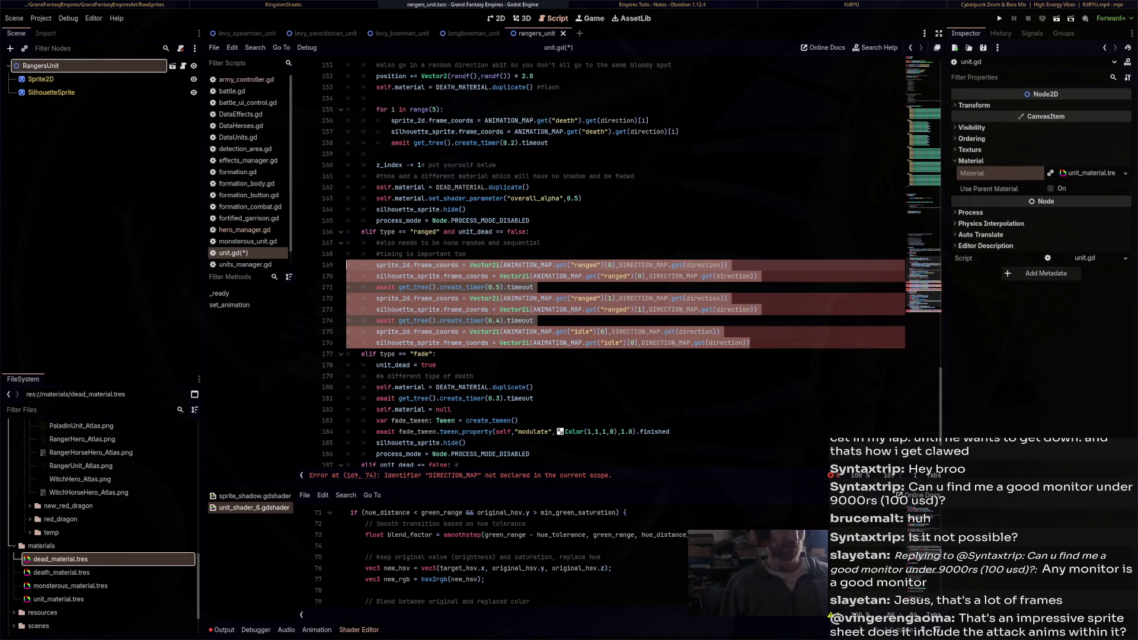
key("ctrl+k")
key("Left")
key("Left")
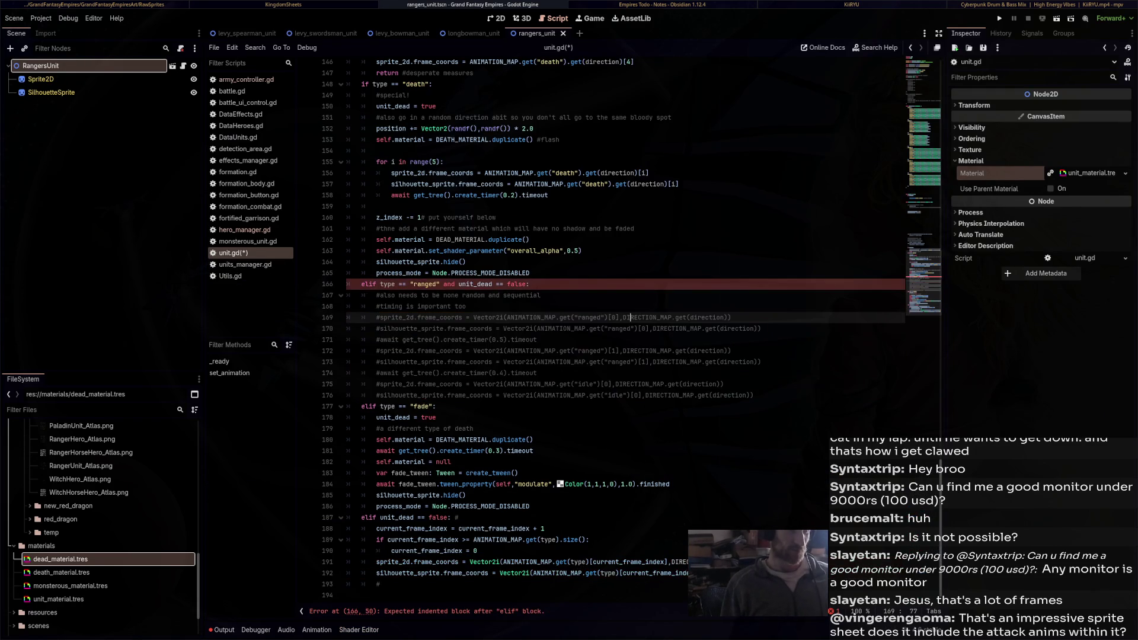
key("Return")
key("Return")
key("Return")
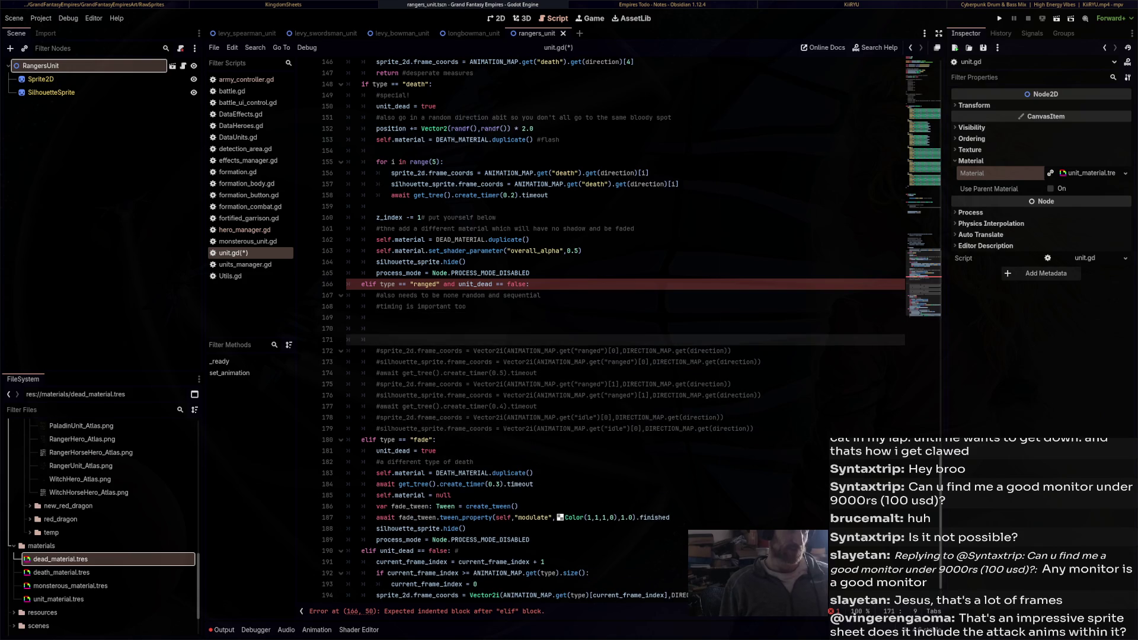
Paste a copy of the five-step death frame loop into the gap and change its first 'death' to 'ranged'
left_click_drag(549, 195, 347, 162)
key("ctrl+c")
left_click(377, 328)
key("ctrl+v")
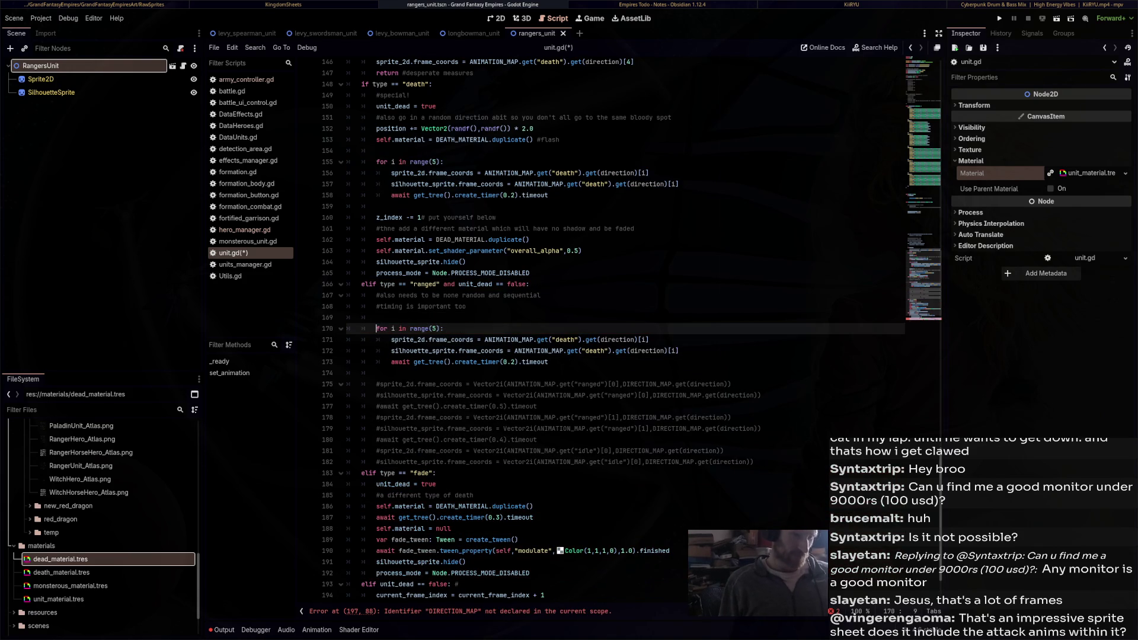
double_click(565, 340)
type("ranged")
scroll(631, 336, "up", 10)
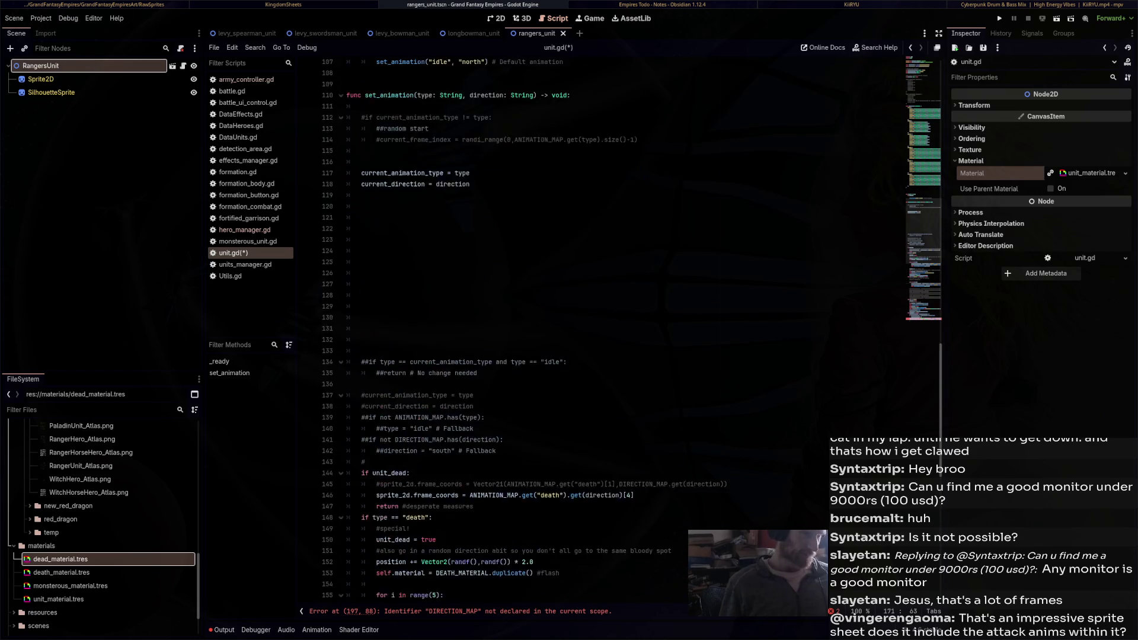
After checking the ANIMATION_MAP ranged entries, replace 'death' with 'ranged' on the silhouette line 172
scroll(631, 336, "up", 5)
scroll(631, 336, "up", 5)
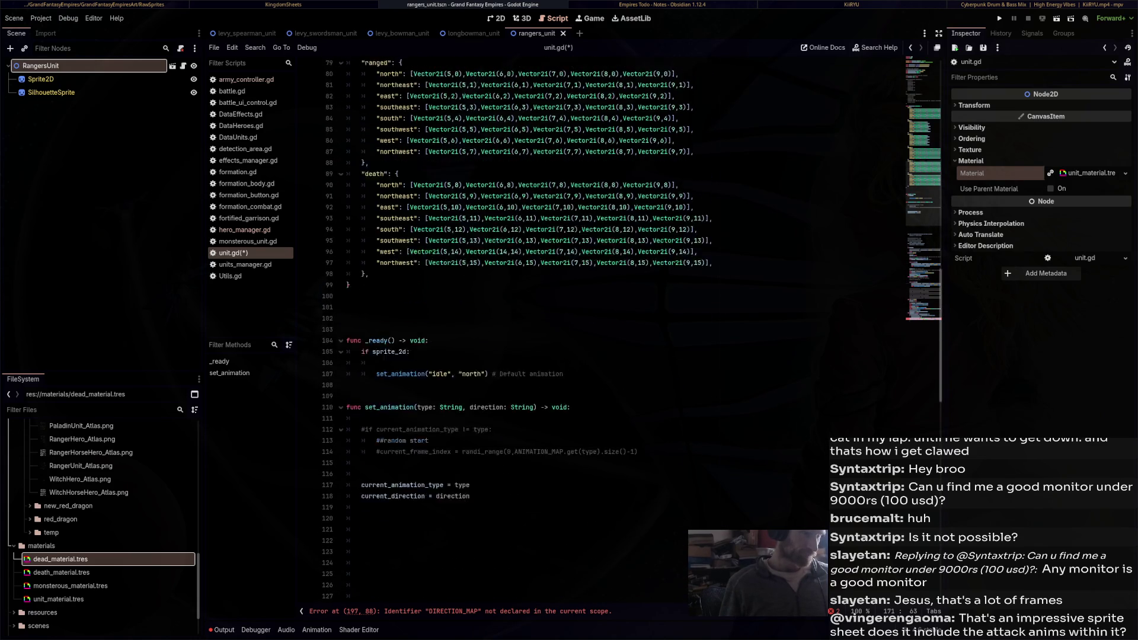
scroll(632, 329, "down", 20)
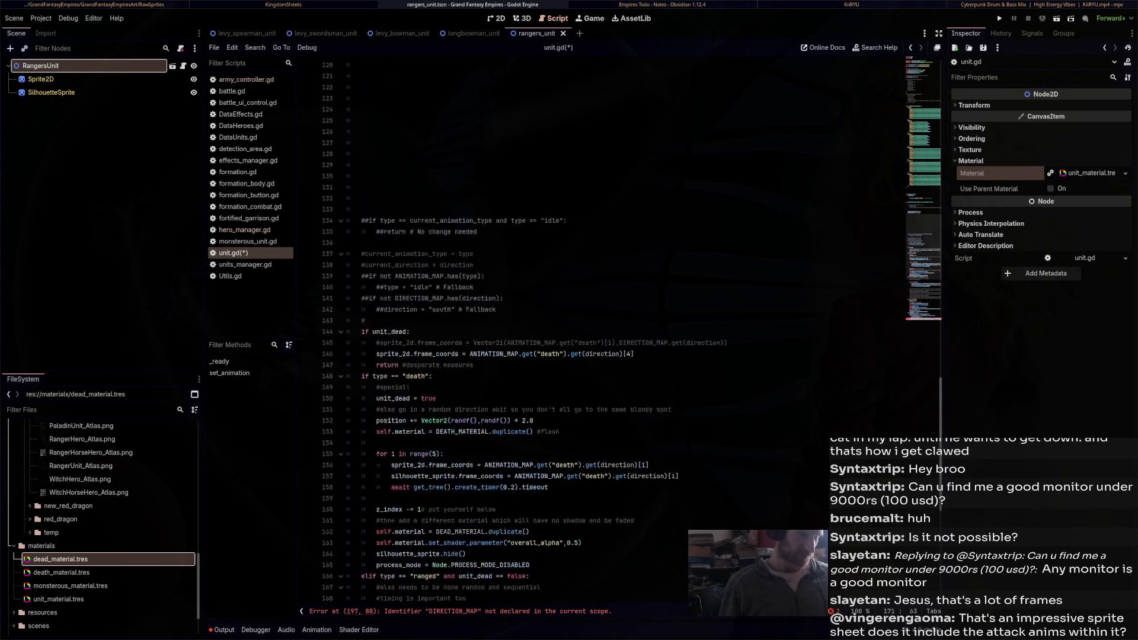
double_click(568, 340)
key("ctrl+c")
double_click(594, 351)
key("ctrl+v")
scroll(631, 329, "down", 2)
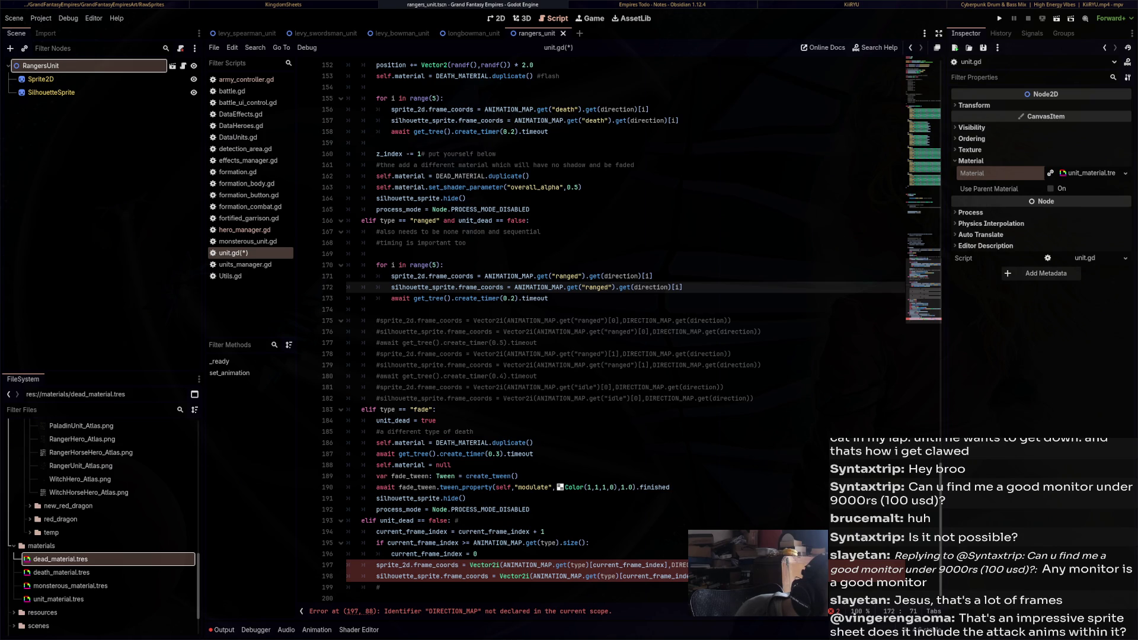
Add blank lines after the fade branch's material line and select the death frame lines 156–157
left_click(534, 442)
key("Return")
key("Return")
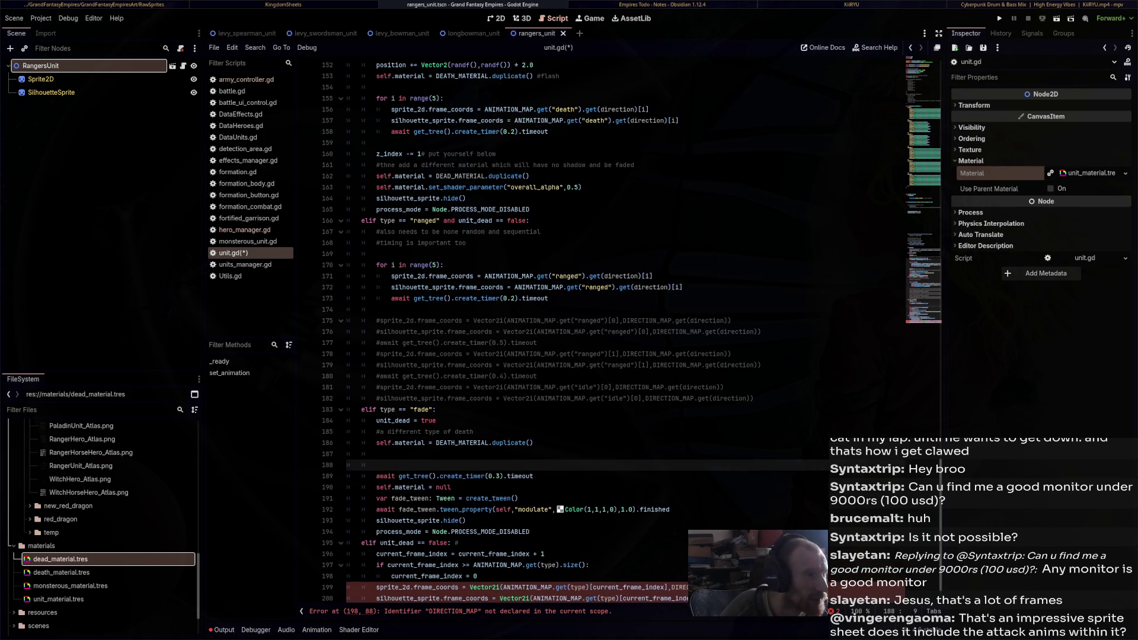
scroll(592, 338, "up", 14)
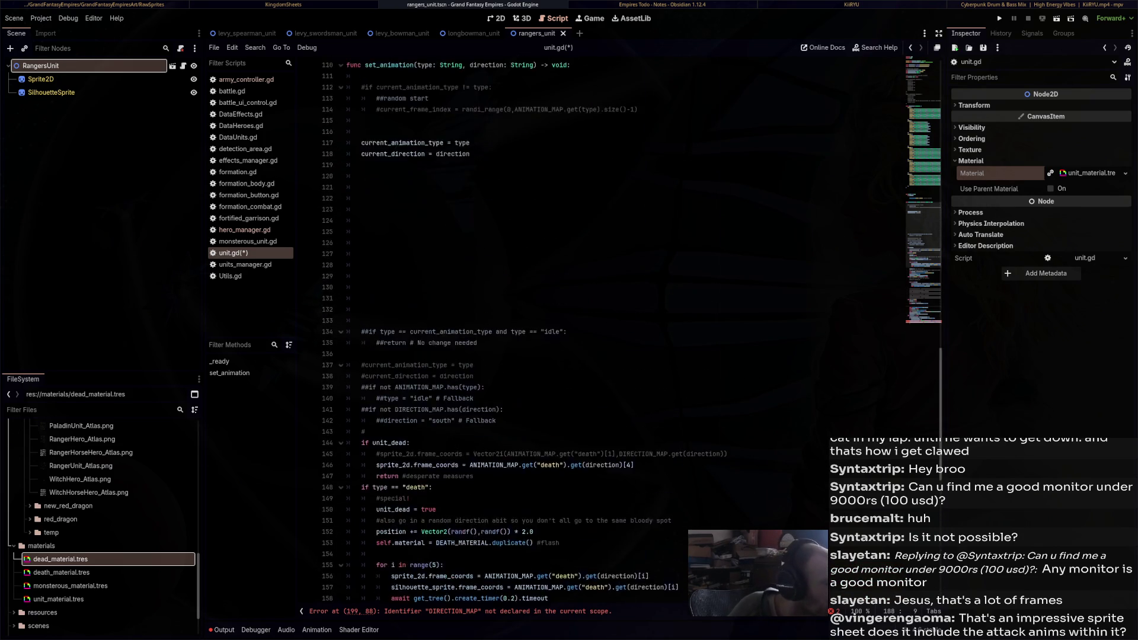
scroll(593, 338, "up", 14)
scroll(593, 337, "down", 14)
scroll(593, 338, "down", 15)
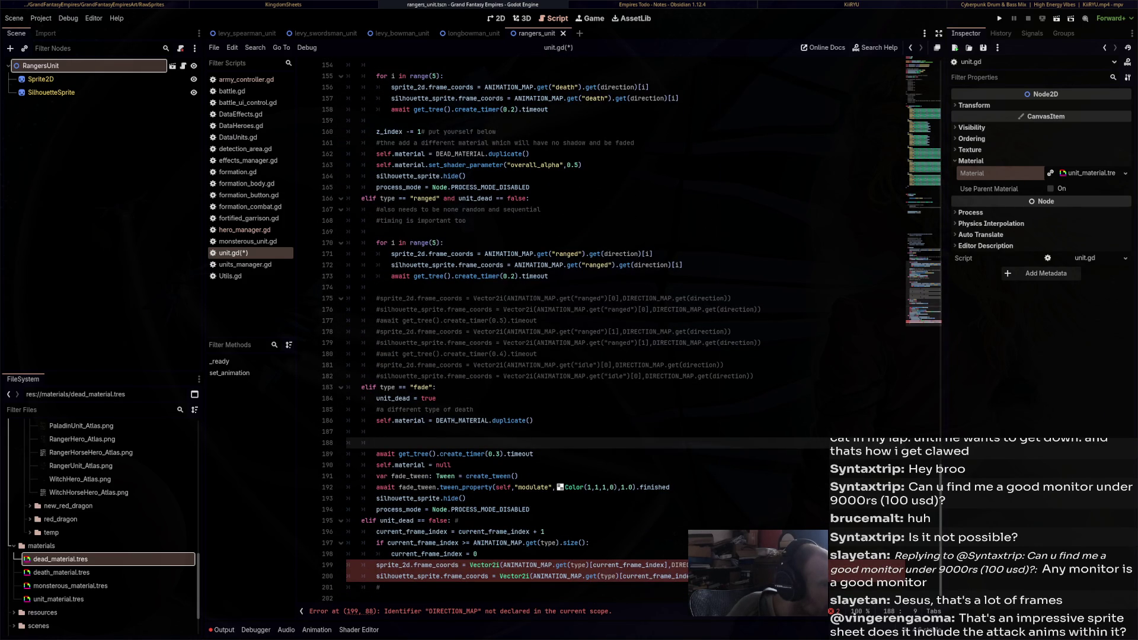
left_click_drag(683, 265, 427, 265)
scroll(426, 264, "up", 4)
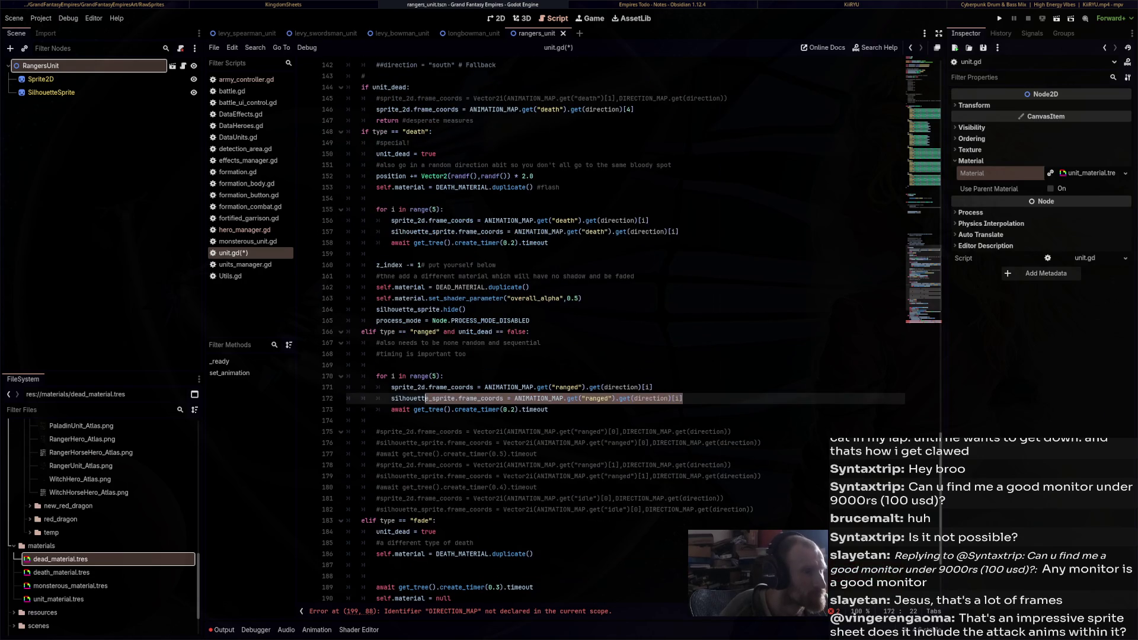
left_click(437, 153)
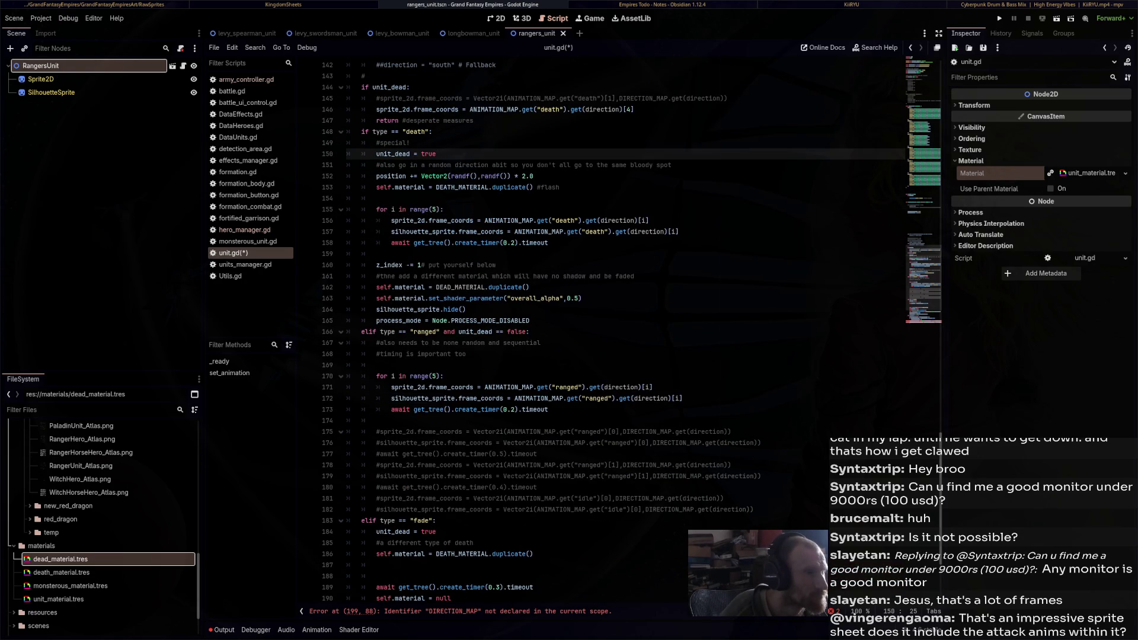
left_click_drag(633, 109, 376, 109)
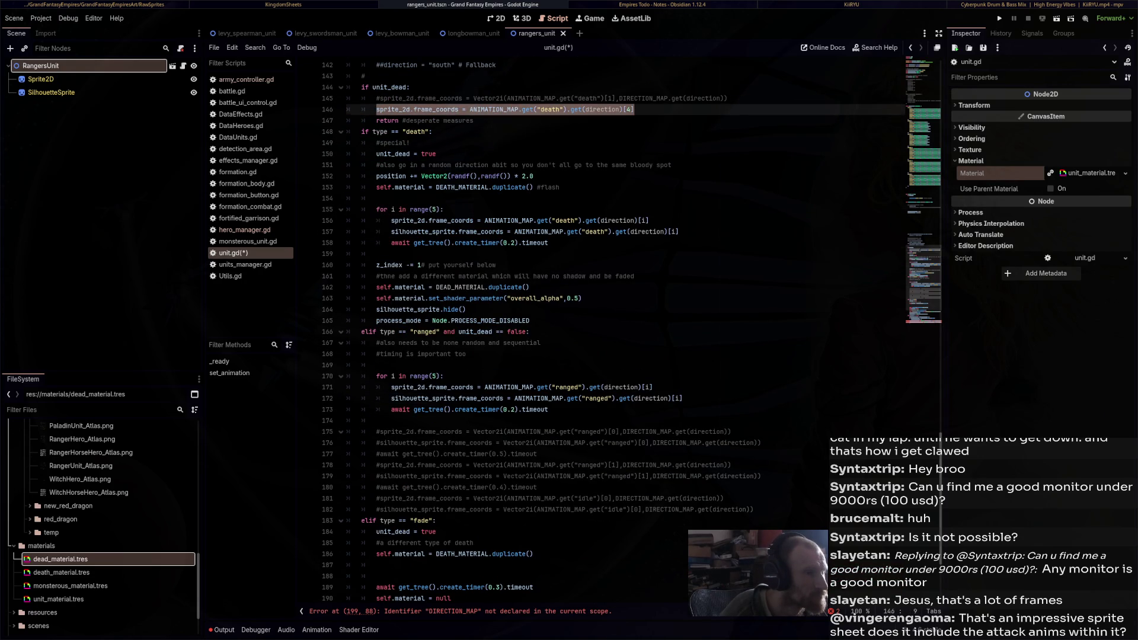
left_click_drag(679, 231, 392, 220)
Paste the two death frame_coords lines at line 188 and fix line 189's indentation
scroll(622, 332, "down", 4)
left_click(376, 432)
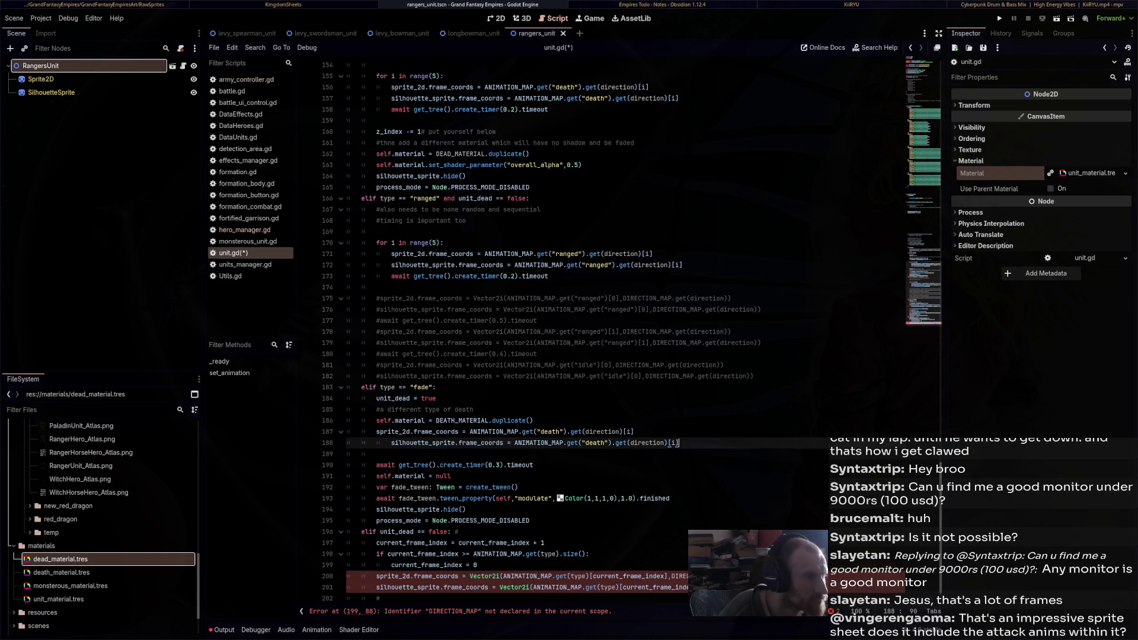
key("ctrl+v")
left_click(391, 454)
key("BackSpace")
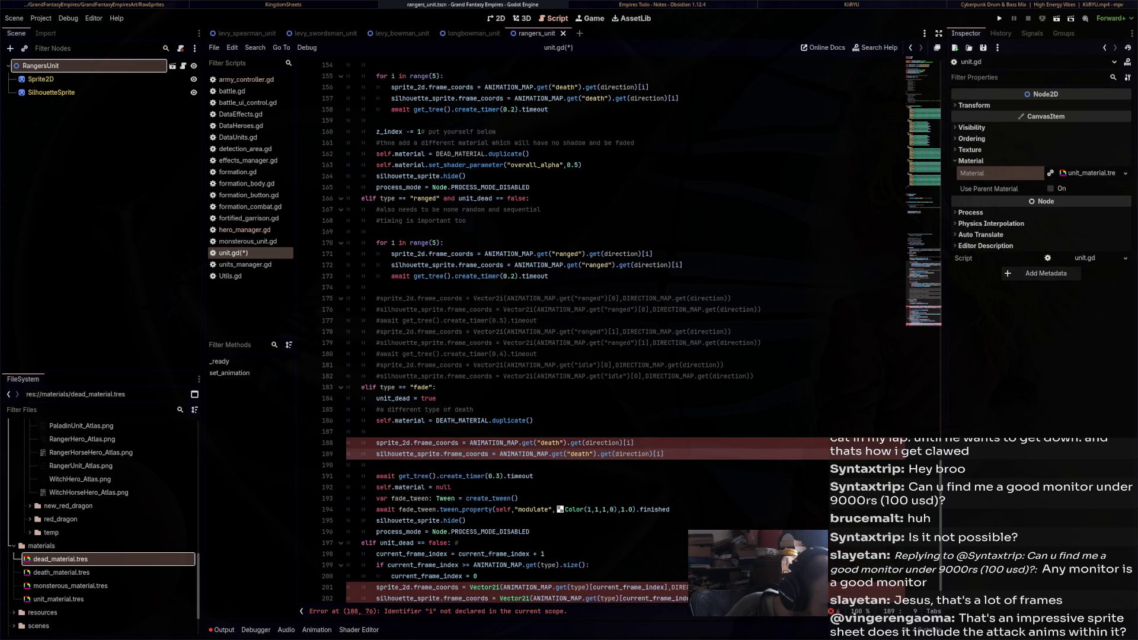
left_click(631, 442)
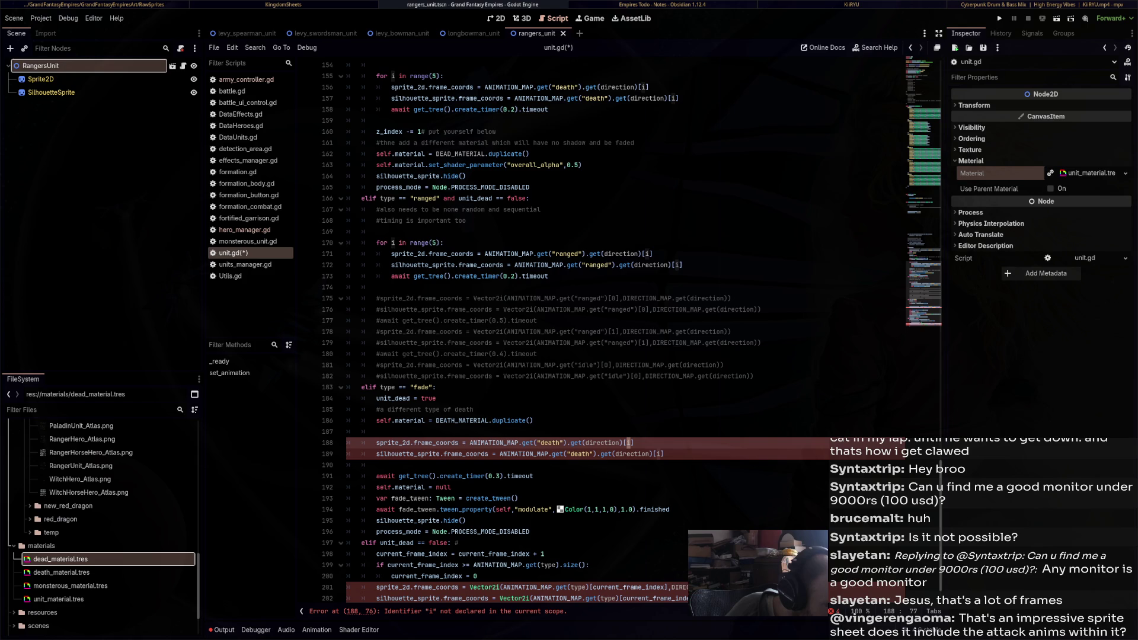
Change lines 188–189 to use index [0] and the 'flinch' animation instead of 'death'
key("BackSpace")
type("0")
left_click(661, 454)
key("BackSpace")
type("0")
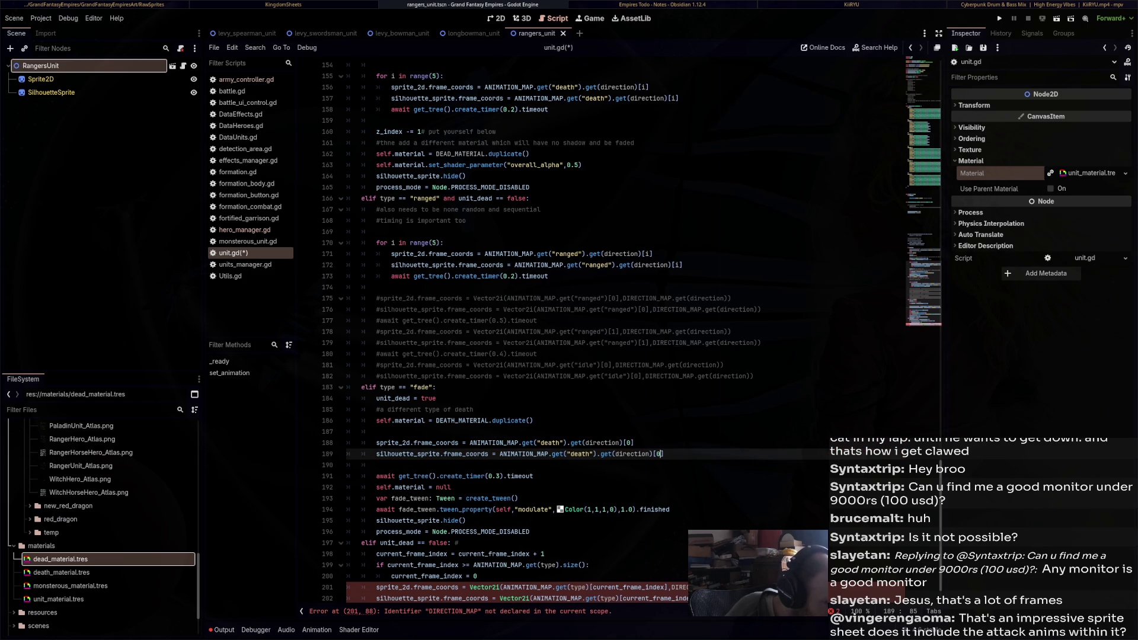
double_click(552, 442)
type("flinch")
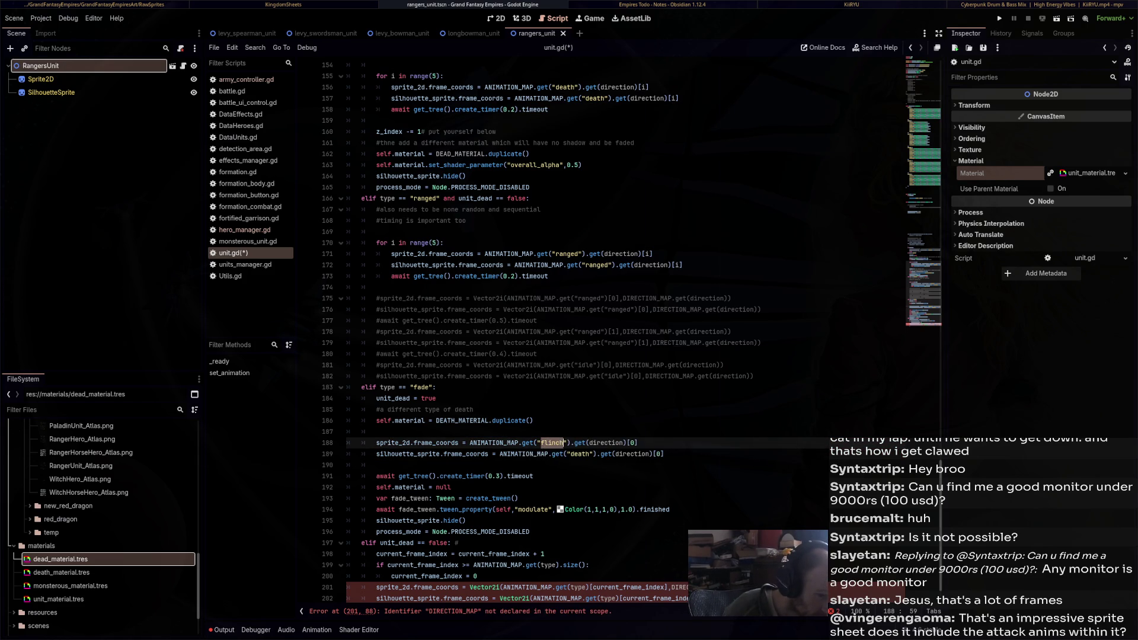
double_click(581, 454)
type("flinch")
Duplicate both flinch lines below the 0.3-second wait and set the copies' index to [1]
key("shift+Home")
key("shift+Up")
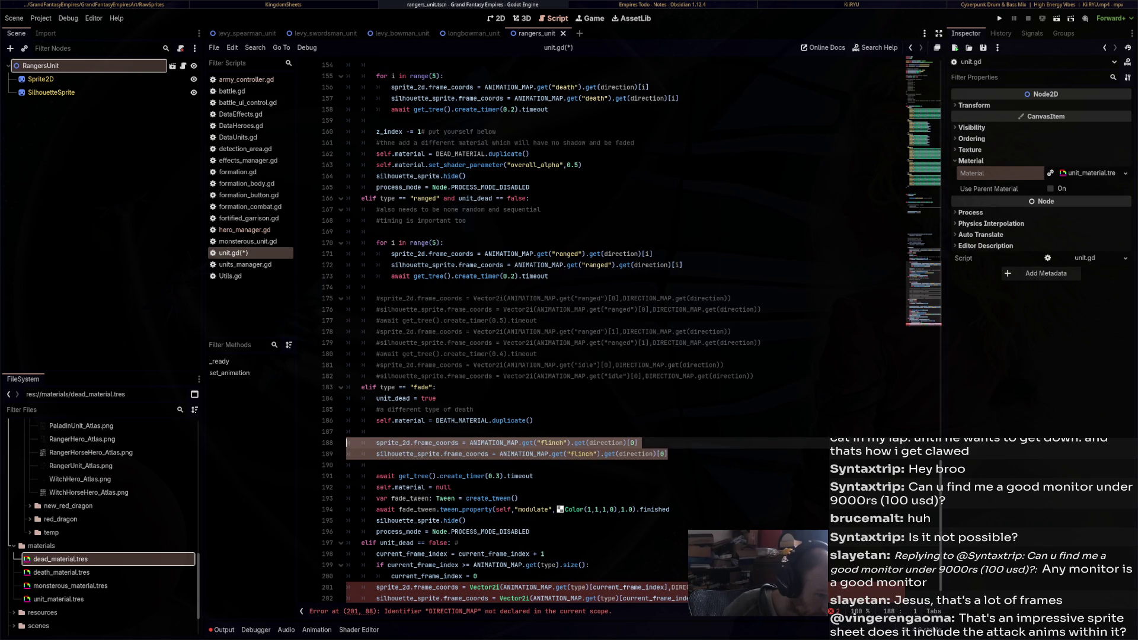
key("ctrl+c")
key("Down")
key("Down")
key("Down")
key("End")
key("Return")
key("Return")
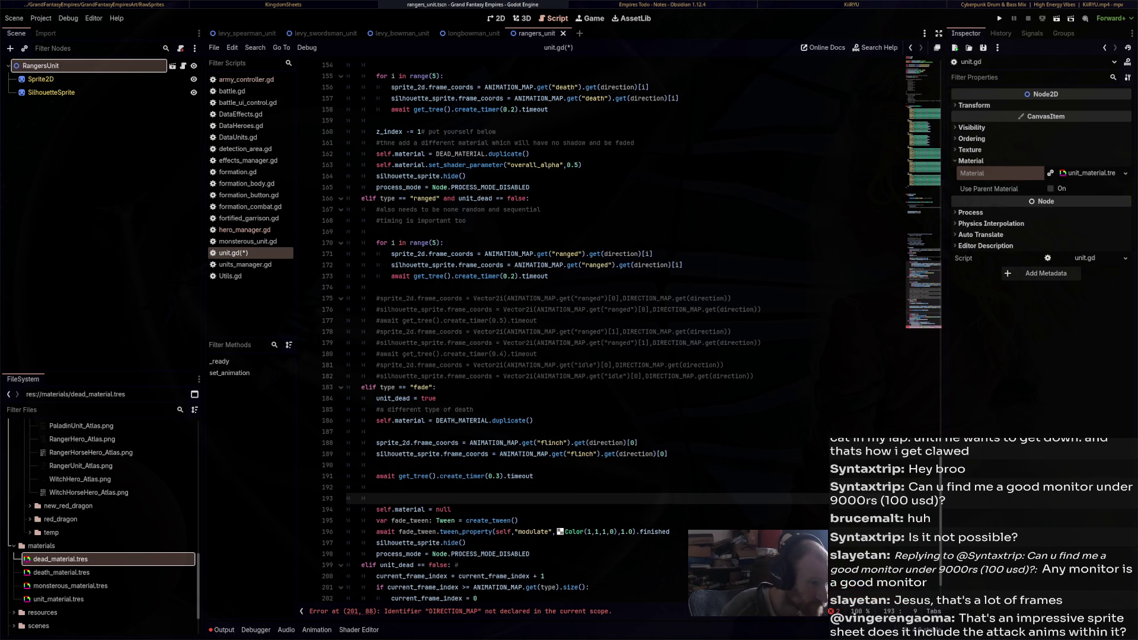
key("ctrl+v")
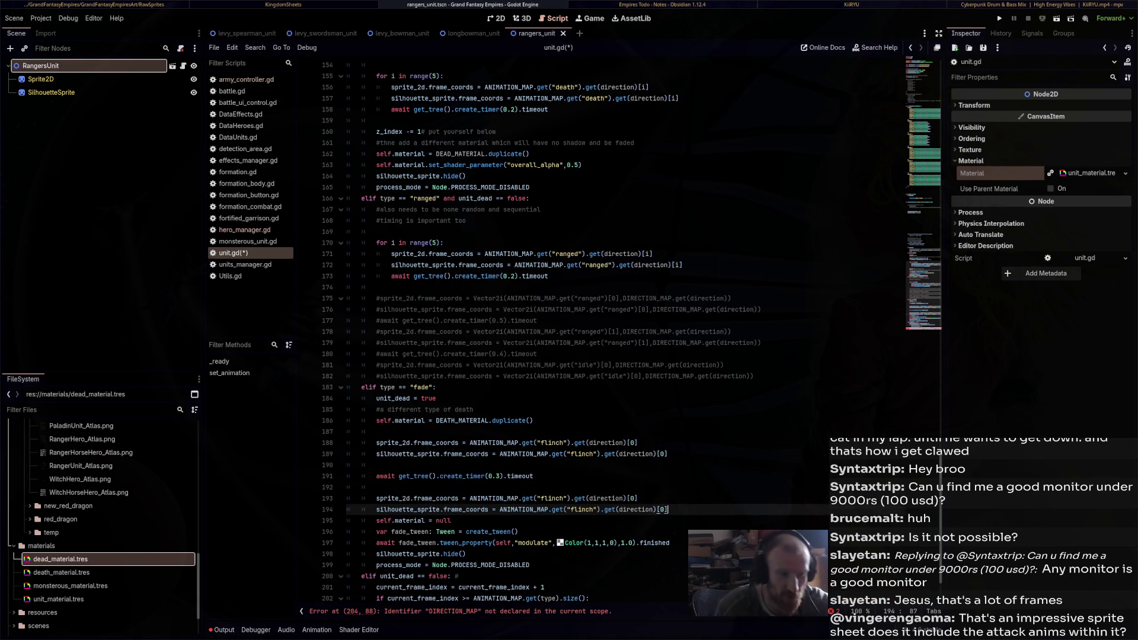
key("Up")
key("Left")
key("shift+Left")
type("1")
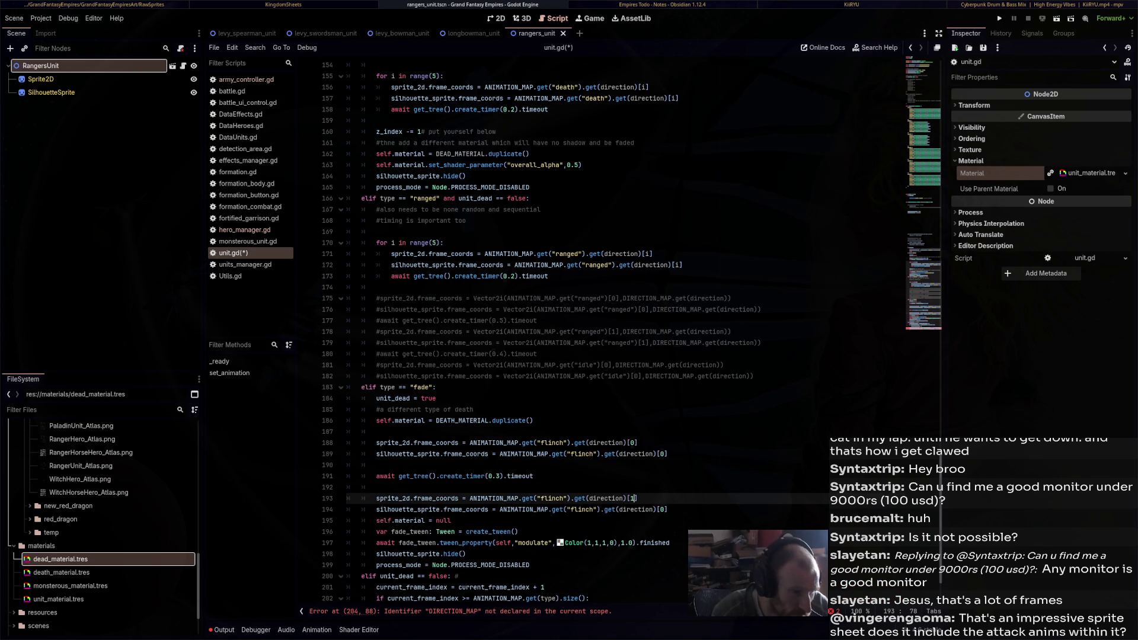
key("Down")
key("shift+Right")
type("1")
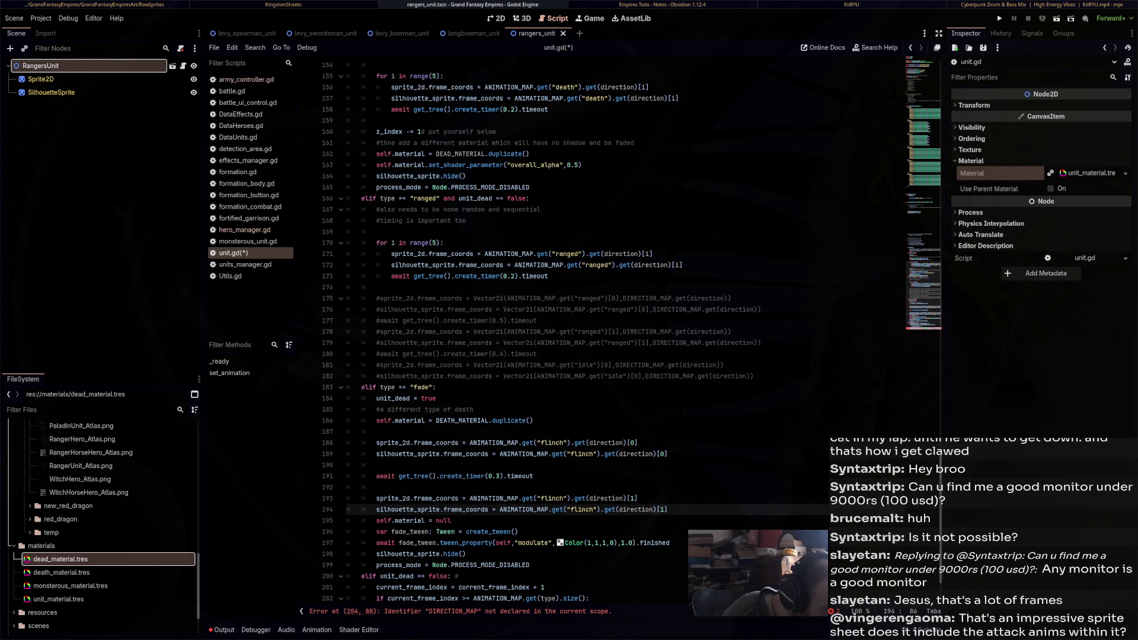
mouse_move(442, 543)
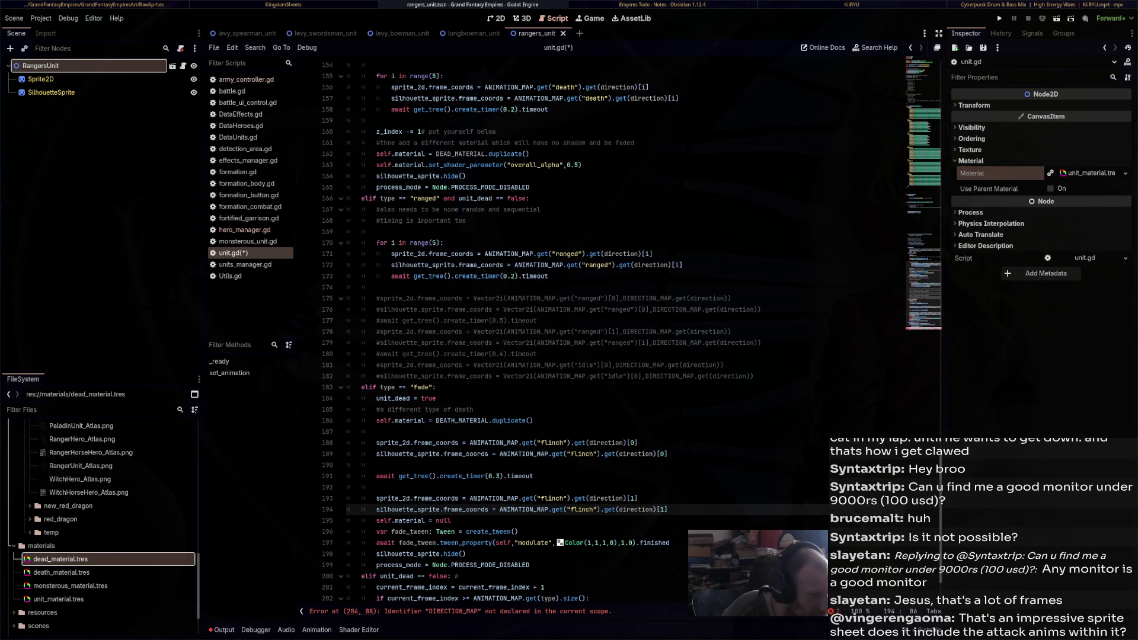
scroll(631, 336, "down", 2)
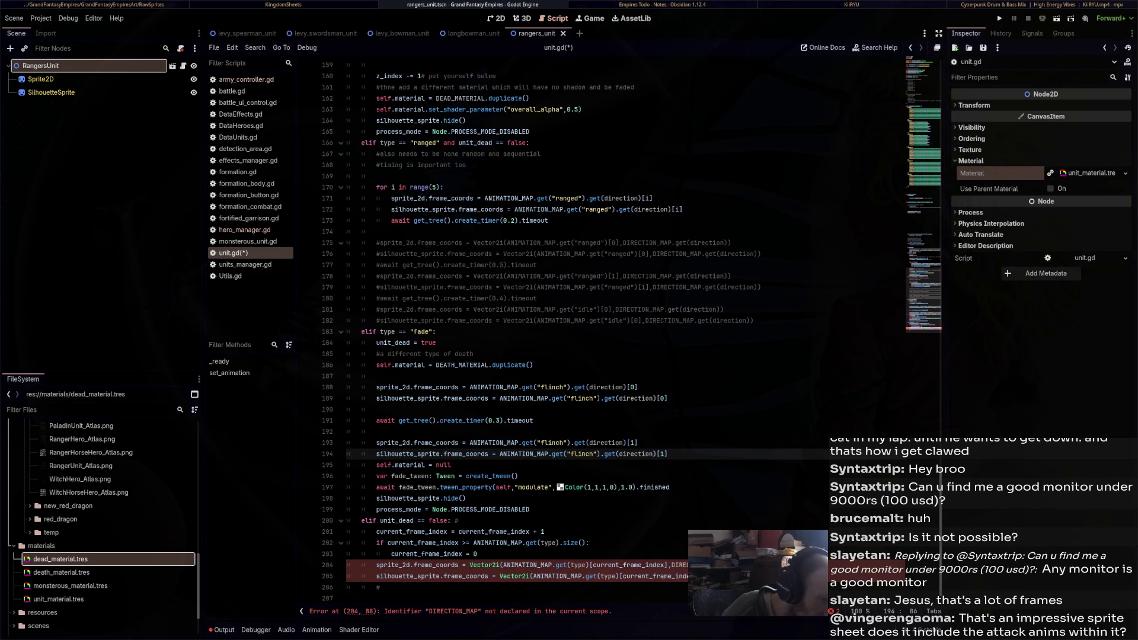
scroll(632, 336, "up", 8)
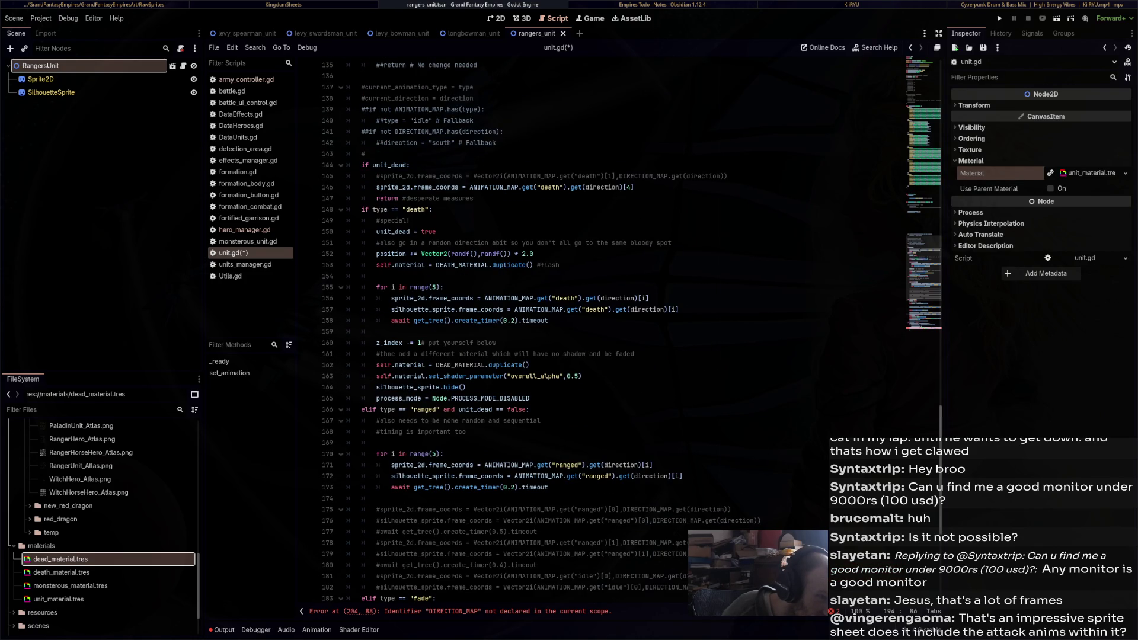
scroll(631, 336, "down", 8)
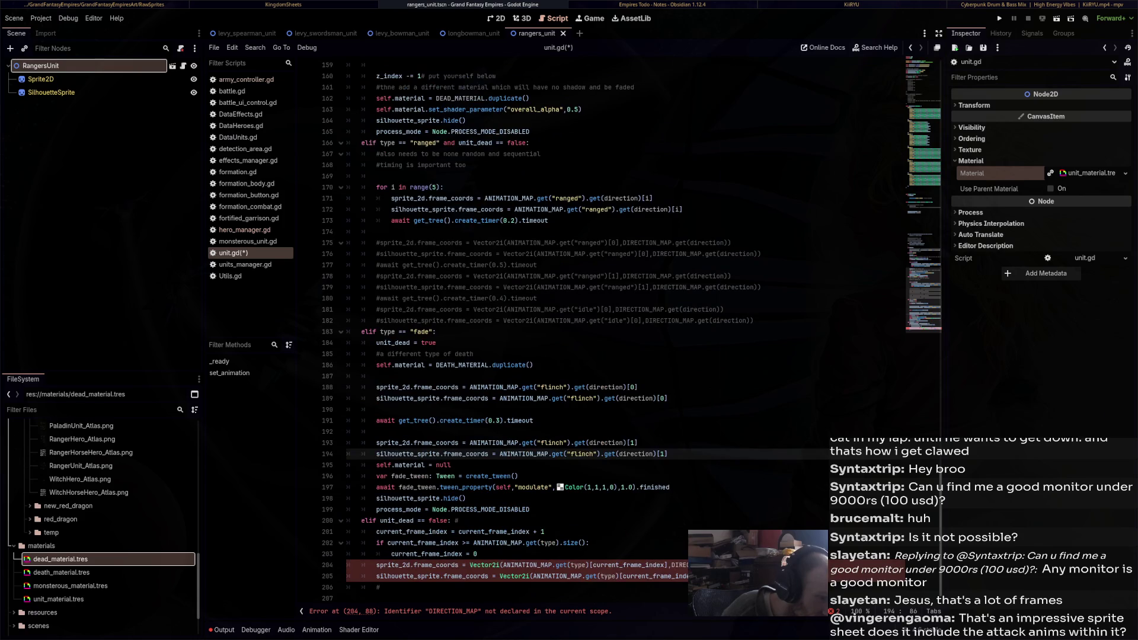
scroll(631, 336, "up", 6)
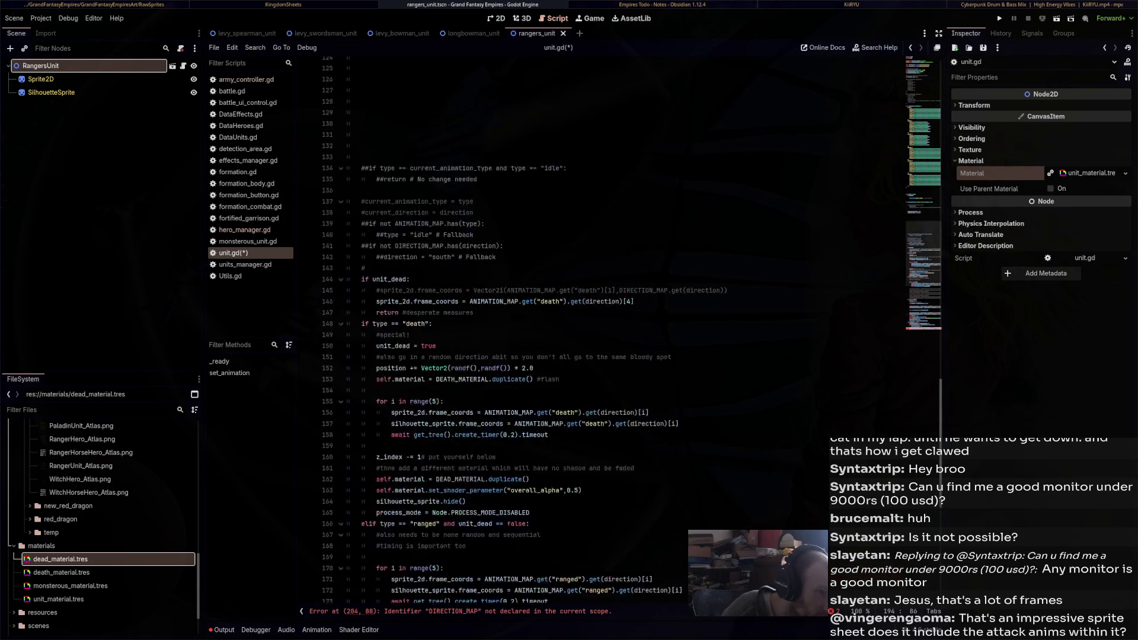
scroll(631, 336, "down", 6)
scroll(631, 336, "up", 20)
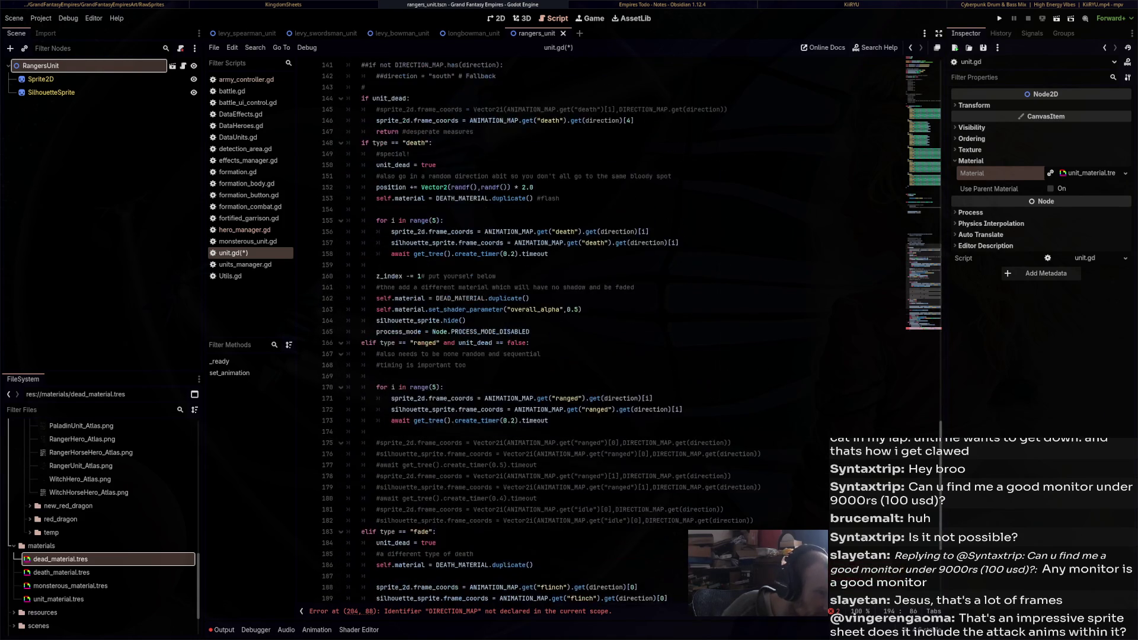
scroll(631, 336, "up", 13)
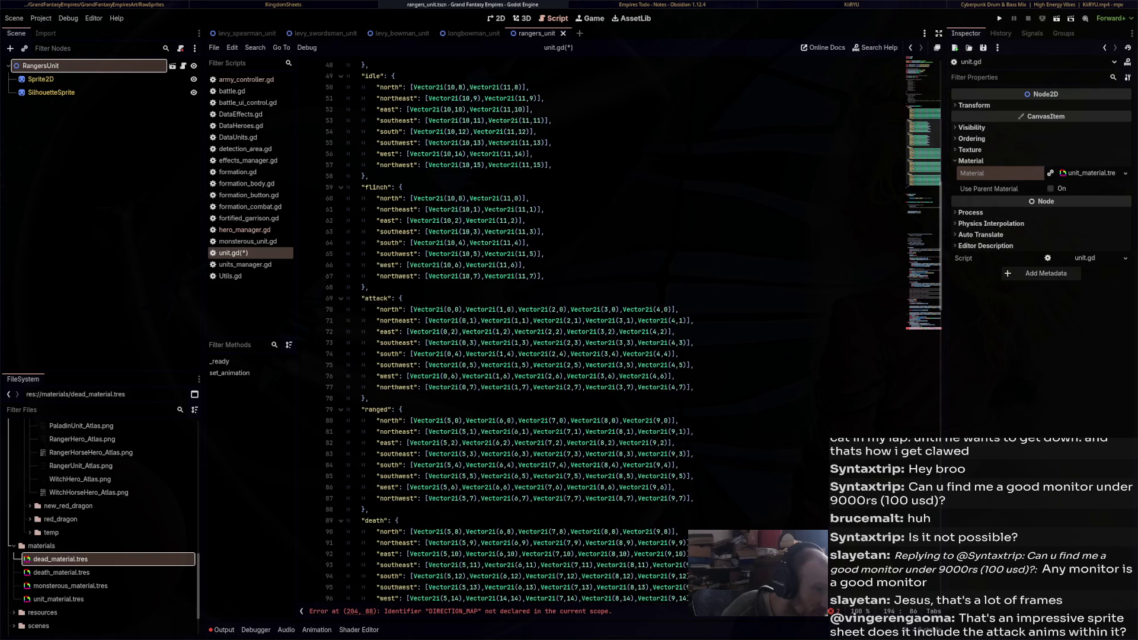
scroll(632, 336, "up", 3)
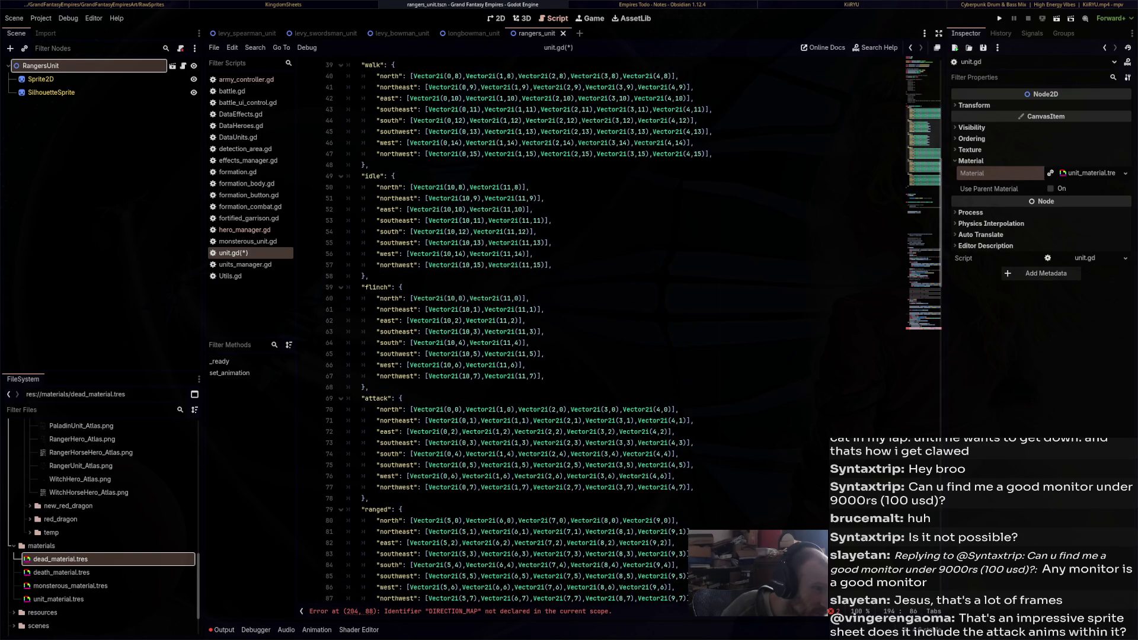
scroll(633, 332, "up", 3)
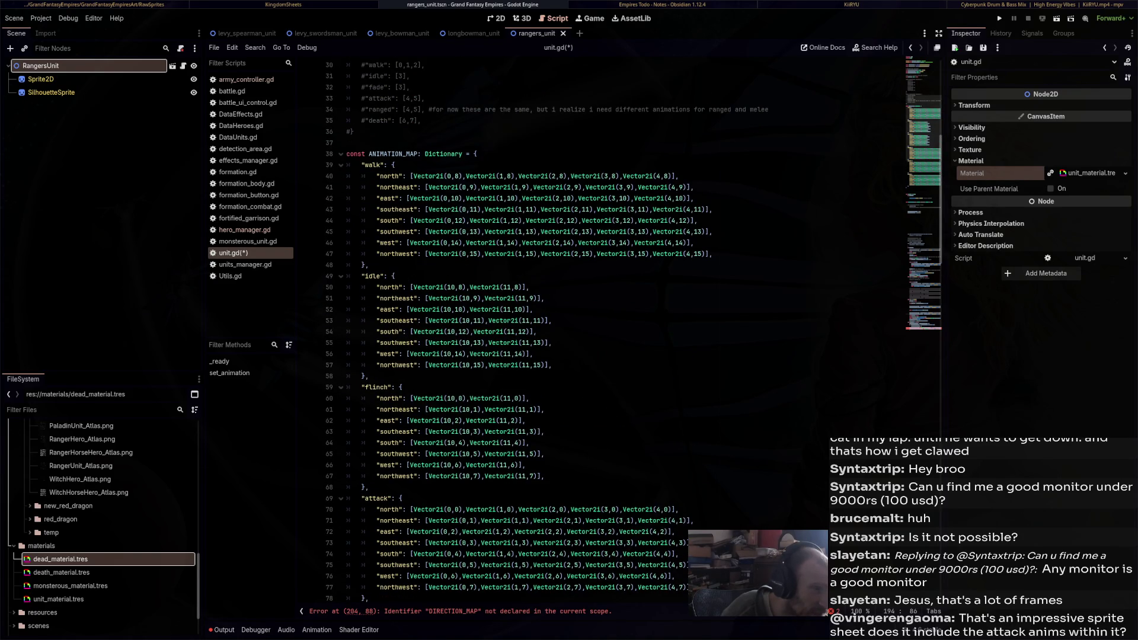
scroll(633, 330, "down", 5)
scroll(633, 330, "down", 20)
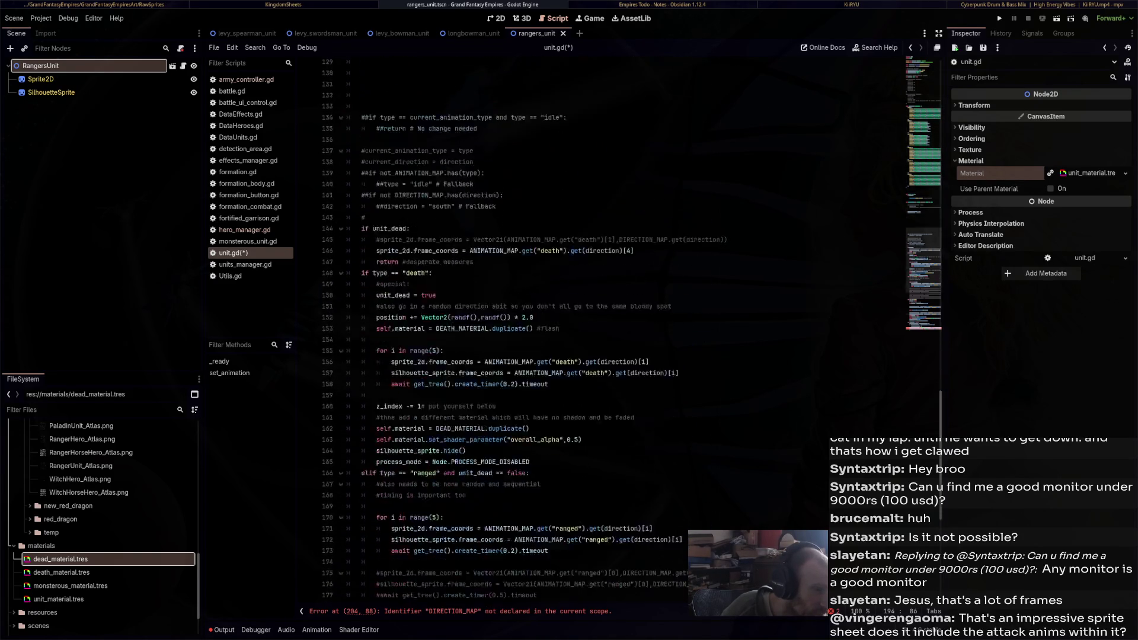
scroll(633, 330, "down", 10)
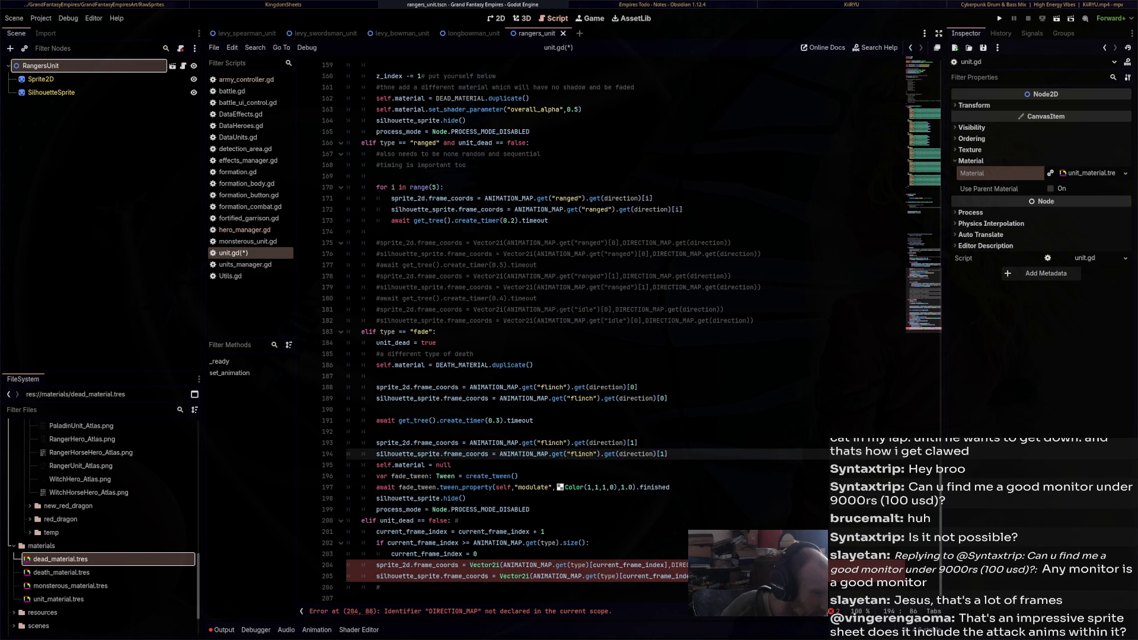
Make line 202's size check and line 204's frame_coords use ANIMATION_MAP.get(type).get(direction)[current_frame_index]
left_click(562, 543)
type("get(direction).")
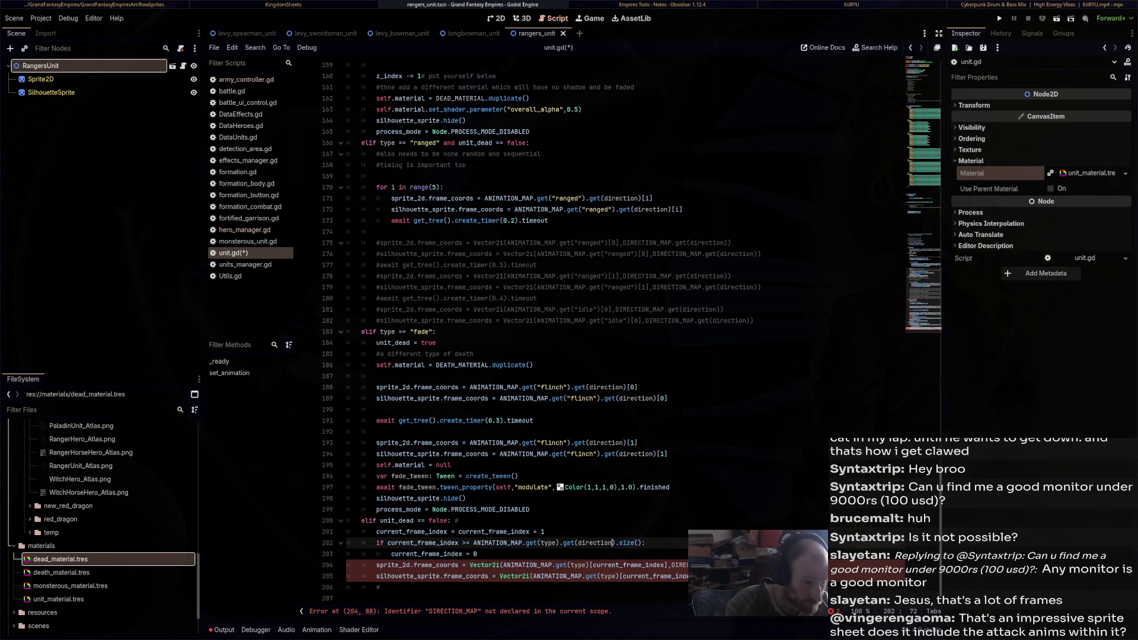
key("Right")
key("Right")
key("Right")
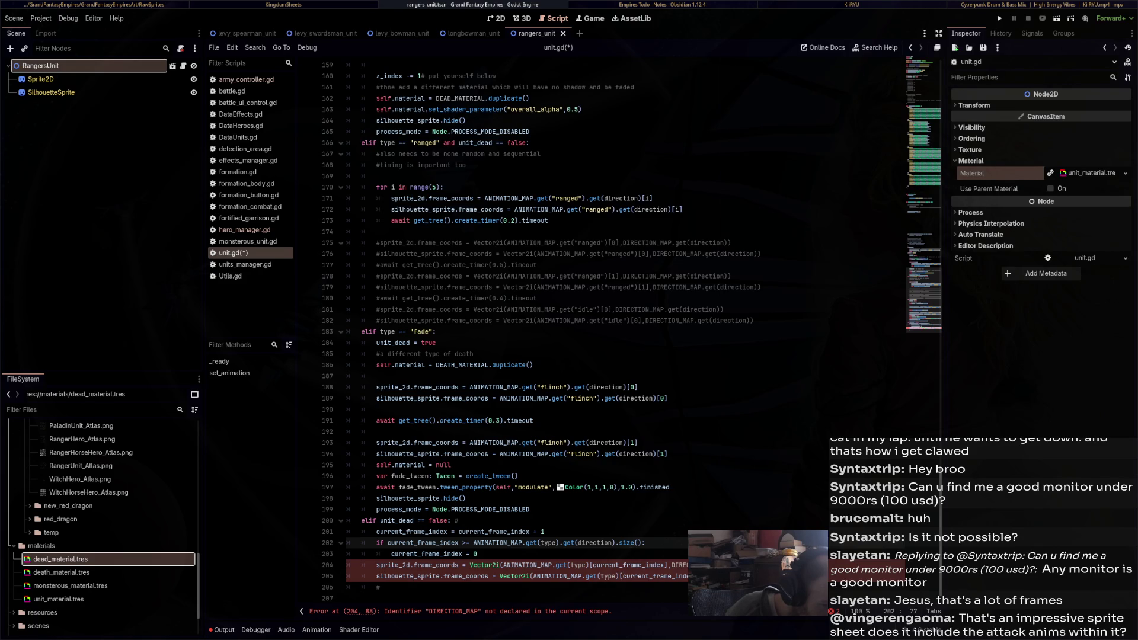
left_click(470, 565)
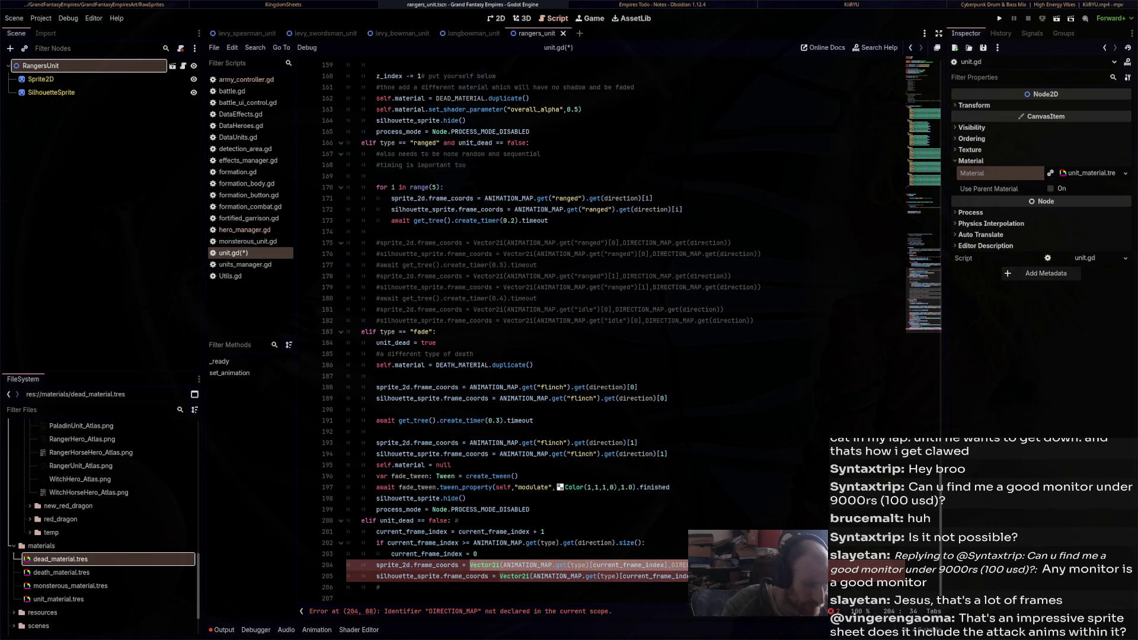
key("shift+End")
type("ANIMATION_MAP.get")
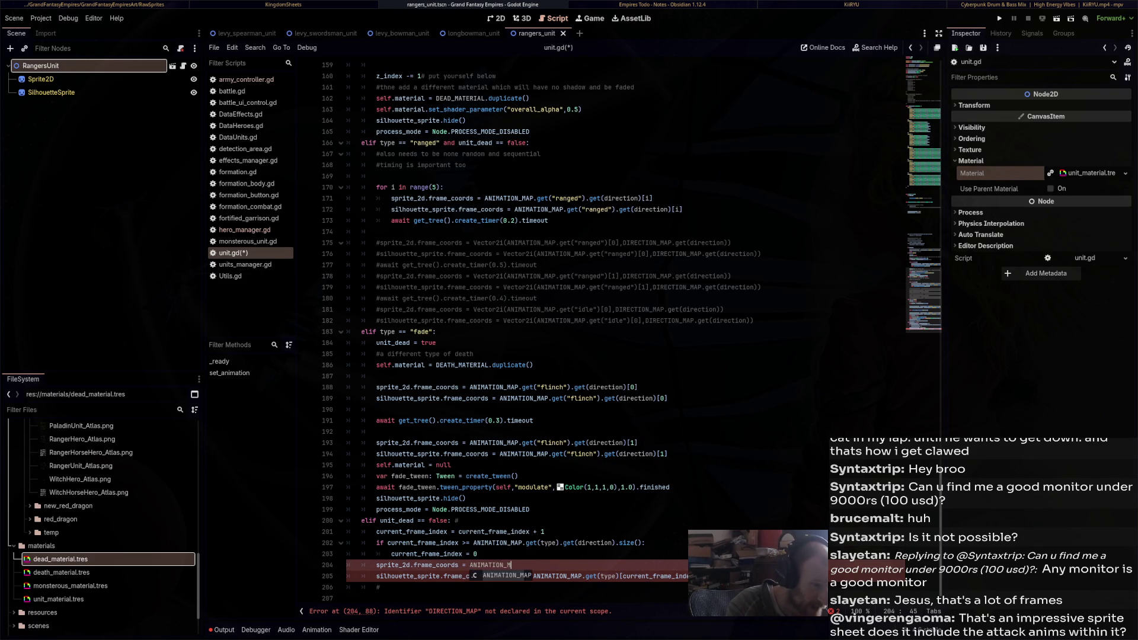
type("(type).")
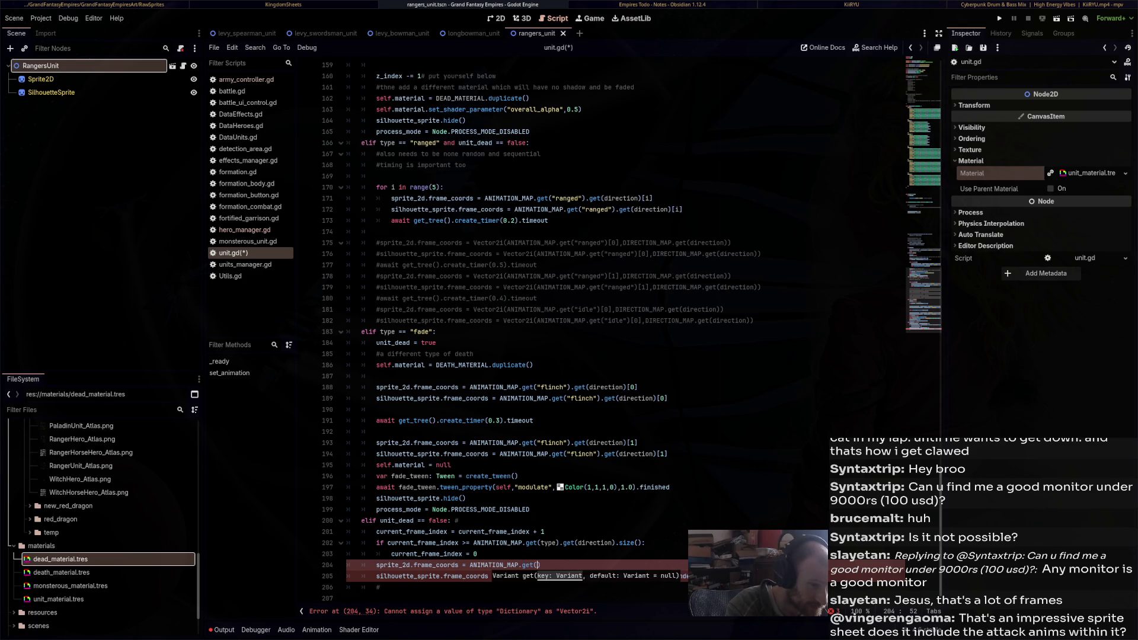
type("get")
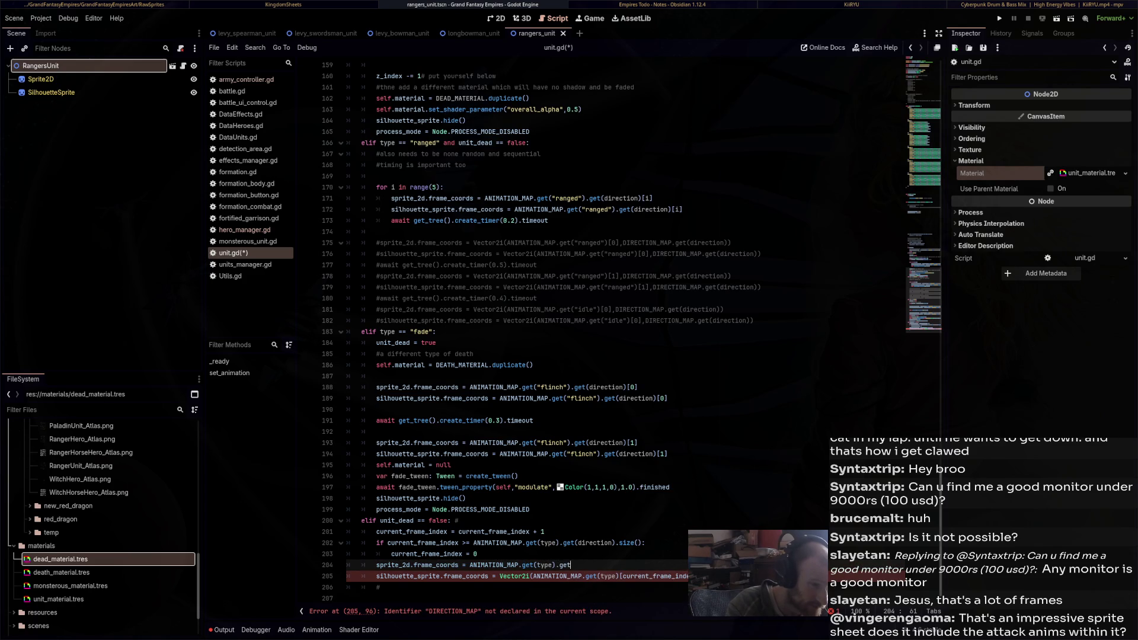
type("_directio")
key("BackSpace")
key("BackSpace")
key("BackSpace")
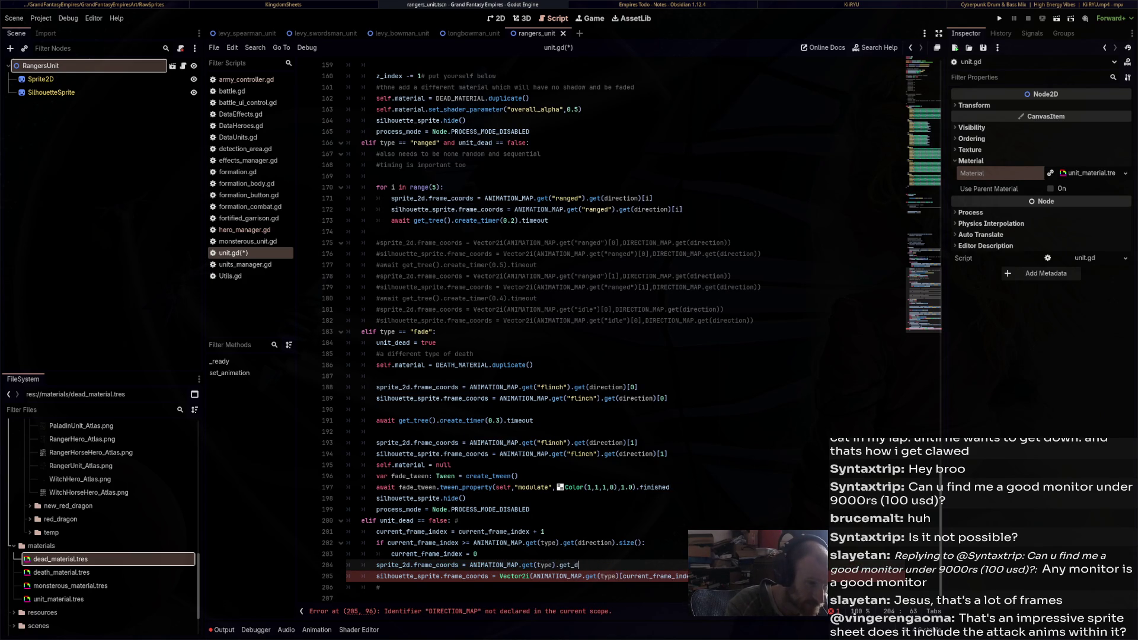
type("(direction")
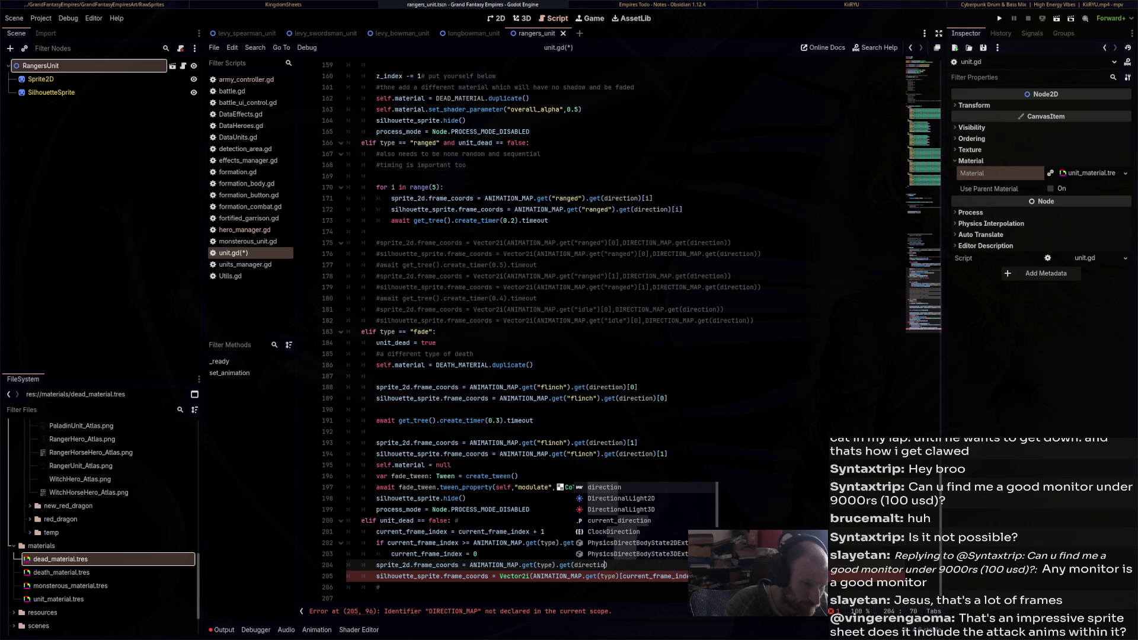
type(")")
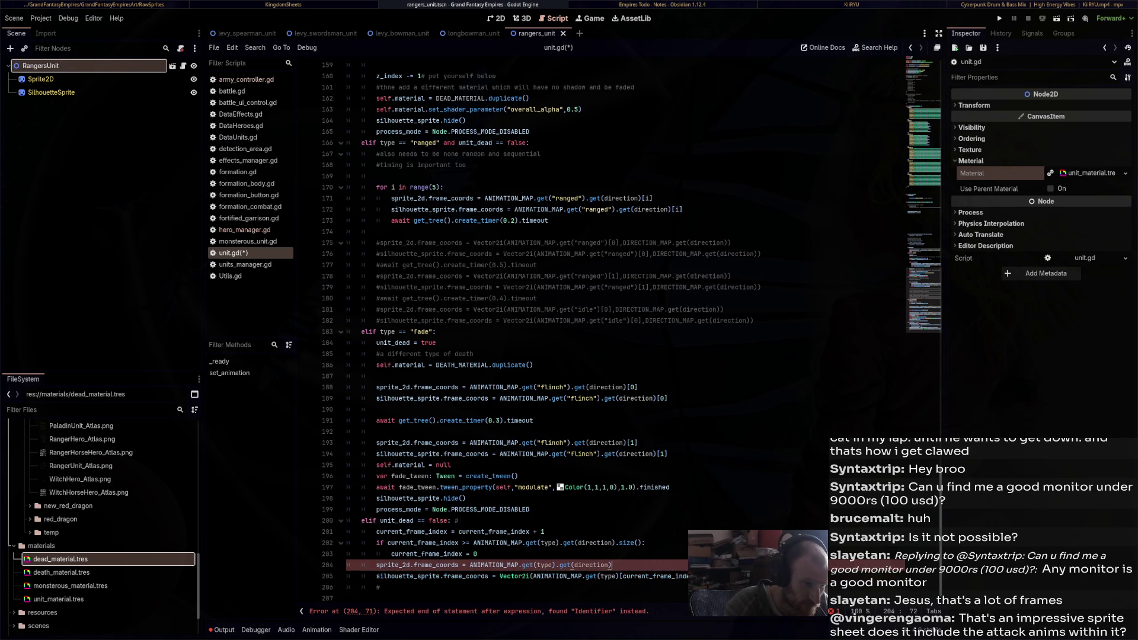
type("[curr")
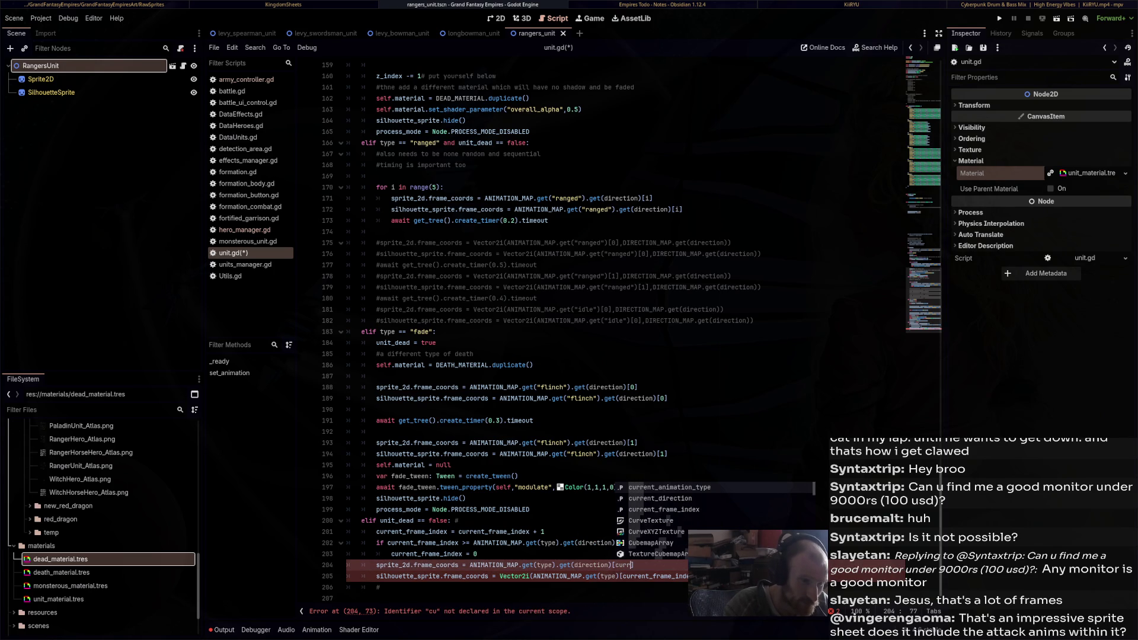
key("Return")
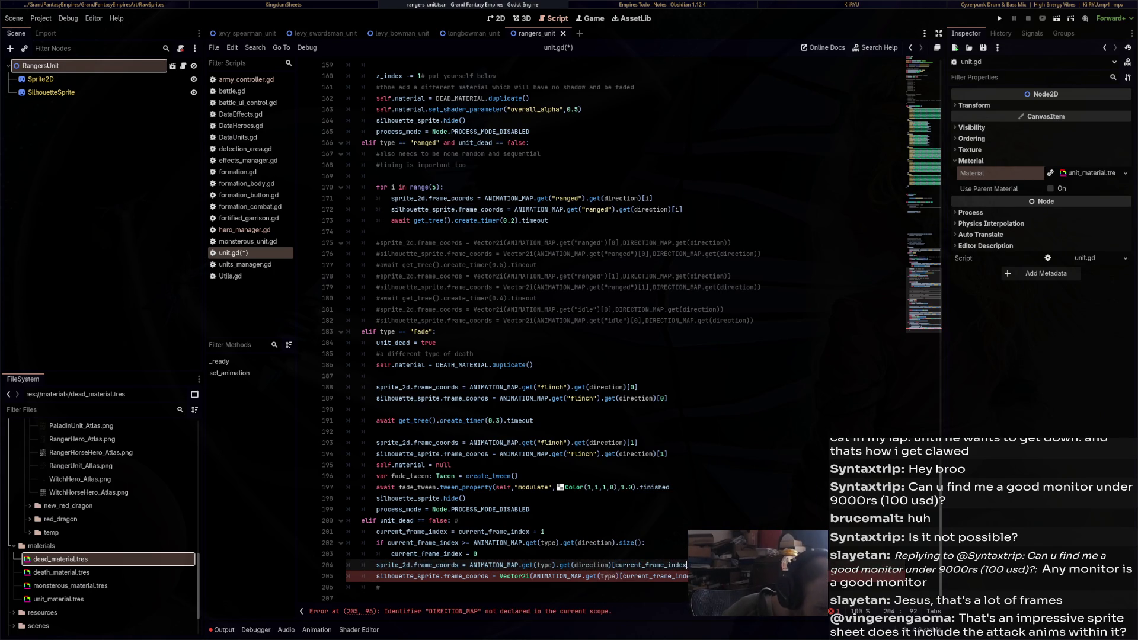
Copy the new expression onto line 205, remove stray # marks on lines 200 and 206, and save
key("ctrl+shift+Left")
key("ctrl+shift+Left")
key("ctrl+shift+Left")
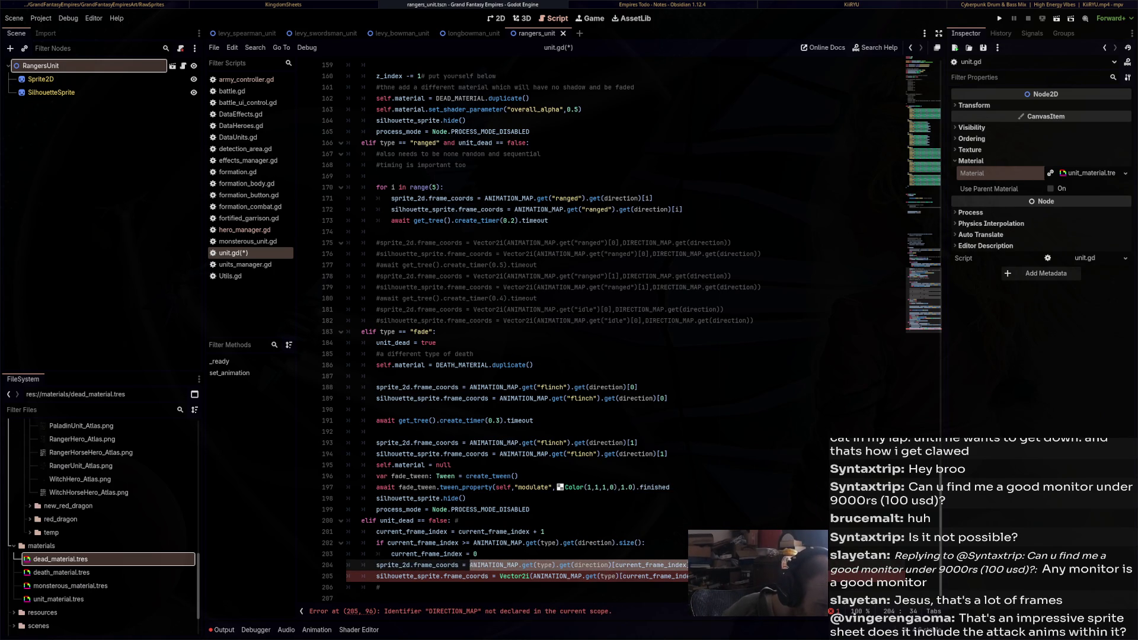
key("ctrl+c")
key("Down")
key("shift+End")
key("ctrl+v")
key("Down")
key("Delete")
key("BackSpace")
key("ctrl+s")
left_click(500, 506)
key("Down")
key("BackSpace")
key("ctrl+s")
Launch the game to test the animation fix
scroll(632, 331, "up", 5)
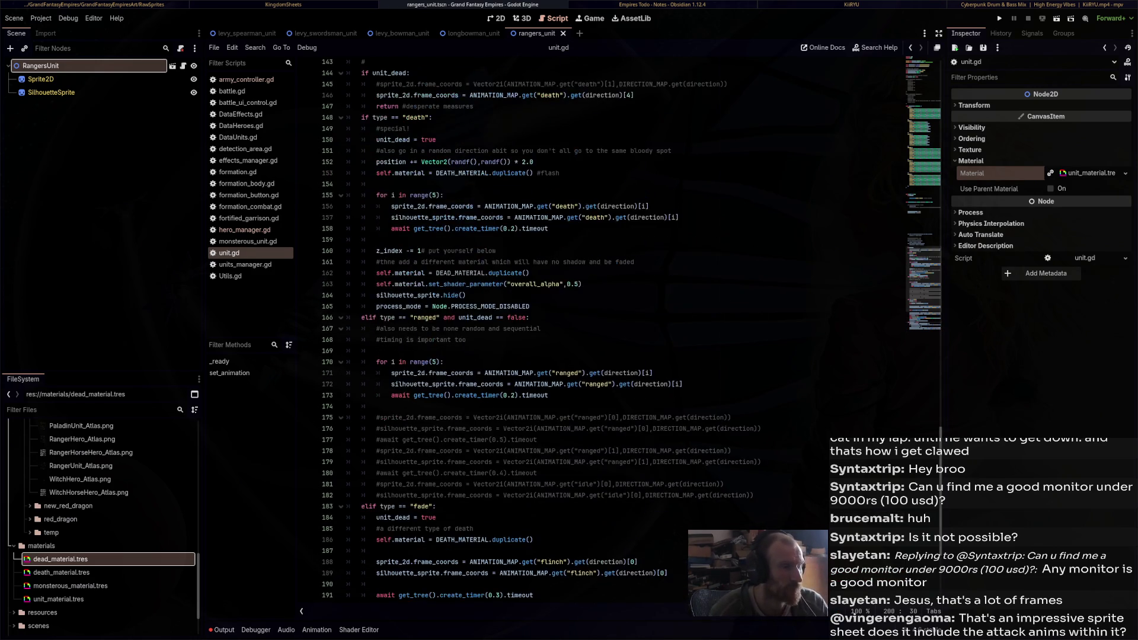
scroll(632, 331, "up", 10)
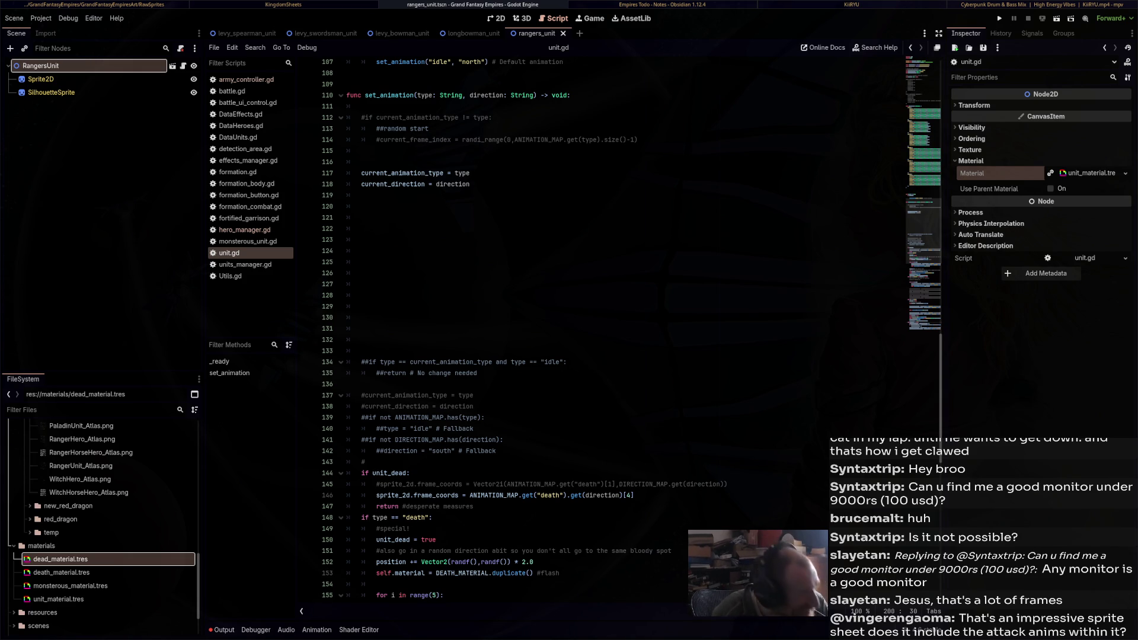
left_click(1000, 19)
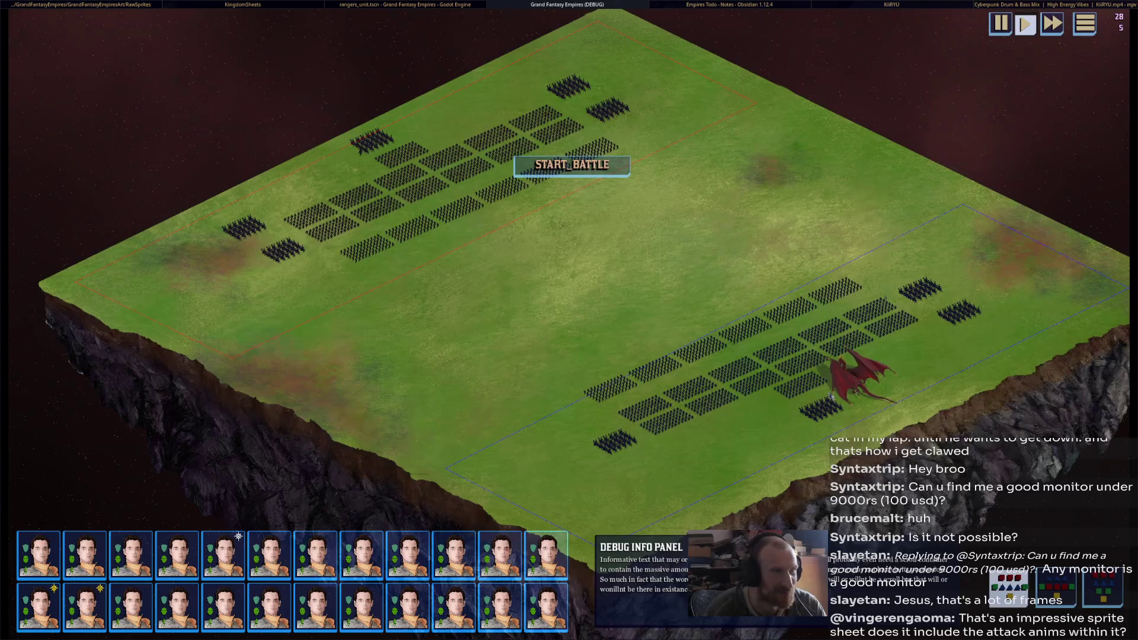
Stop the game and trace the Debugger's out-of-bounds frame errors to unit.gd lines 204–205
key("alt+Tab")
left_click(267, 629)
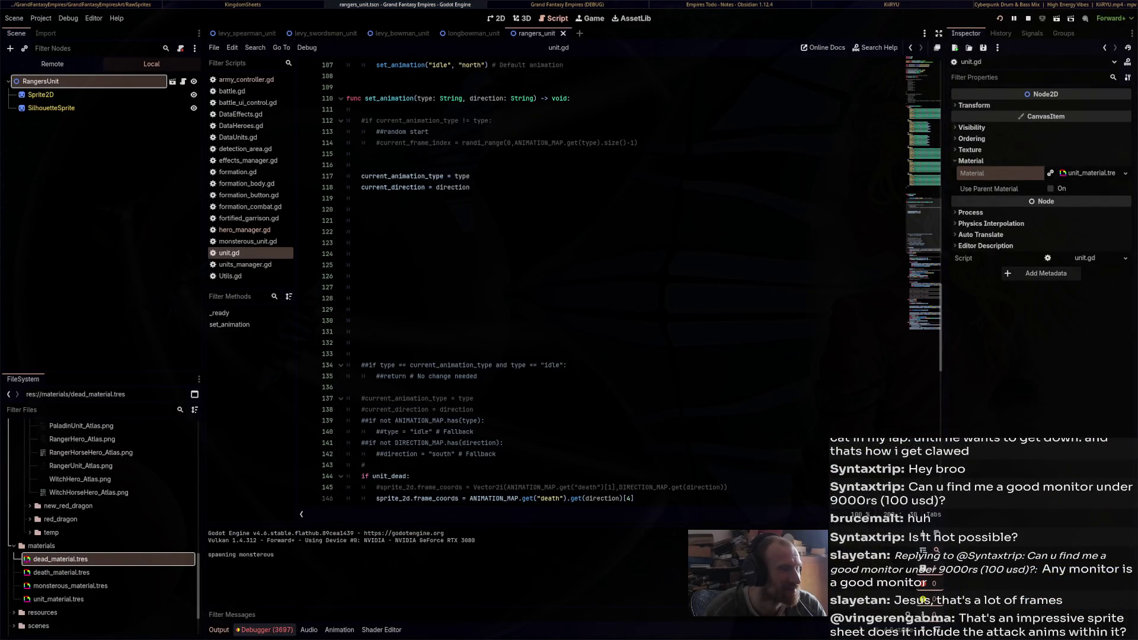
key("F8")
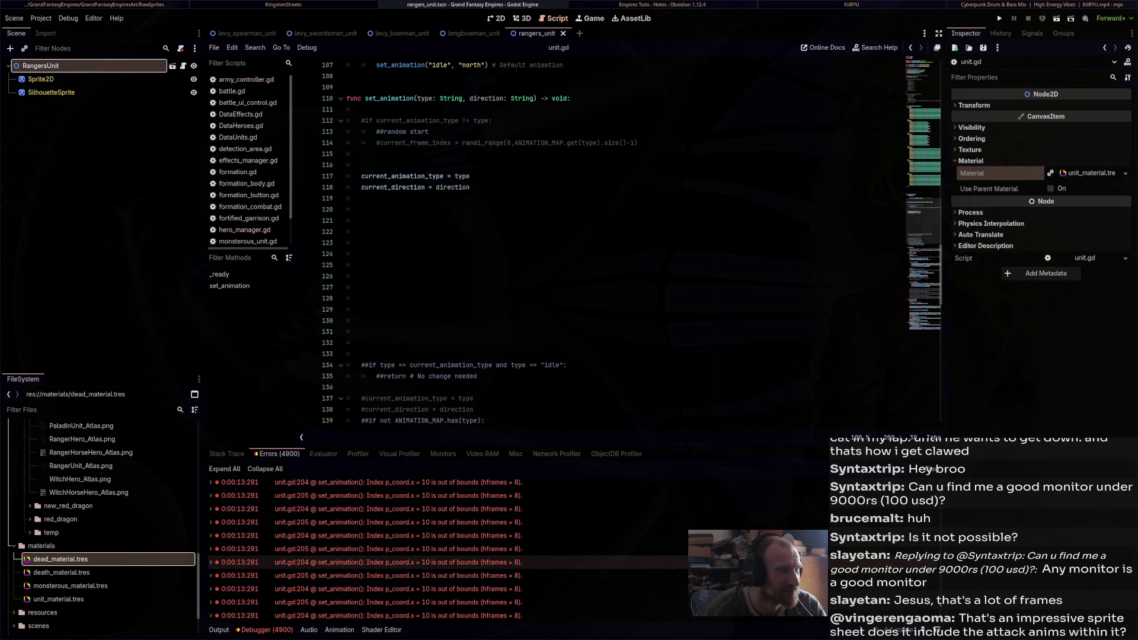
left_click(355, 575)
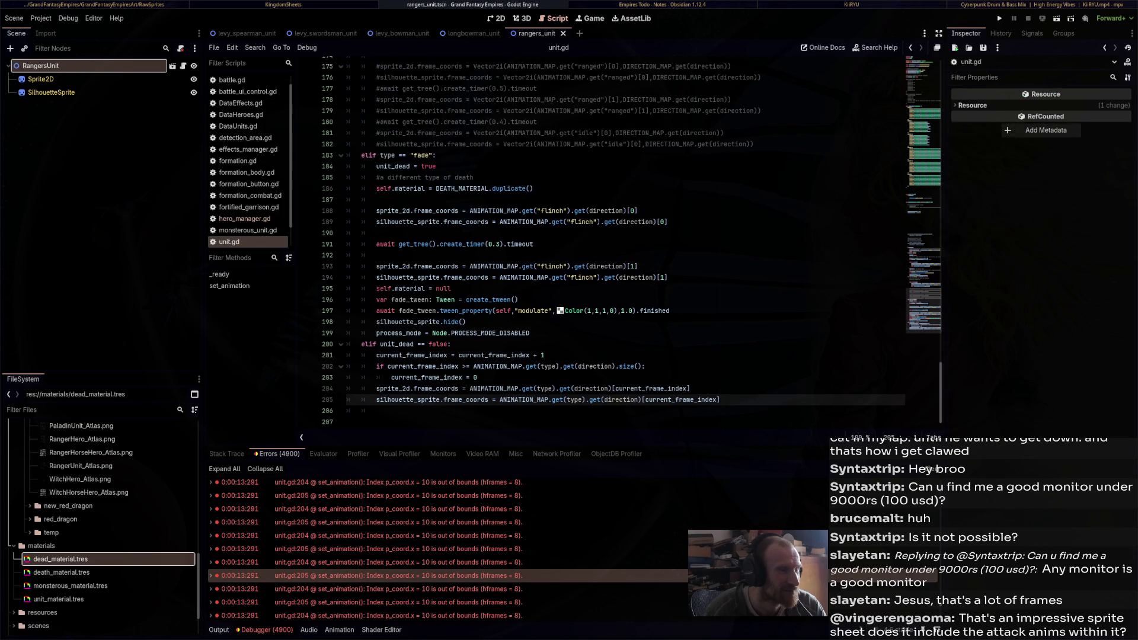
key("End")
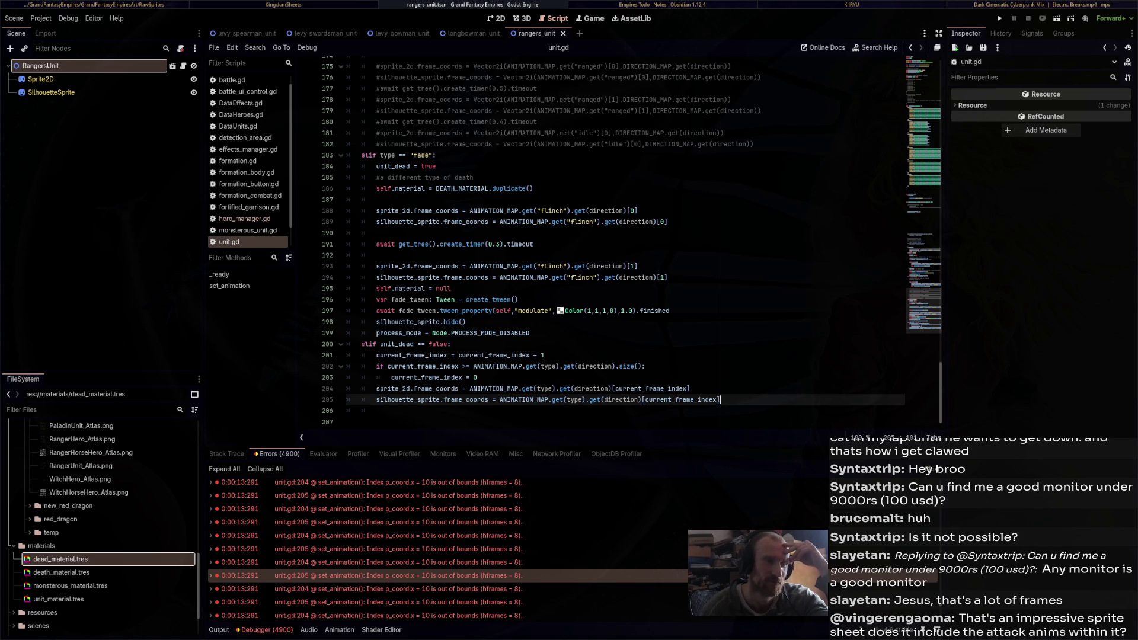
left_click(41, 79)
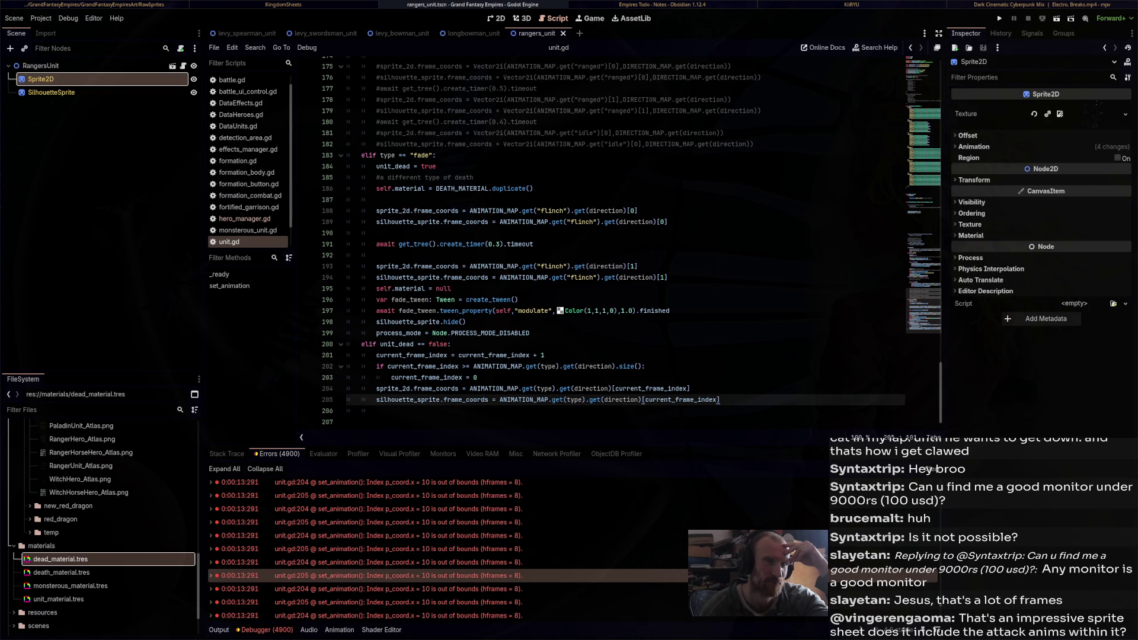
Expand Sprite2D's Animation section in the Inspector to show Hframes 12, Vframes 16, Frame 52
left_click(974, 146)
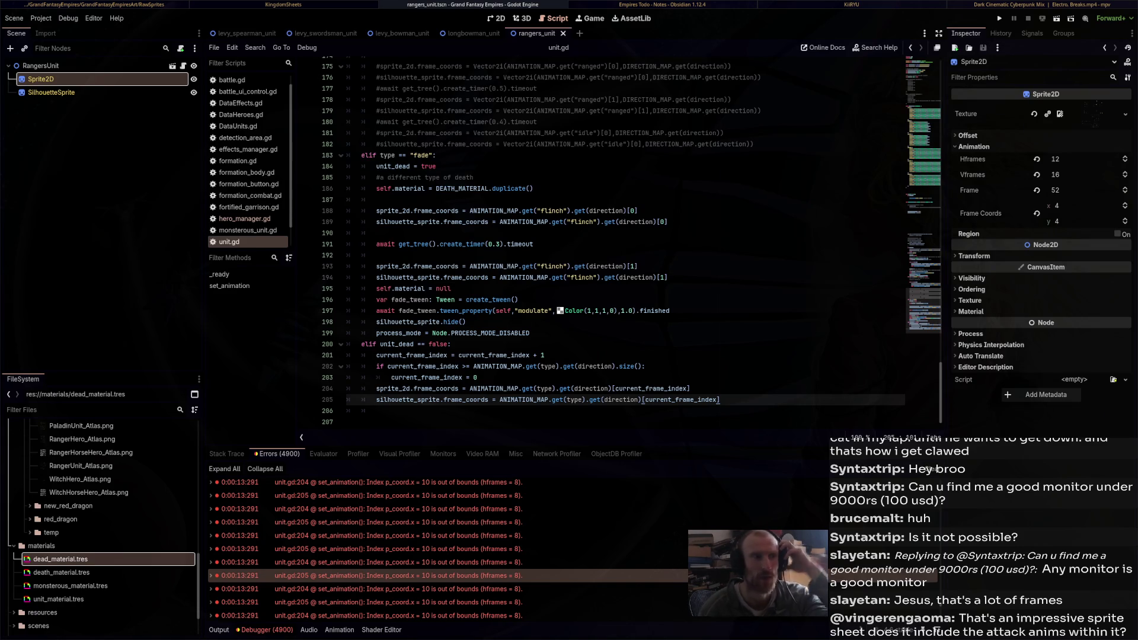
Open temp_melee_unit.tscn via Quick Open Scene and close the empty scene tab
key("ctrl+shift+o")
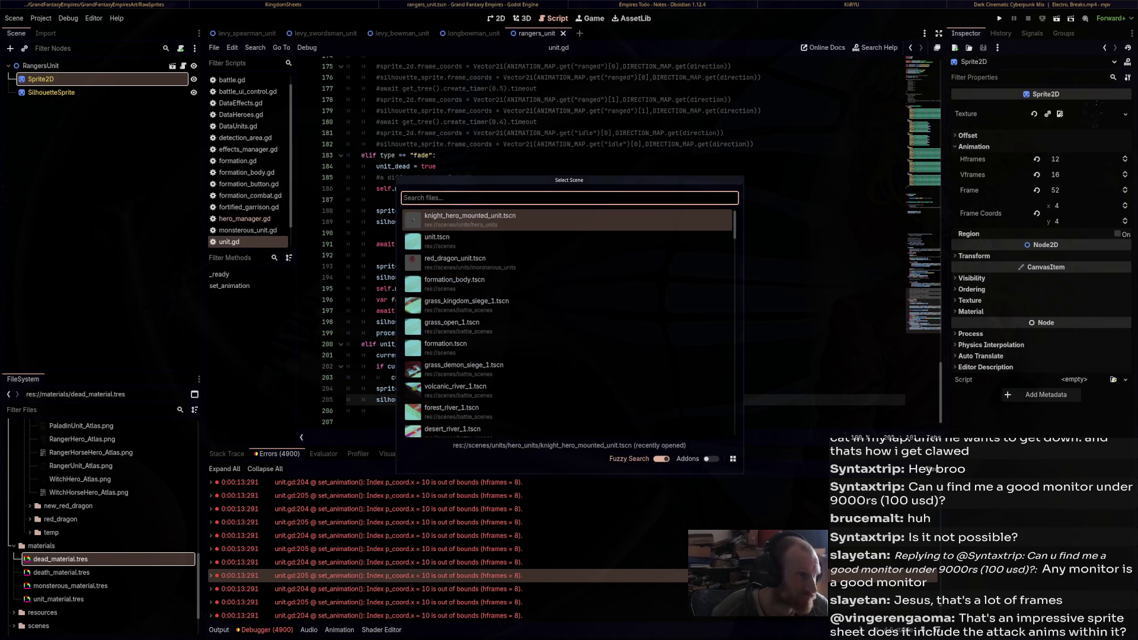
type("temp")
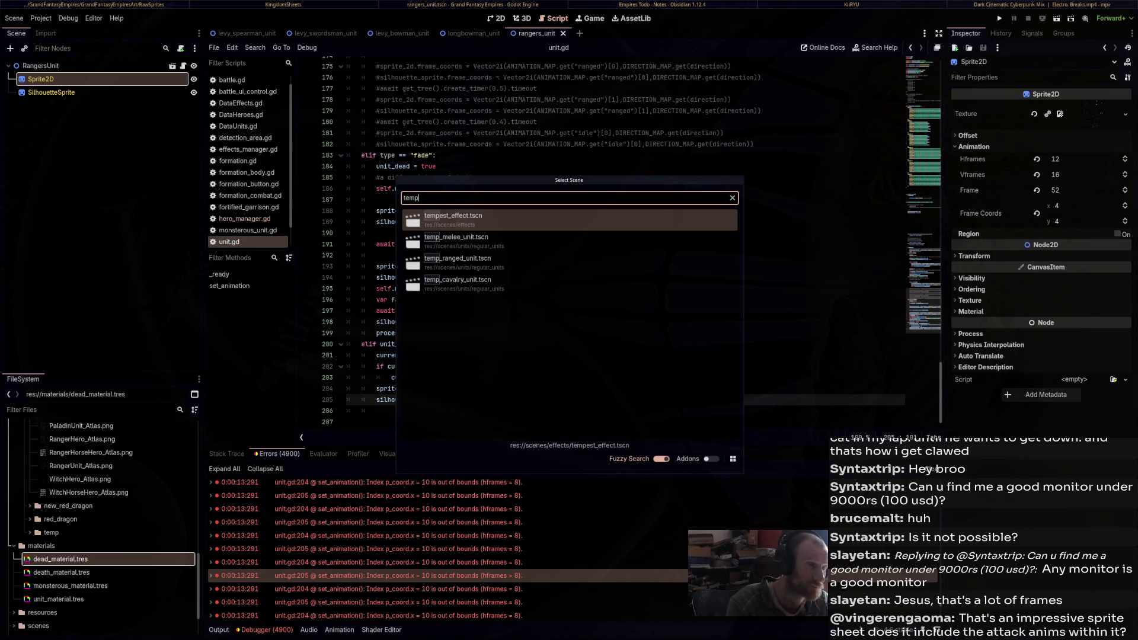
key("Down")
key("Return")
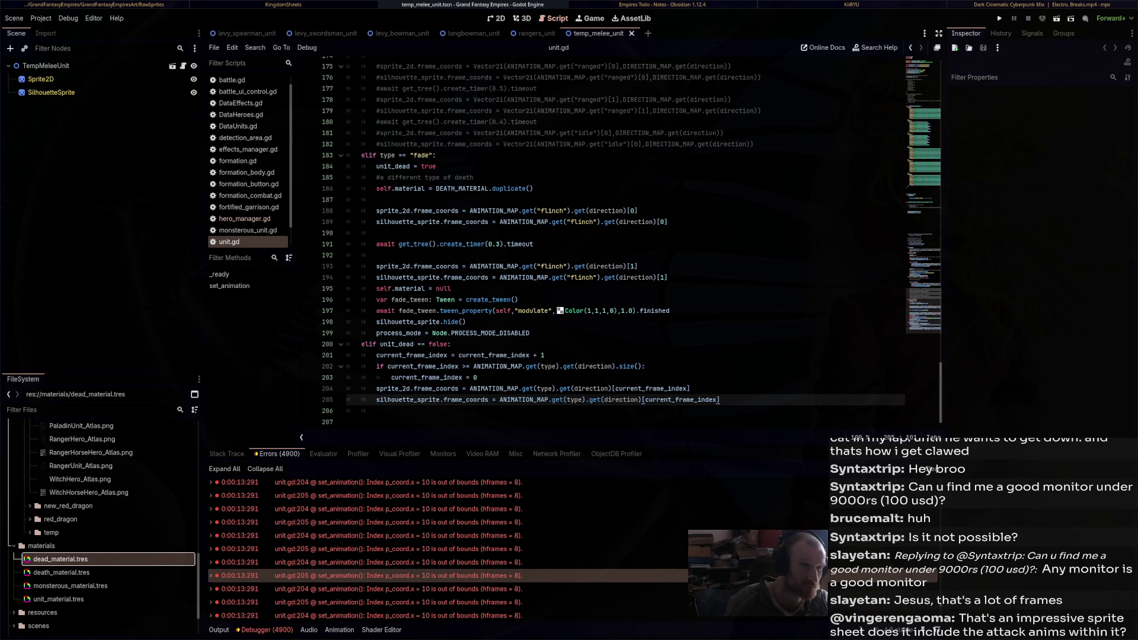
key("ctrl+n")
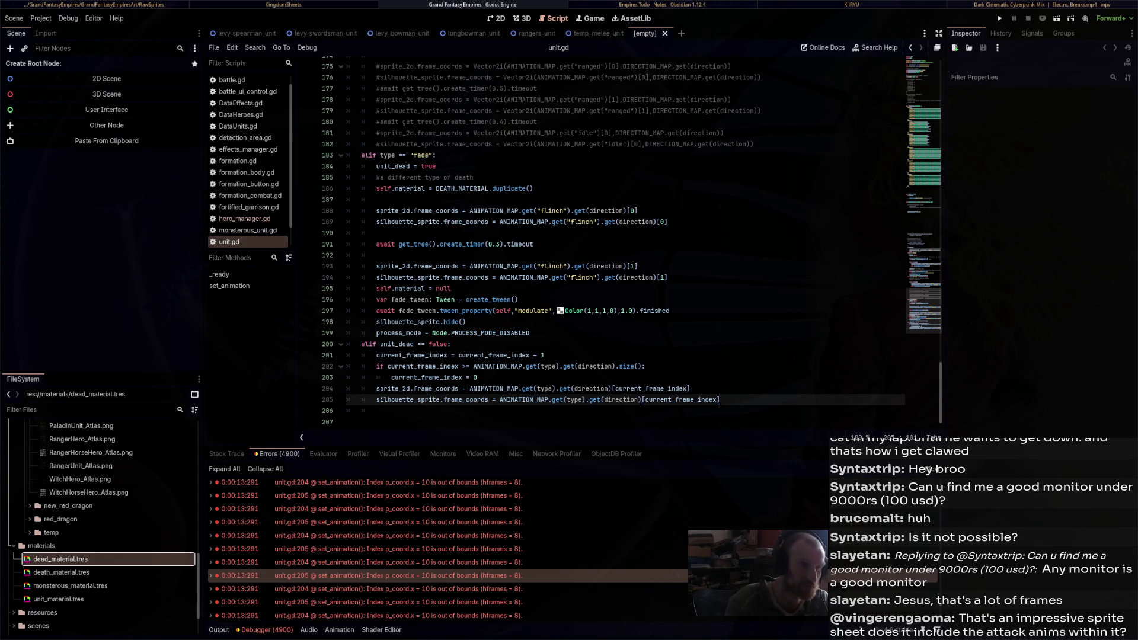
key("ctrl+shift+w")
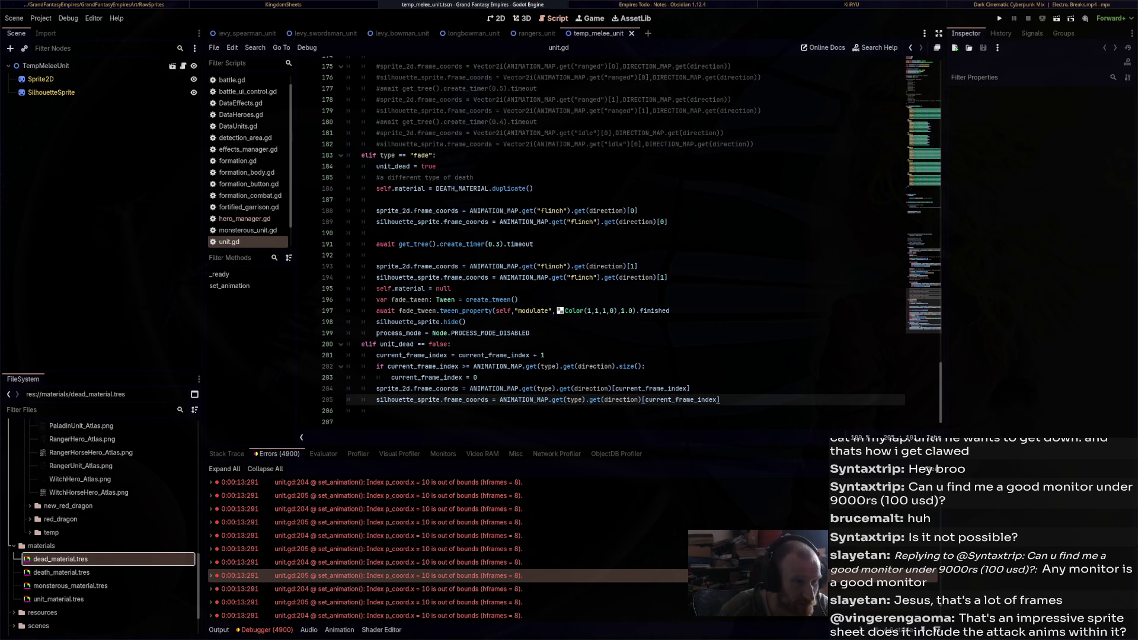
Open temp_ranged_unit.tscn and temp_cavalry_unit.tscn, then return to temp_melee_unit's Sprite2D
key("ctrl+shift+o")
type("temp")
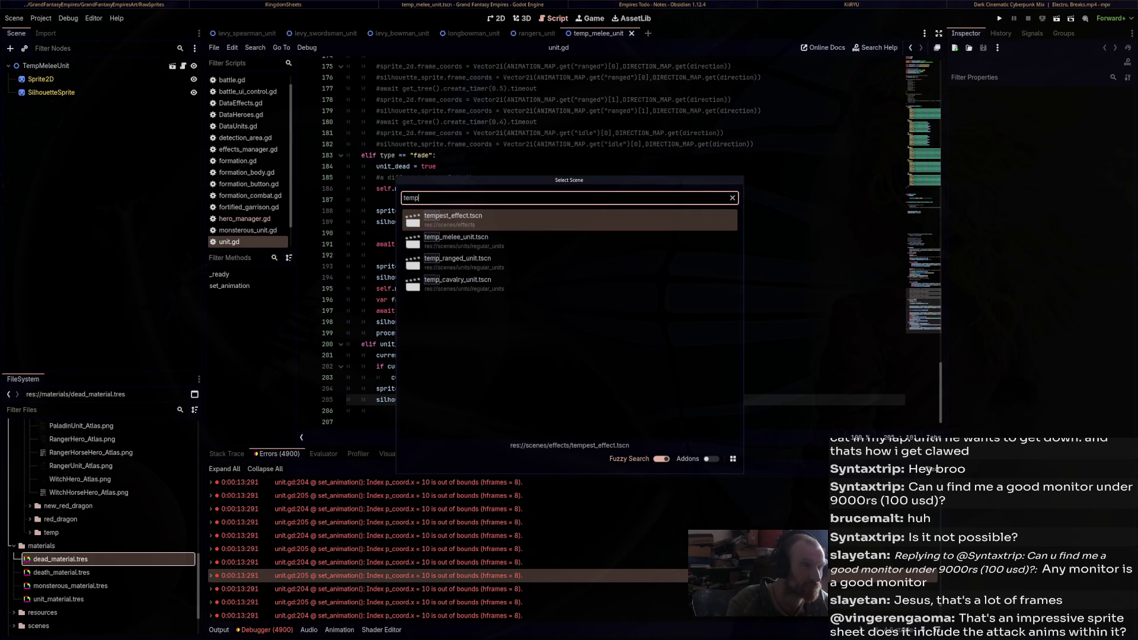
key("Down")
key("Down")
key("Return")
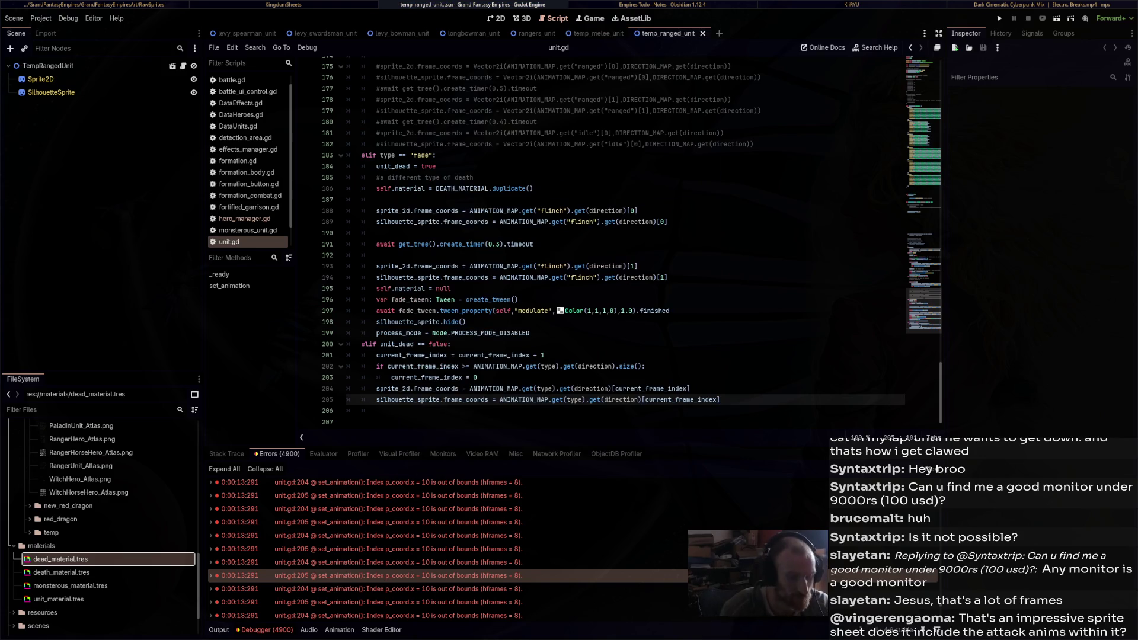
key("ctrl+shift+o")
type("temp")
key("Down")
key("Down")
key("Down")
key("Return")
left_click(597, 34)
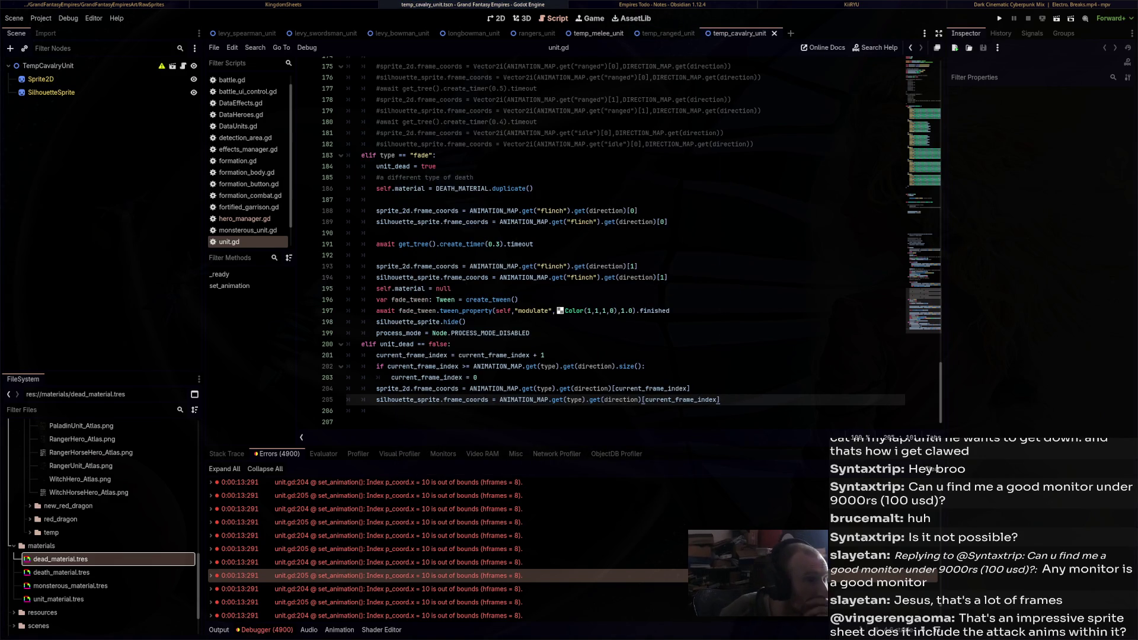
left_click(41, 79)
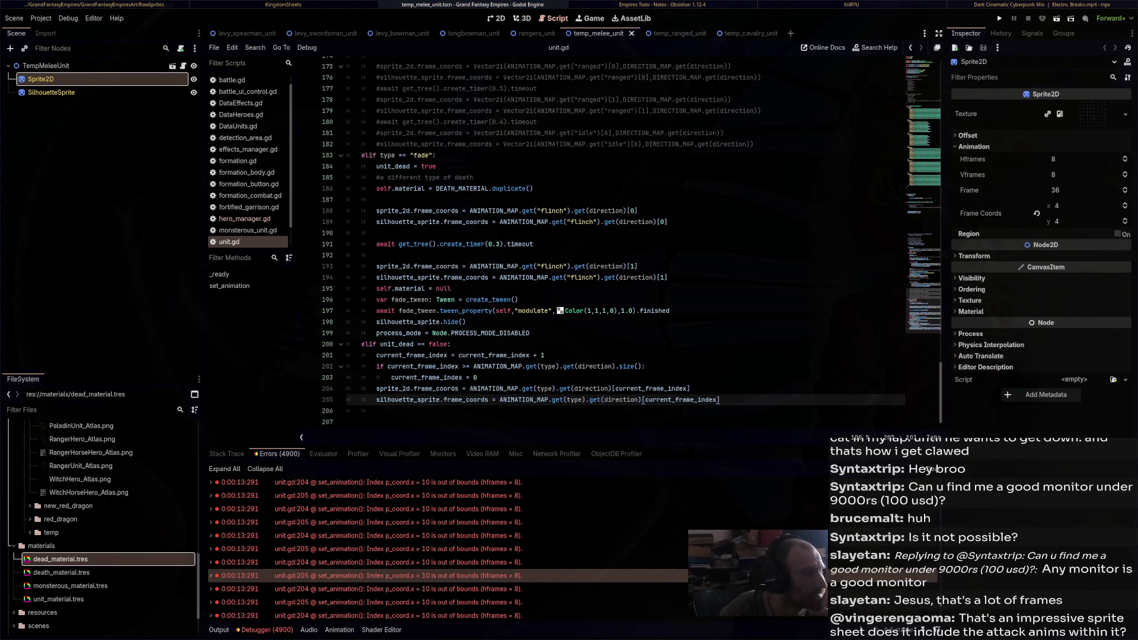
Give the melee unit's Sprite2D and SilhouetteSprite the KingdomSwordsmanUnit atlas texture and save
scroll(71, 532, "up", 8)
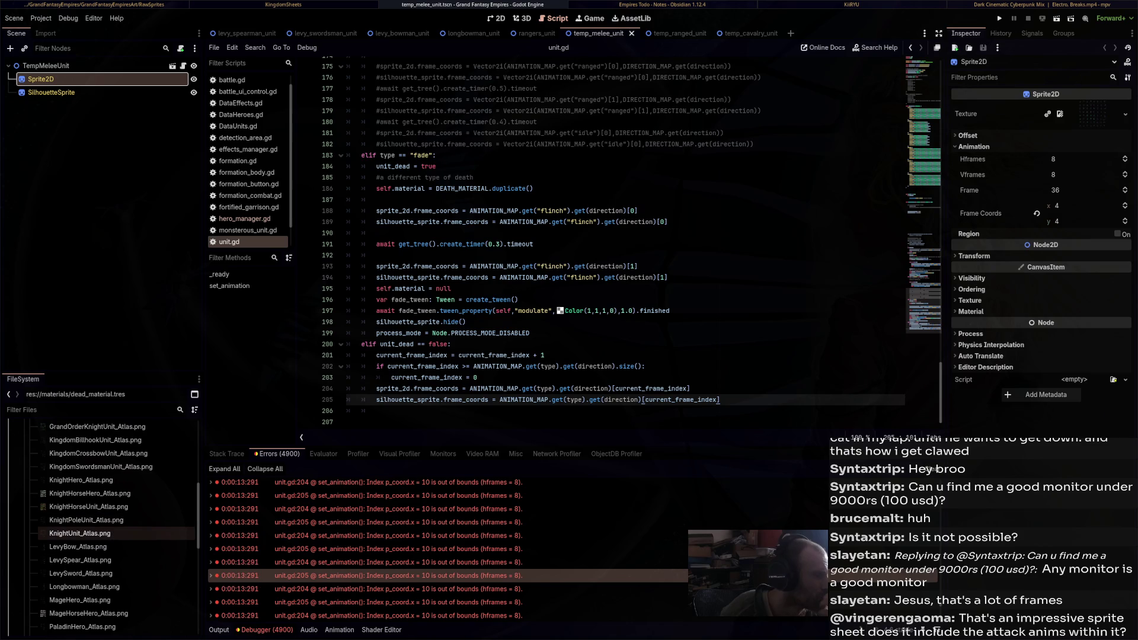
mouse_move(172, 534)
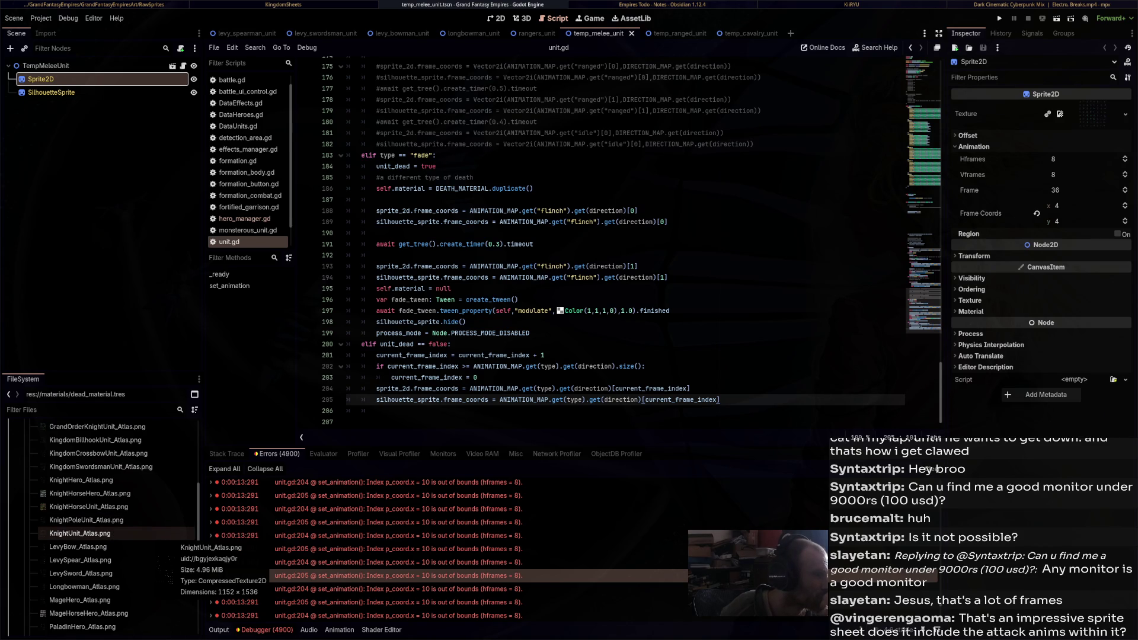
scroll(172, 559, "up", 2)
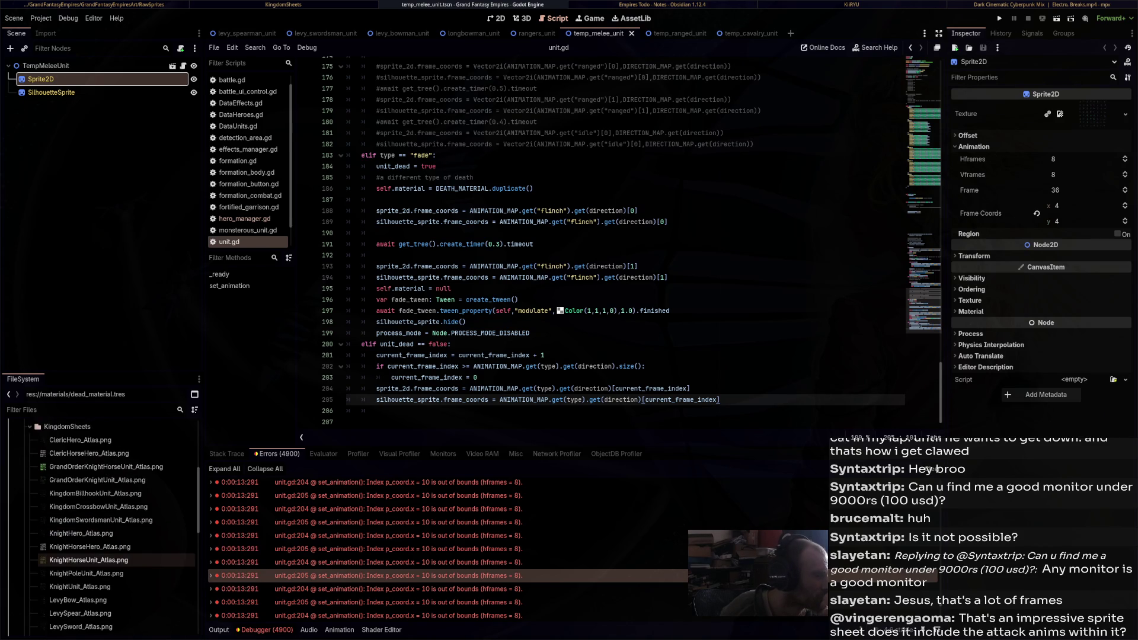
left_click(101, 520)
mouse_move(101, 520)
left_mouse_down()
mouse_move(652, 189)
mouse_move(1093, 115)
left_mouse_up()
left_click(51, 92)
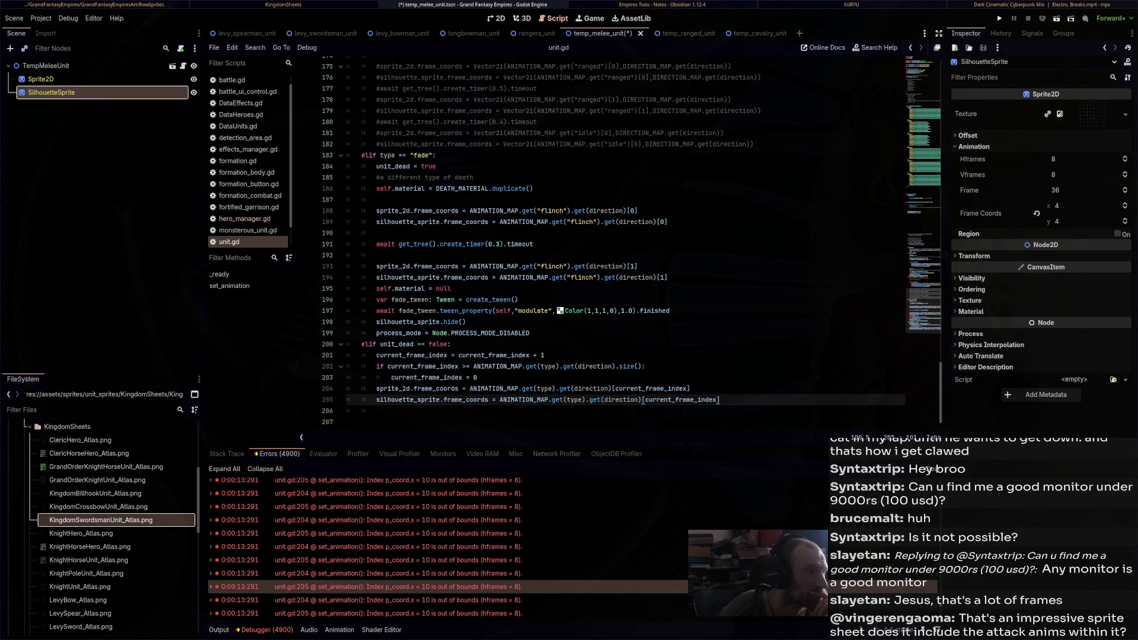
mouse_move(101, 520)
left_mouse_down()
mouse_move(385, 511)
mouse_move(1059, 113)
left_mouse_up()
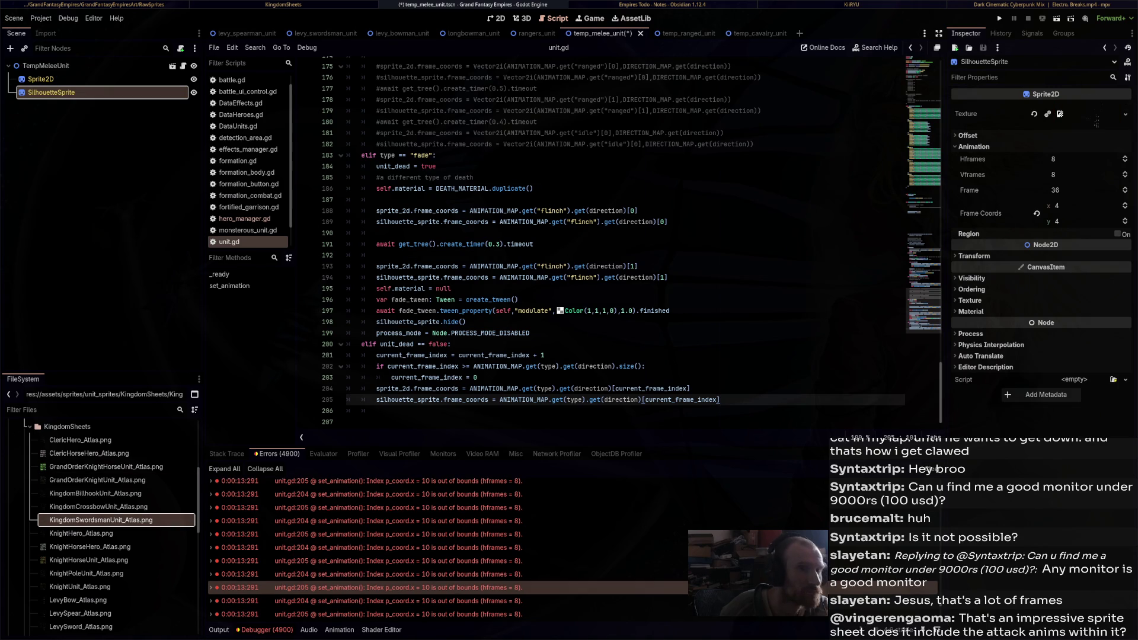
key("ctrl+s")
Give the ranged unit's Sprite2D and SilhouetteSprite the Longbowman atlas texture and save
key("ctrl+Tab")
left_click(40, 79)
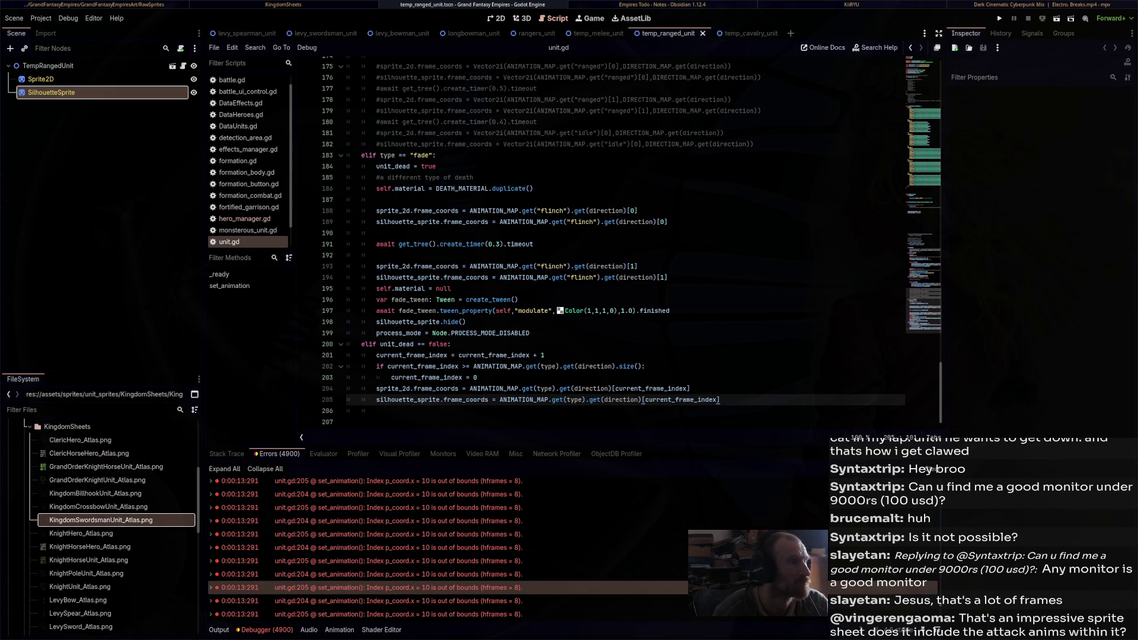
scroll(89, 480, "down", 3)
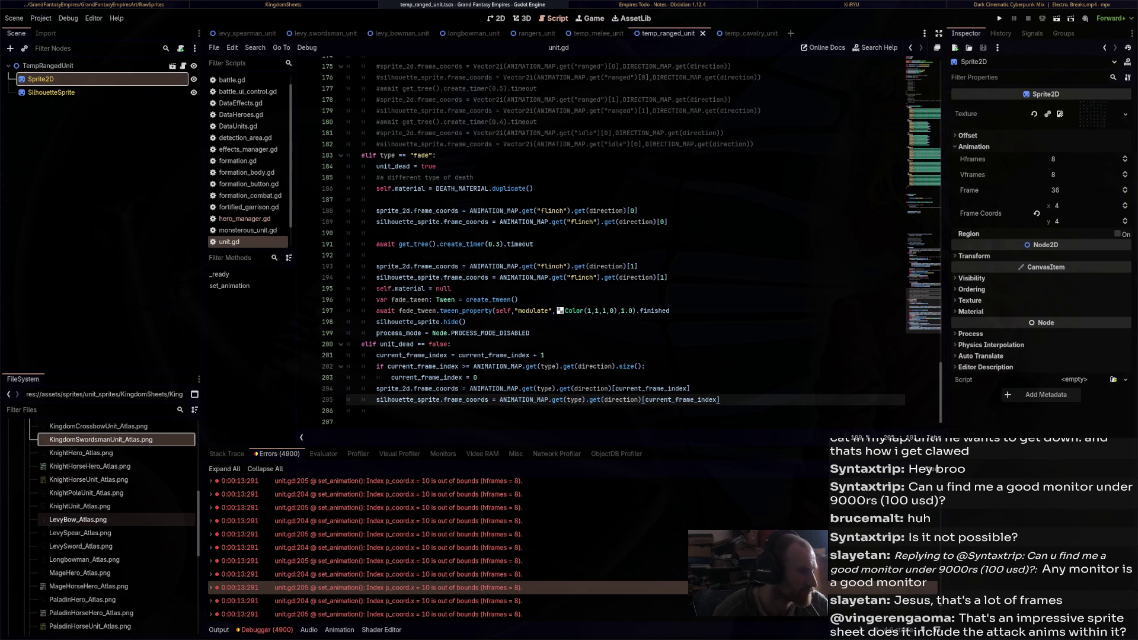
left_click(89, 520)
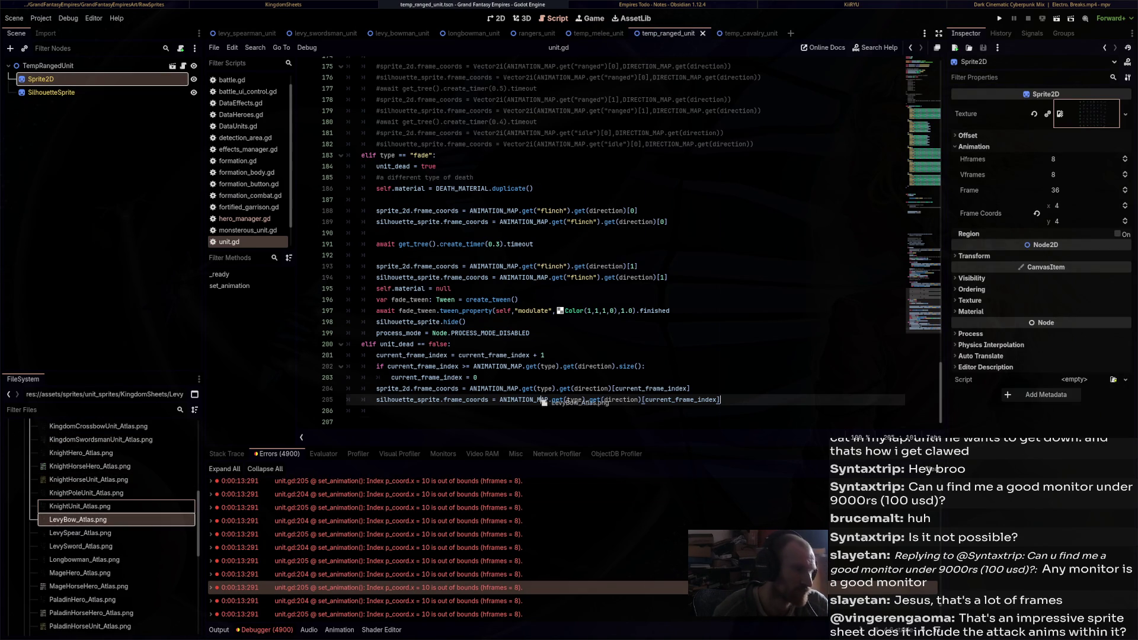
mouse_move(89, 560)
left_mouse_down()
mouse_move(593, 249)
mouse_move(1090, 114)
left_mouse_up()
key("ctrl+s")
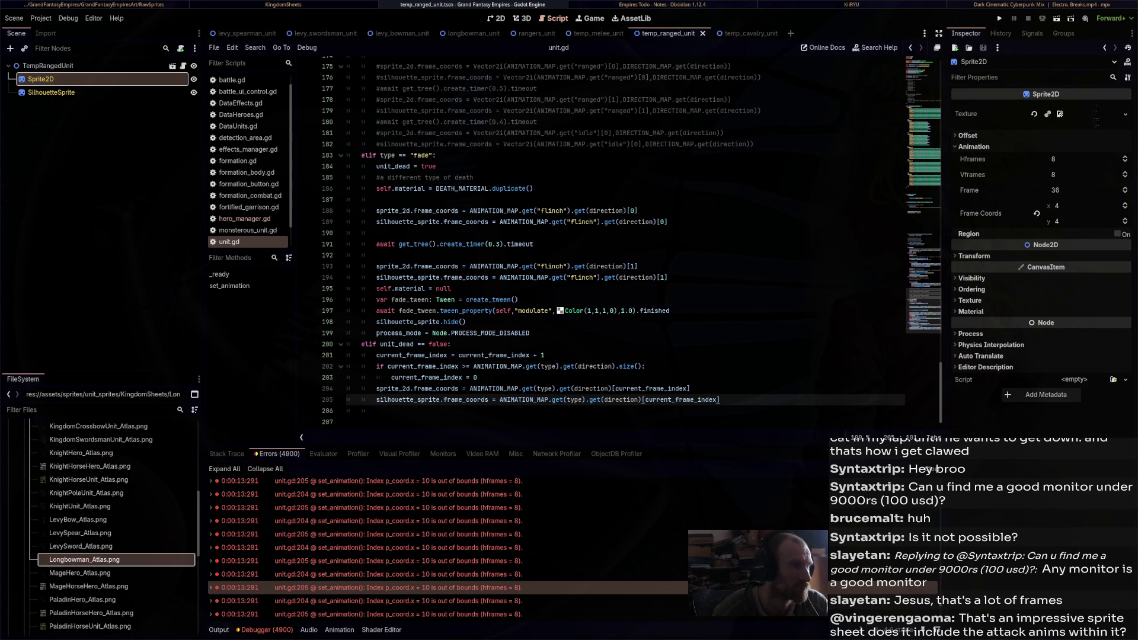
left_click(52, 93)
mouse_move(89, 560)
left_mouse_down()
mouse_move(178, 534)
mouse_move(593, 267)
mouse_move(1091, 114)
left_mouse_up()
key("ctrl+s")
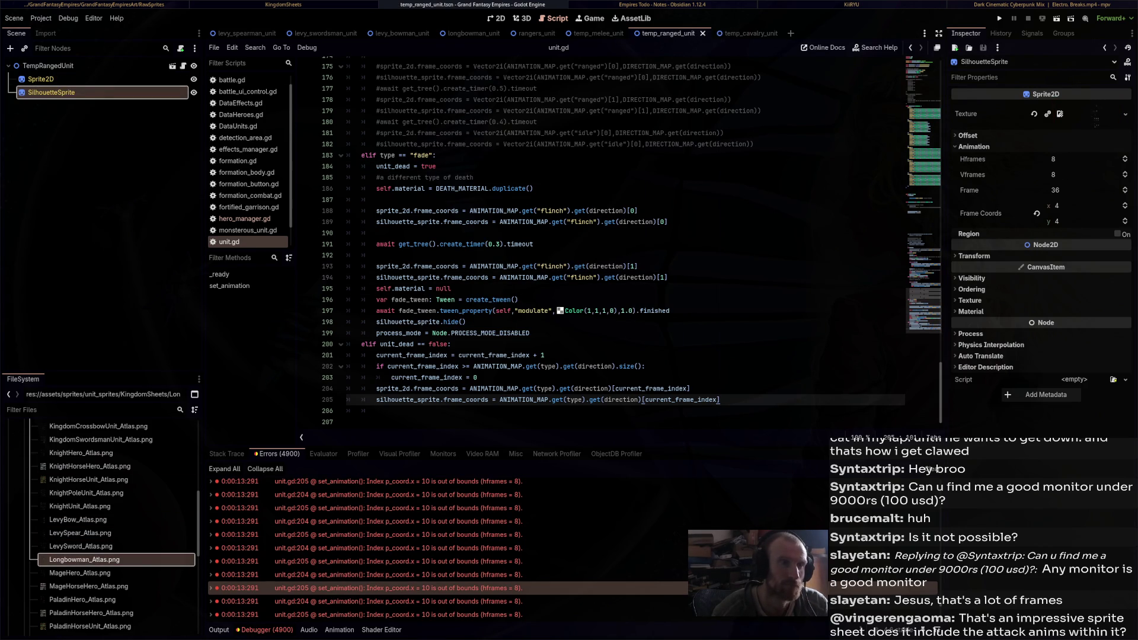
Set the cavalry Sprite2D texture to KnightHorseUnit_Atlas.png, save, and start a test run
left_click(740, 33)
left_click(40, 79)
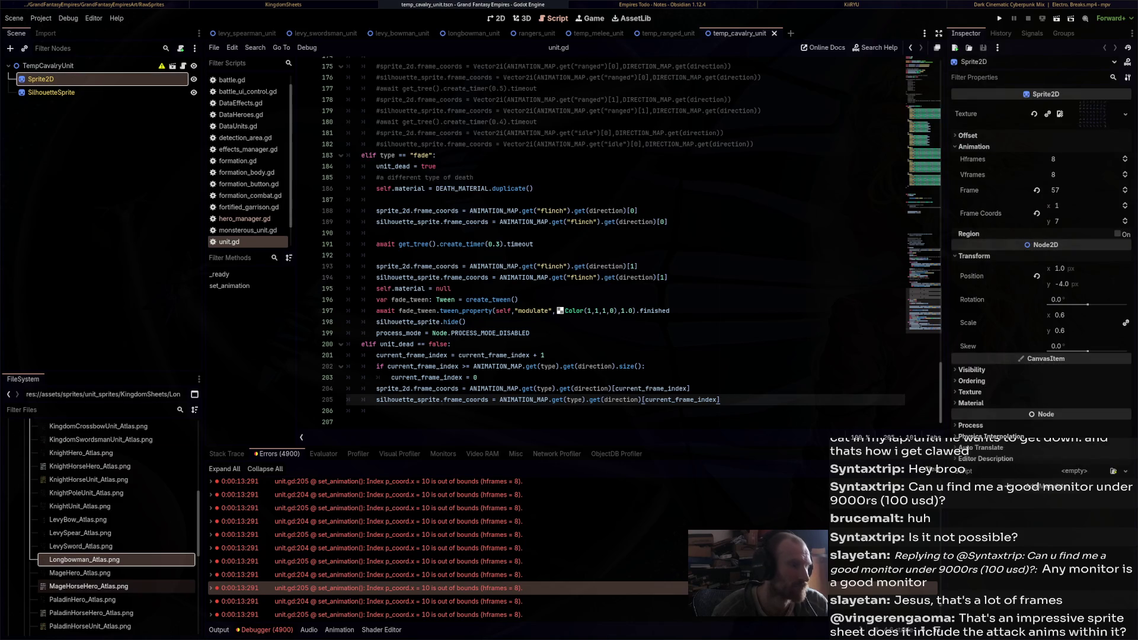
scroll(101, 561, "up", 3)
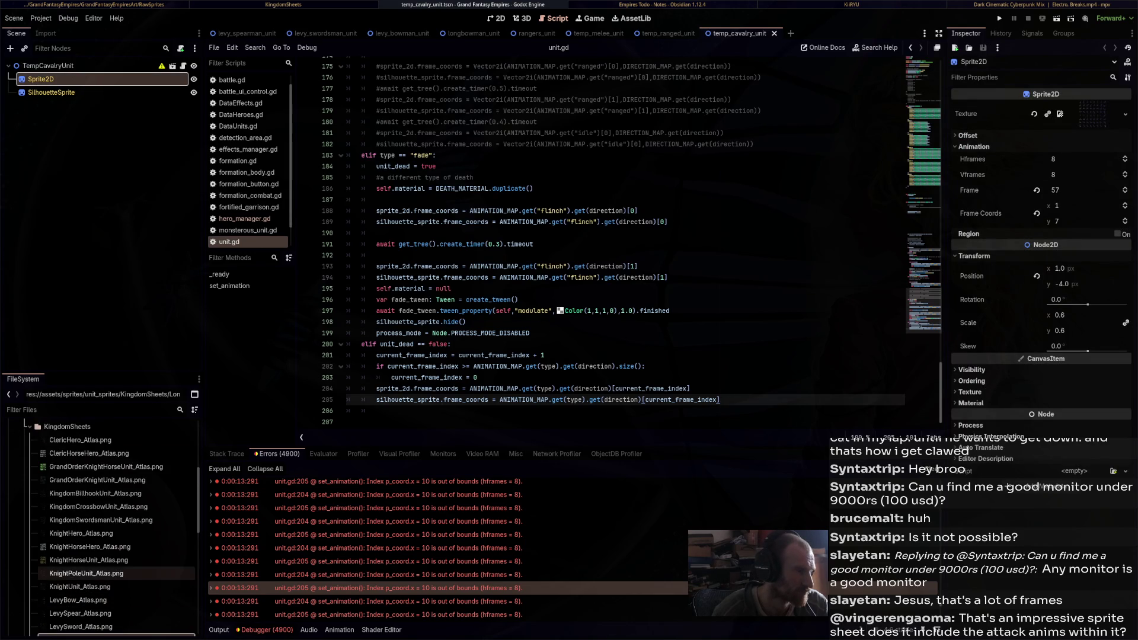
mouse_move(100, 560)
left_mouse_down()
mouse_move(981, 163)
mouse_move(1043, 91)
mouse_move(1099, 131)
mouse_move(1060, 114)
left_mouse_up()
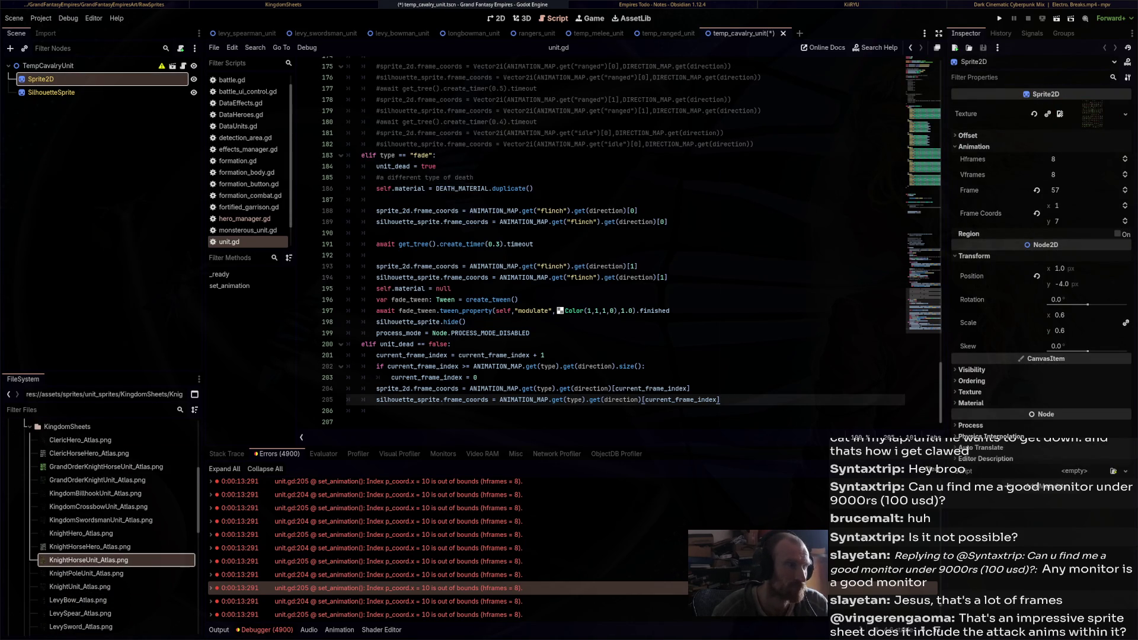
left_click(51, 93)
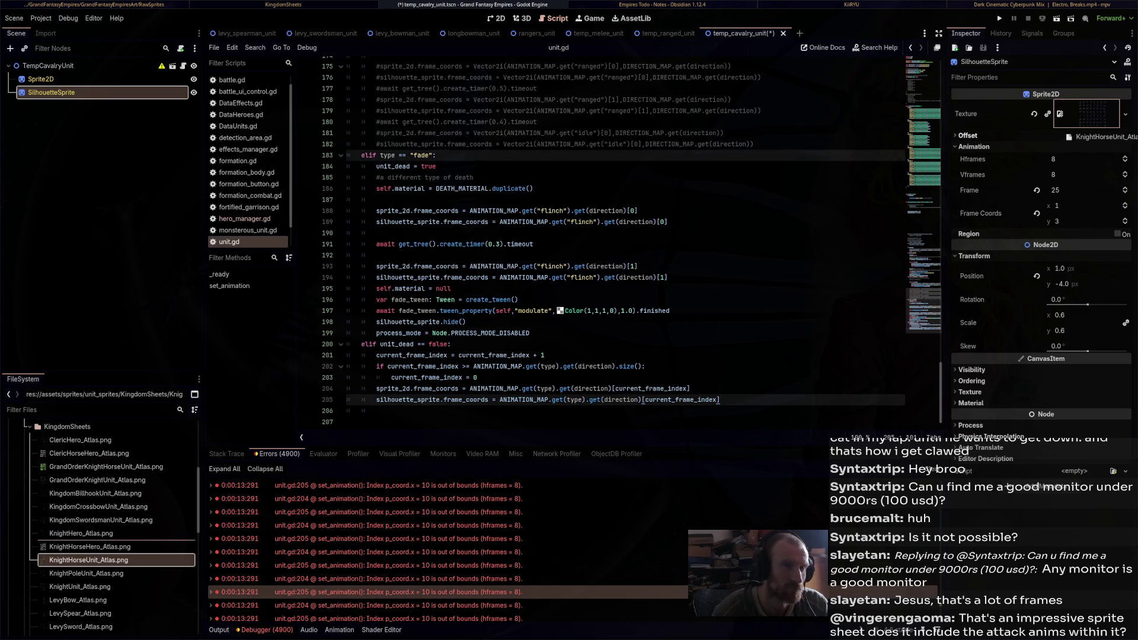
key("ctrl+s")
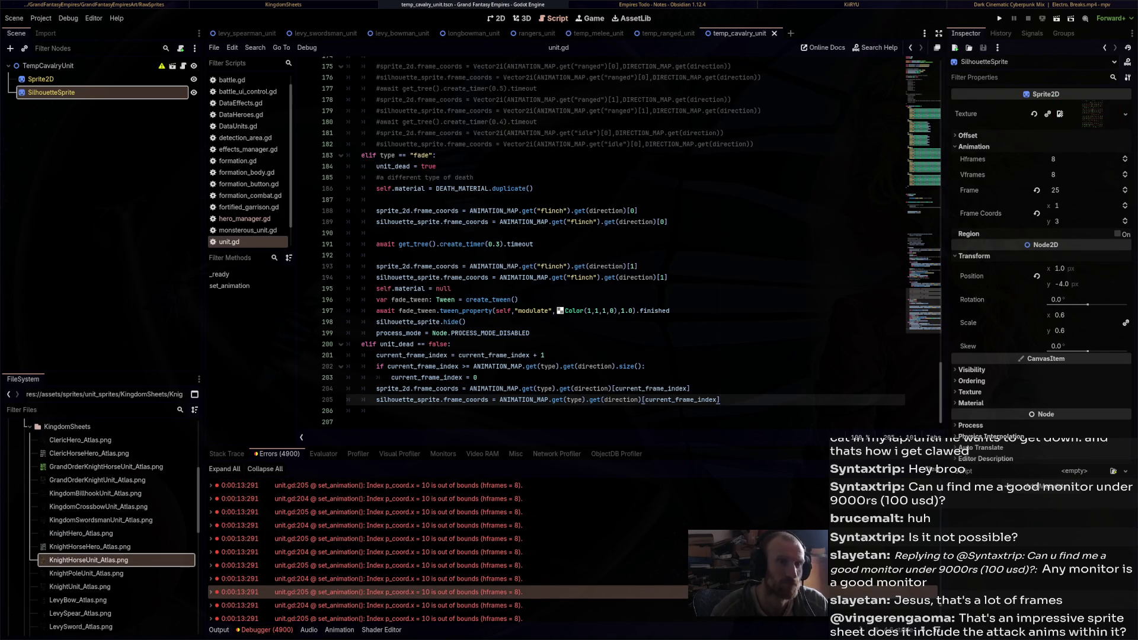
key("F5")
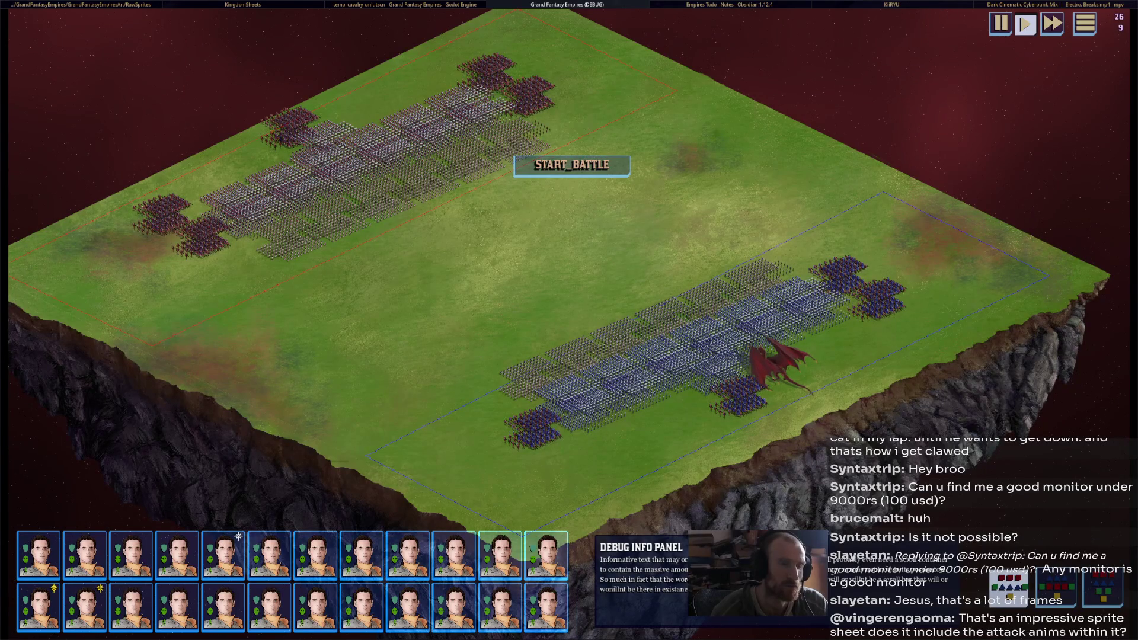
Inspect the temp units in battle, move the TEMP_MELEE formation onto empty grass, then stop the run
scroll(659, 423, "up", 3)
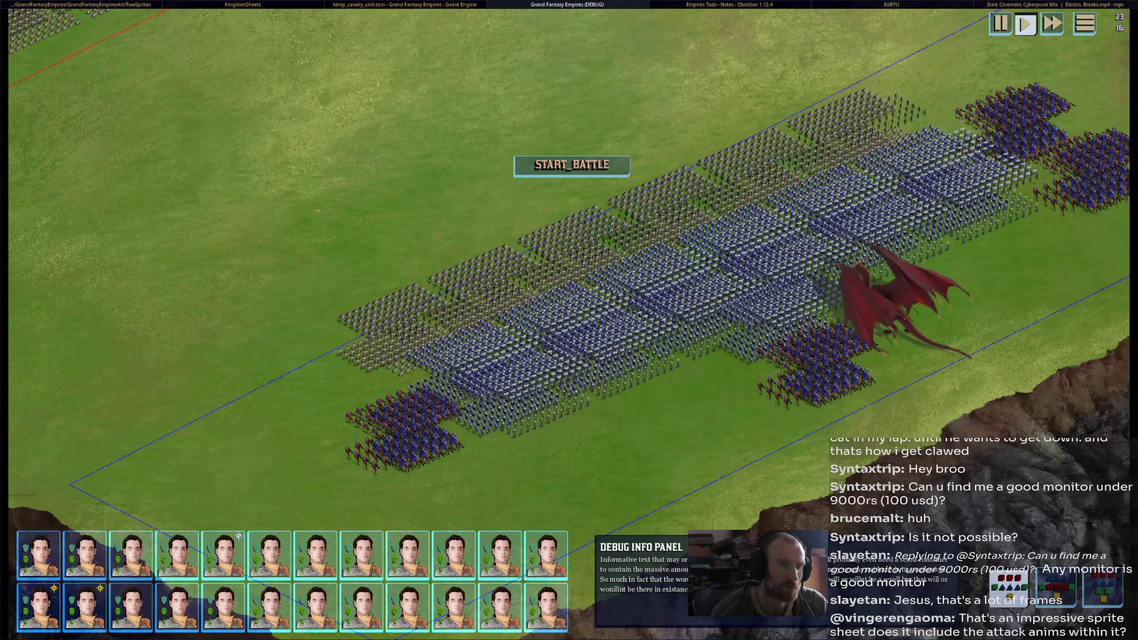
mouse_move(820, 382)
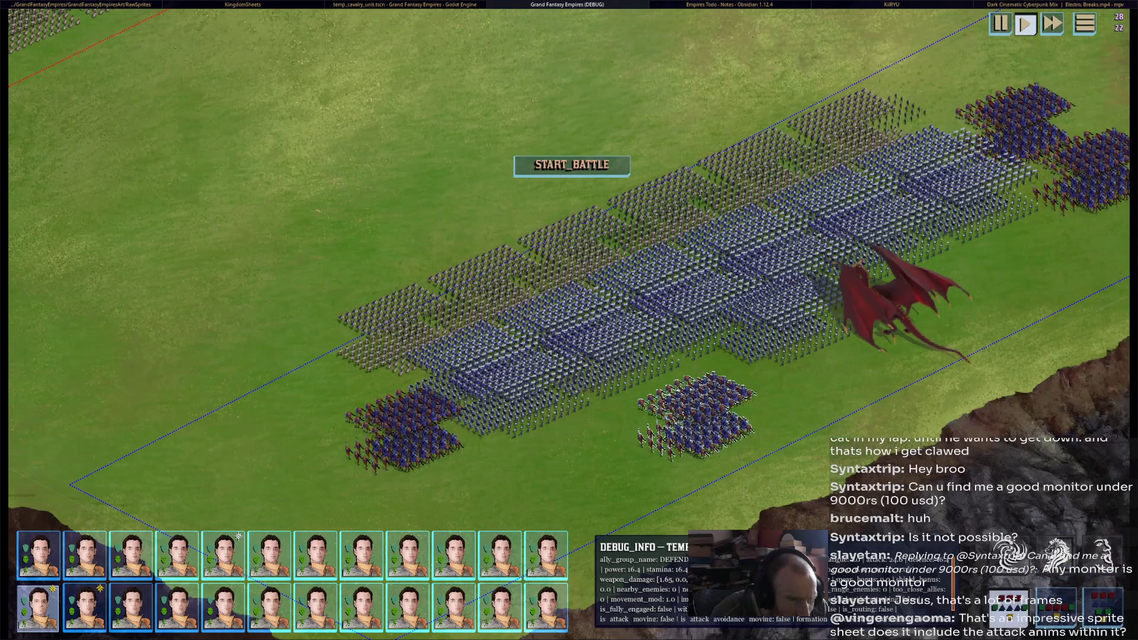
mouse_move(718, 389)
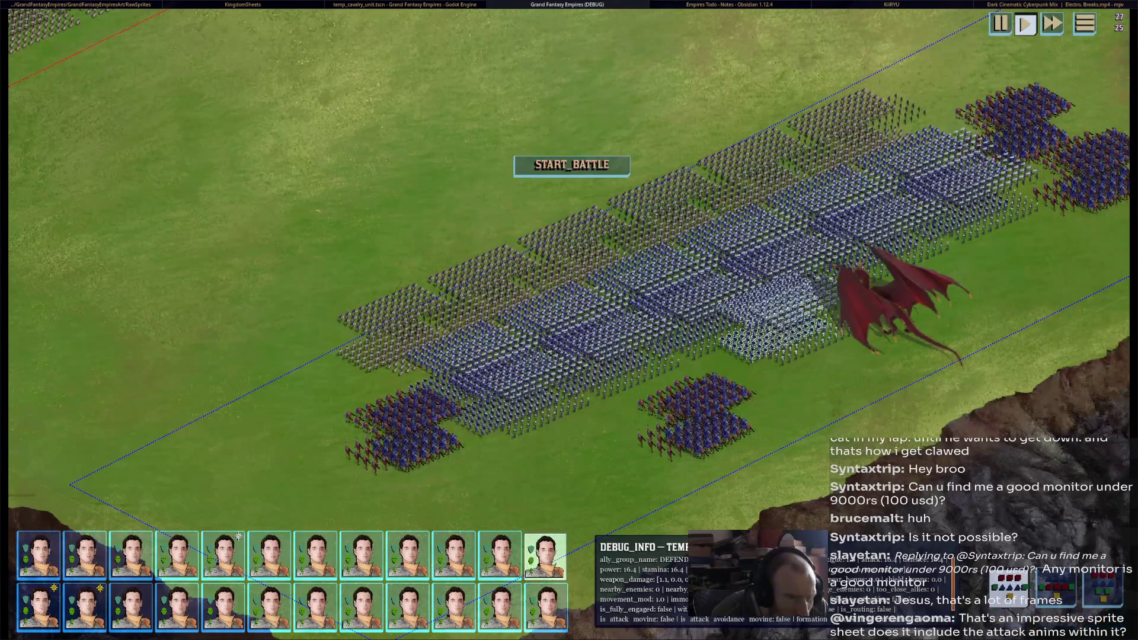
left_click_drag(795, 325, 830, 374)
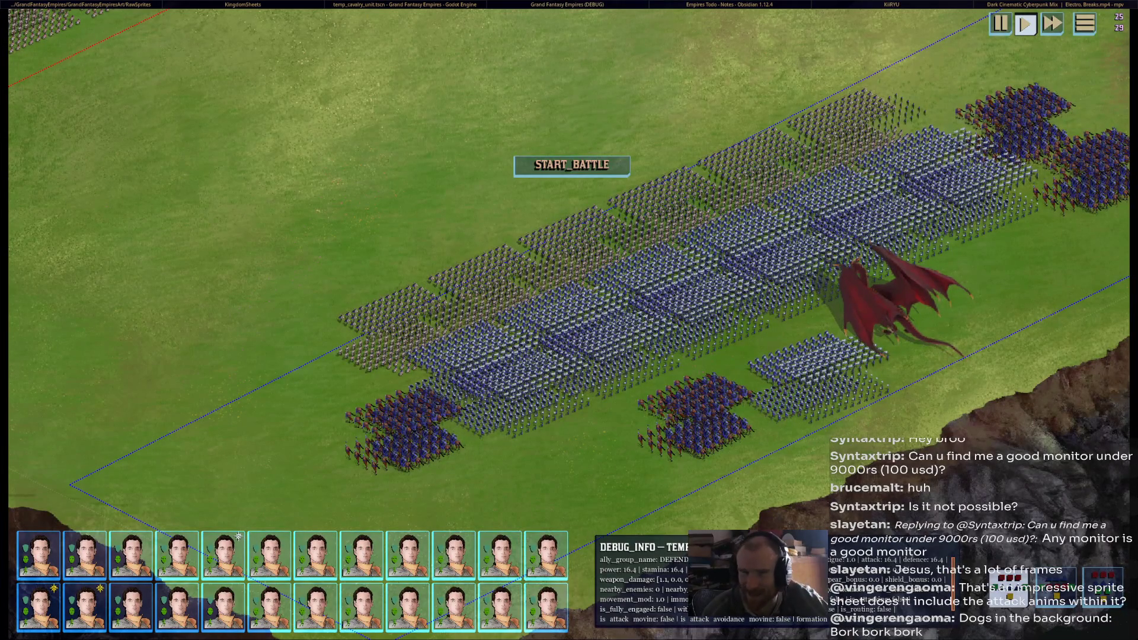
mouse_move(731, 416)
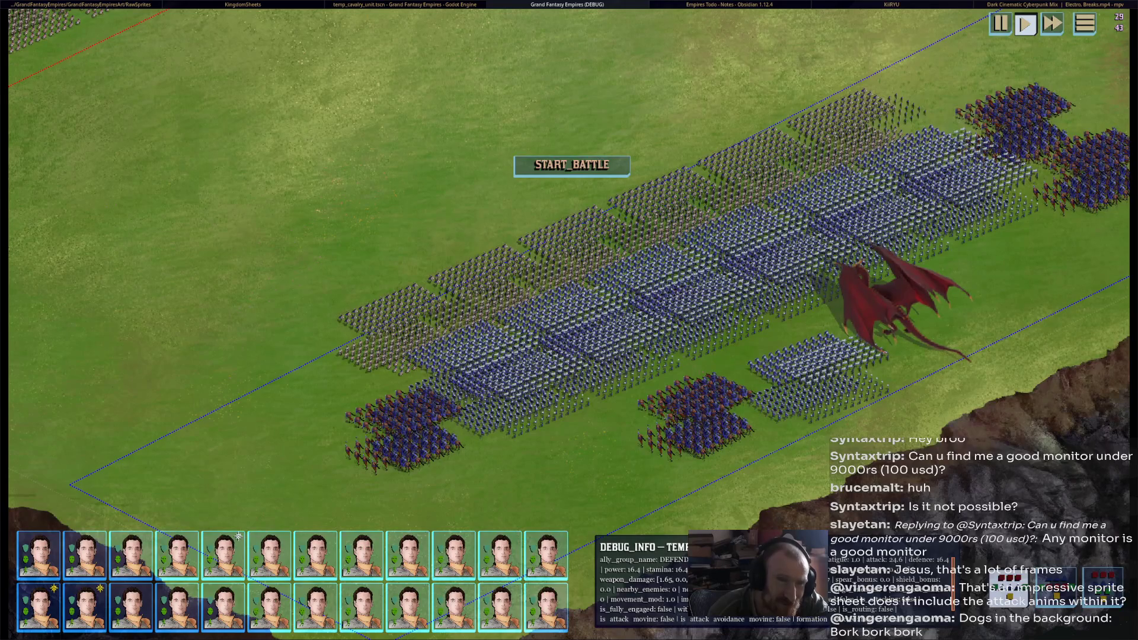
key("F8")
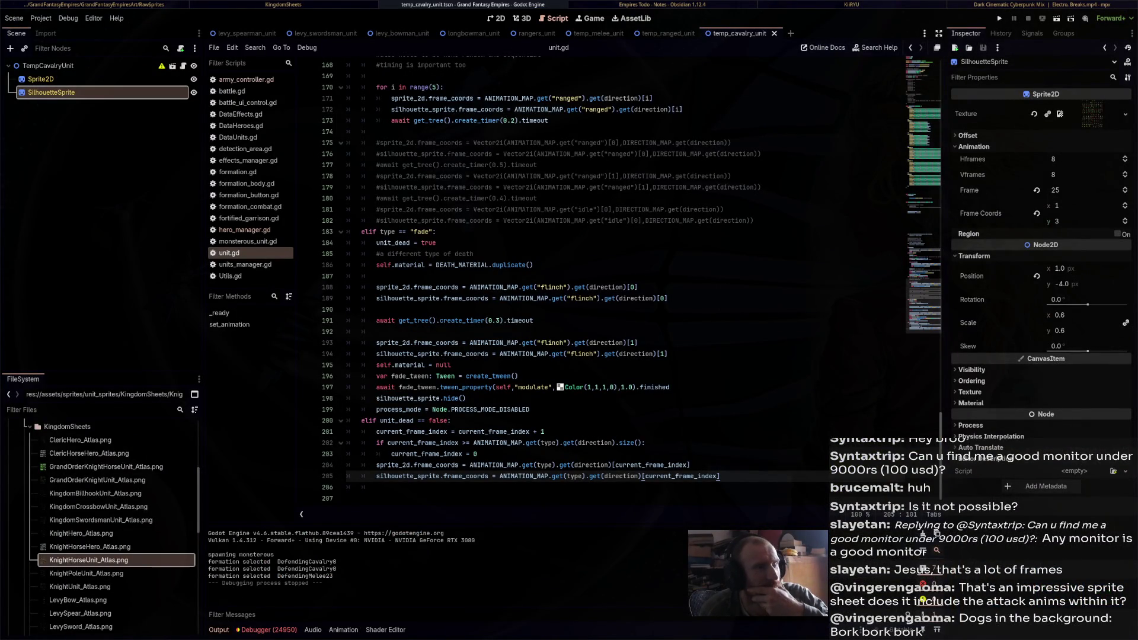
Set the melee and ranged silhouettes to 12 Hframes by 16 Vframes and save the ranged scene
left_click(41, 79)
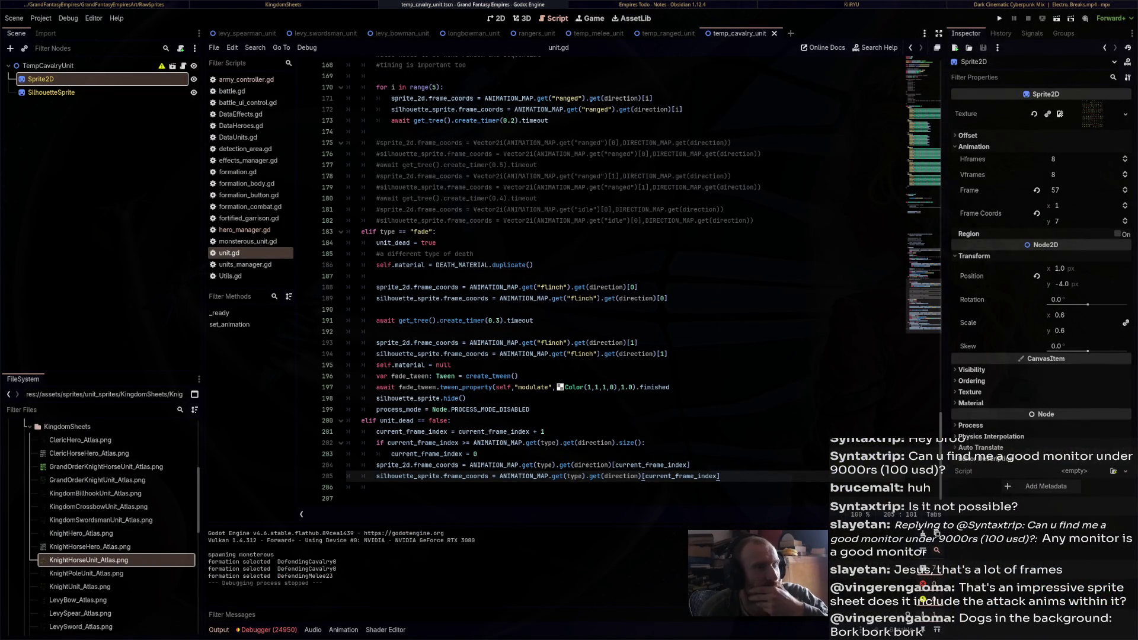
left_click(596, 34)
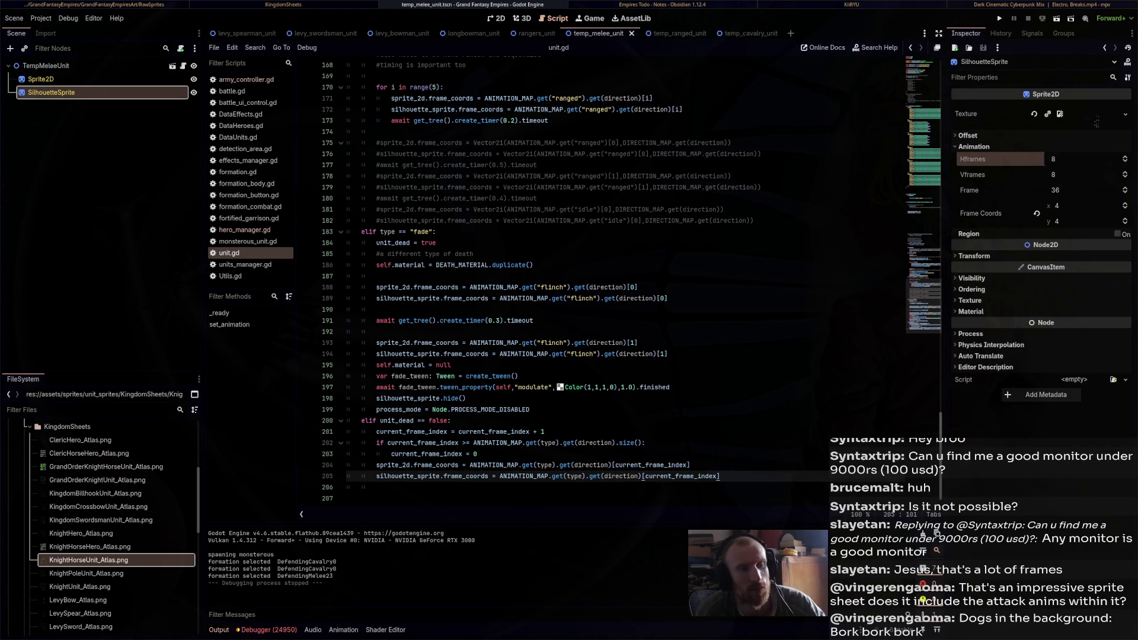
type("12")
key("Tab")
type("10")
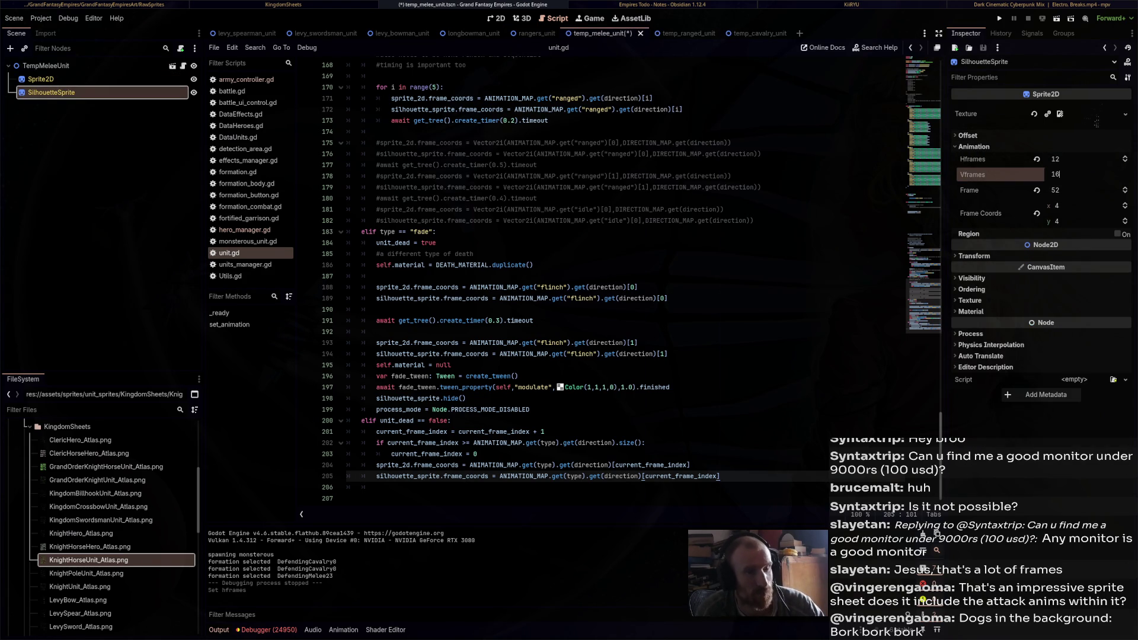
left_click(678, 33)
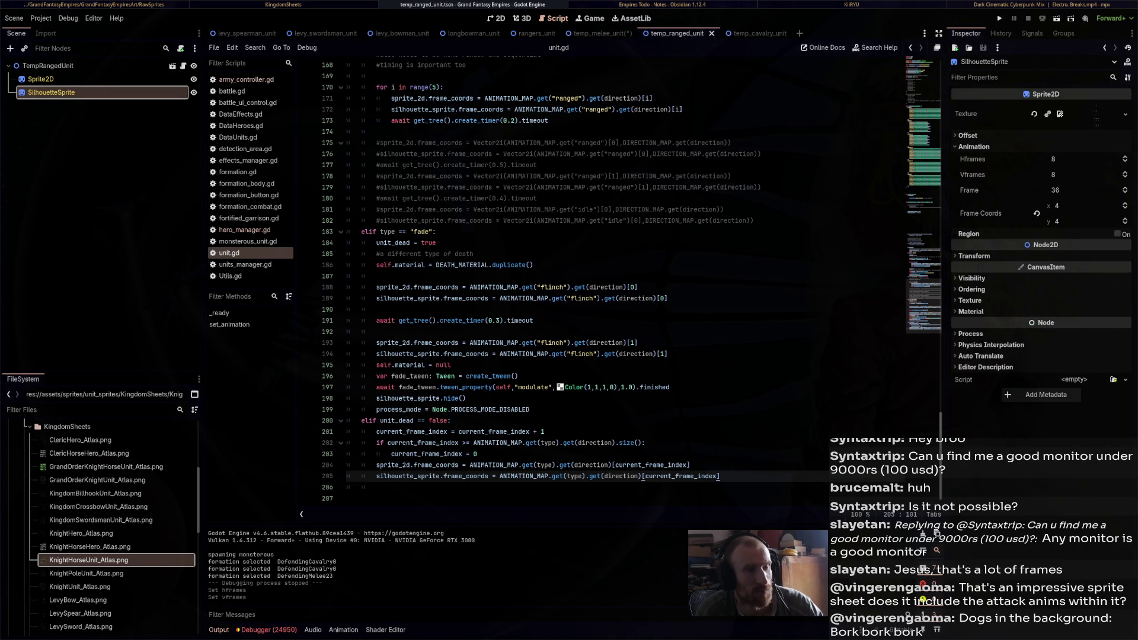
left_click(1054, 159)
key("Tab")
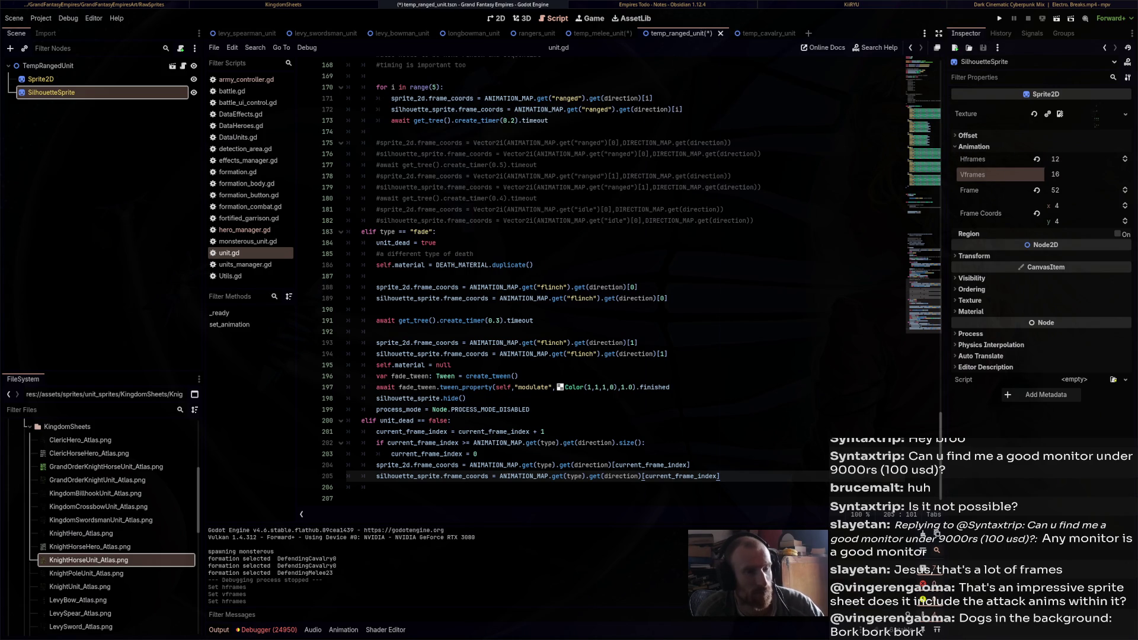
left_click(770, 153)
key("ctrl+s")
Give the cavalry's main Sprite2D 12 Hframes and 16 Vframes, then run the game
left_click(598, 34)
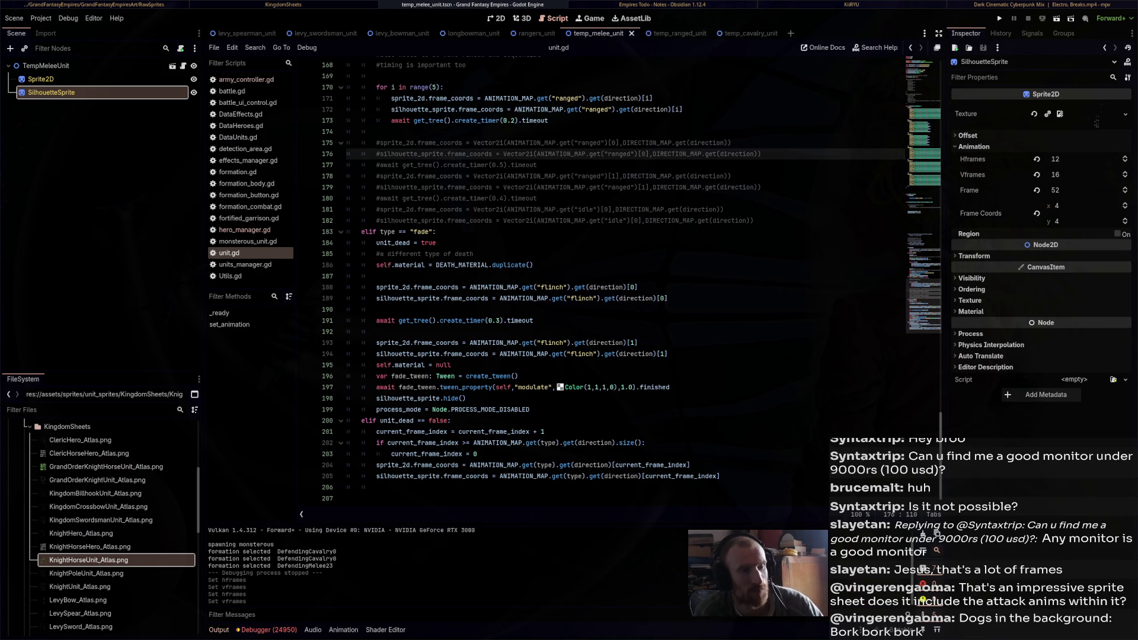
left_click(741, 33)
left_click(1053, 159)
type("12")
key("Tab")
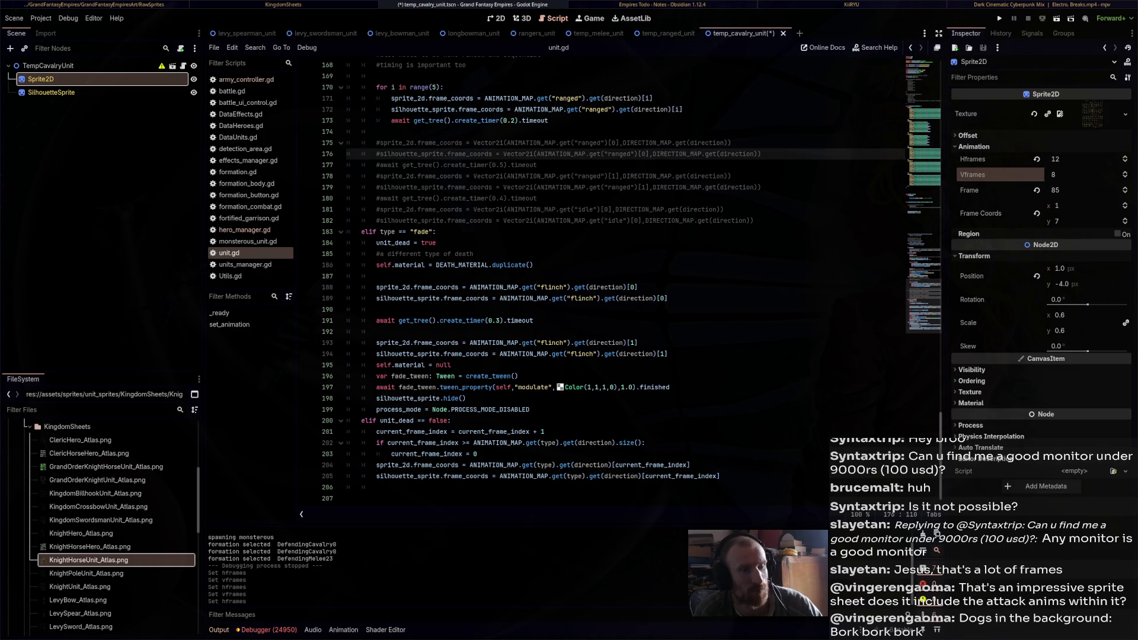
type("16")
left_click(439, 231)
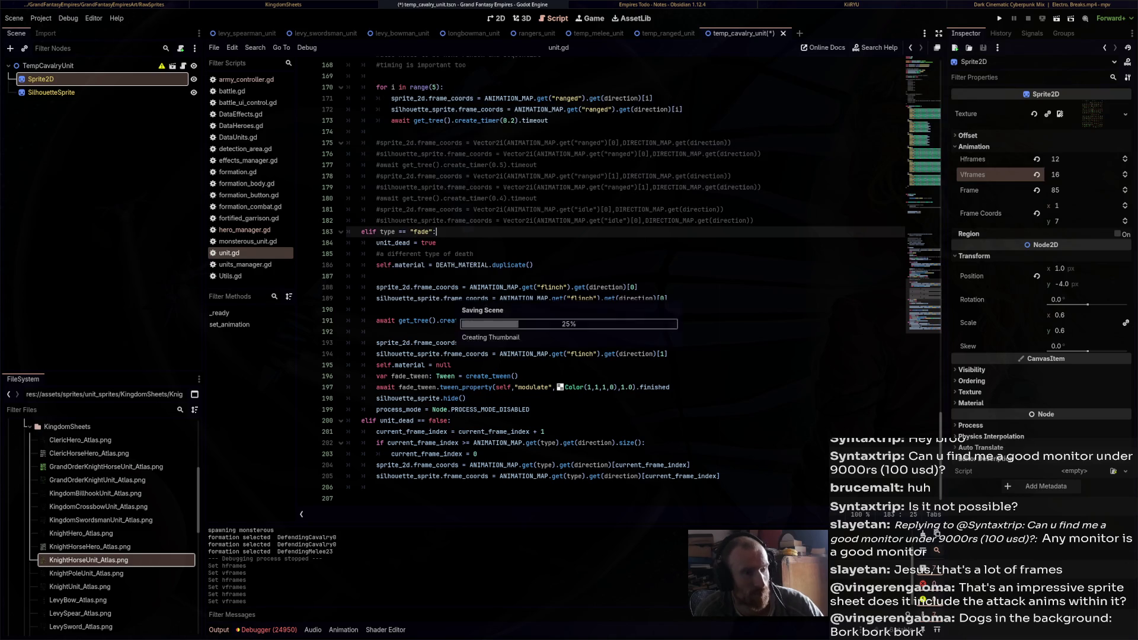
key("F5")
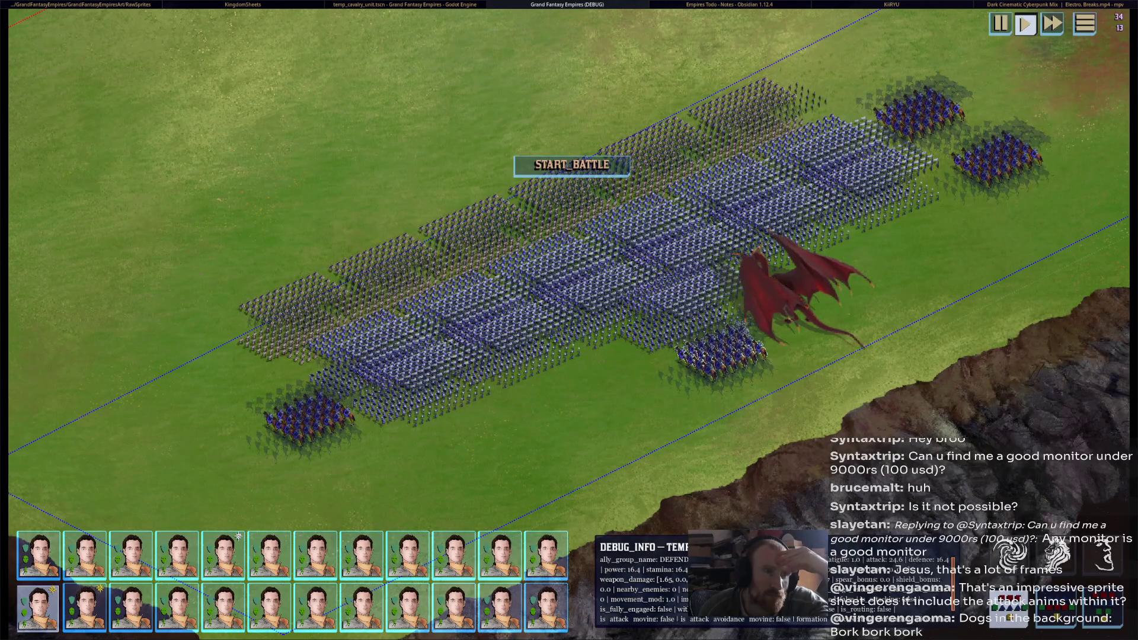
Stop the running test game with F8 to return to unit.gd
key("F8")
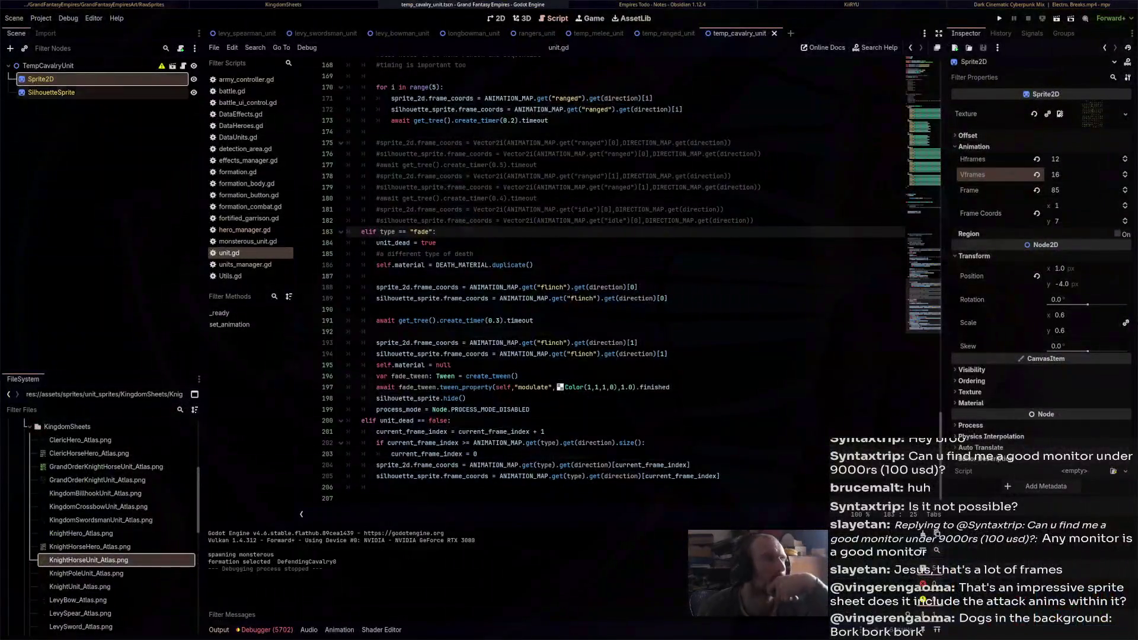
Set the cavalry SilhouetteSprite to 12 Hframes and 16 Vframes and save the scene
left_click(51, 92)
left_click(1061, 159)
type("12")
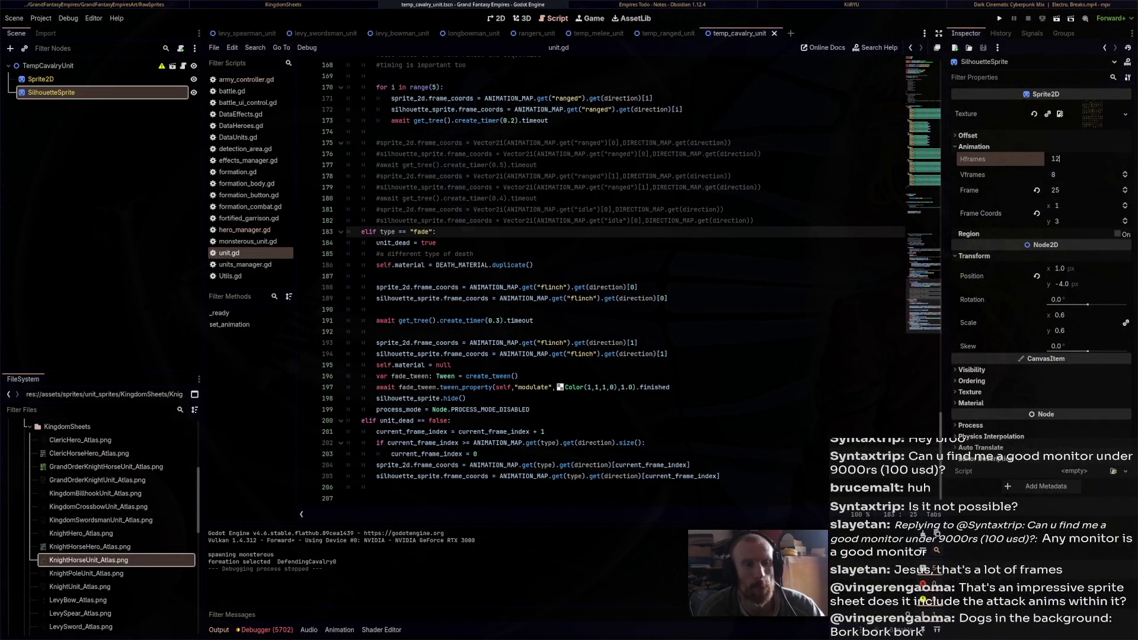
key("Tab")
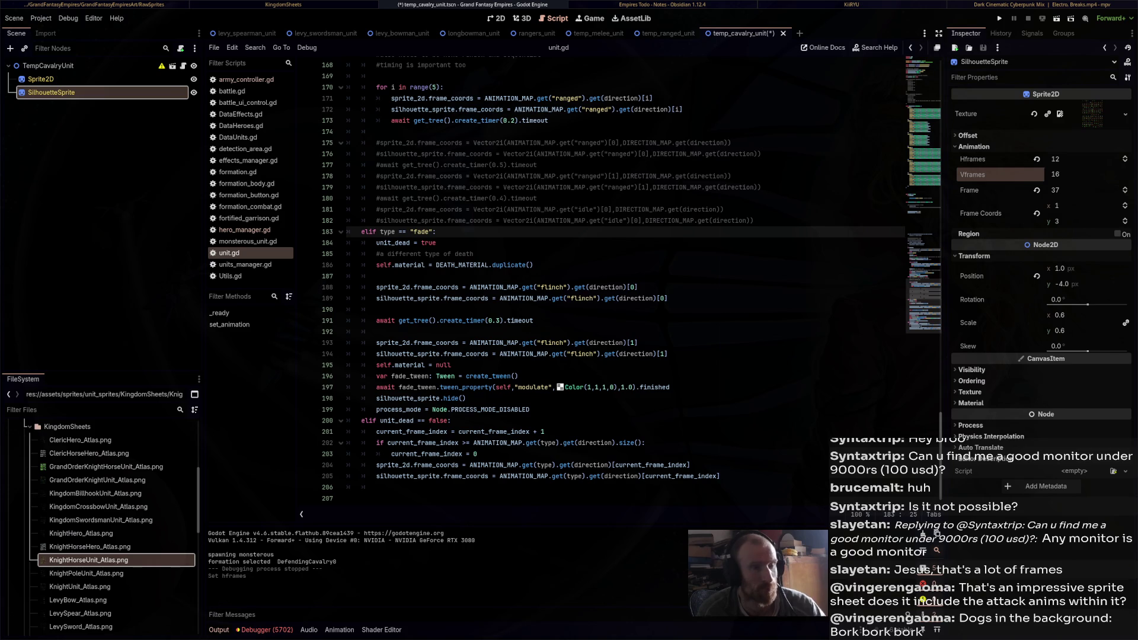
left_click(569, 153)
key("ctrl+s")
Give the ranged unit's main Sprite2D 12 Hframes and 16 Vframes and save
key("ctrl+shift+Tab")
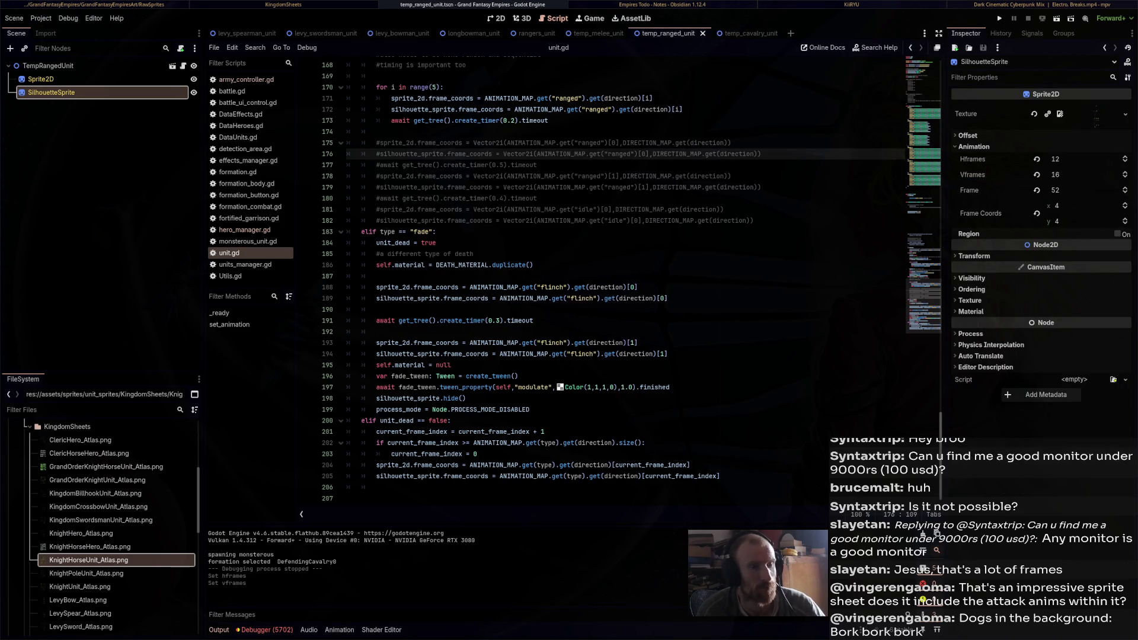
left_click(40, 79)
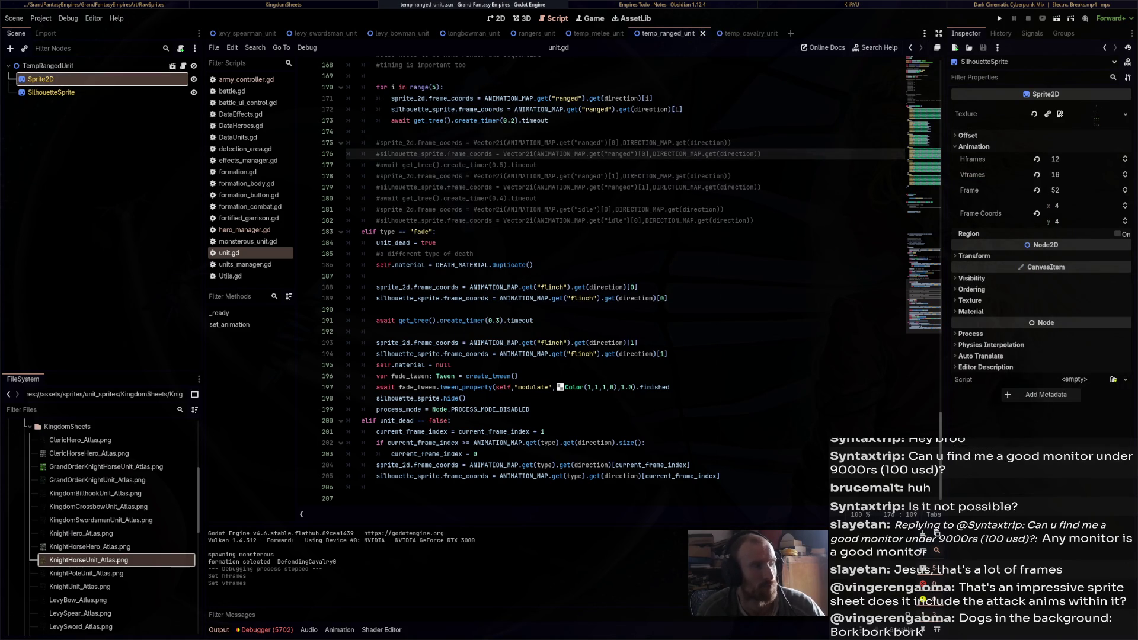
left_click(1061, 159)
type("12")
key("Tab")
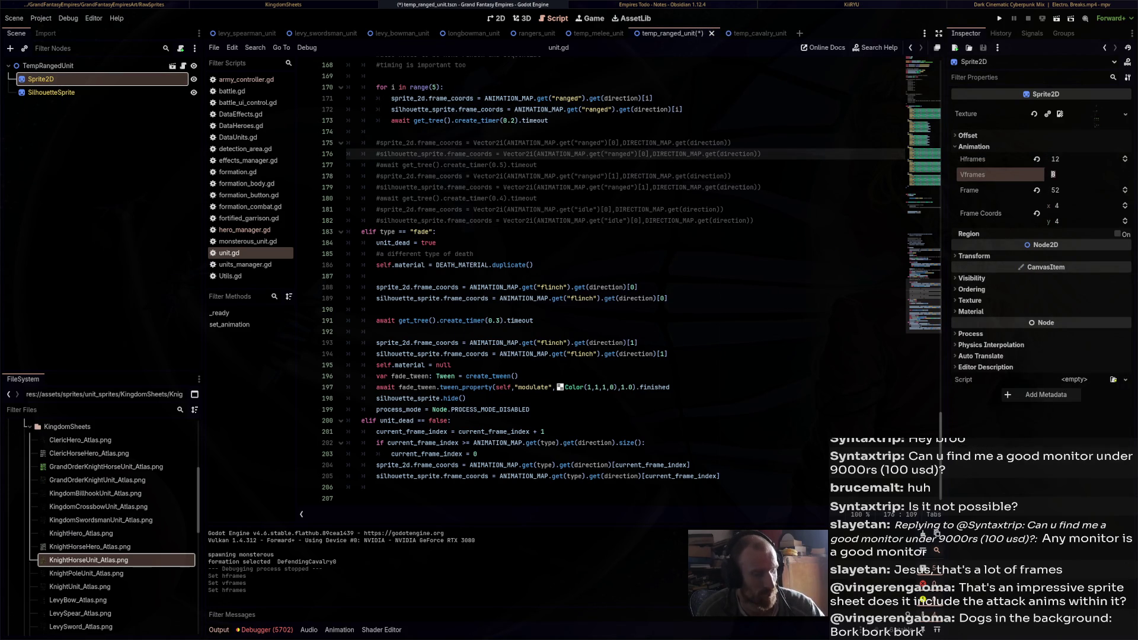
left_click(439, 242)
key("ctrl+s")
Set the melee unit's main Sprite2D to 12 by 16 frames, save, and launch the game
key("ctrl+shift+Tab")
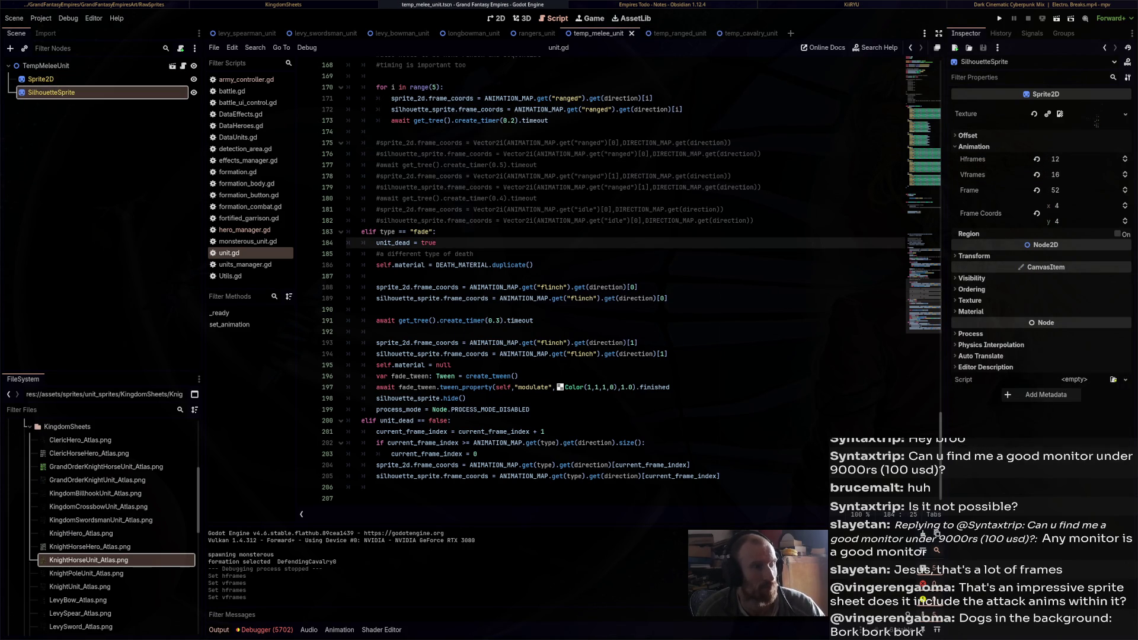
left_click(40, 79)
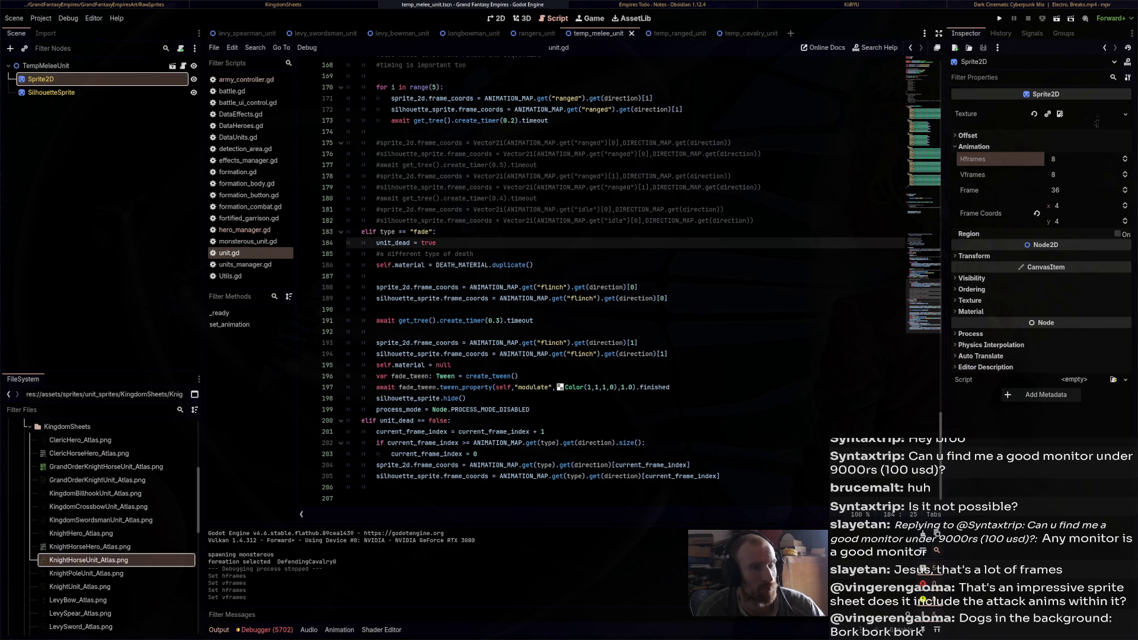
left_click(1061, 174)
type("8")
type("6")
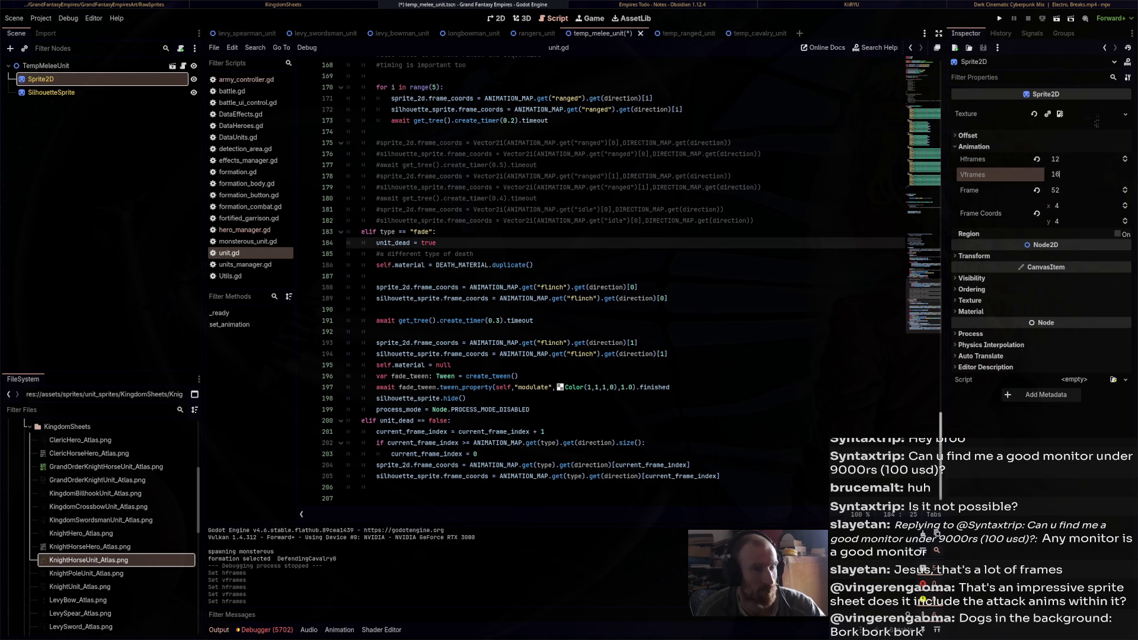
left_click(534, 265)
key("ctrl+s")
key("F5")
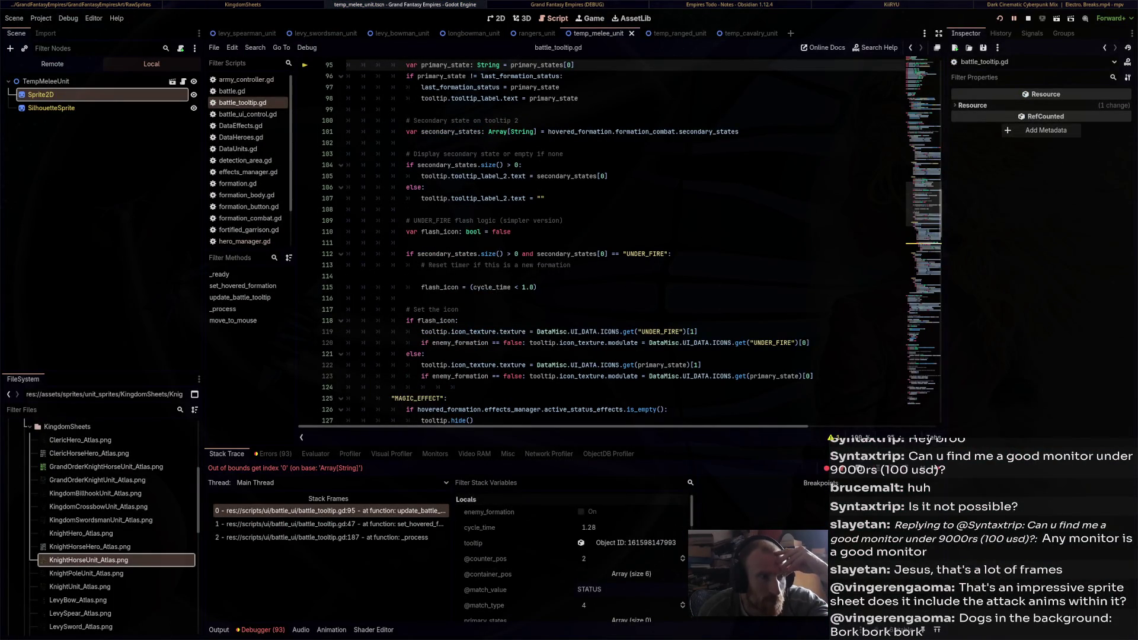
Review the battle_tooltip.gd line 95 out-of-bounds error, then stop and relaunch the game
scroll(592, 237, "up", 4)
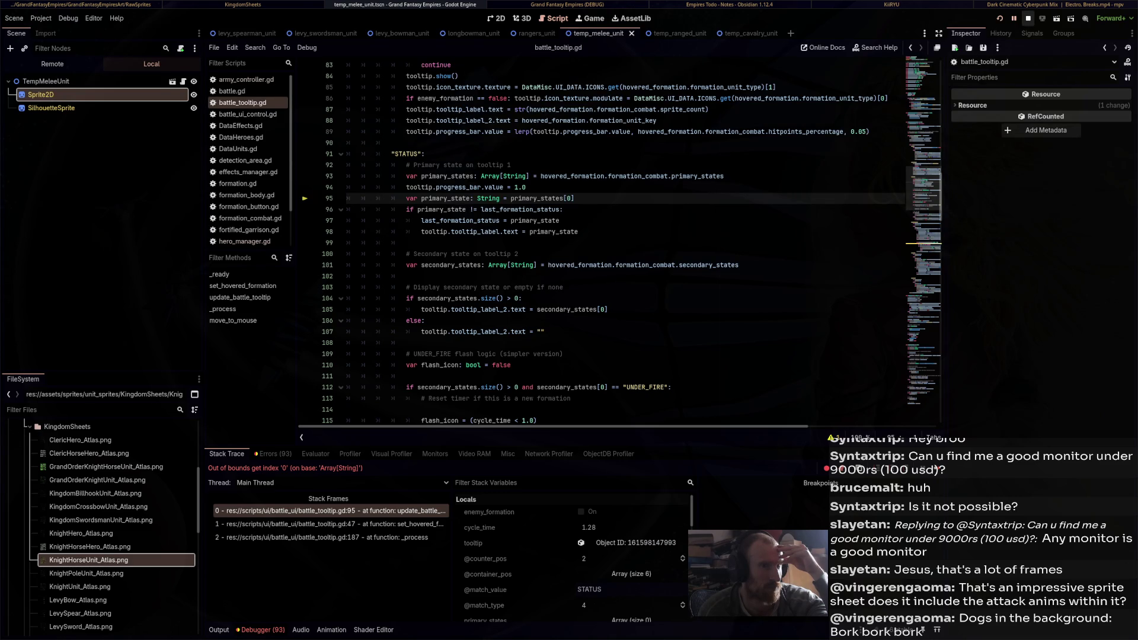
key("F8")
key("F5")
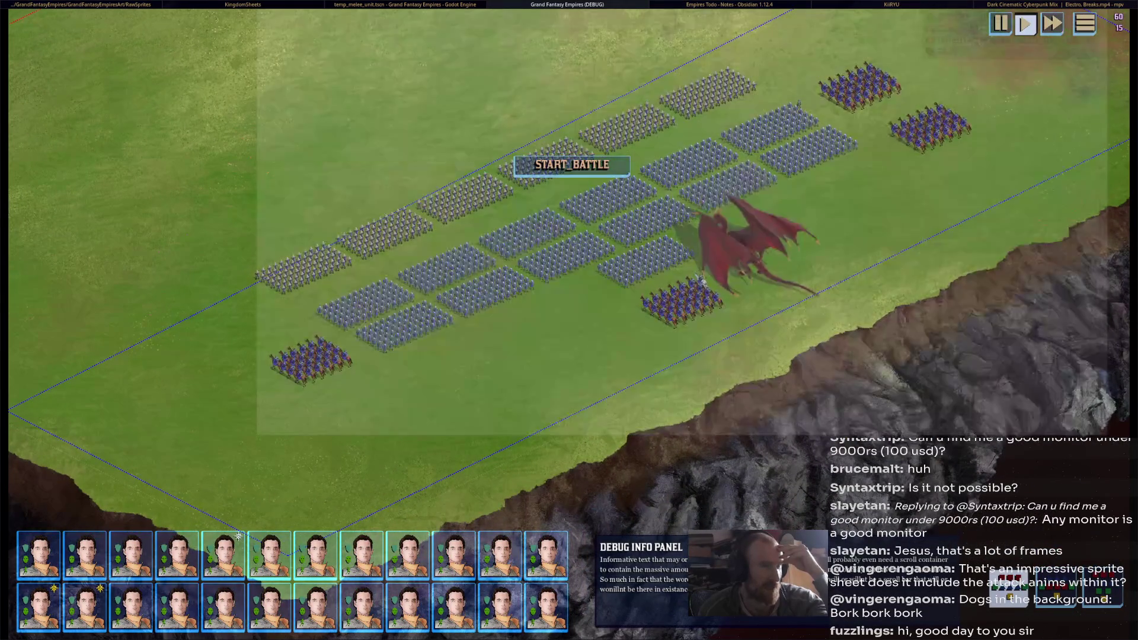
Select a formation on the battlefield and pan the view toward the upper left
left_click(237, 537)
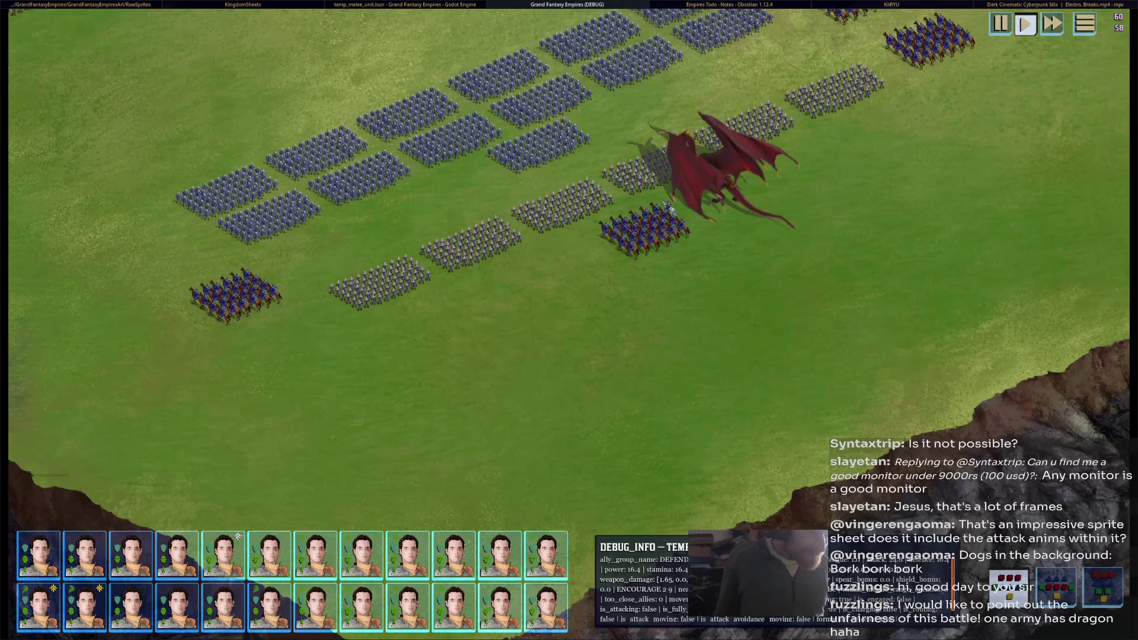
scroll(569, 320, "down", 5)
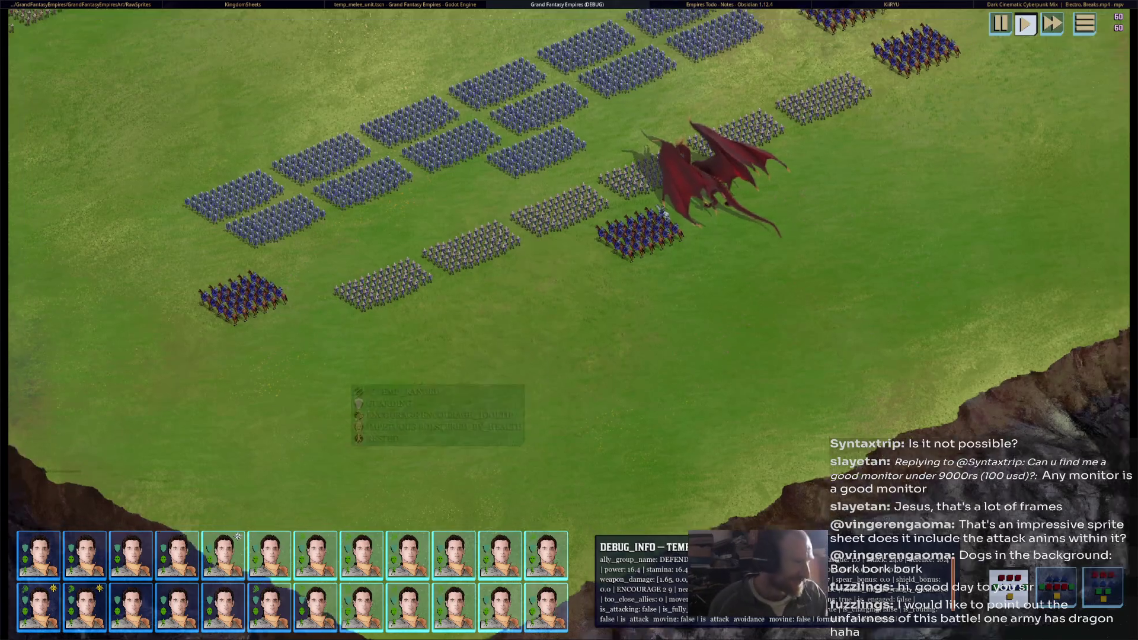
scroll(569, 320, "up", 5)
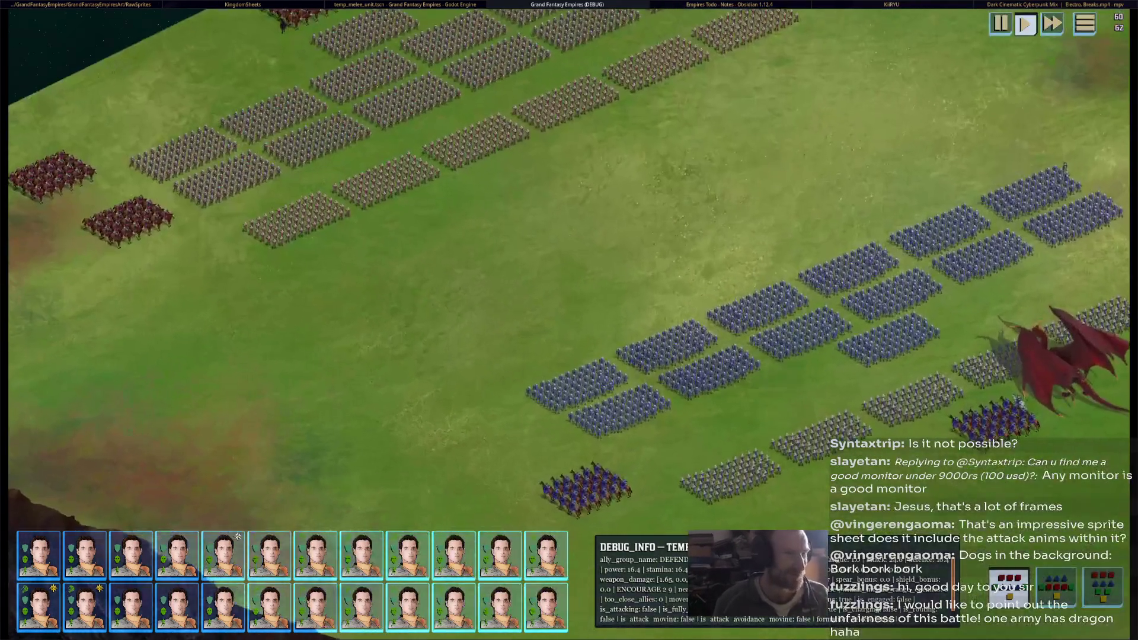
key("w")
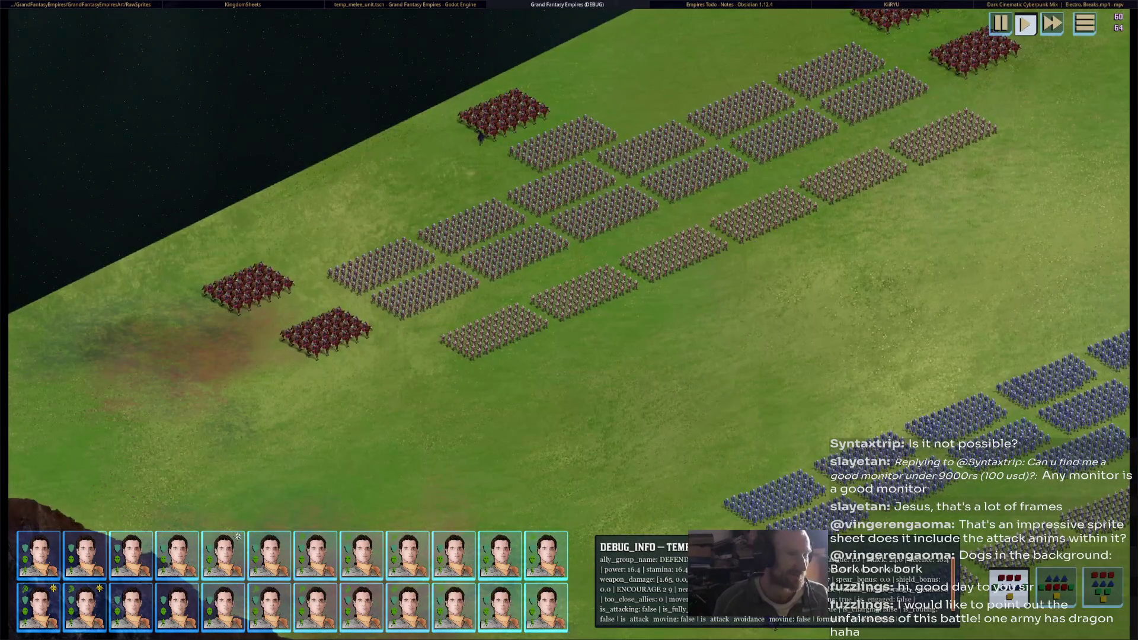
Order the red dragon to fly beside the grey army near the map's top edge
left_click(85, 607)
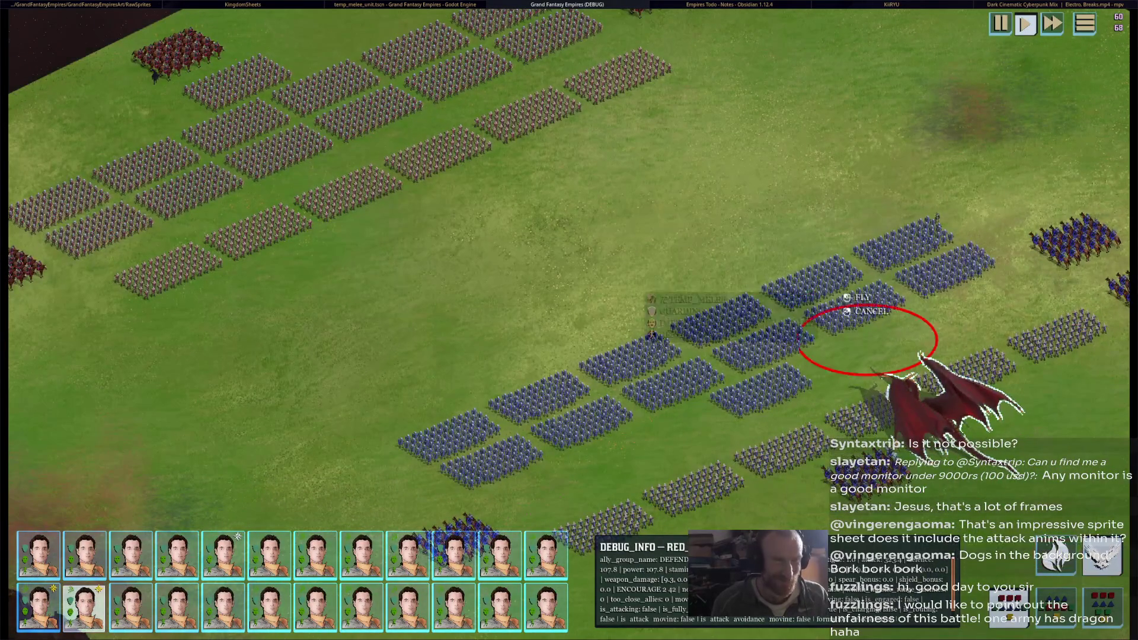
key("w")
key("s")
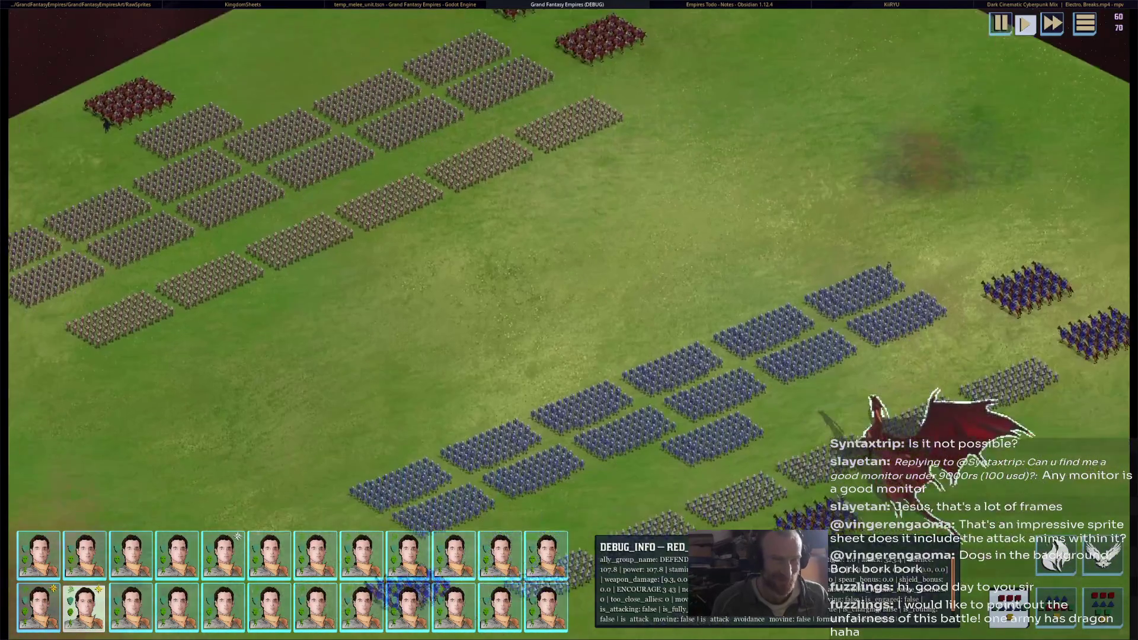
key("w")
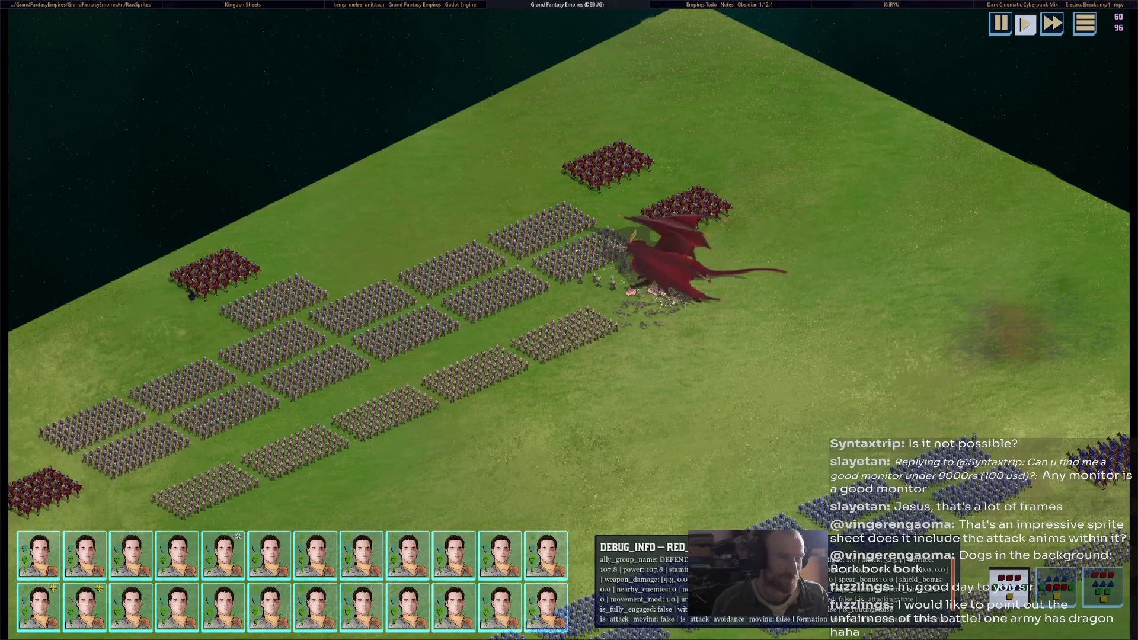
Aim the red dragon's fire breath at the grey infantry, then stop the game
left_click(703, 261)
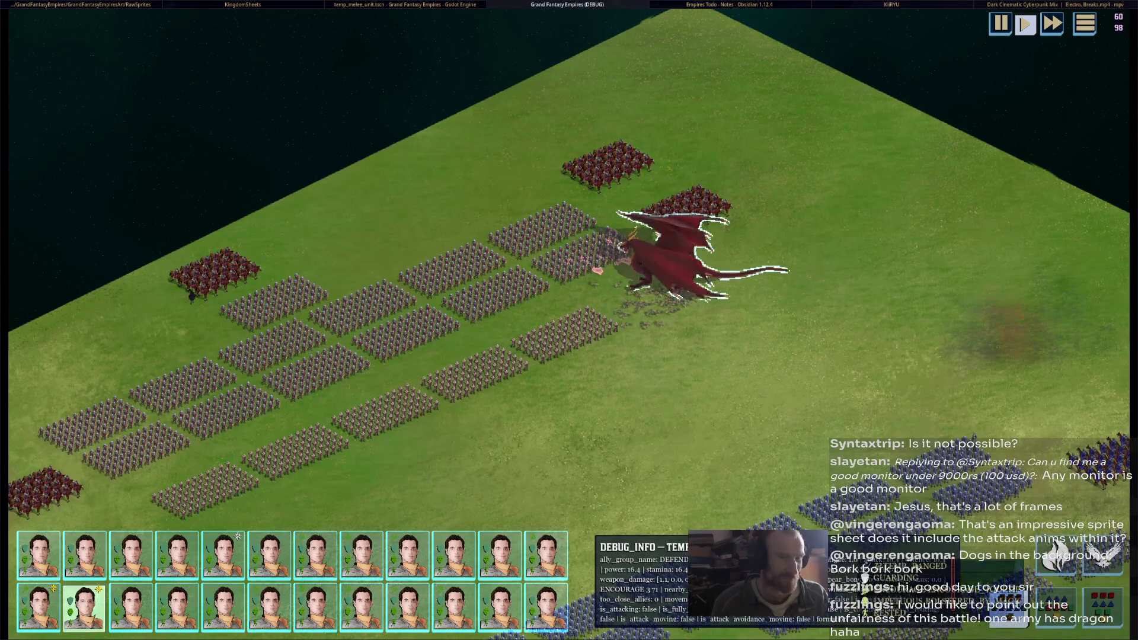
key("f")
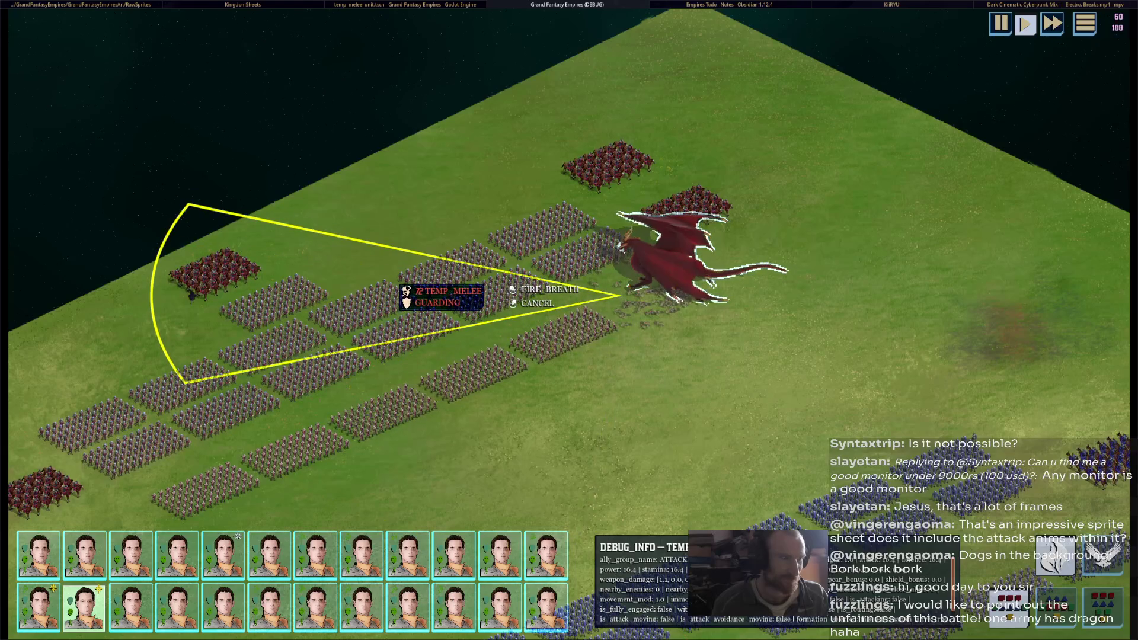
left_click(406, 292)
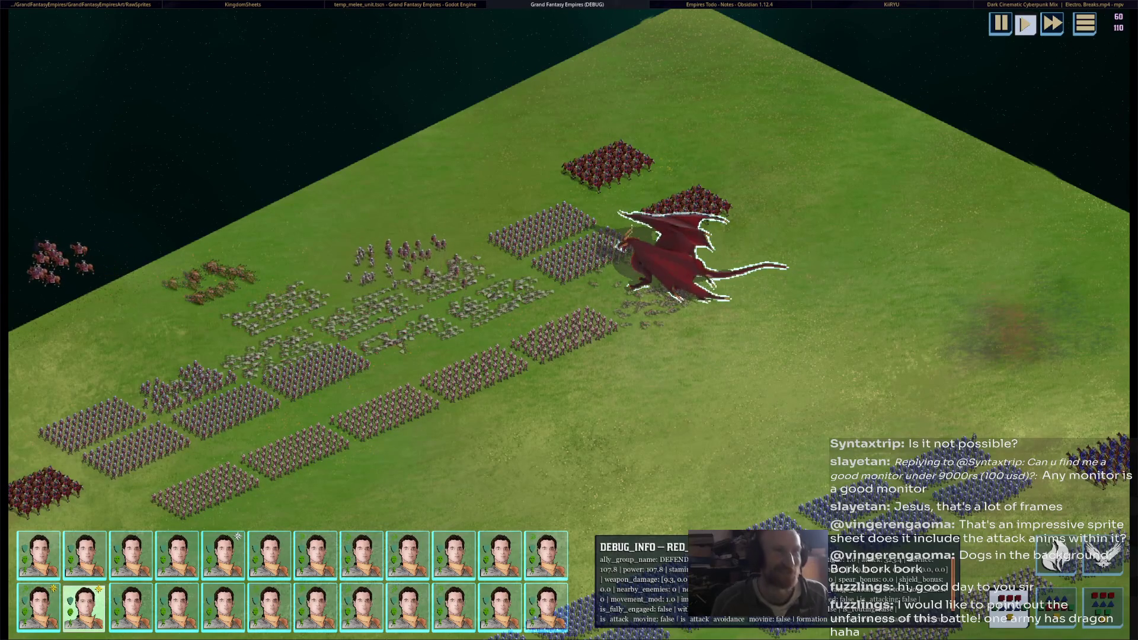
key("F8")
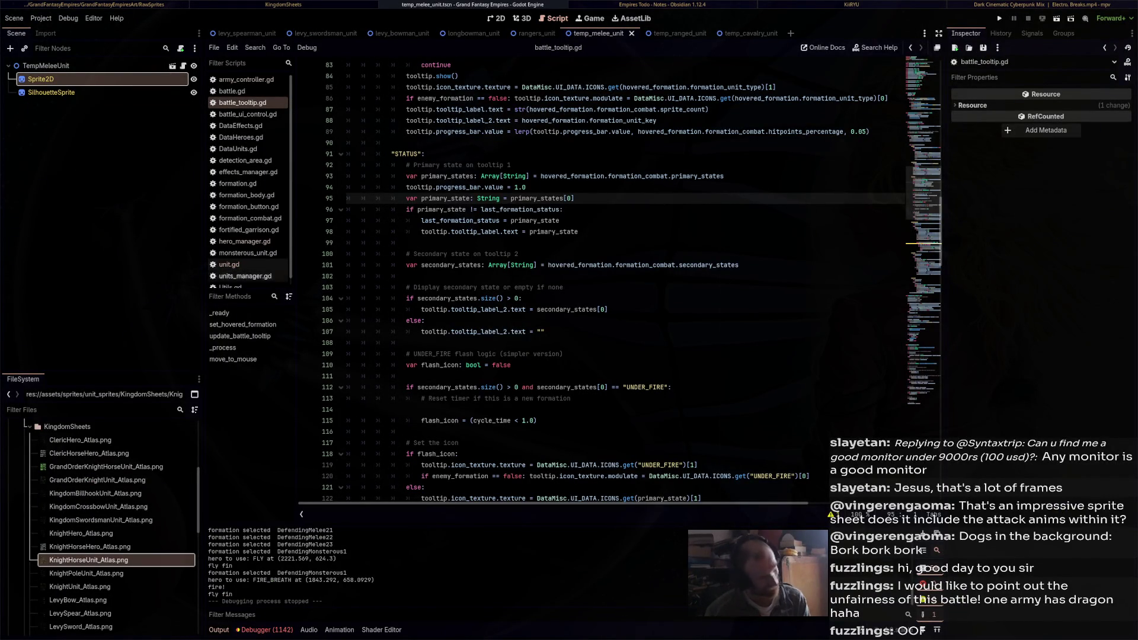
Jump from a unit.gd:204 frame error to the animation code and browse the other frame errors
left_click(267, 629)
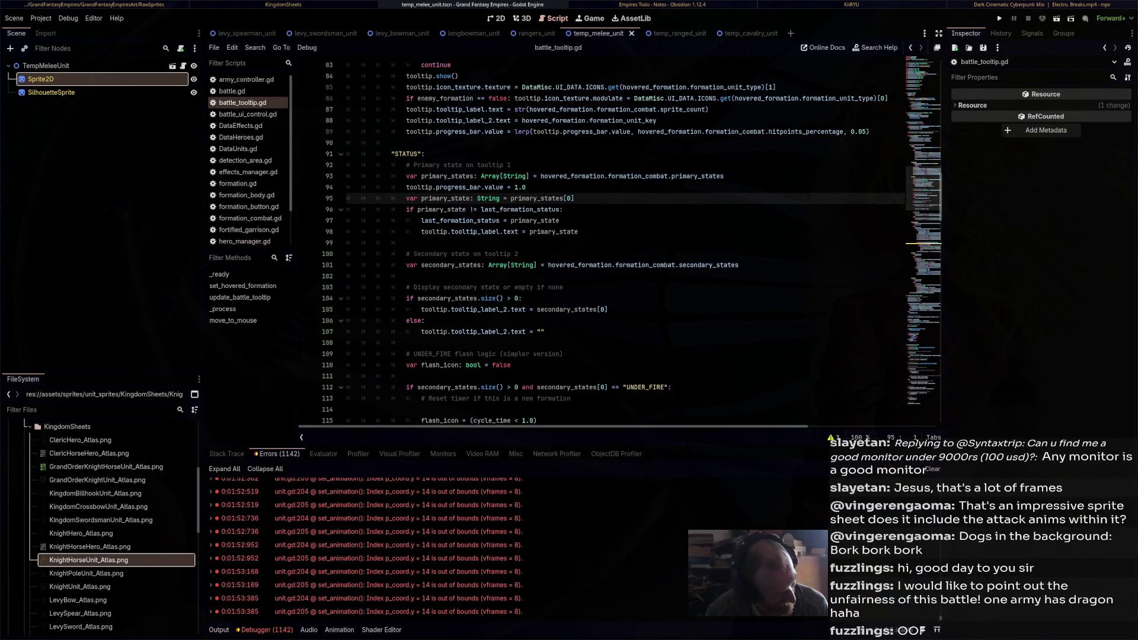
double_click(386, 545)
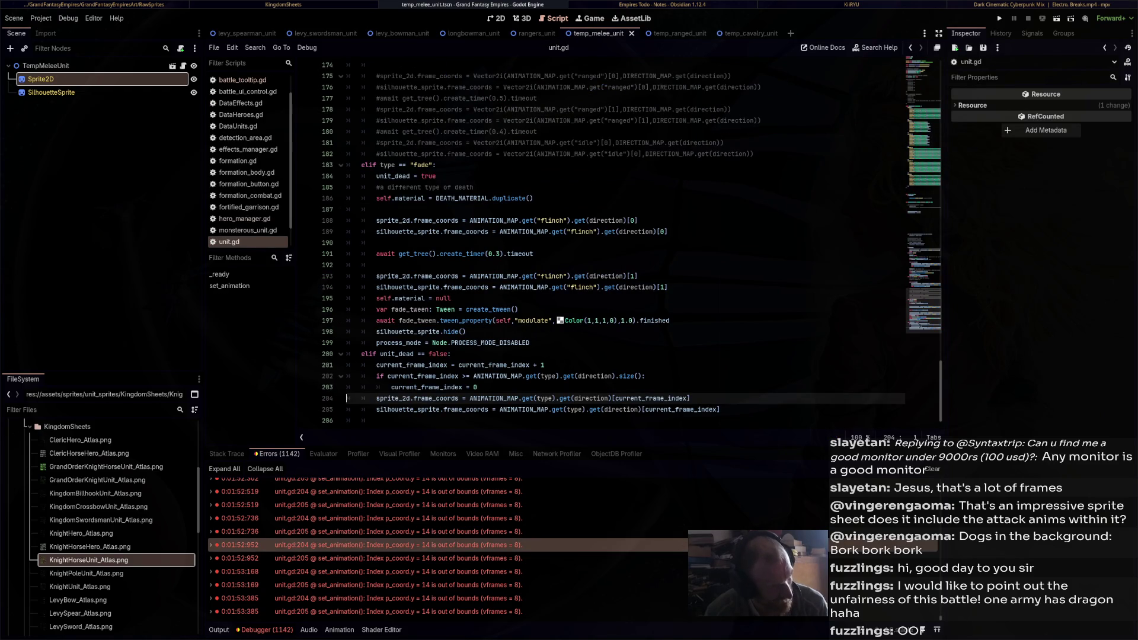
scroll(613, 244, "down", 1)
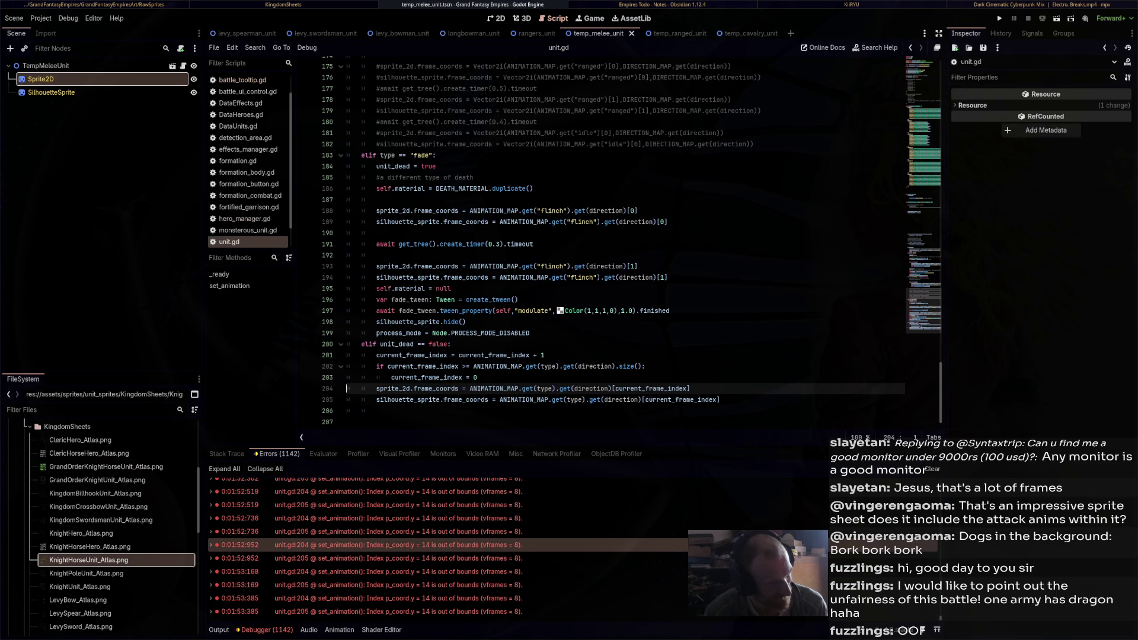
left_click(544, 355)
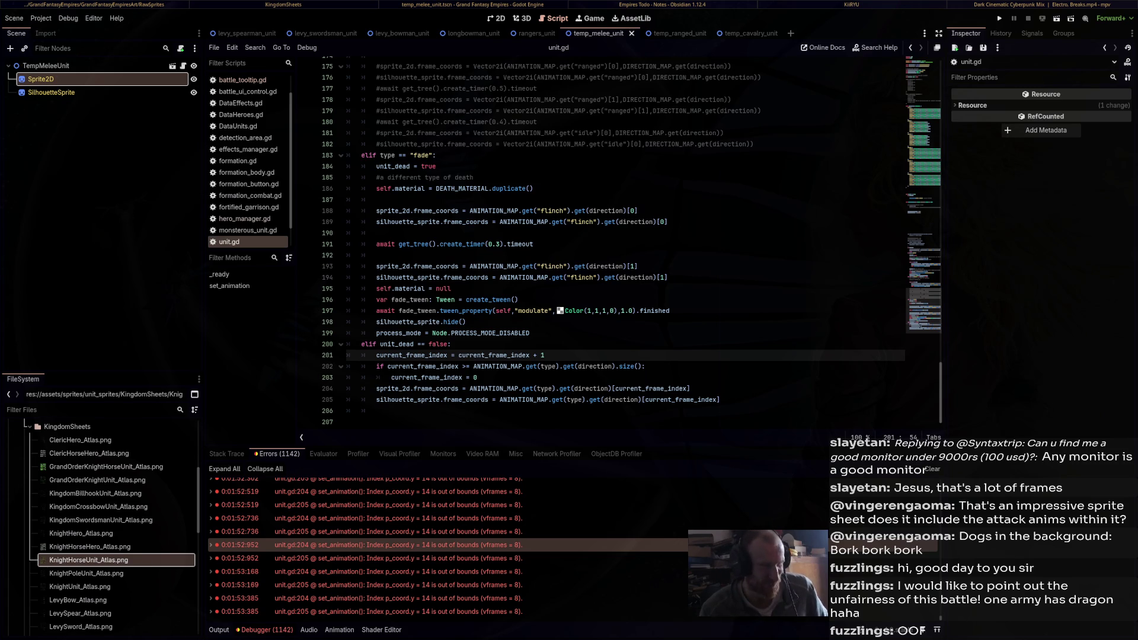
left_click(397, 518)
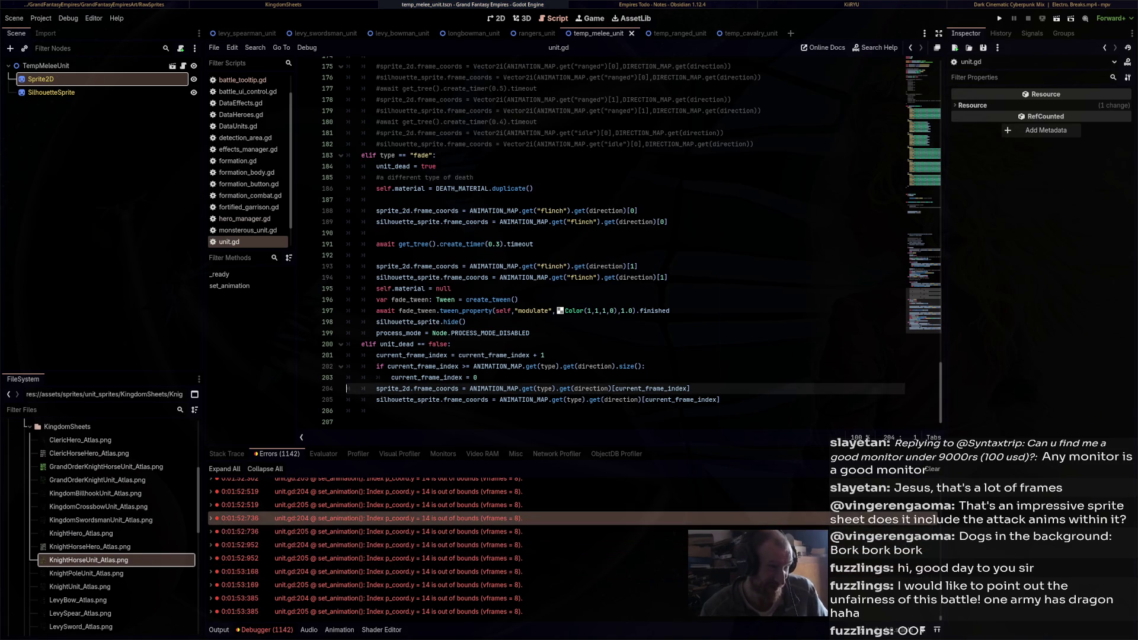
left_click(397, 571)
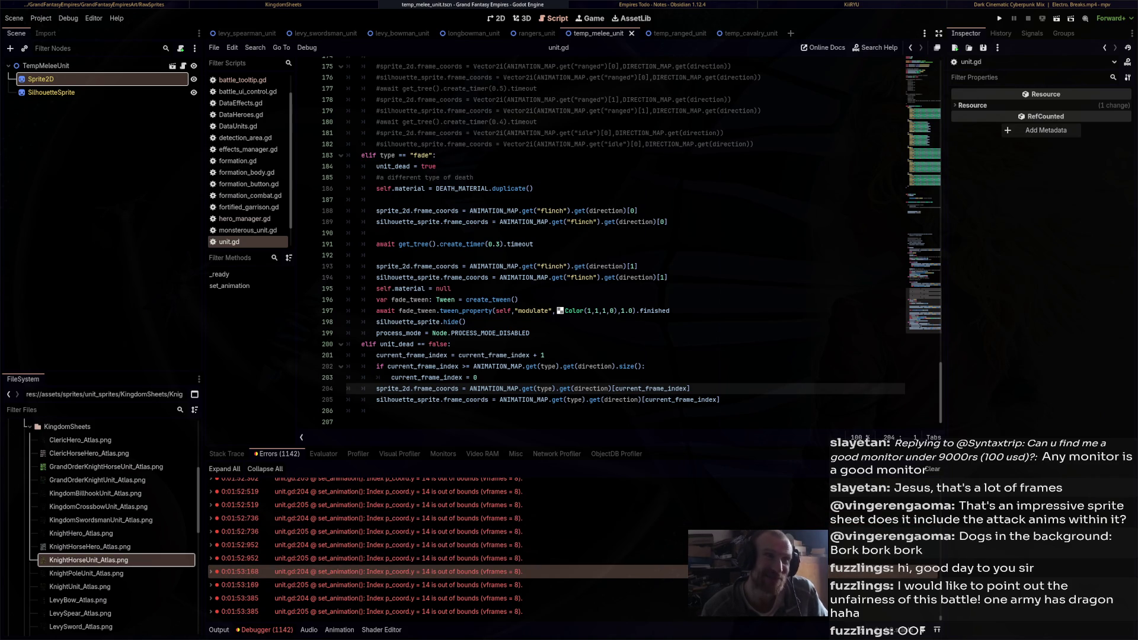
left_click(51, 92)
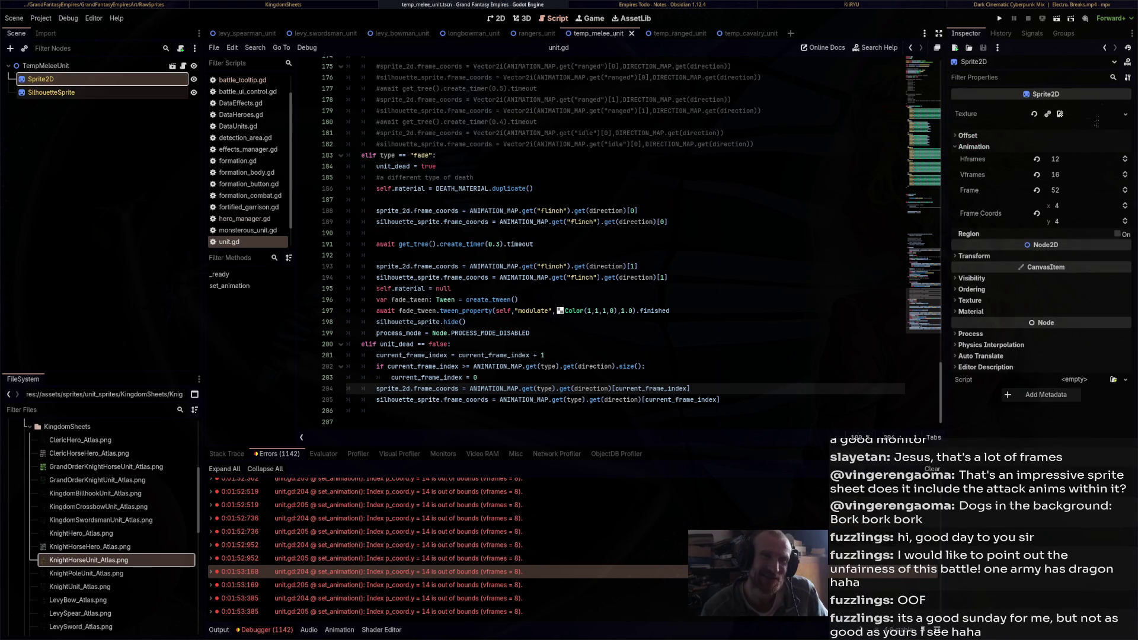
Compare the Sprite2D and SilhouetteSprite frame settings in the temp_ranged and temp_cavalry scenes
left_click(670, 34)
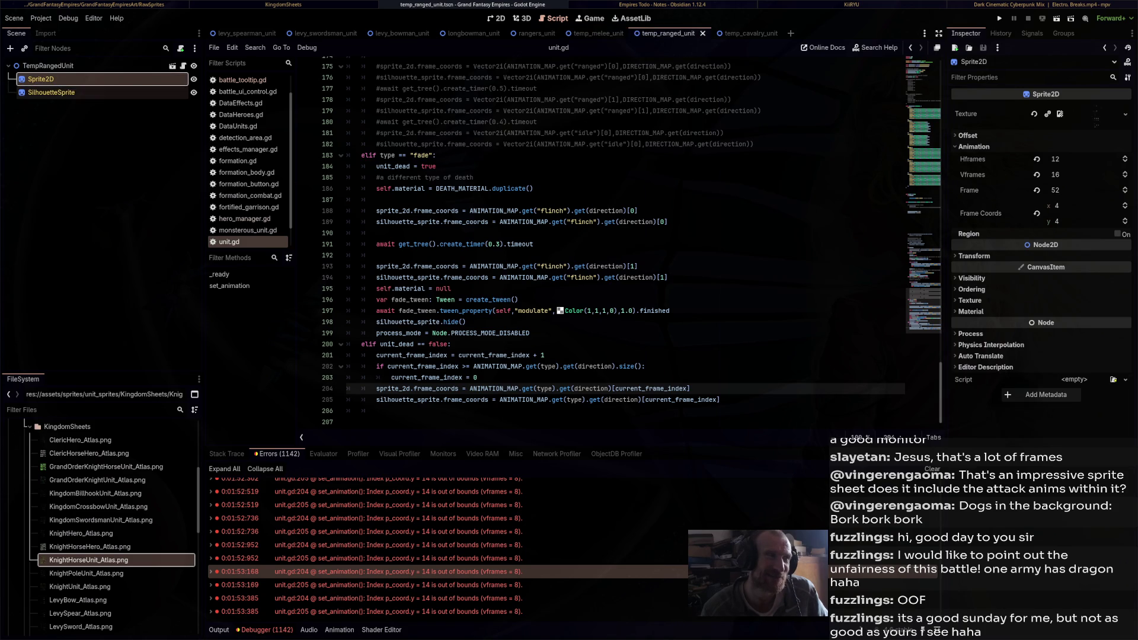
left_click(739, 34)
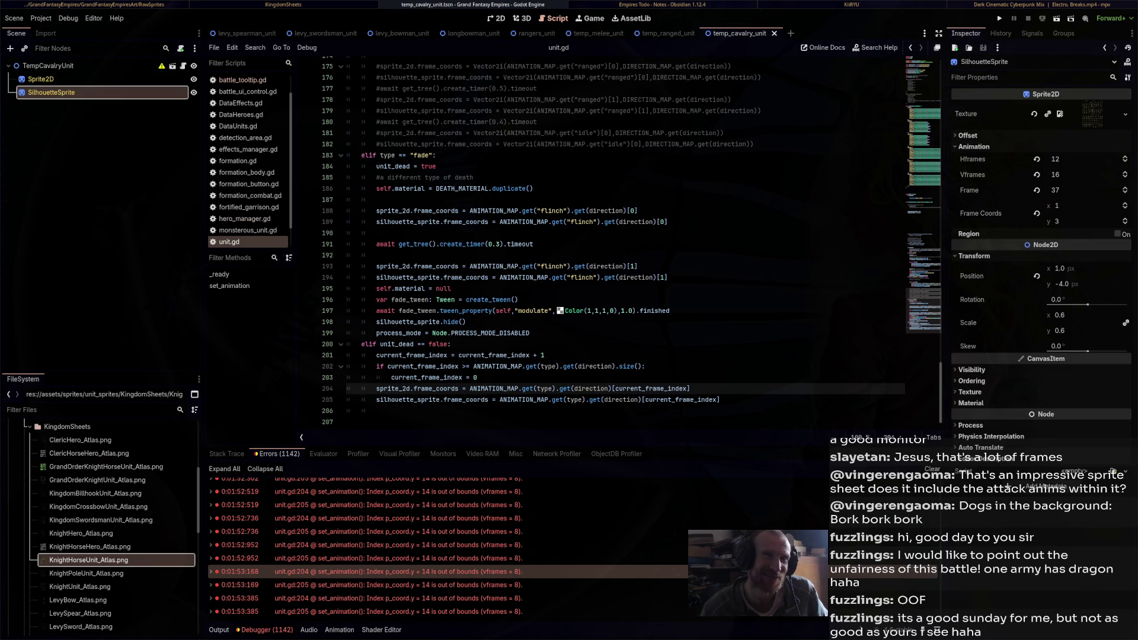
key("Up")
key("Up")
key("Down")
key("Down")
key("Up")
key("Down")
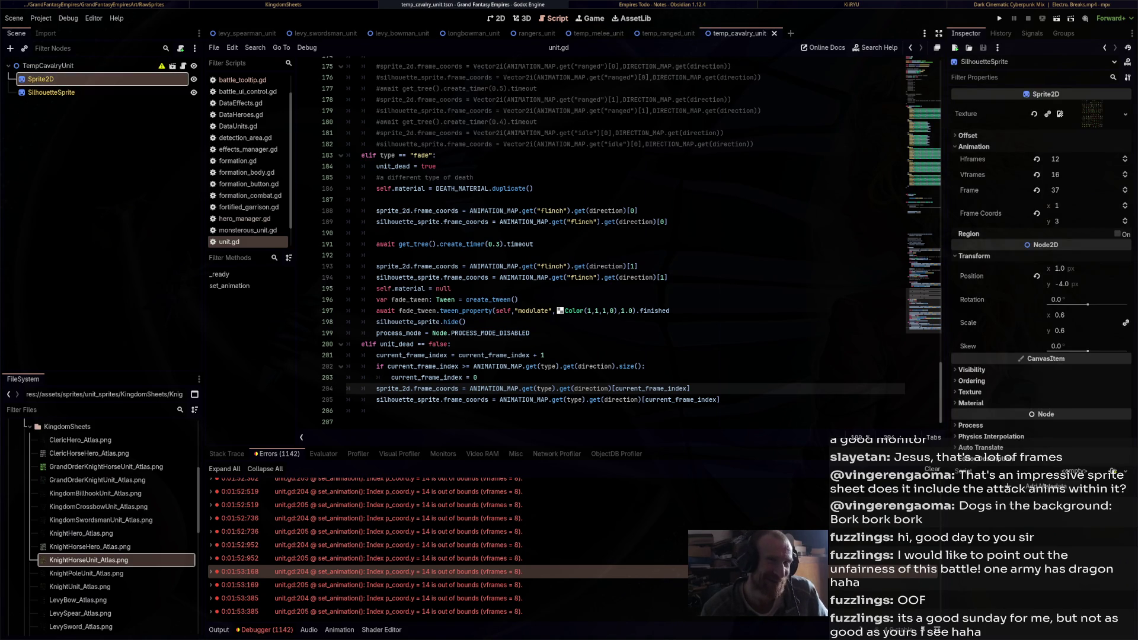
key("Up")
key("Down")
key("Up")
key("Down")
key("Up")
key("Down")
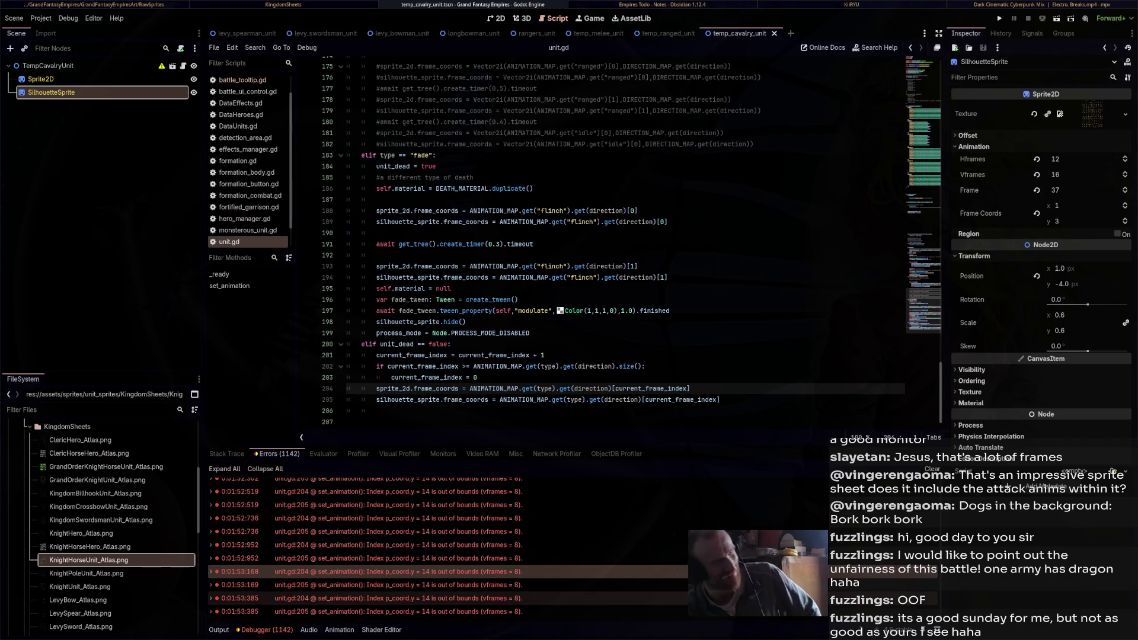
Browse the earliest unit.gd line 205 errors, then run the project again
scroll(367, 598, "up", 10)
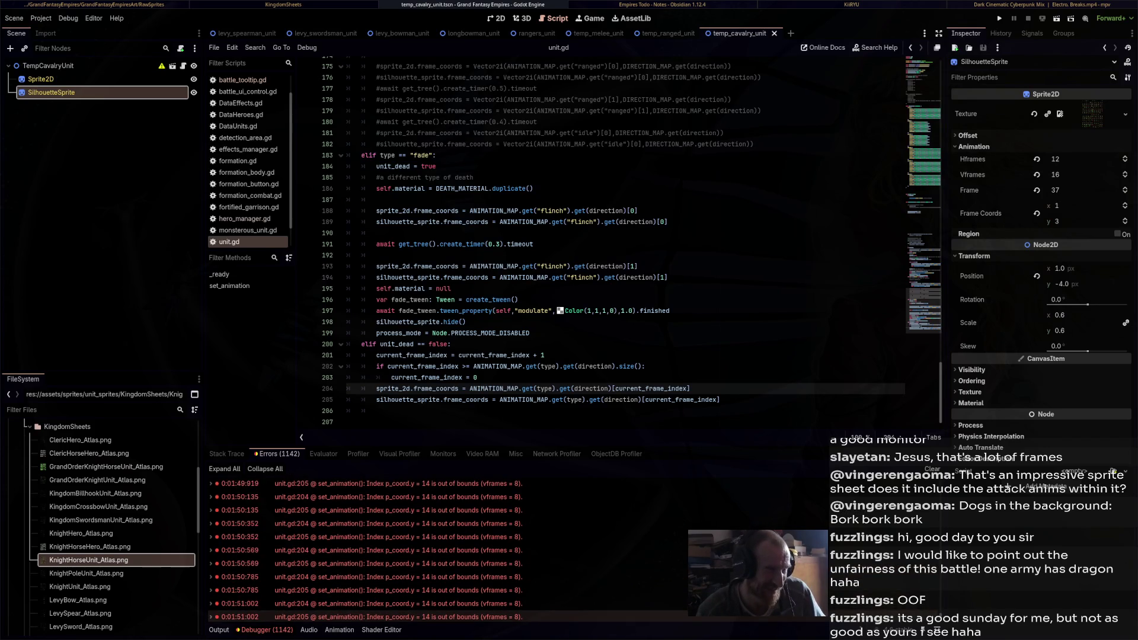
scroll(367, 599, "up", 3)
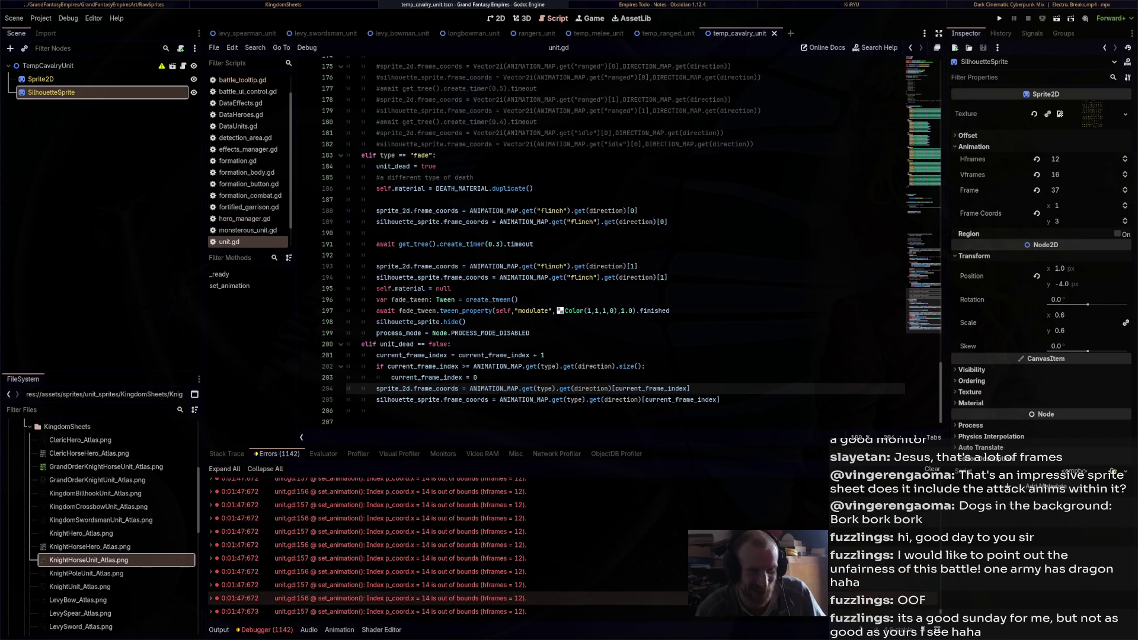
scroll(368, 599, "up", 15)
scroll(368, 598, "down", 5)
left_click(368, 503)
double_click(368, 517)
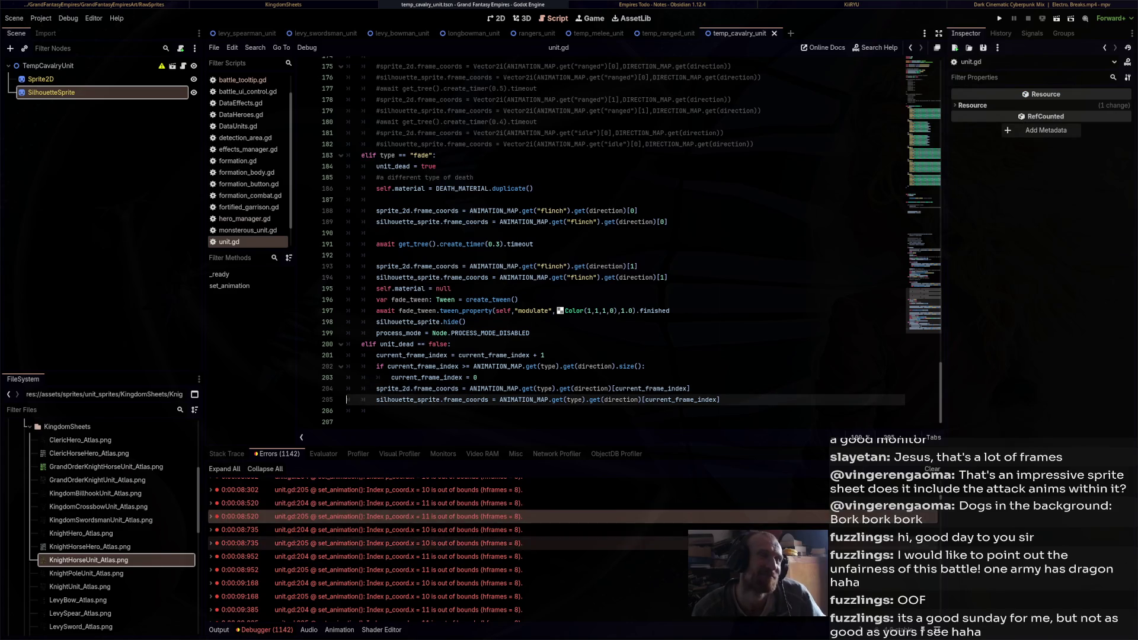
left_click(368, 543)
left_click(456, 344)
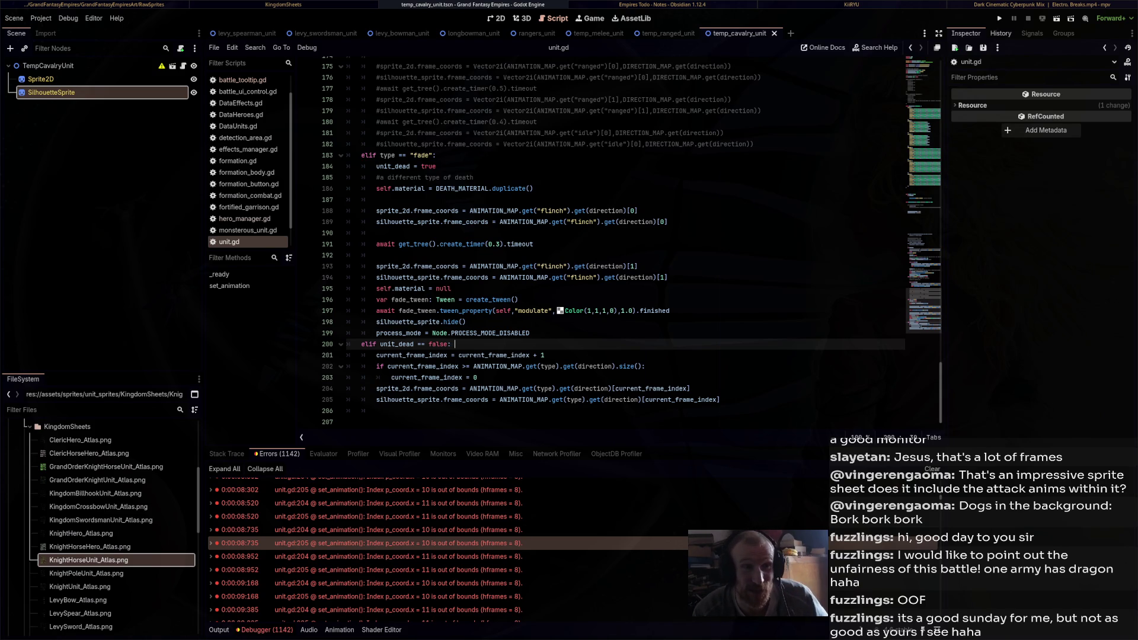
key("F5")
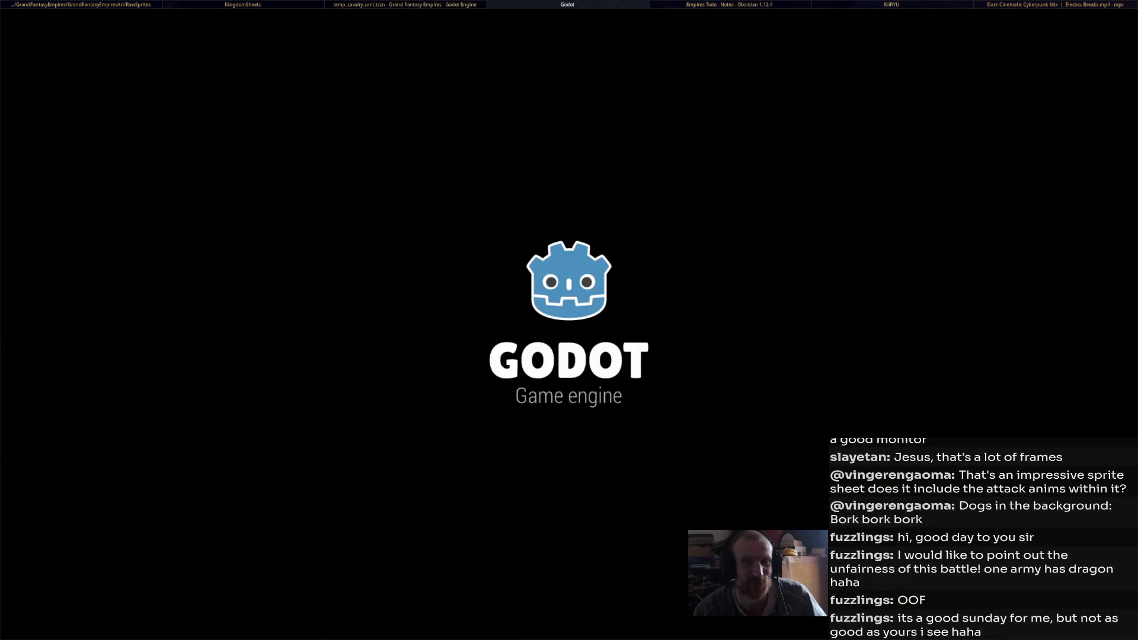
Stop the game and close all the levy, longbowman, rangers and temp unit scene tabs
key("F8")
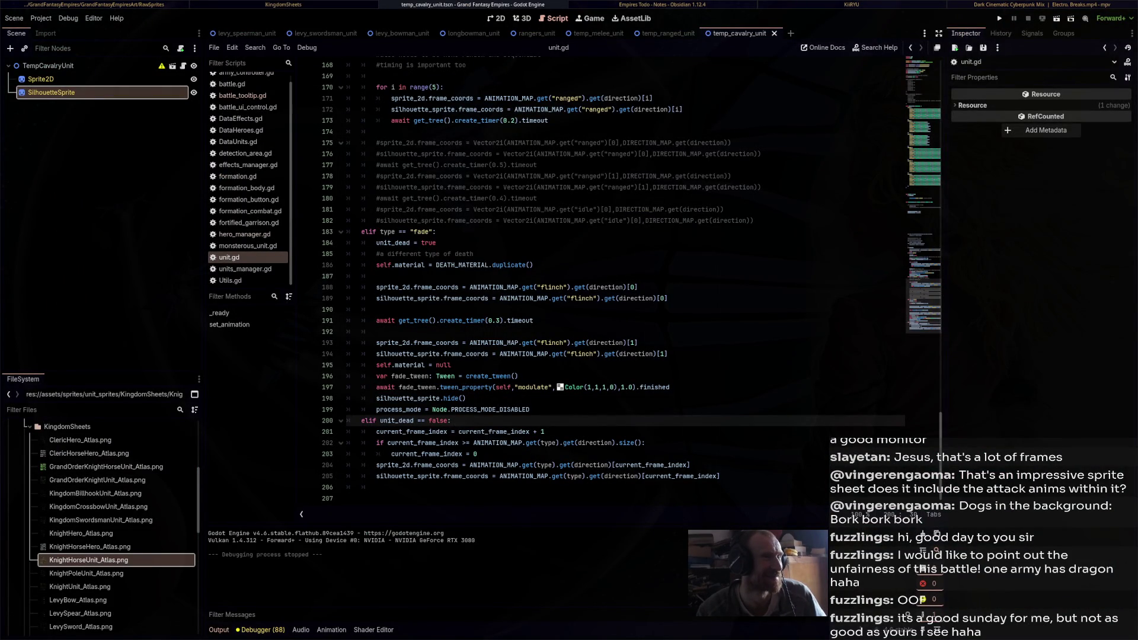
left_click(243, 34)
left_click(285, 33)
left_click(288, 33)
left_click(280, 33)
left_click(277, 33)
left_click(262, 33)
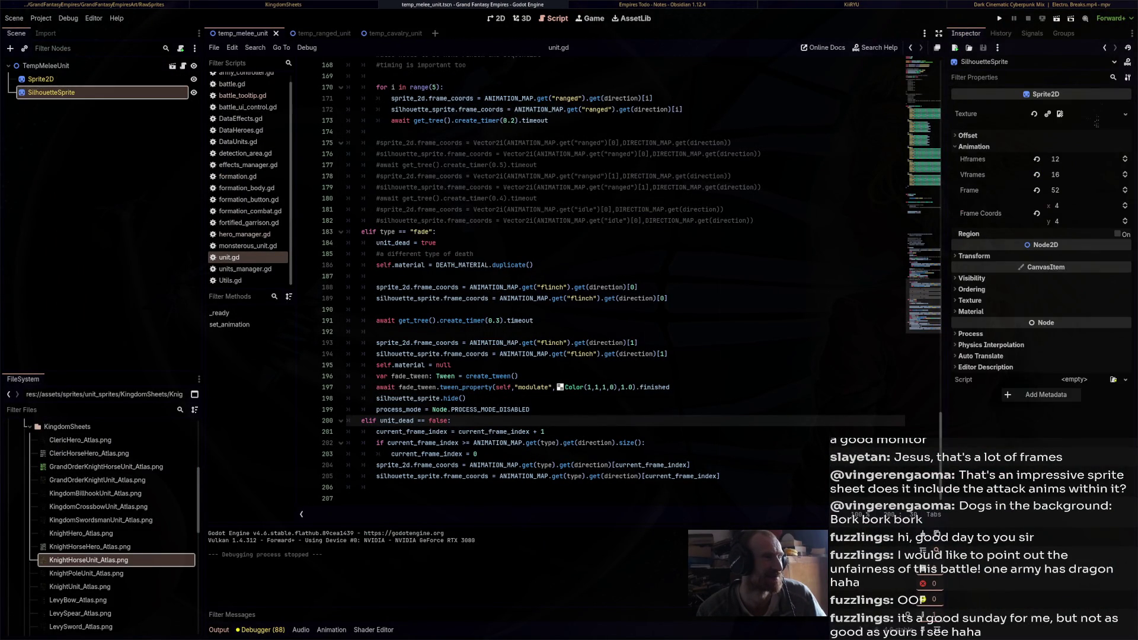
left_click(275, 33)
left_click(286, 33)
left_click(288, 34)
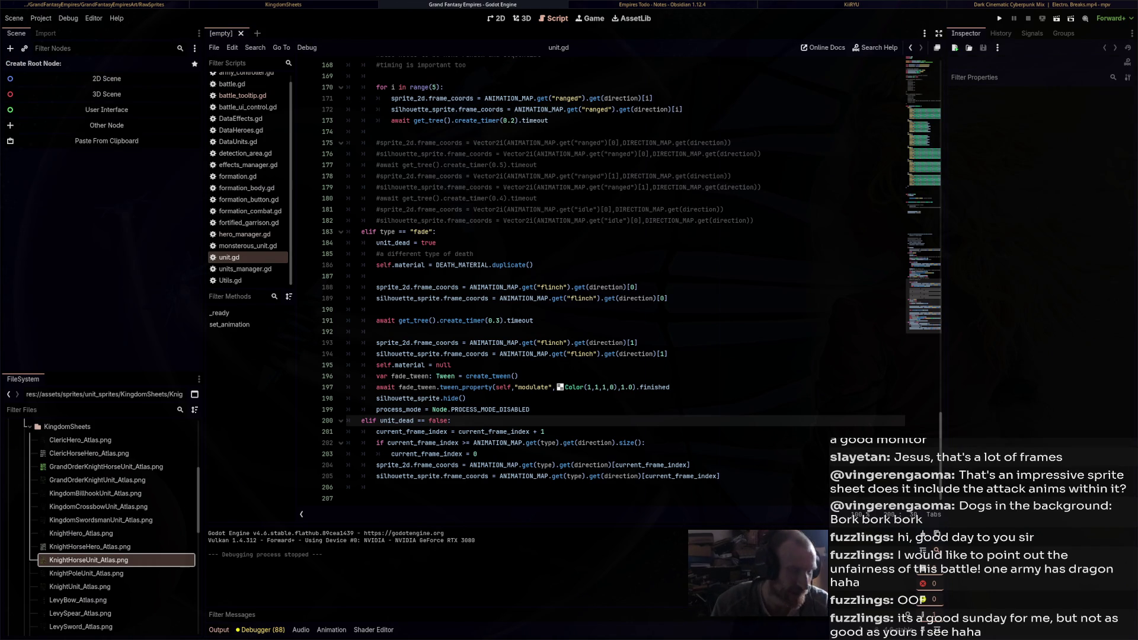
Check the Main Scene under Run in Project Settings
key("ctrl+shift+o")
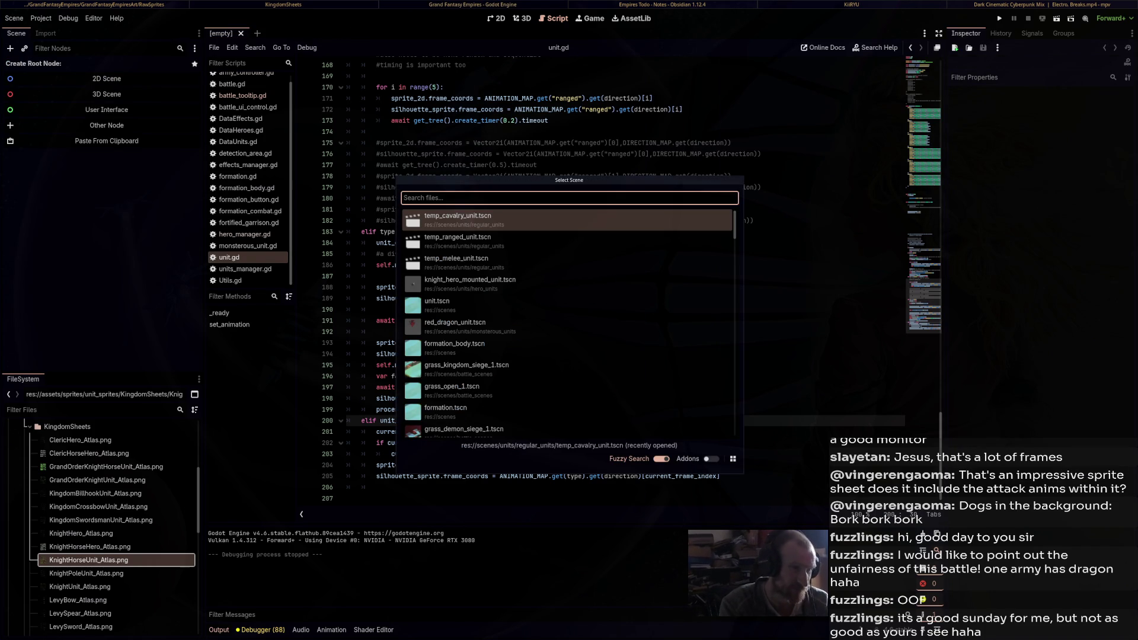
type("gr")
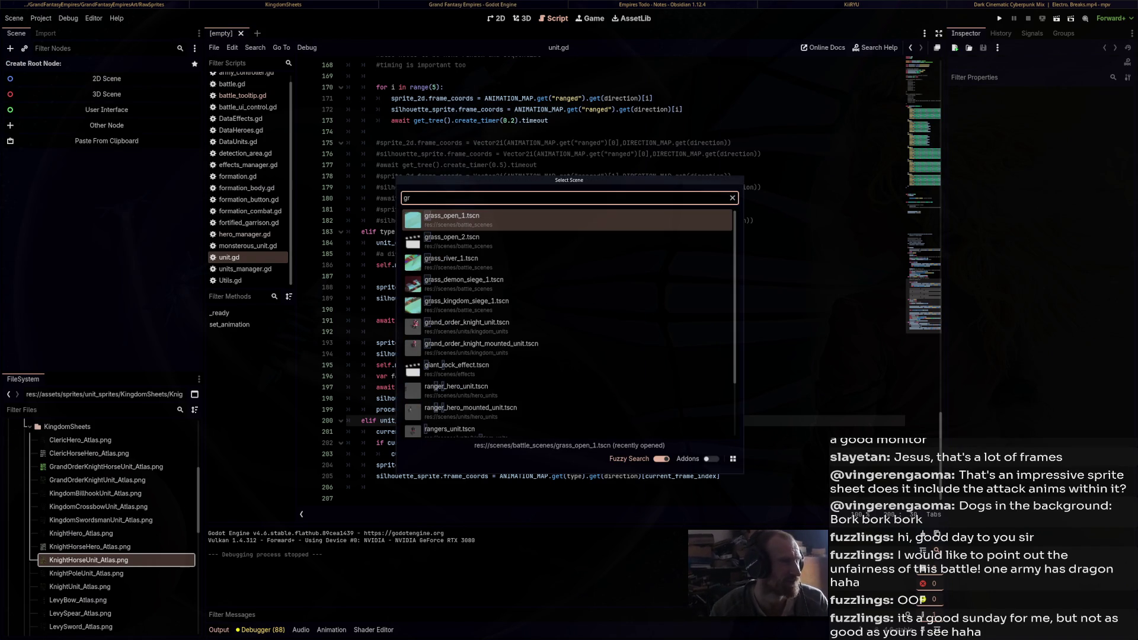
key("Escape")
left_click(41, 17)
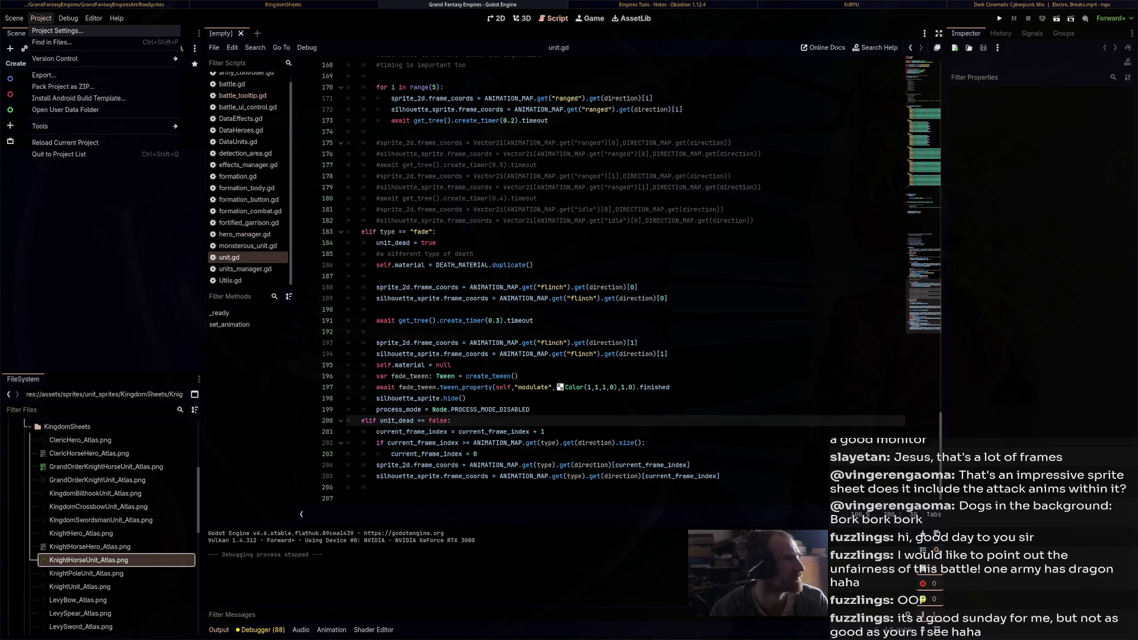
left_click(58, 30)
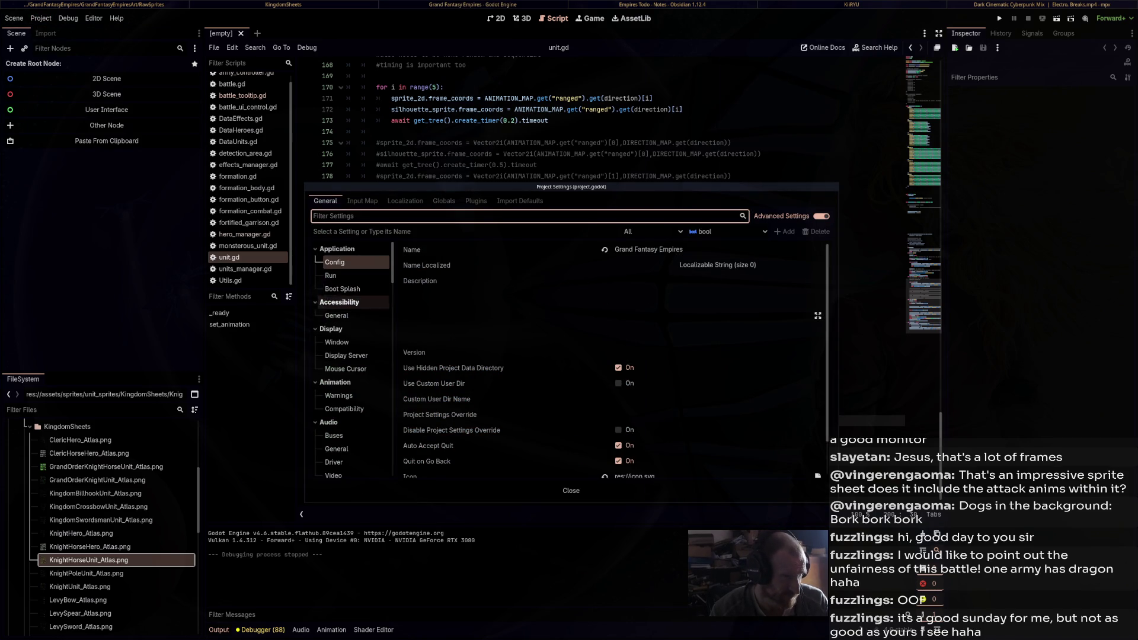
left_click(331, 276)
left_click(343, 288)
left_click(331, 275)
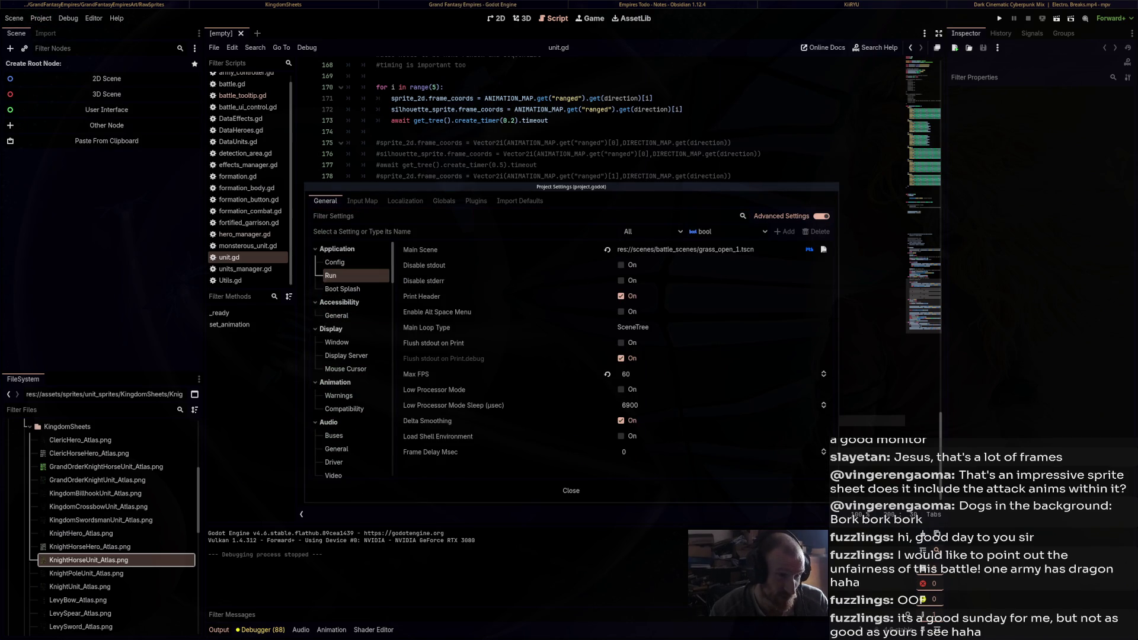
key("Escape")
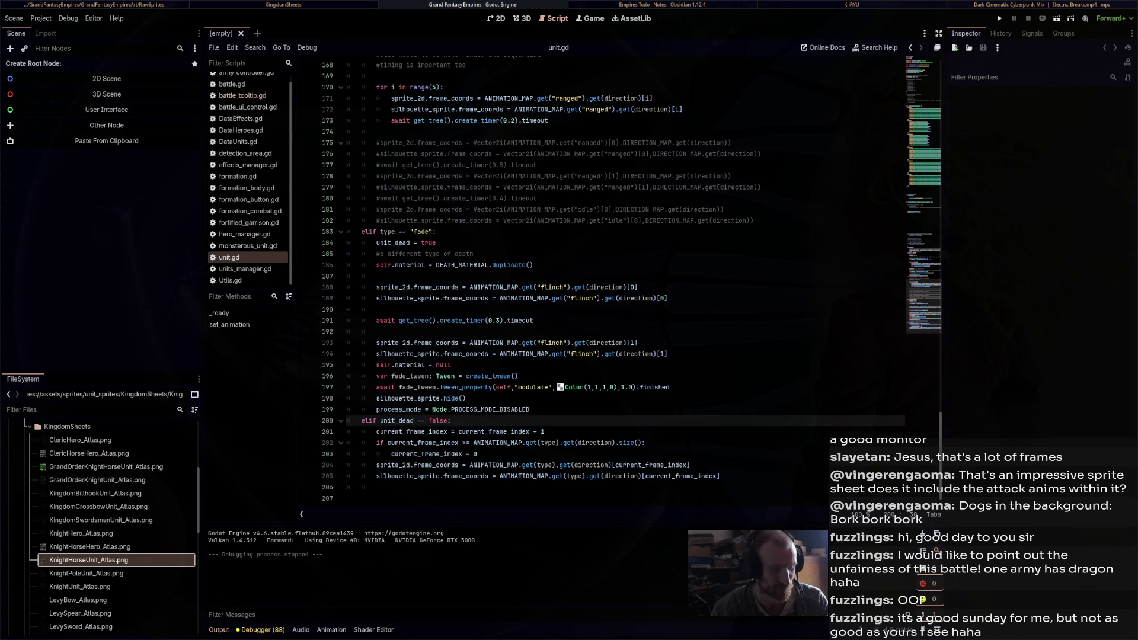
Quick-open grass_open_1.tscn and view it in the 2D editor
key("ctrl+shift+o")
type("grass_open")
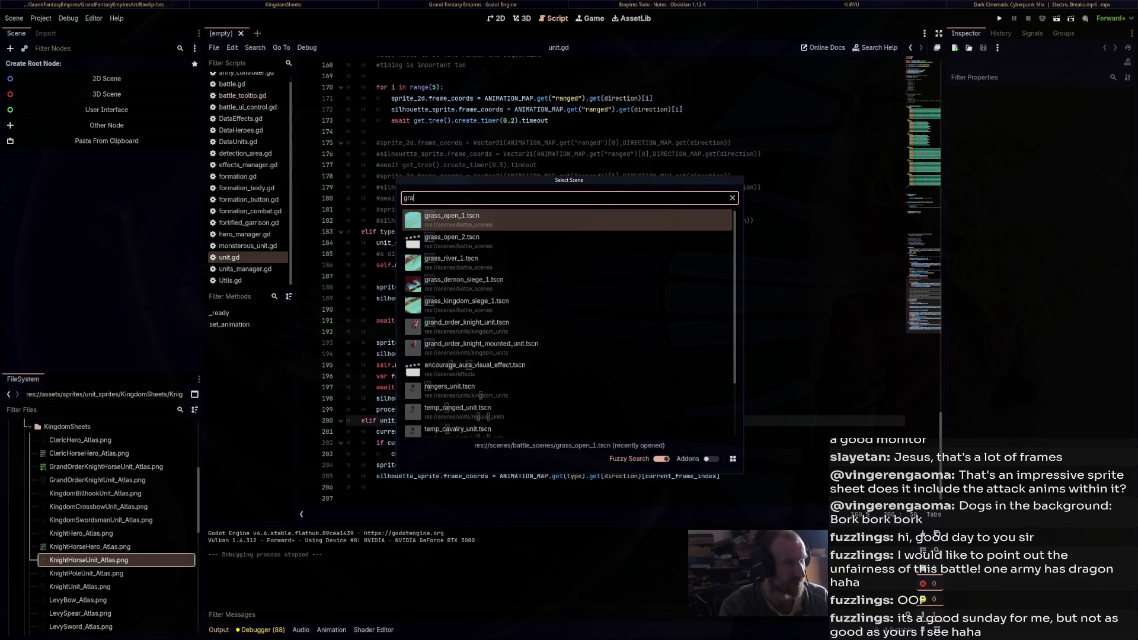
key("Return")
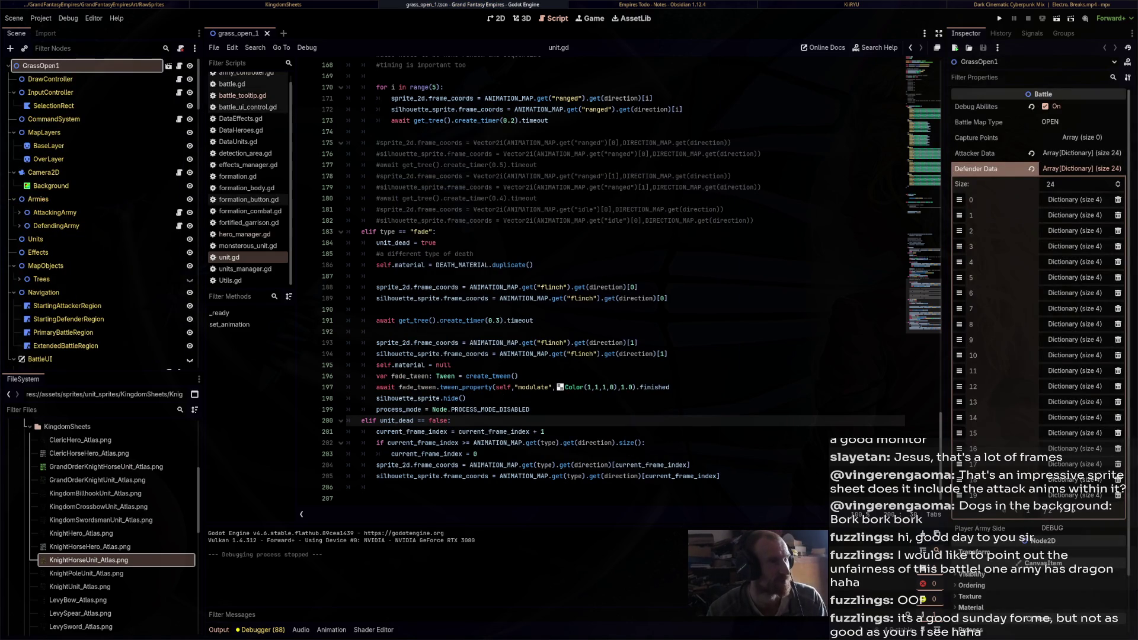
key("ctrl+F1")
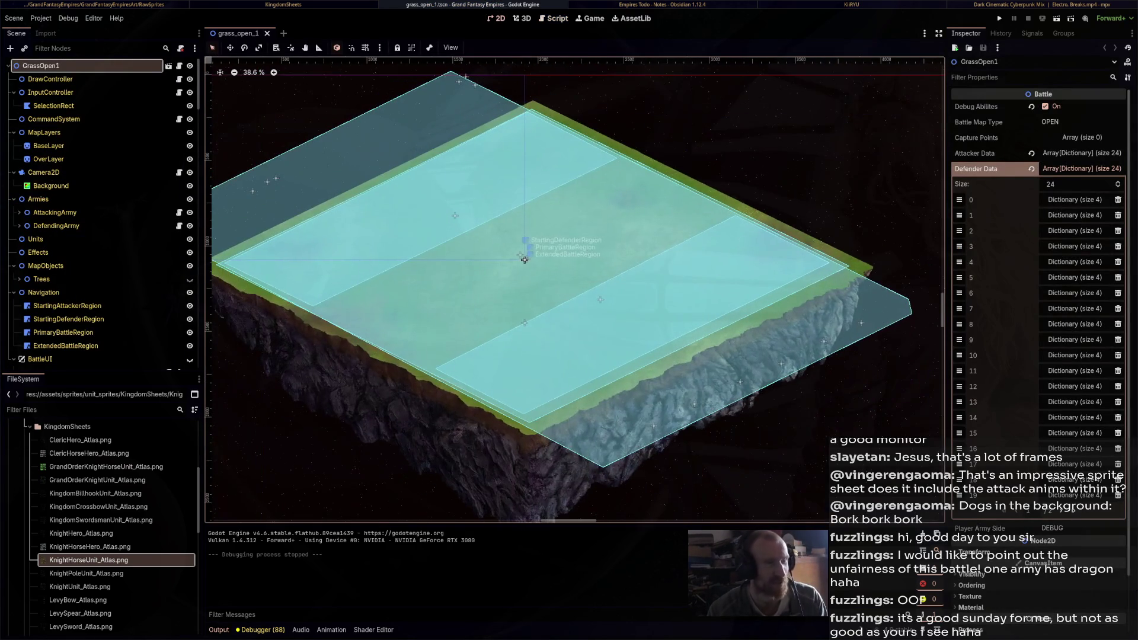
Hide the cyan navigation battle regions and pan across the grass battle map
scroll(475, 229, "up", 4)
mouse_move(461, 230)
left_mouse_down()
mouse_move(643, 215)
mouse_move(635, 225)
left_mouse_up()
key("Up")
key("Up")
key("Up")
key("h")
scroll(595, 245, "down", 2)
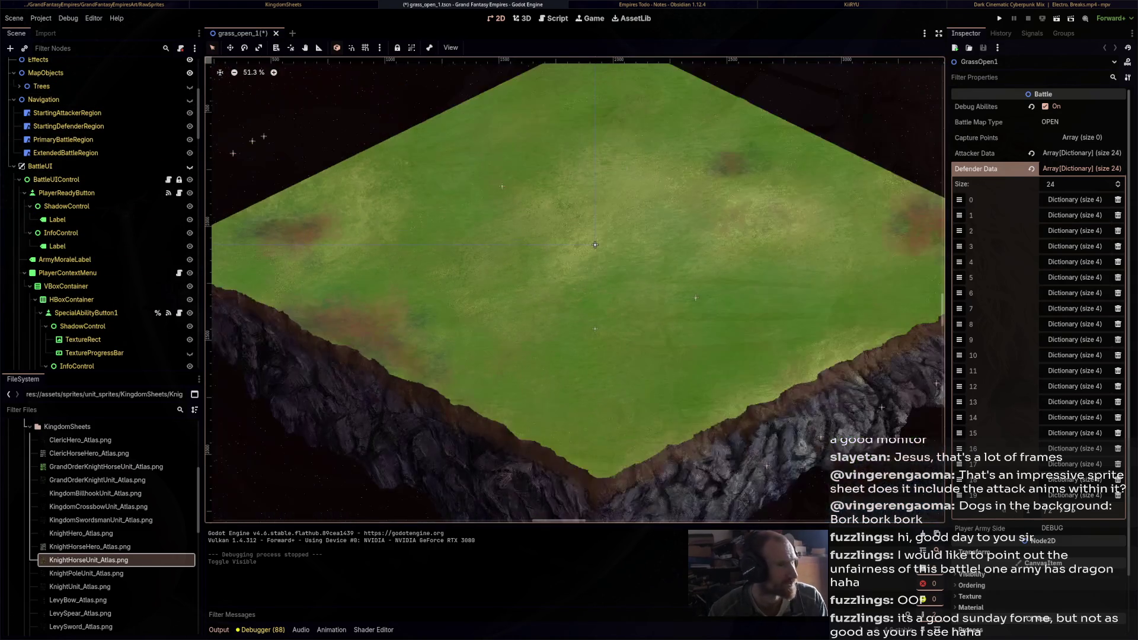
left_click_drag(595, 245, 722, 245)
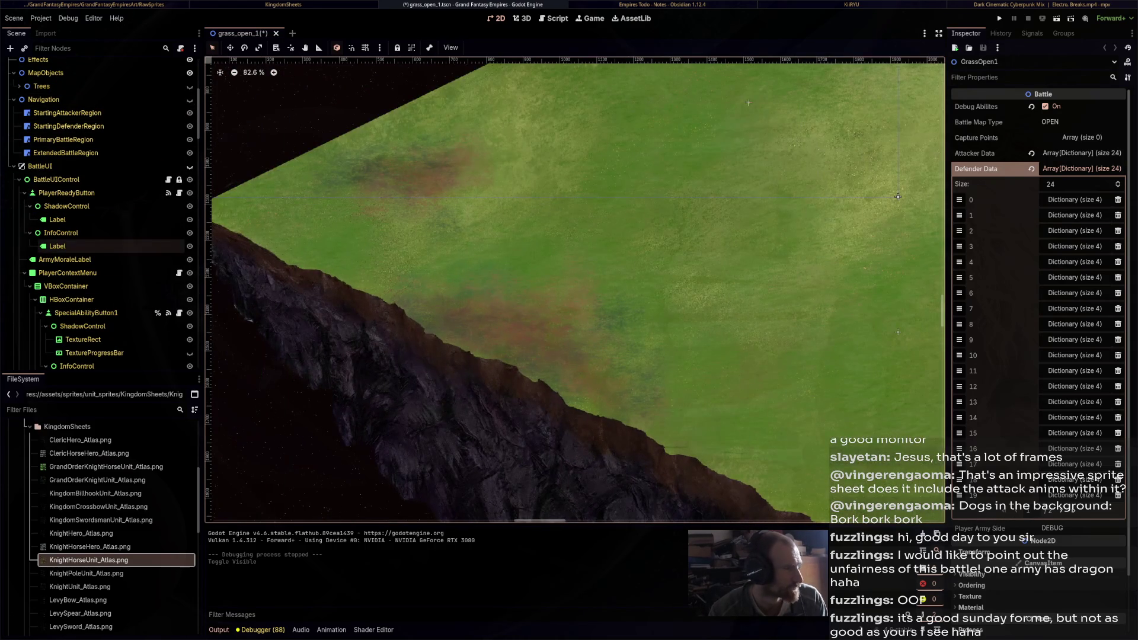
scroll(119, 248, "down", 10)
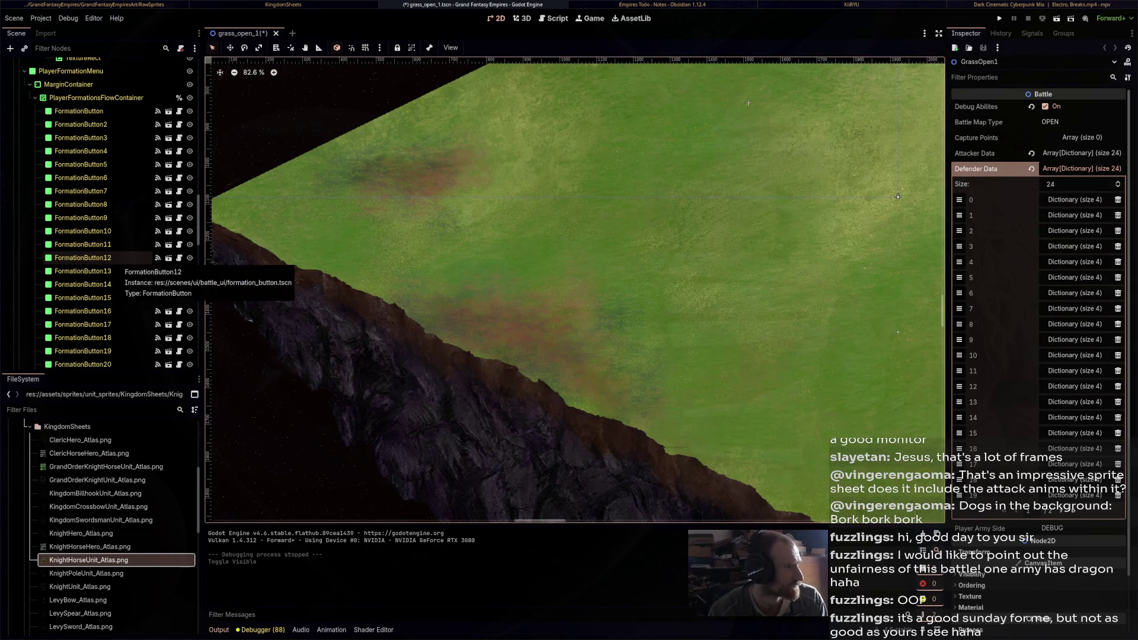
scroll(118, 260, "up", 10)
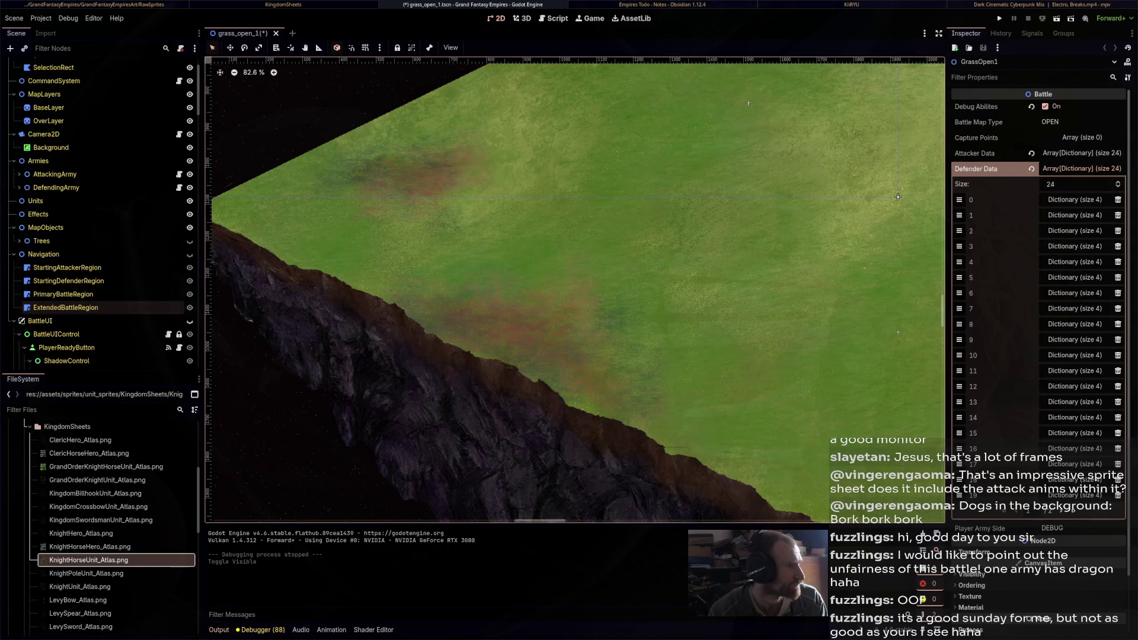
Make the Trees node visible on the map and save the battle scene
left_click(19, 241)
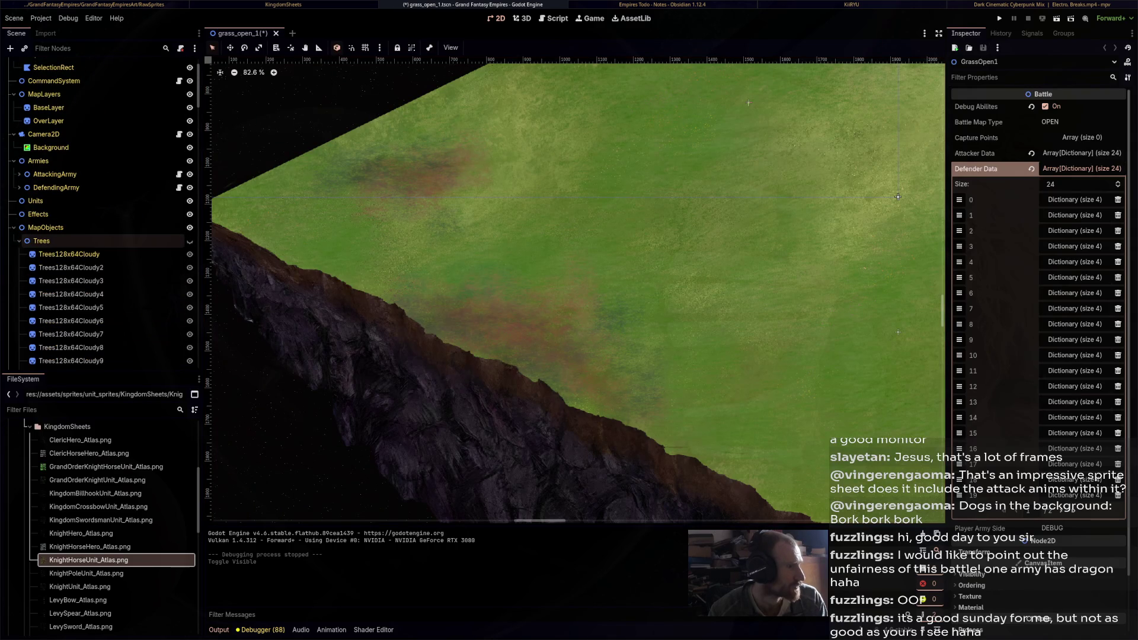
left_click(190, 241)
scroll(214, 237, "down", 6)
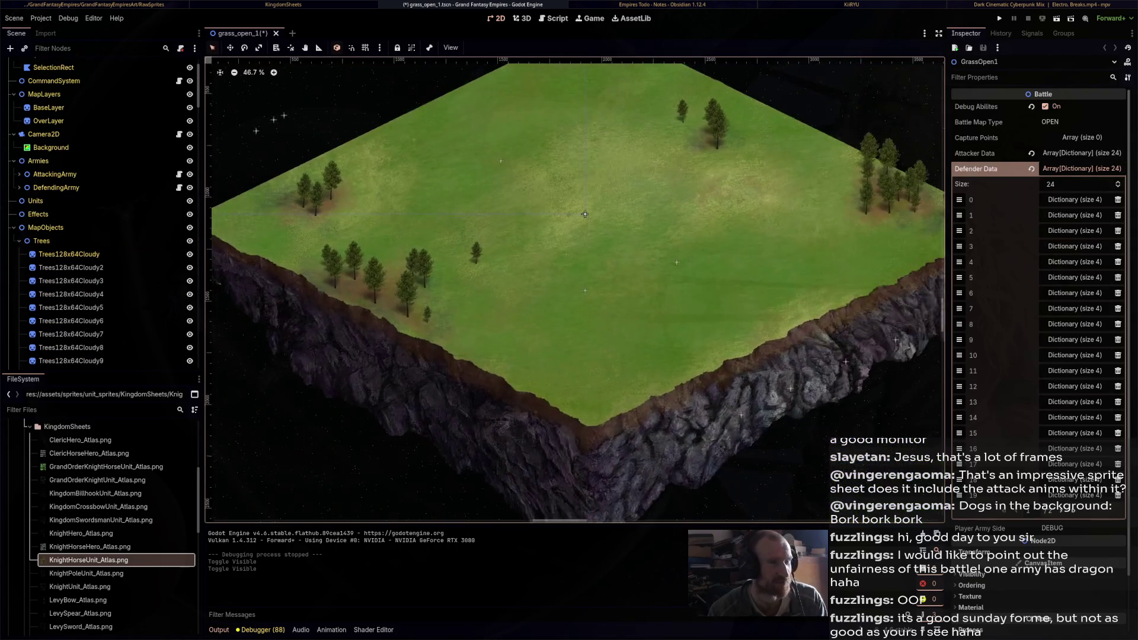
key("ctrl+s")
left_click(20, 241)
left_click_drag(573, 246, 599, 246)
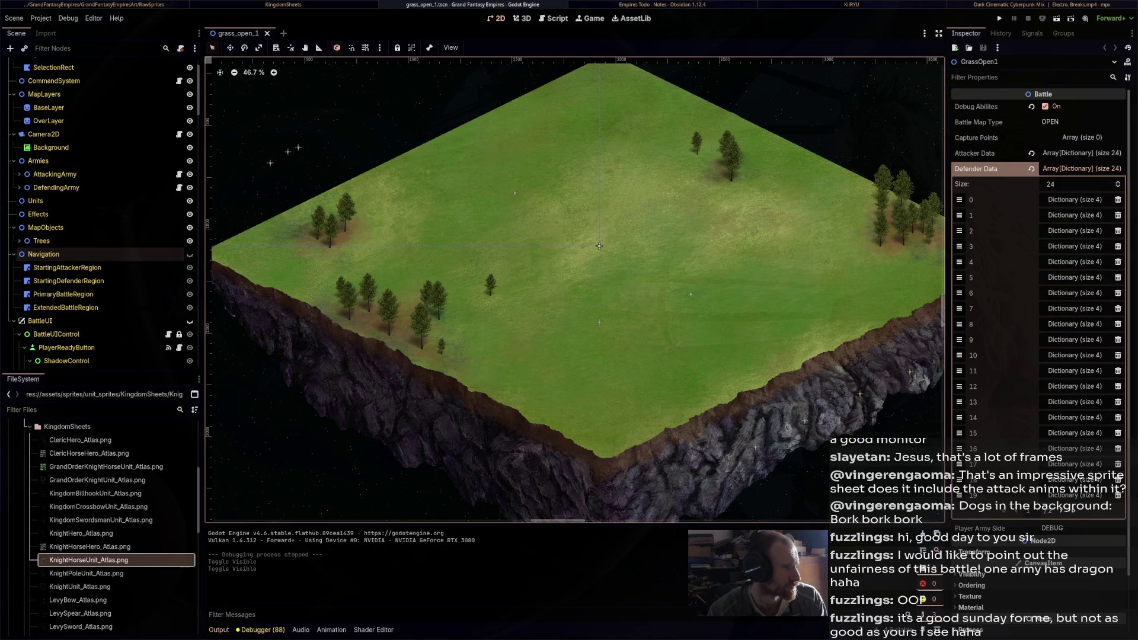
scroll(101, 214, "down", 5)
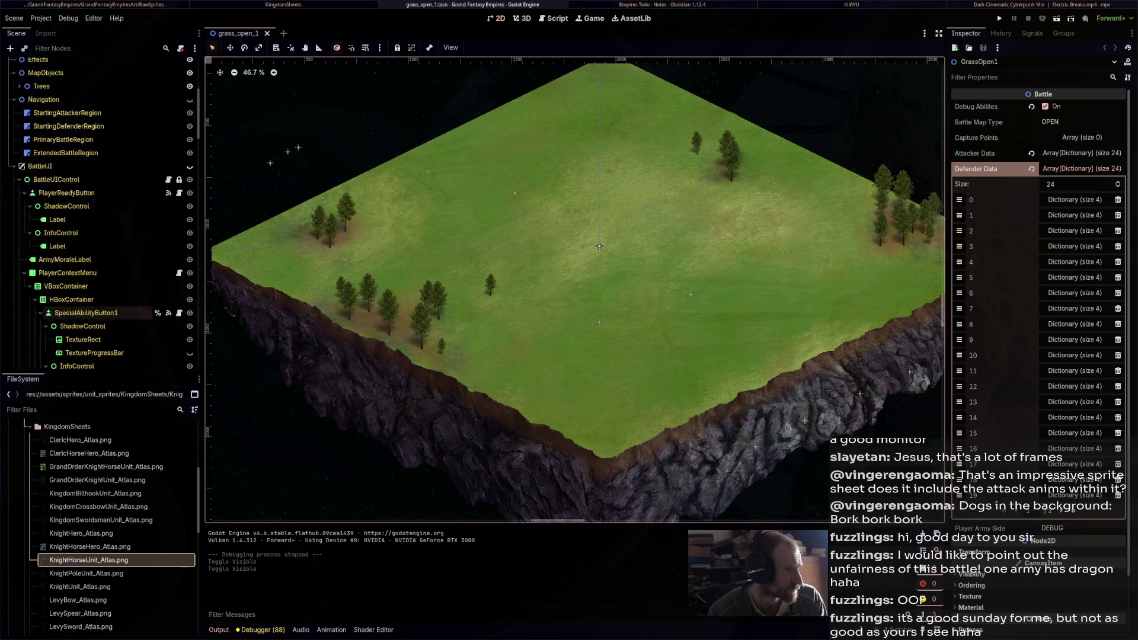
scroll(101, 213, "up", 5)
scroll(101, 213, "up", 1)
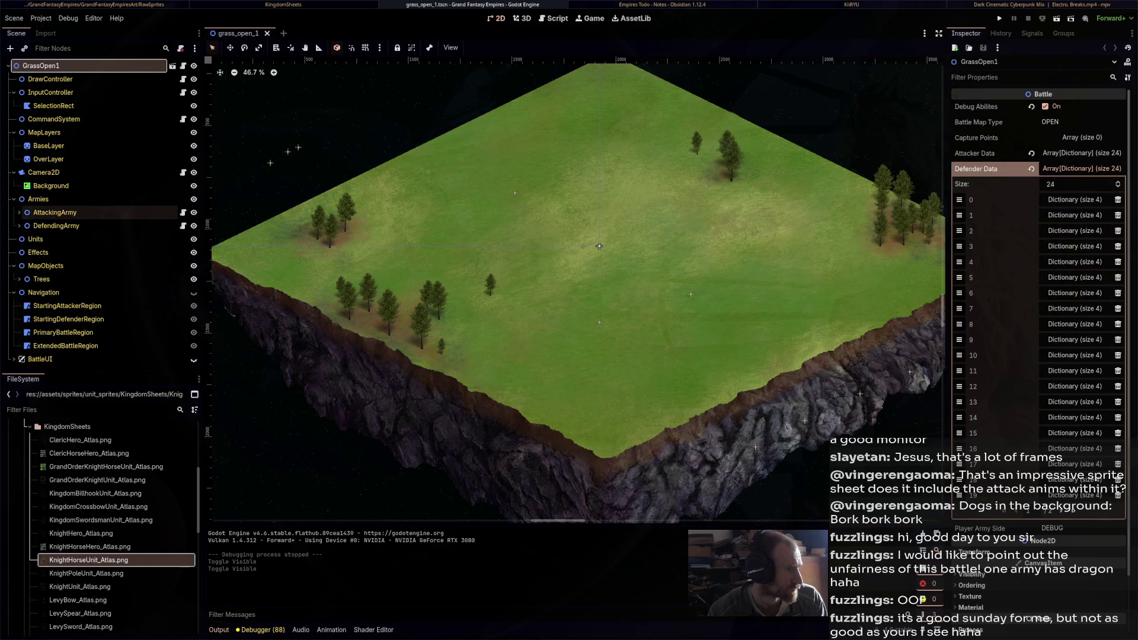
Enable Ai Control on AttackingArmy and DefendingArmy, then launch the game
left_click(19, 212)
left_click(55, 212)
left_click(1047, 106)
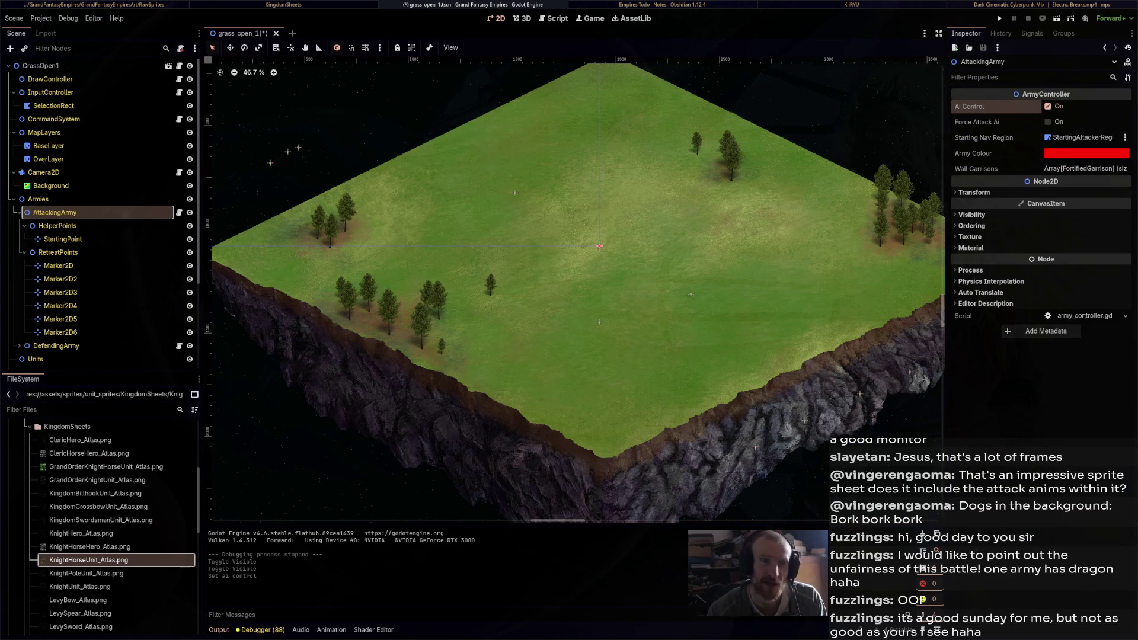
left_click(19, 212)
left_click(54, 226)
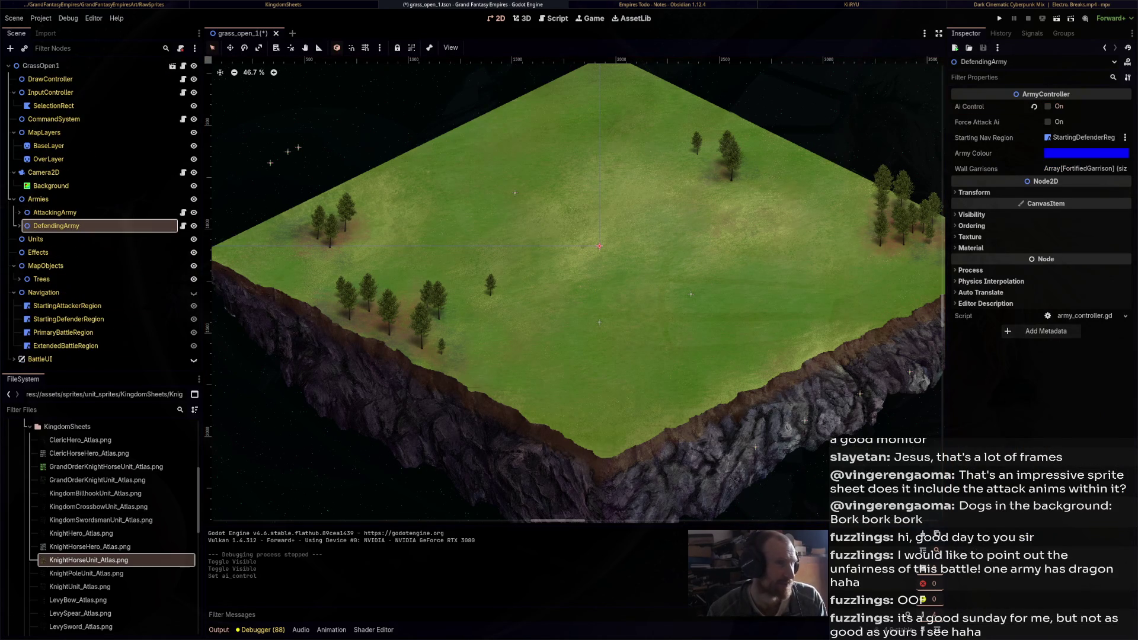
left_click(1048, 106)
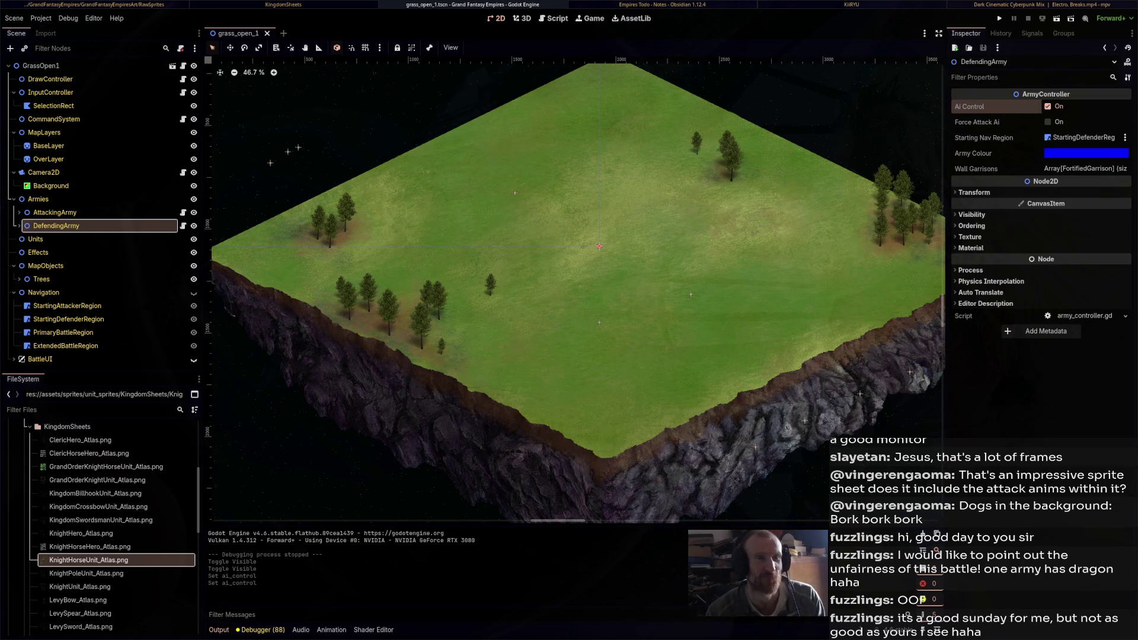
left_click(999, 18)
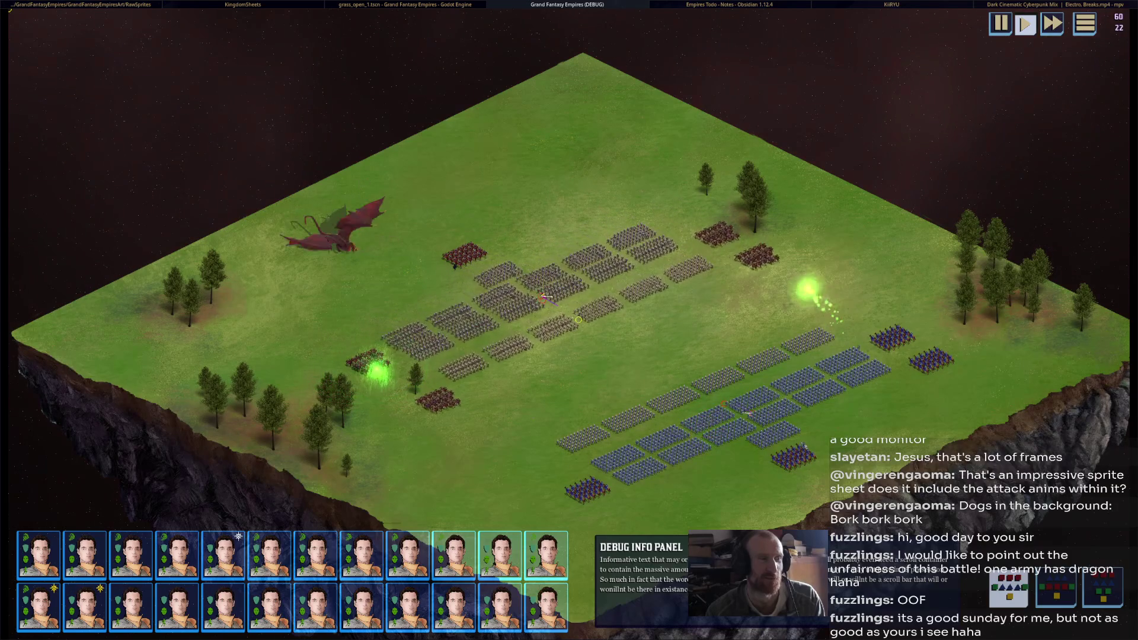
Inspect the red dragon's stats, then a regiment from the army roster, during the debug battle
left_click(323, 222)
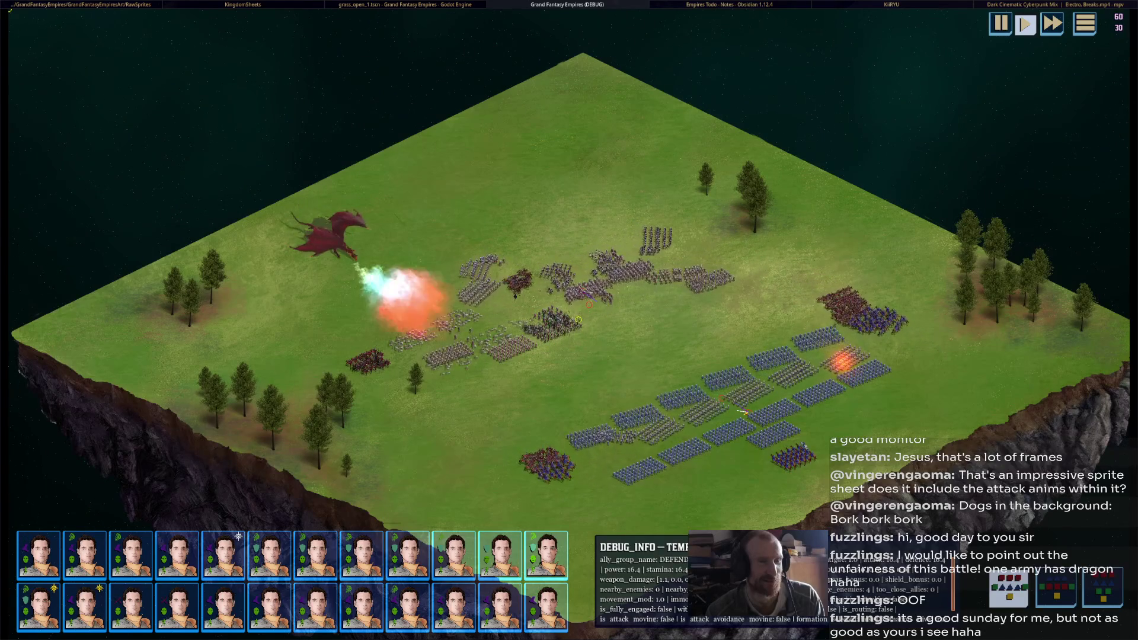
scroll(534, 462, "up", 3)
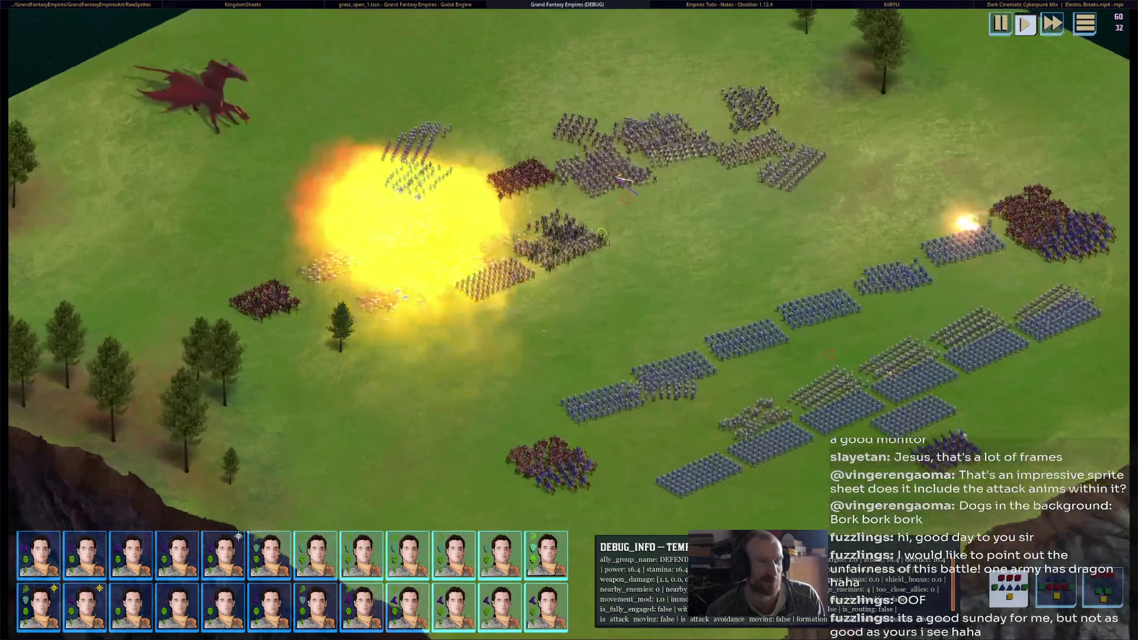
scroll(569, 320, "down", 2)
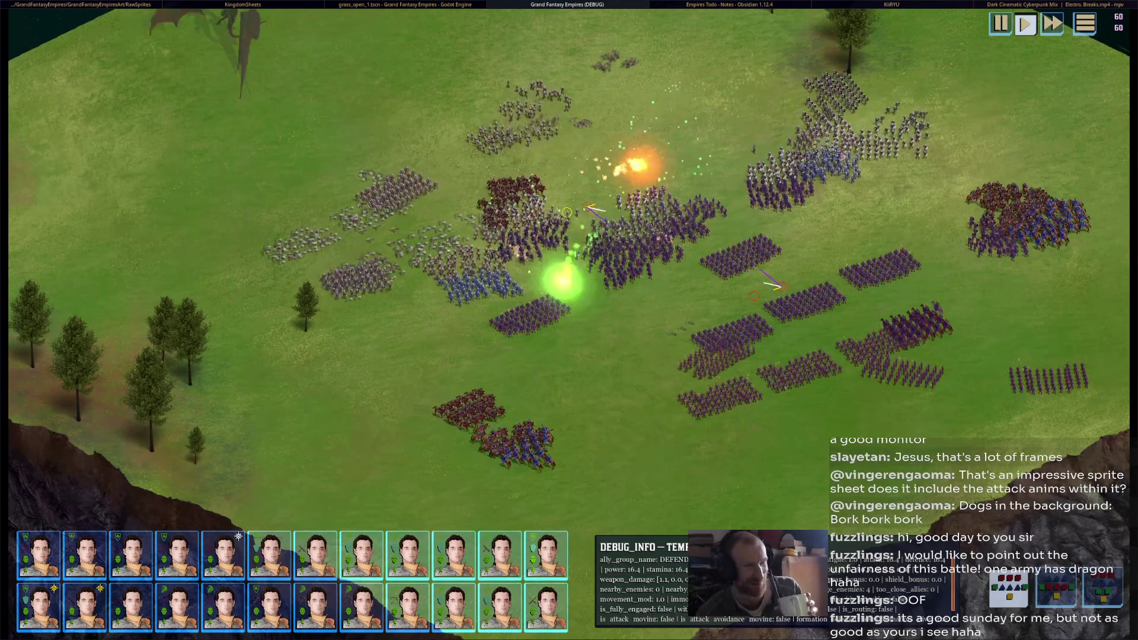
left_click(71, 602)
Inspect the central unit group and a ranged unit, zoom the camera, then stop the game
left_click_drag(272, 74, 428, 198)
left_click(527, 122)
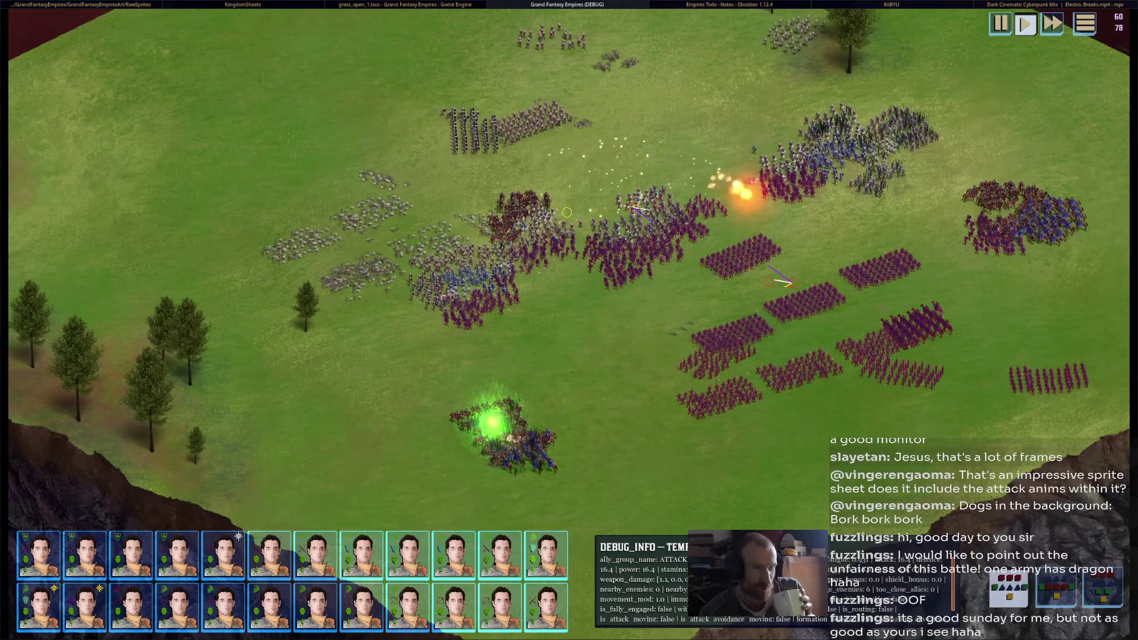
scroll(682, 382, "up", 2)
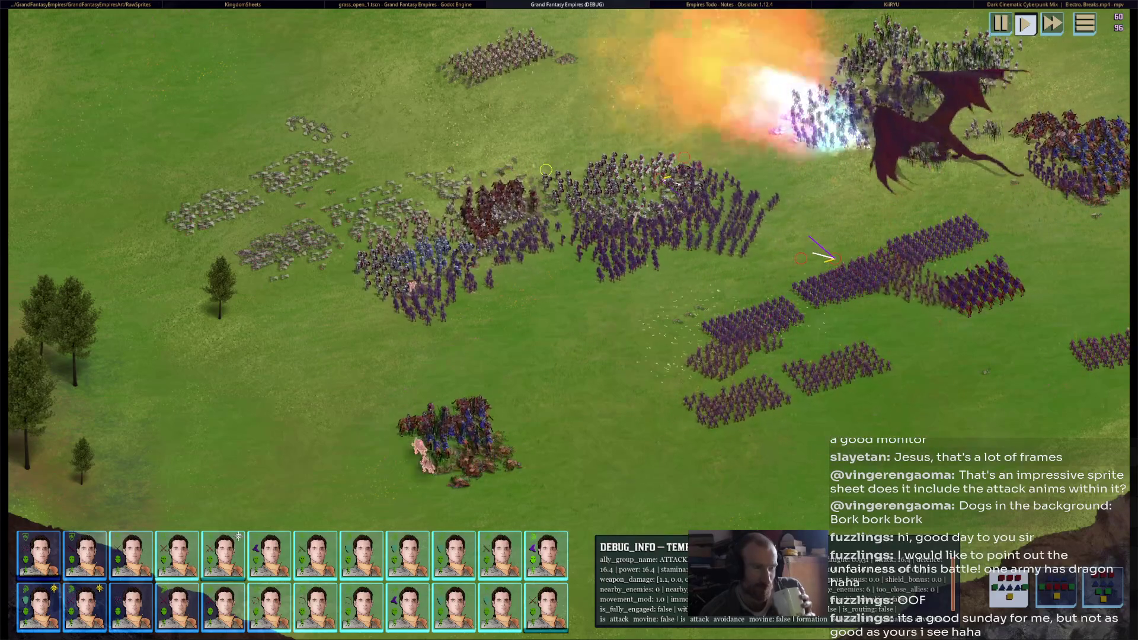
scroll(620, 353, "down", 2)
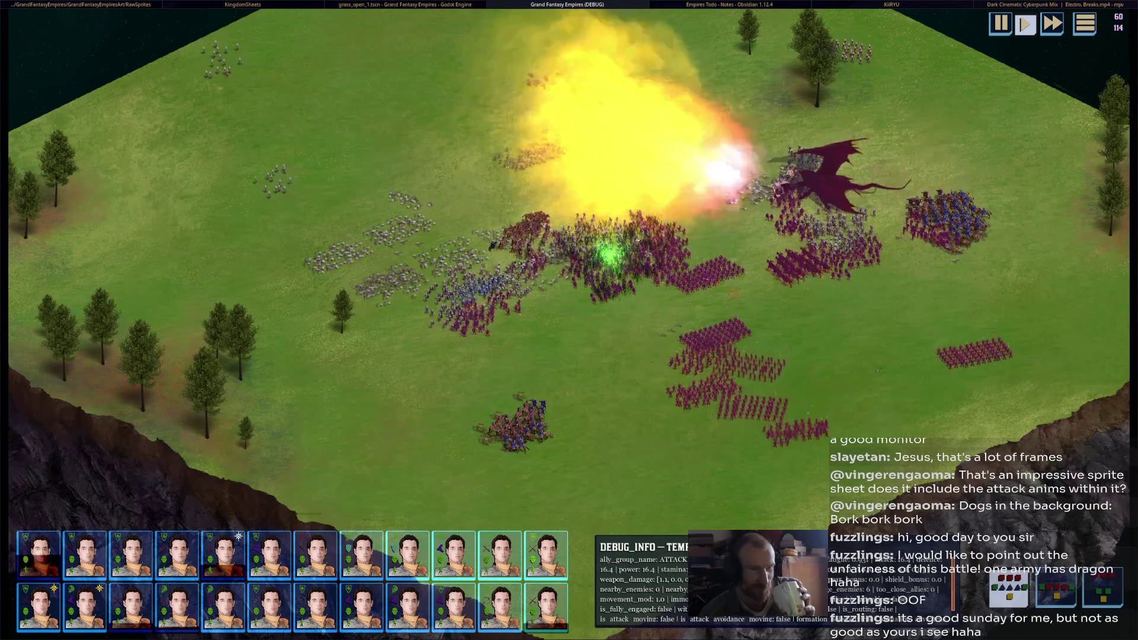
mouse_move(741, 431)
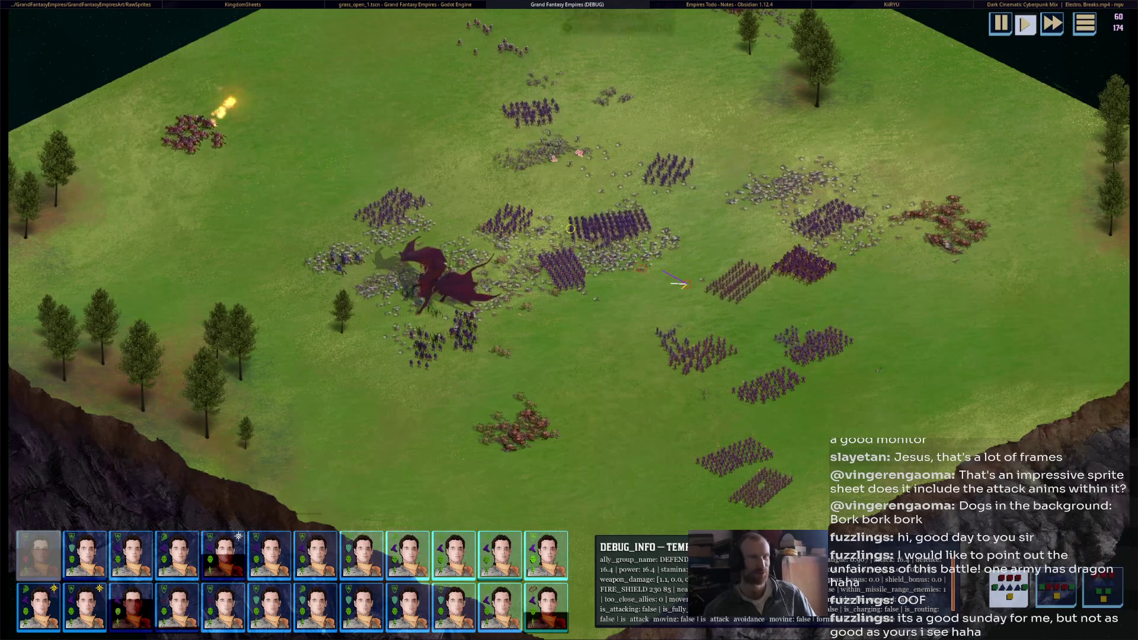
key("F8")
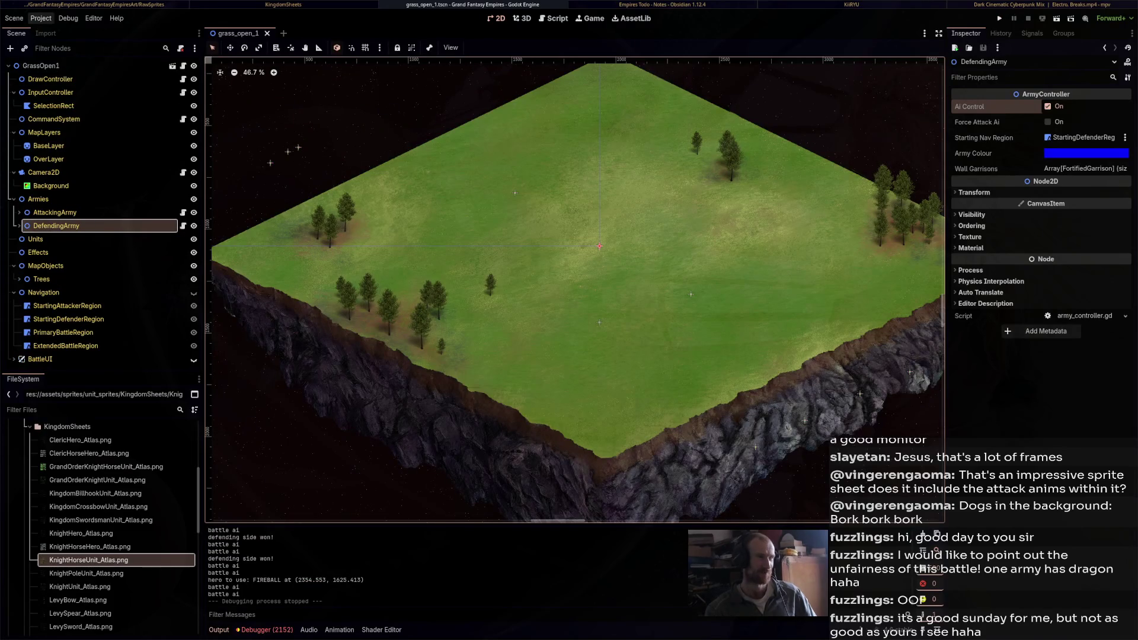
Open the Export dialog from the Project menu, reposition it, and close it
left_click(41, 18)
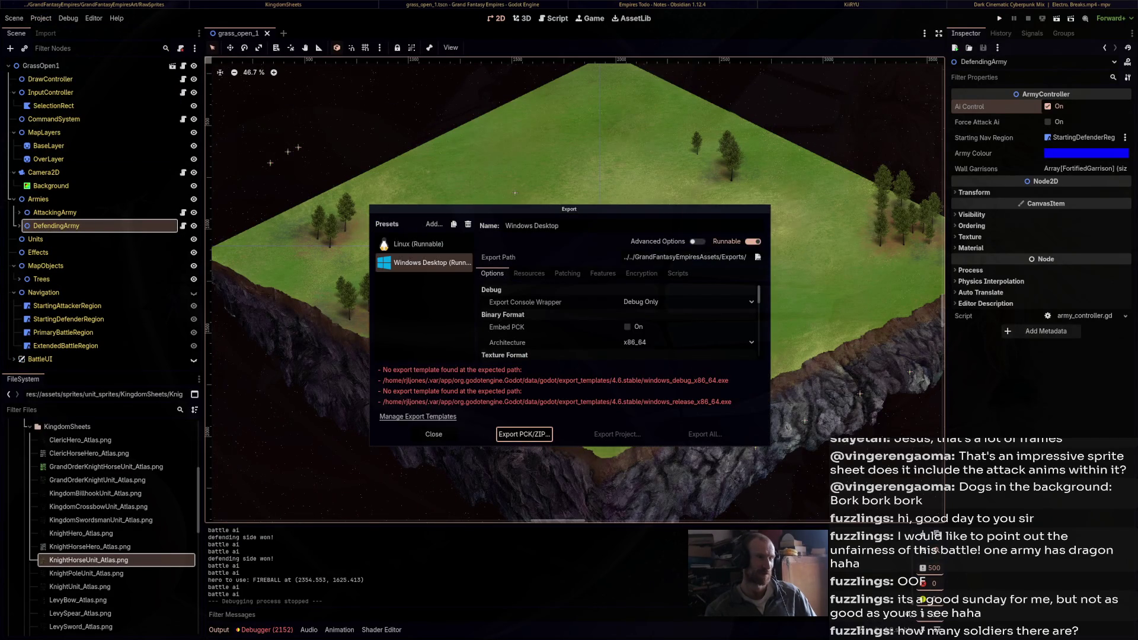
left_click_drag(569, 209, 598, 131)
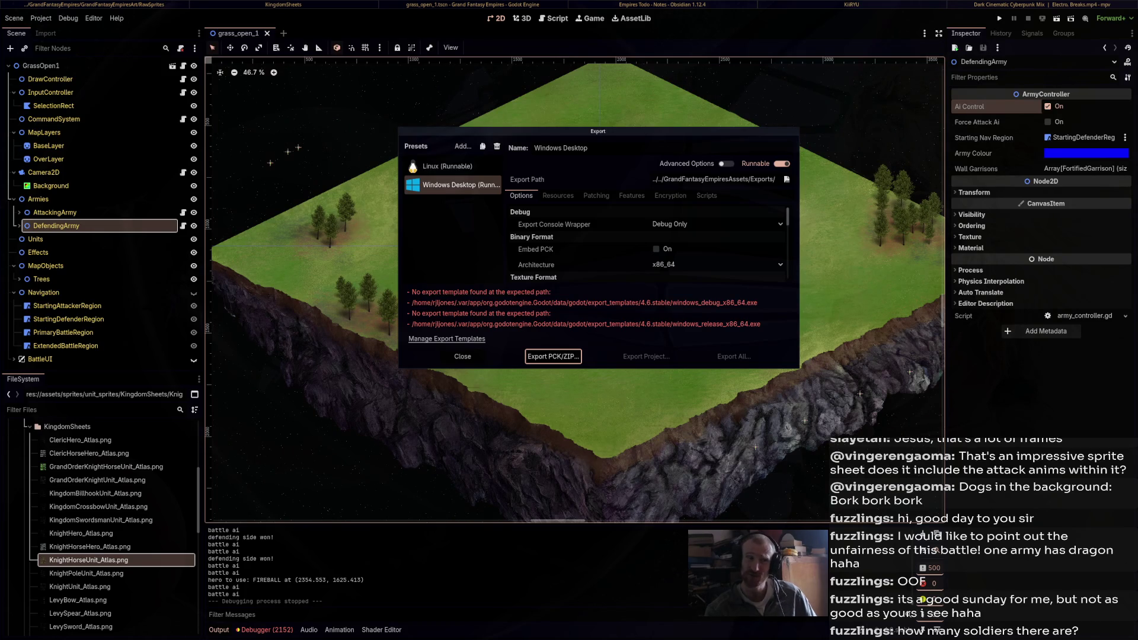
key("Escape")
Cycle through the file manager, terminal and todo notes windows, returning to the Godot editor
key("super+Left")
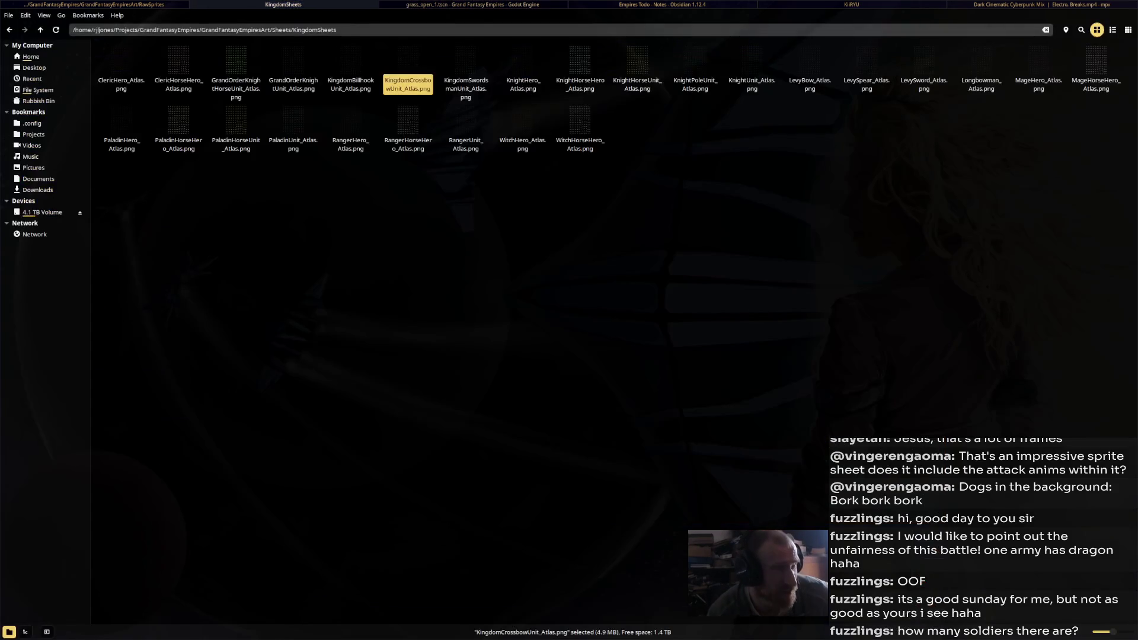
key("super+Left")
key("super+Right")
key("super+Right")
key("super+Right")
key("super+Left")
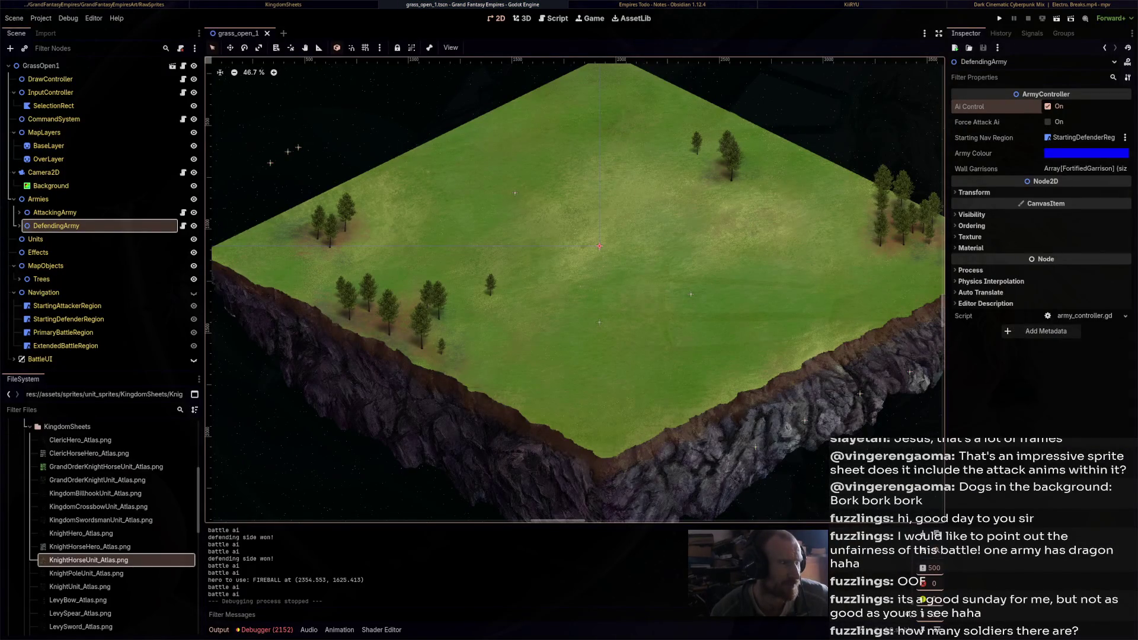
key("F5")
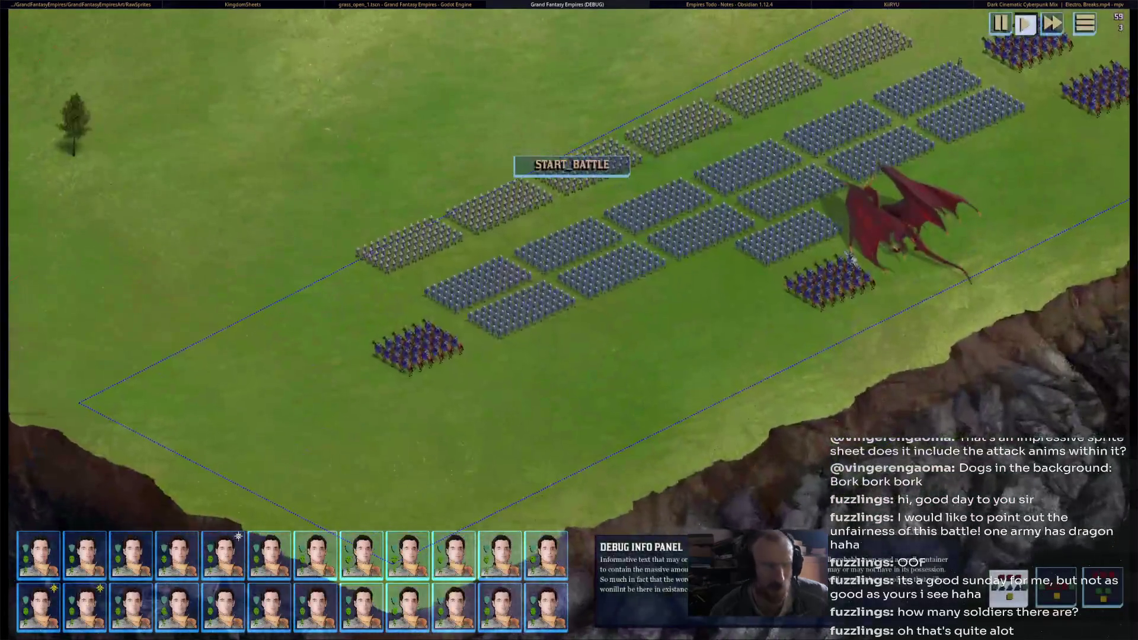
mouse_move(522, 305)
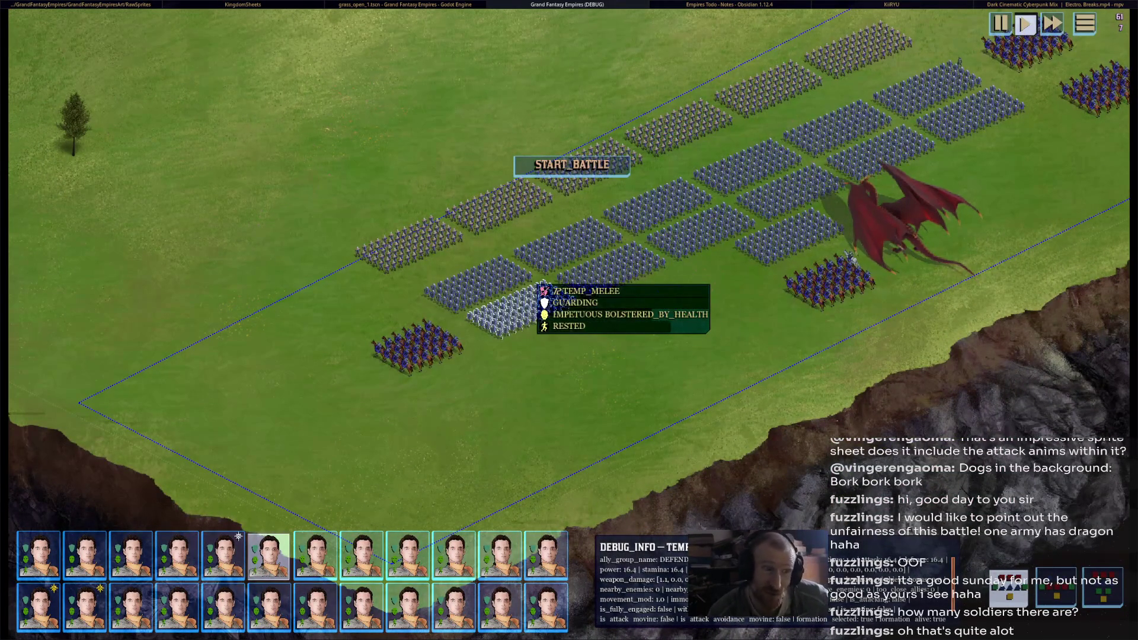
scroll(540, 291, "down", 3)
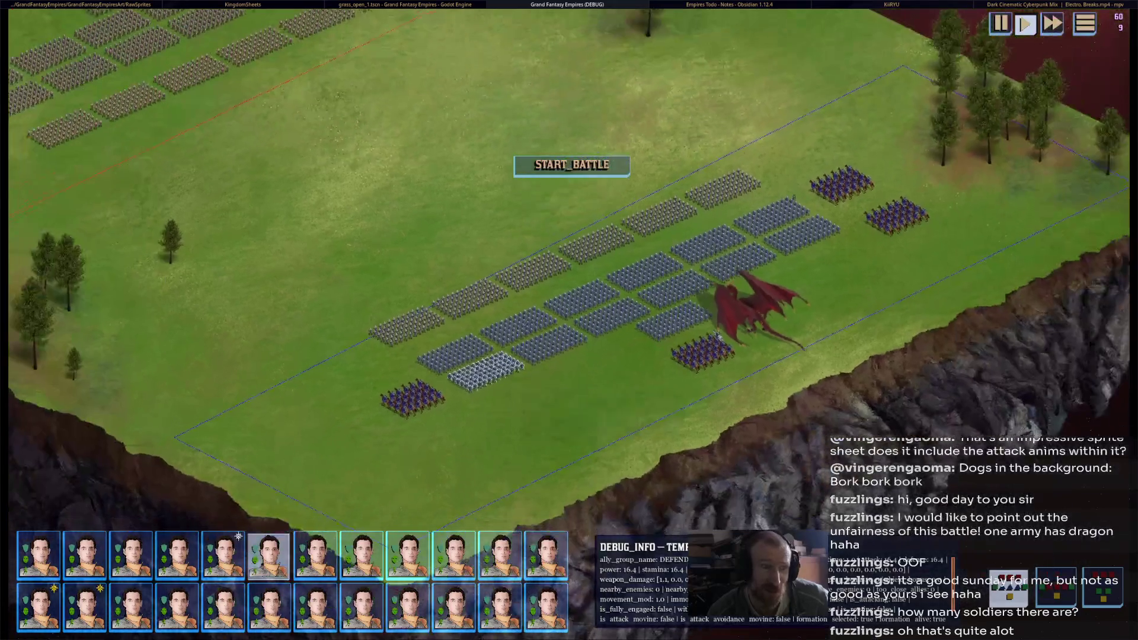
mouse_move(89, 554)
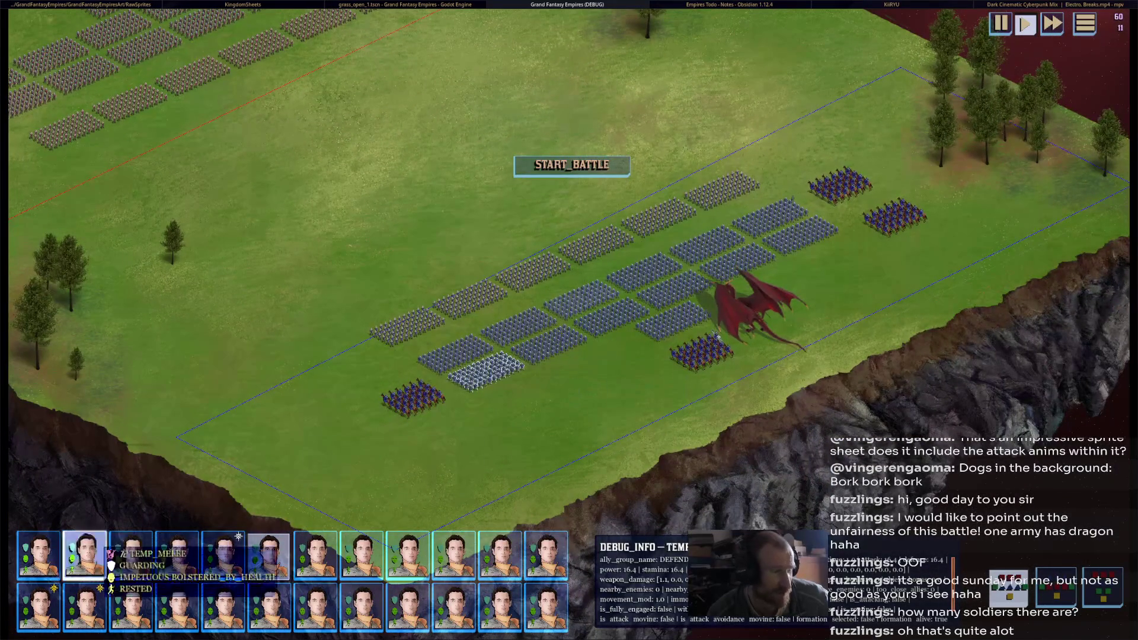
left_click(267, 557)
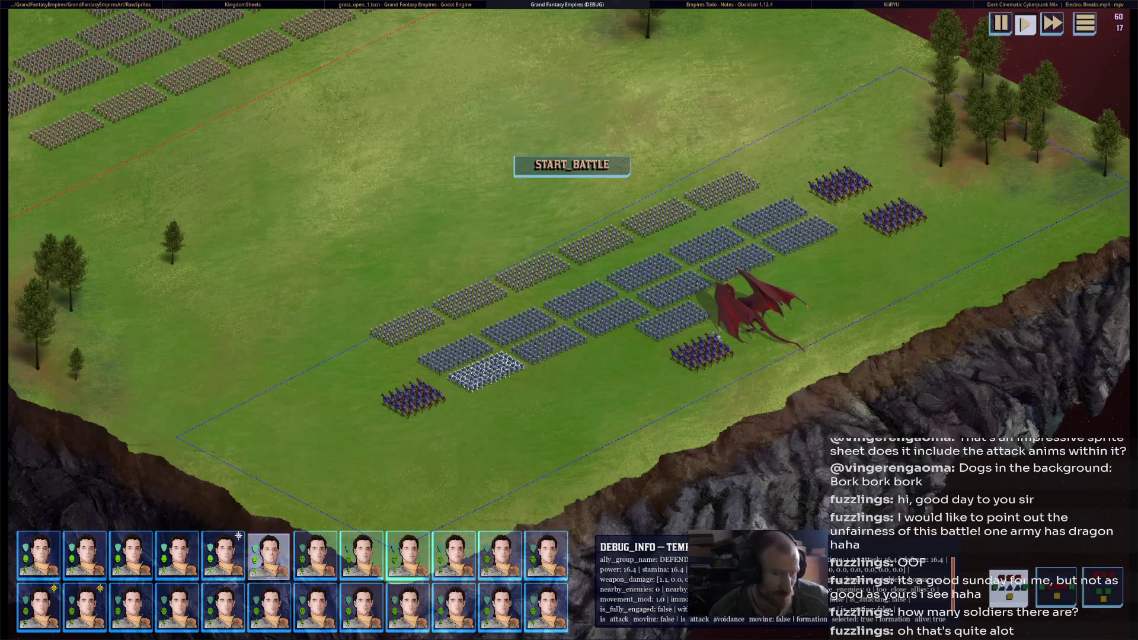
mouse_move(736, 327)
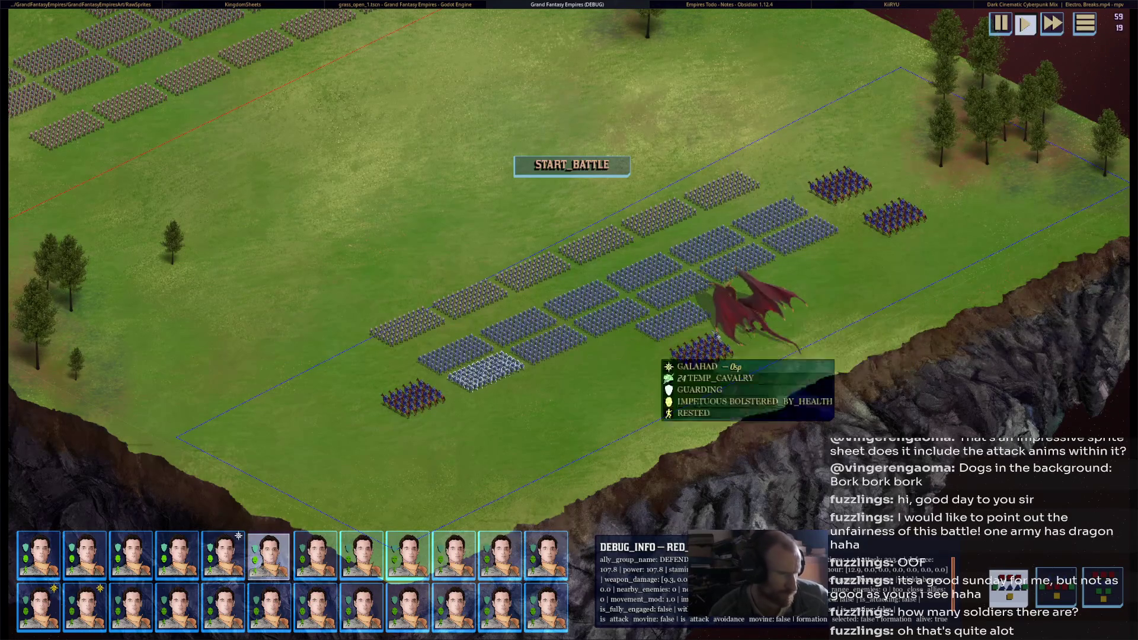
mouse_move(195, 555)
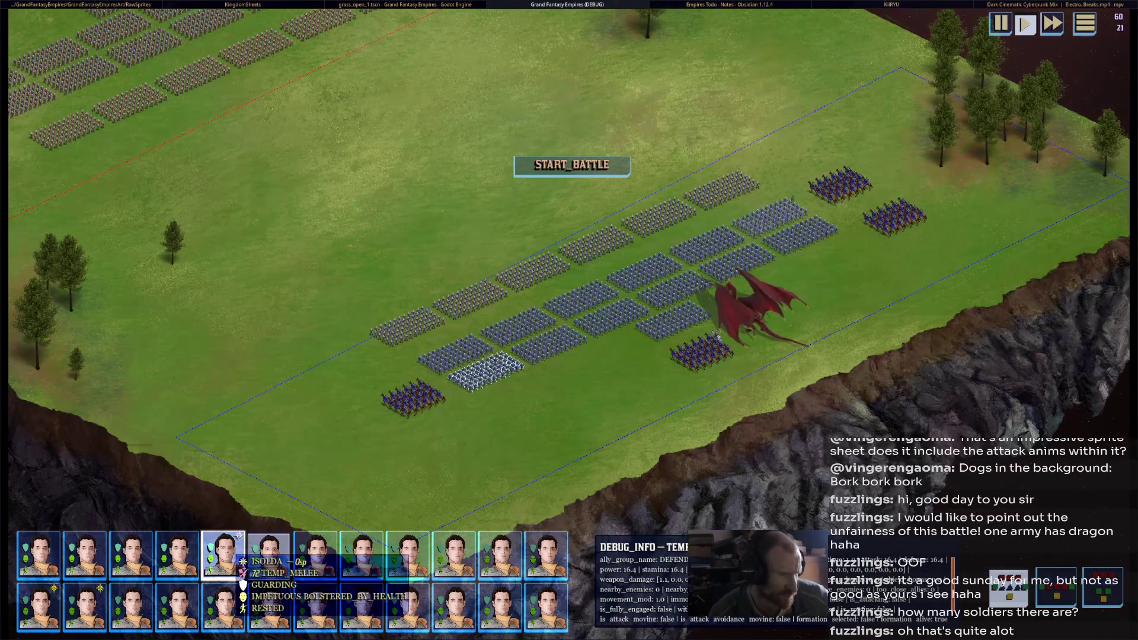
left_click(409, 556)
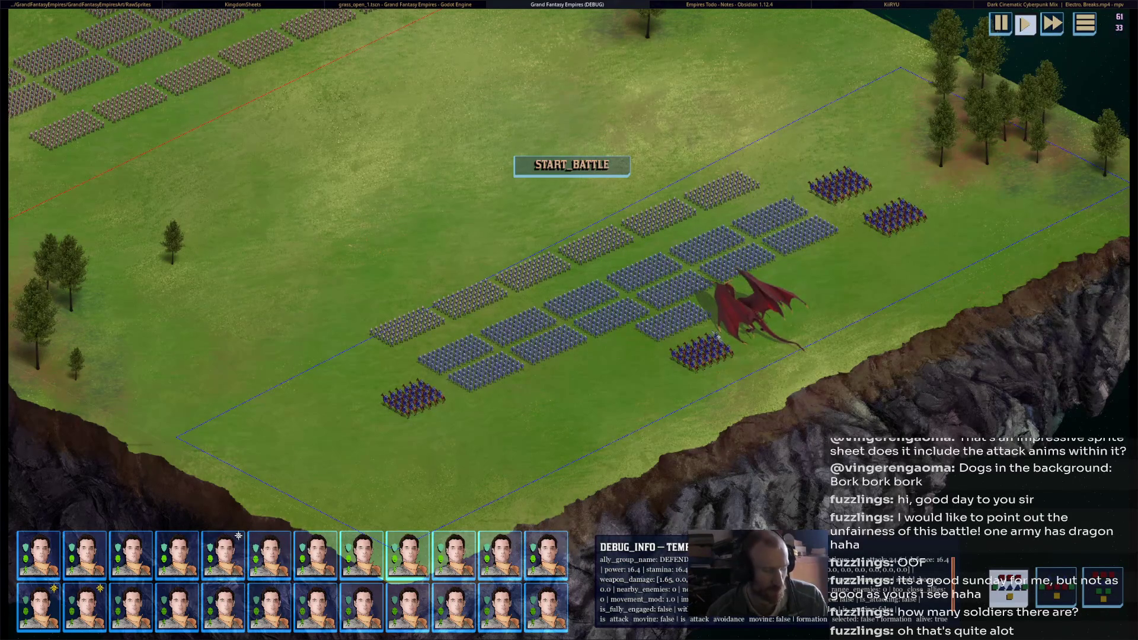
key("super+c")
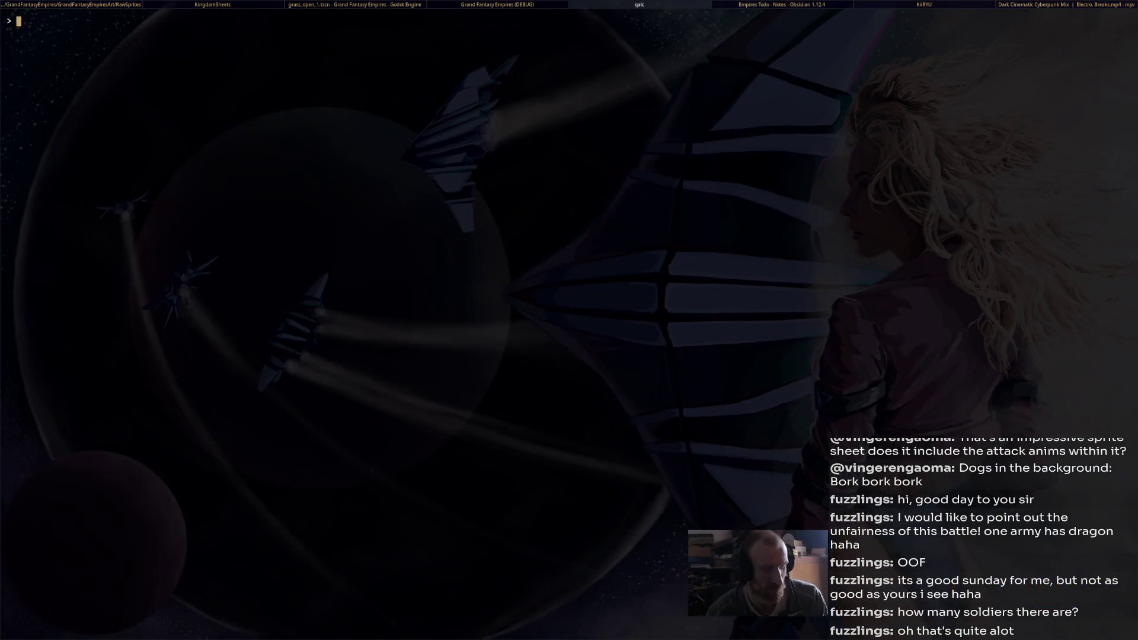
Compute 72 × 24 × 2 = 3456 in qalc, then return to the battlefield and pan right
type("72 c 24")
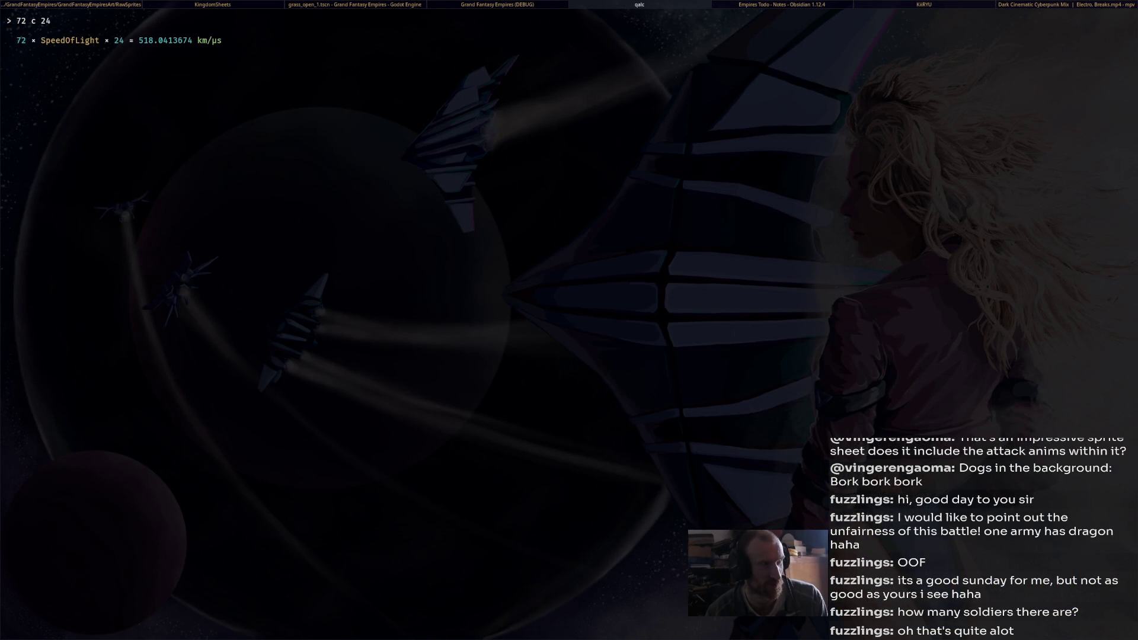
key("BackSpace")
key("BackSpace")
key("BackSpace")
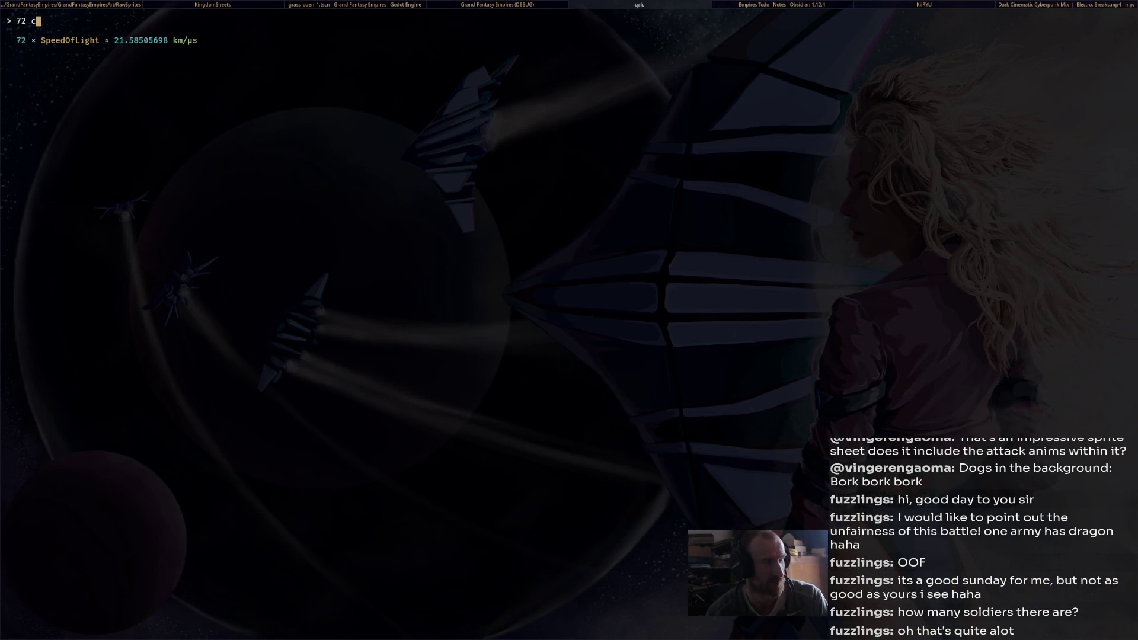
type("x 24")
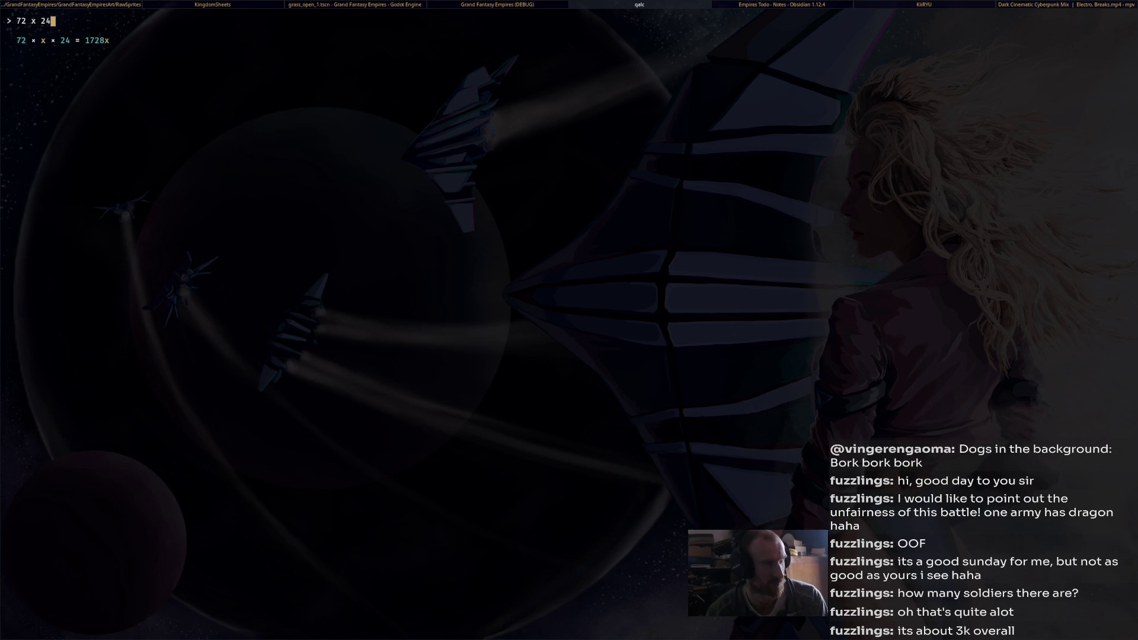
type(" x 2")
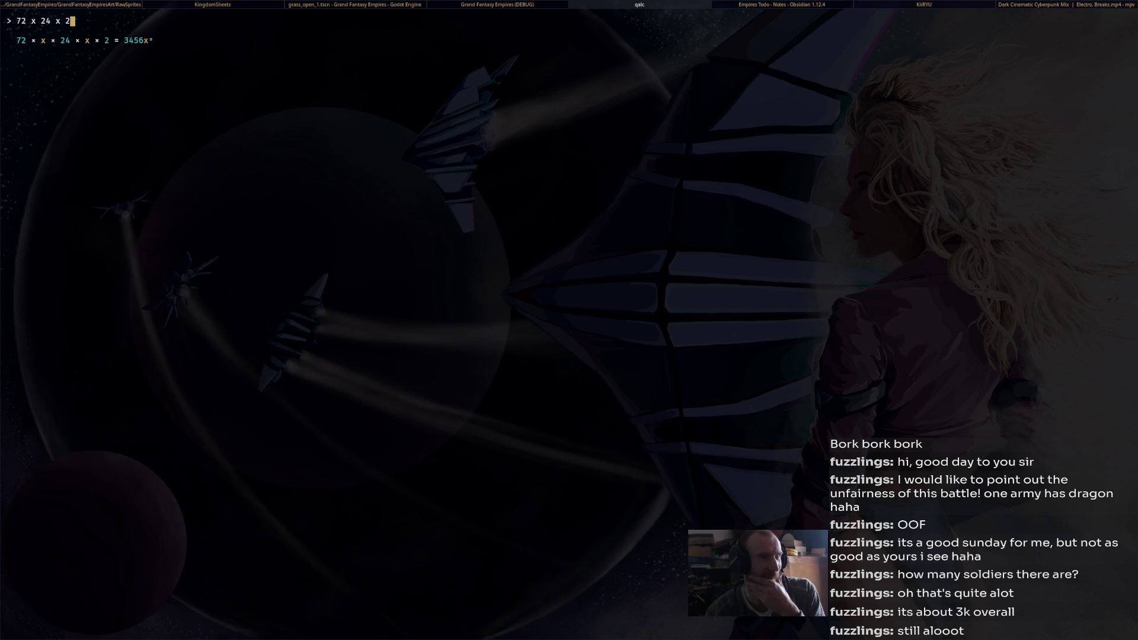
key("super+Left")
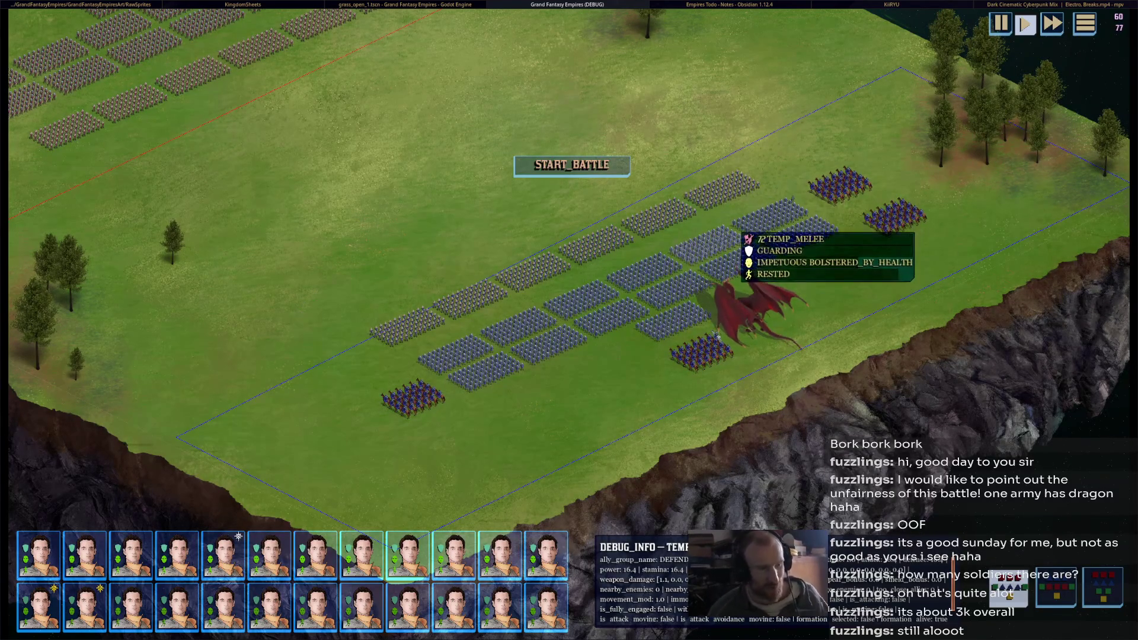
key("d")
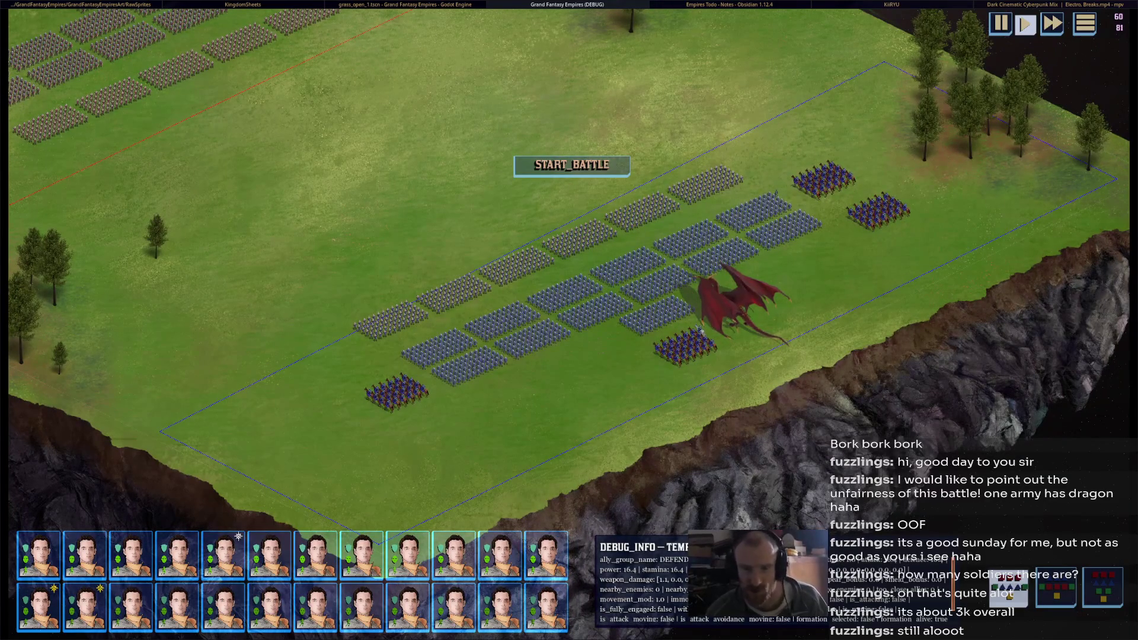
Zoom the battle camera in on the dragon and back out, then stop the test run
scroll(702, 330, "down", 5)
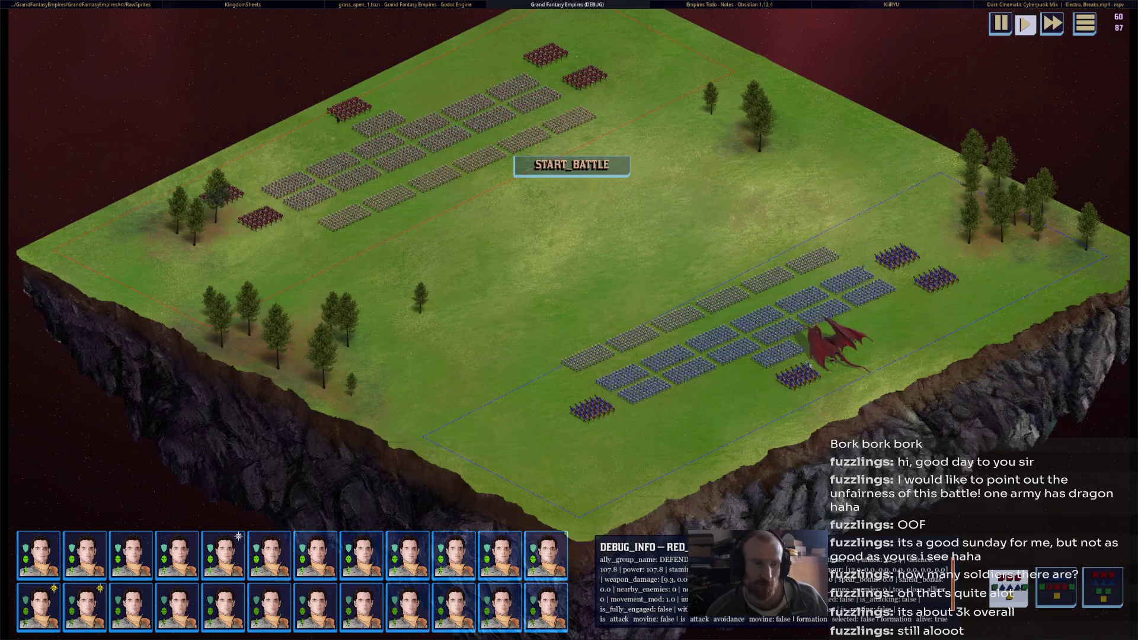
scroll(808, 363, "up", 3)
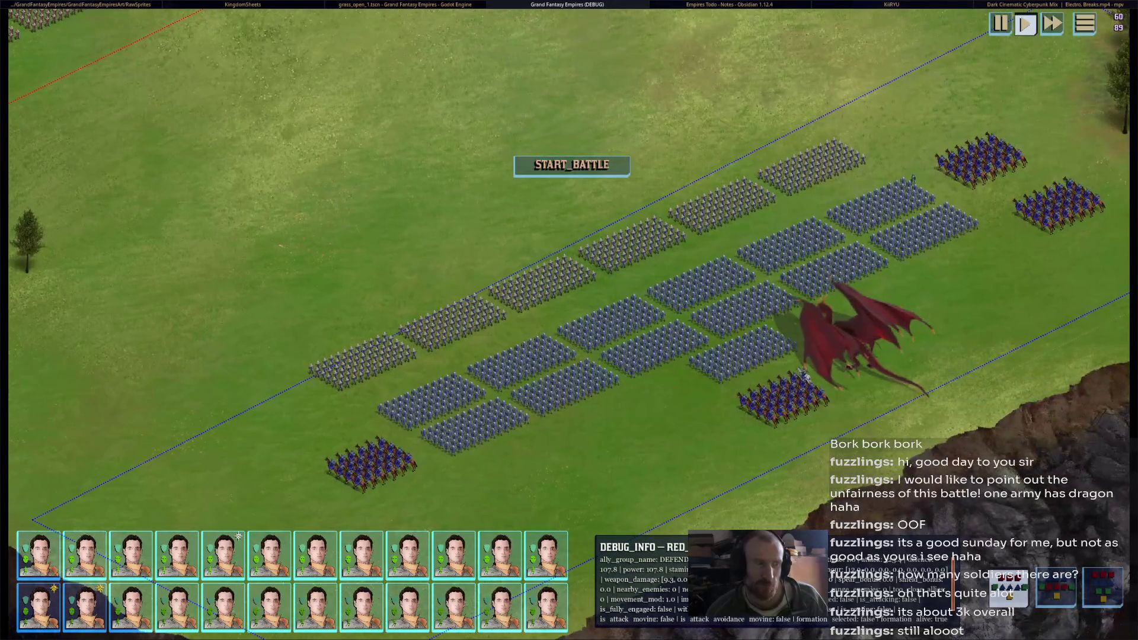
scroll(806, 375, "down", 1)
scroll(796, 372, "down", 5)
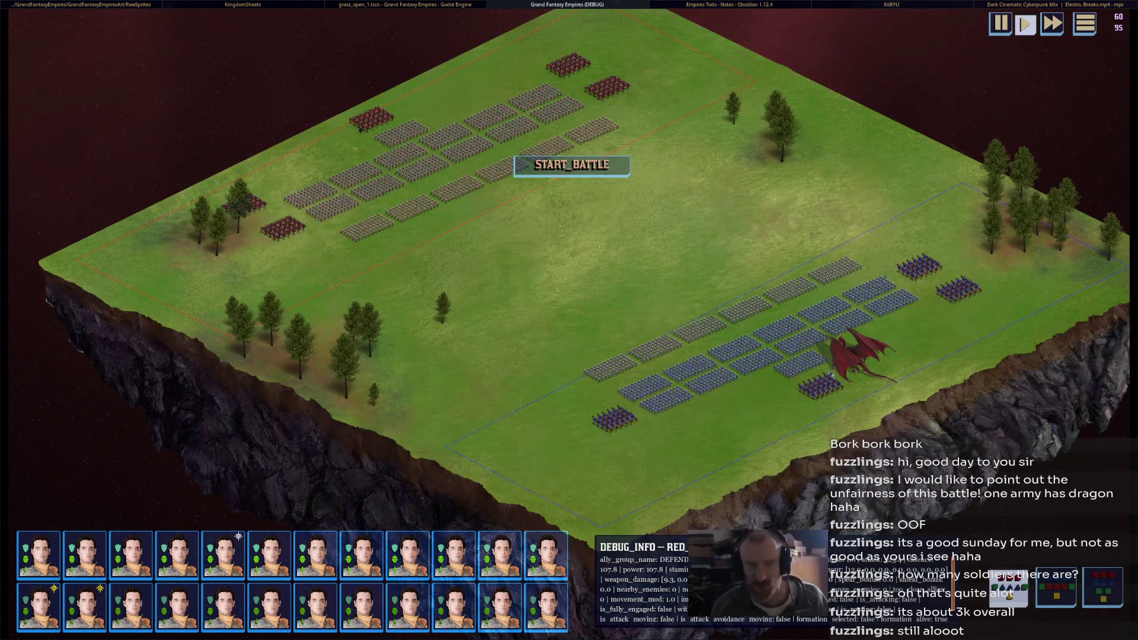
key("F8")
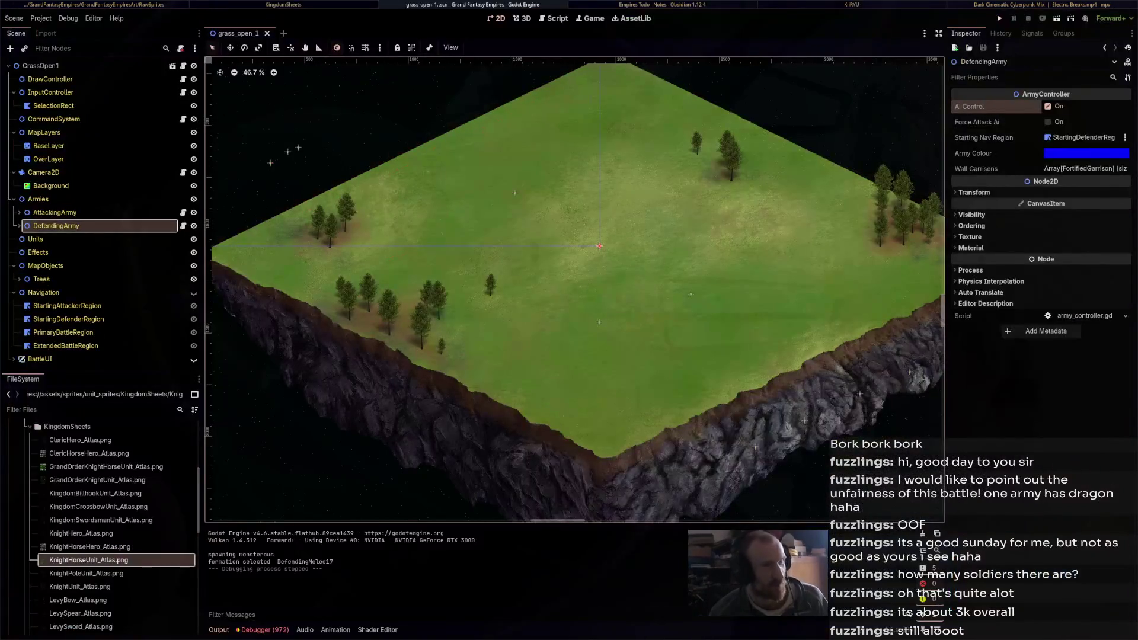
Expand DefendingArmy's child nodes and its Process > Thread Group properties, widening the Inspector
left_click(18, 226)
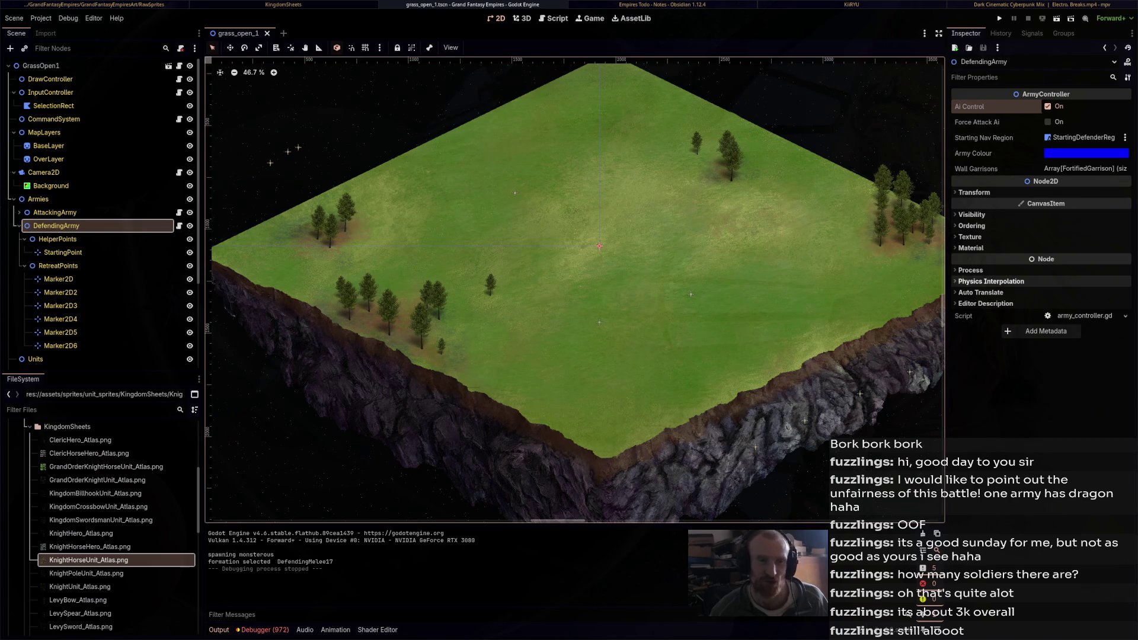
left_click(971, 270)
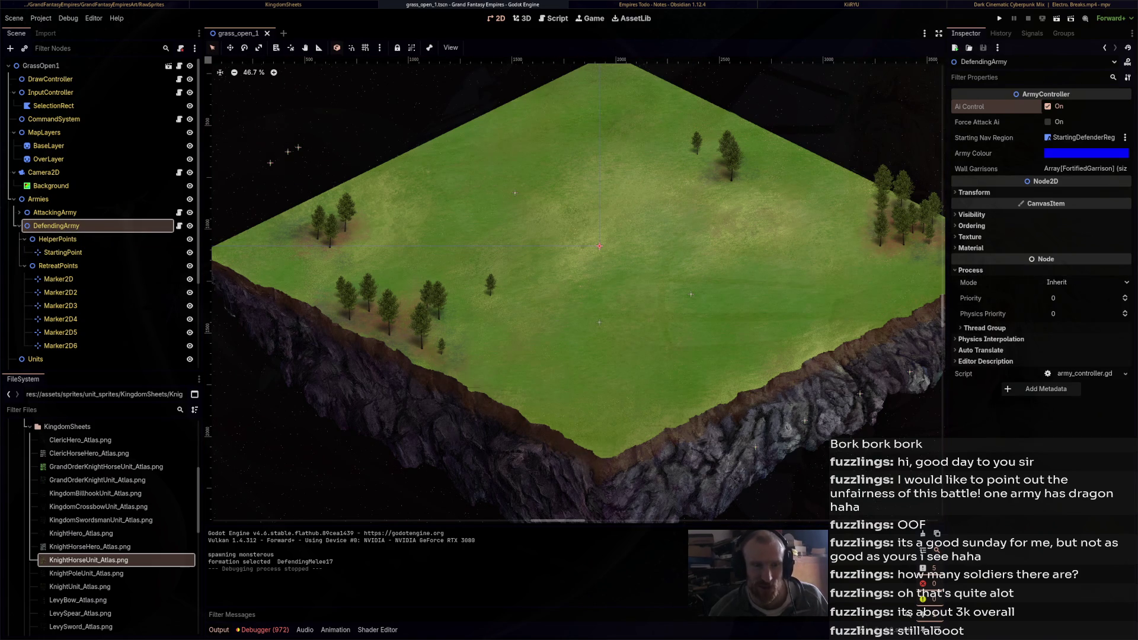
left_click(983, 328)
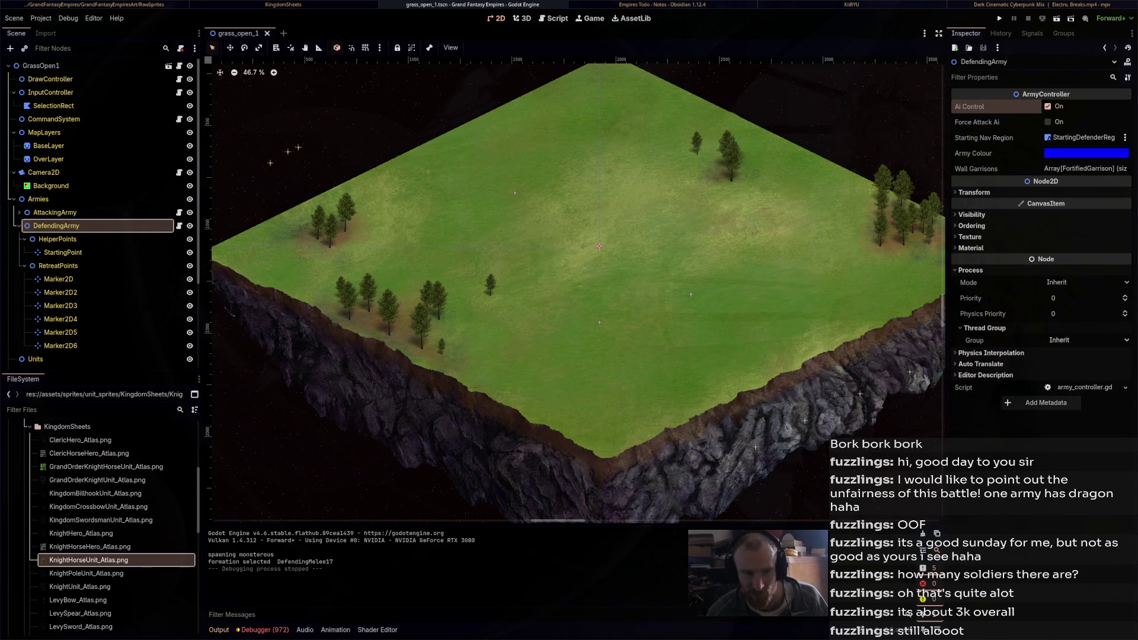
left_click_drag(943, 320, 674, 325)
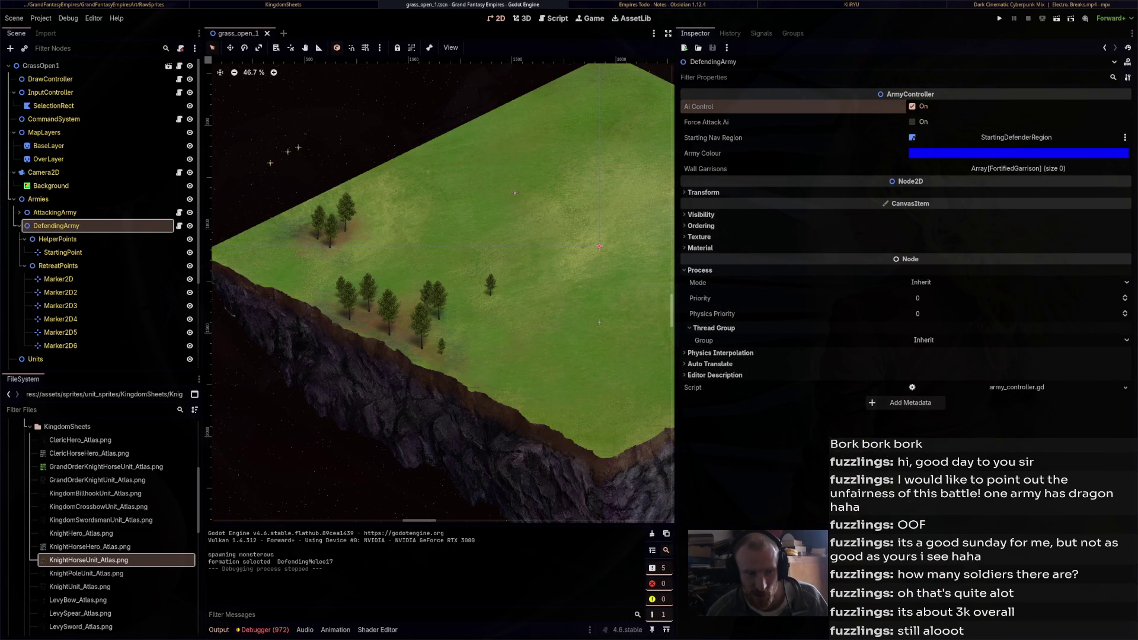
mouse_move(724, 341)
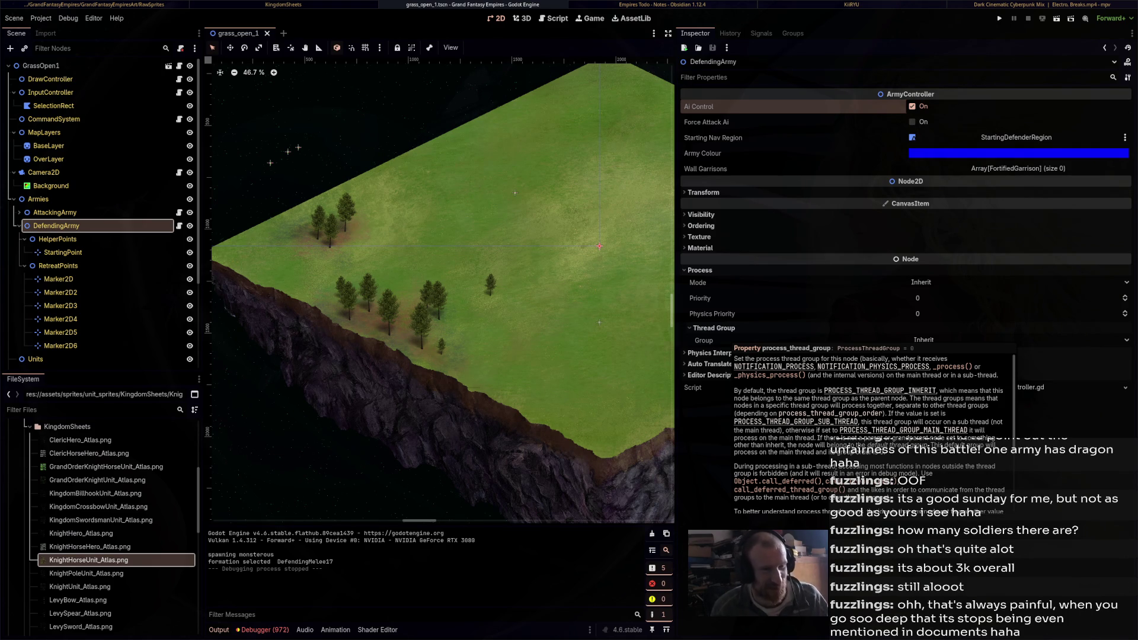
Open the documentation for the Thread Group 'Group' property and widen the docs panel
right_click(727, 340)
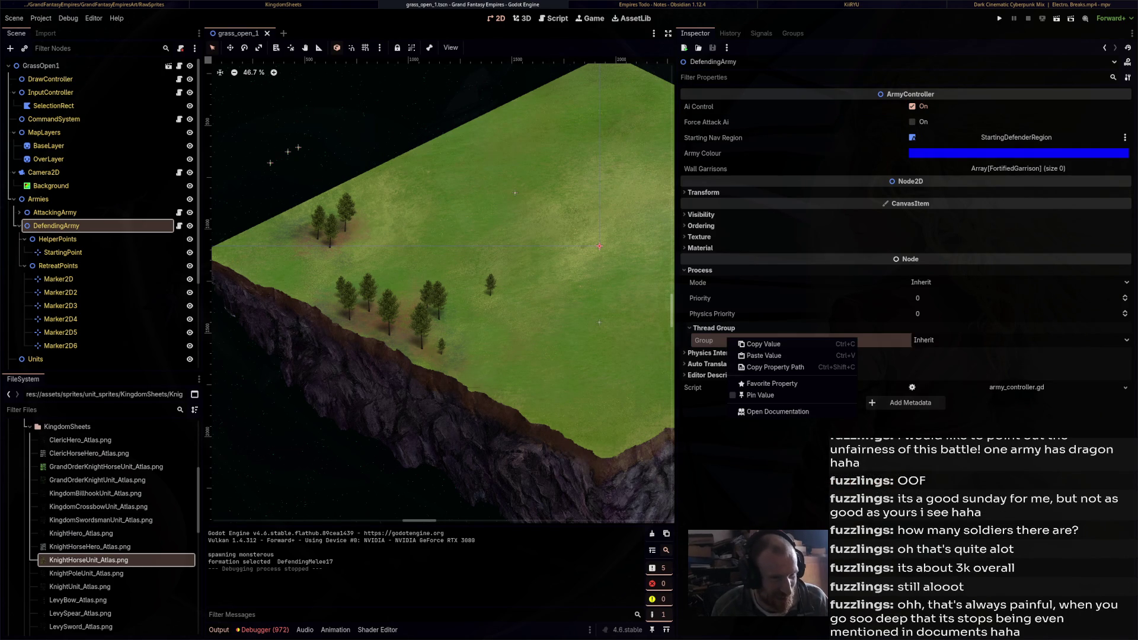
left_click(776, 411)
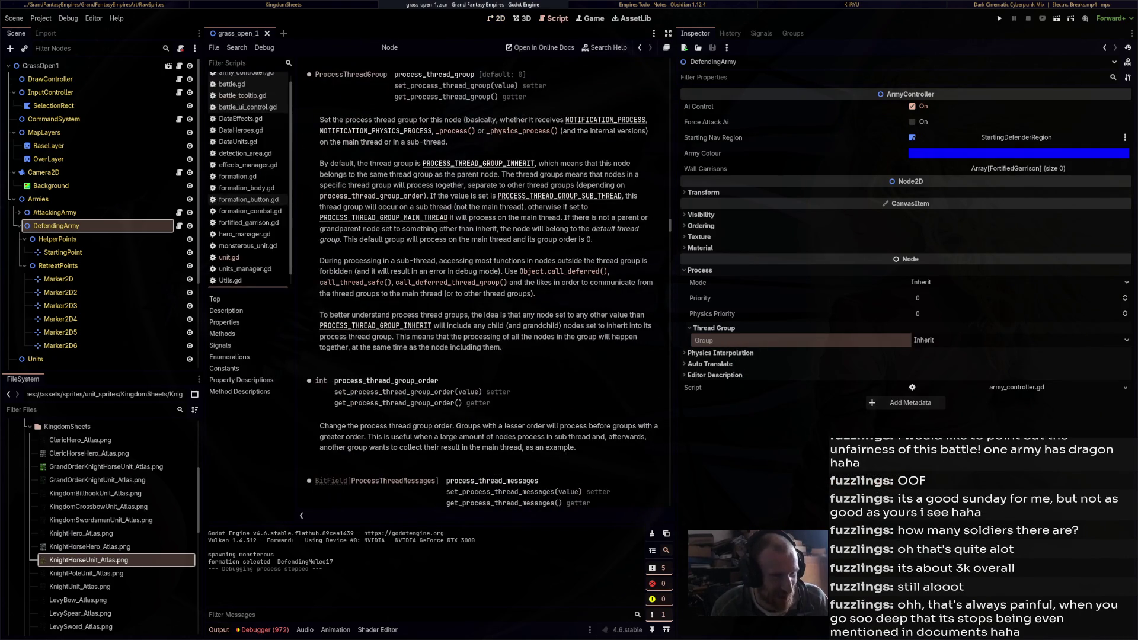
left_click_drag(674, 332, 953, 331)
scroll(616, 285, "up", 5)
scroll(617, 285, "down", 5)
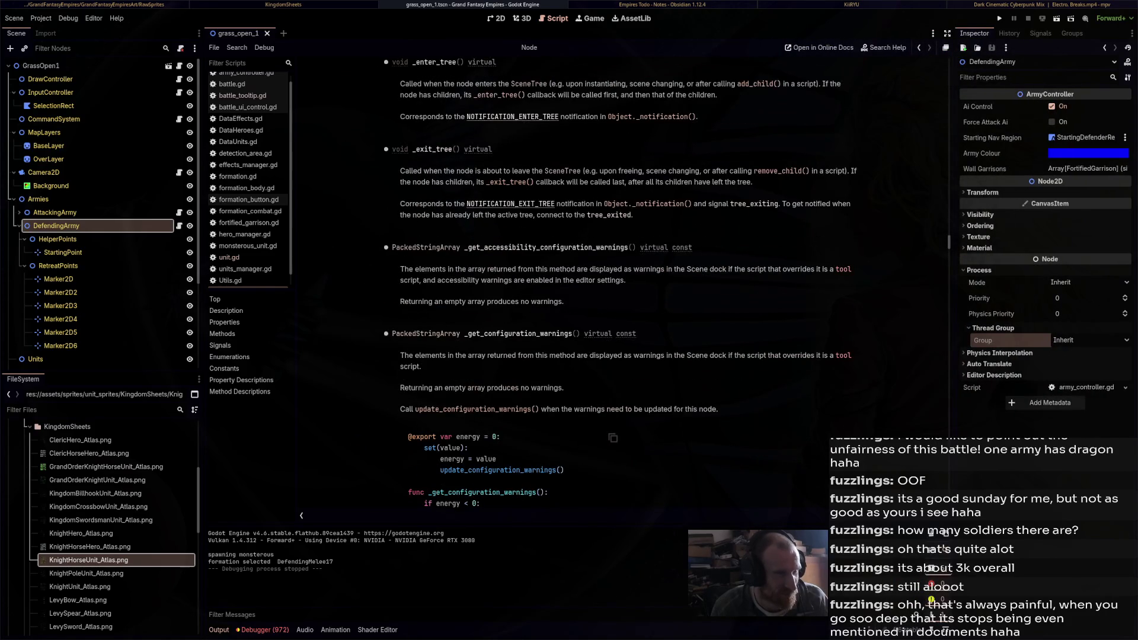
scroll(617, 285, "down", 10)
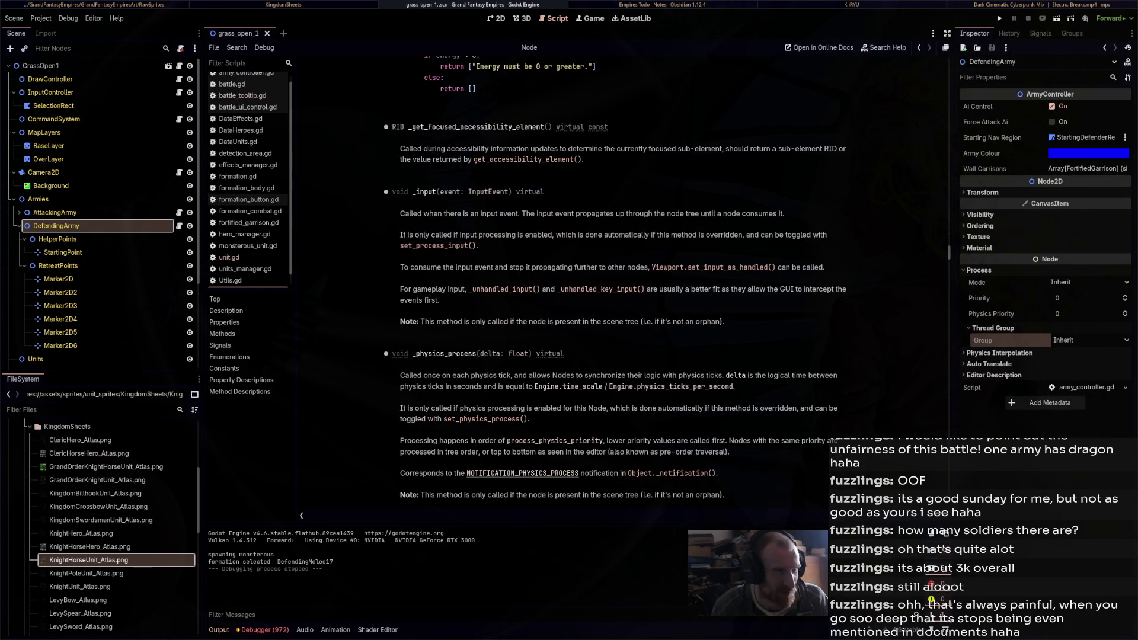
scroll(617, 284, "down", 4)
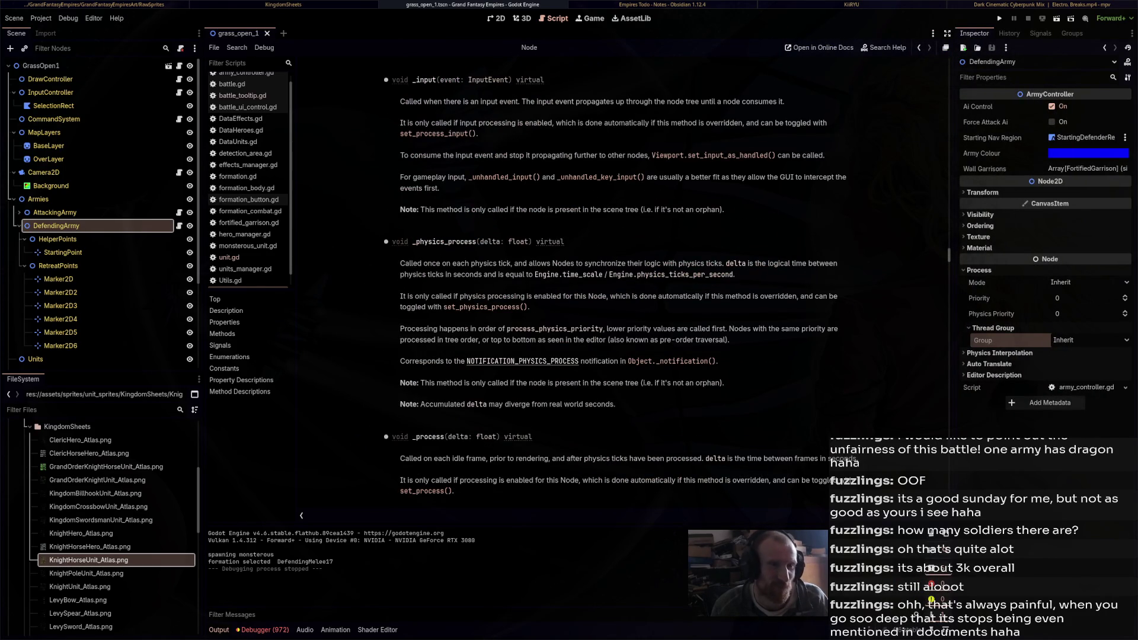
scroll(617, 284, "down", 12)
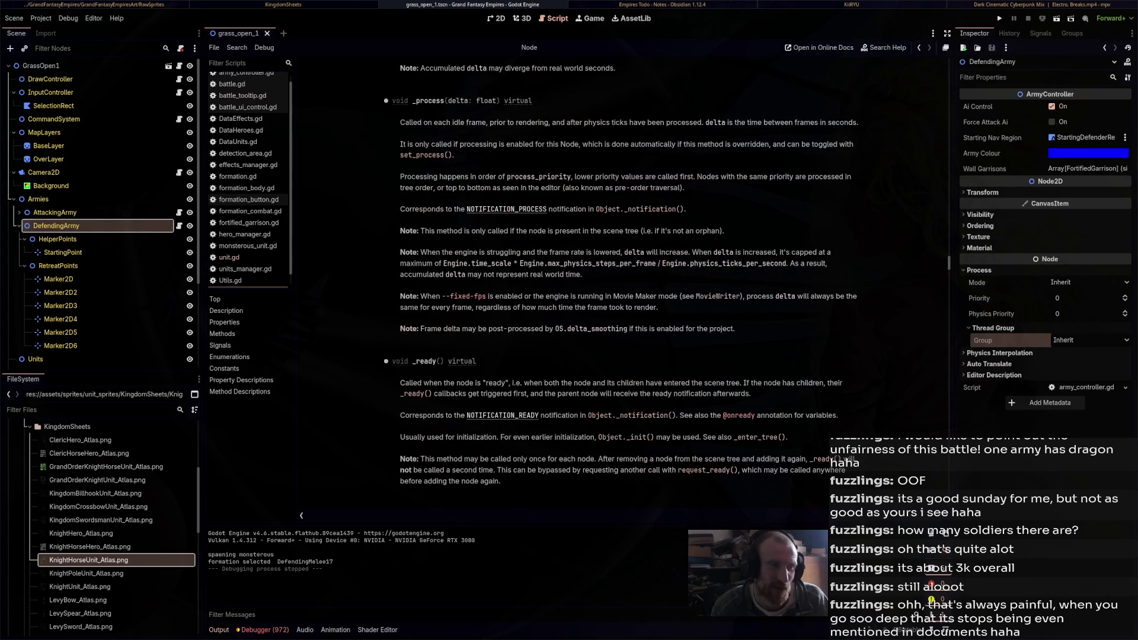
scroll(616, 284, "down", 8)
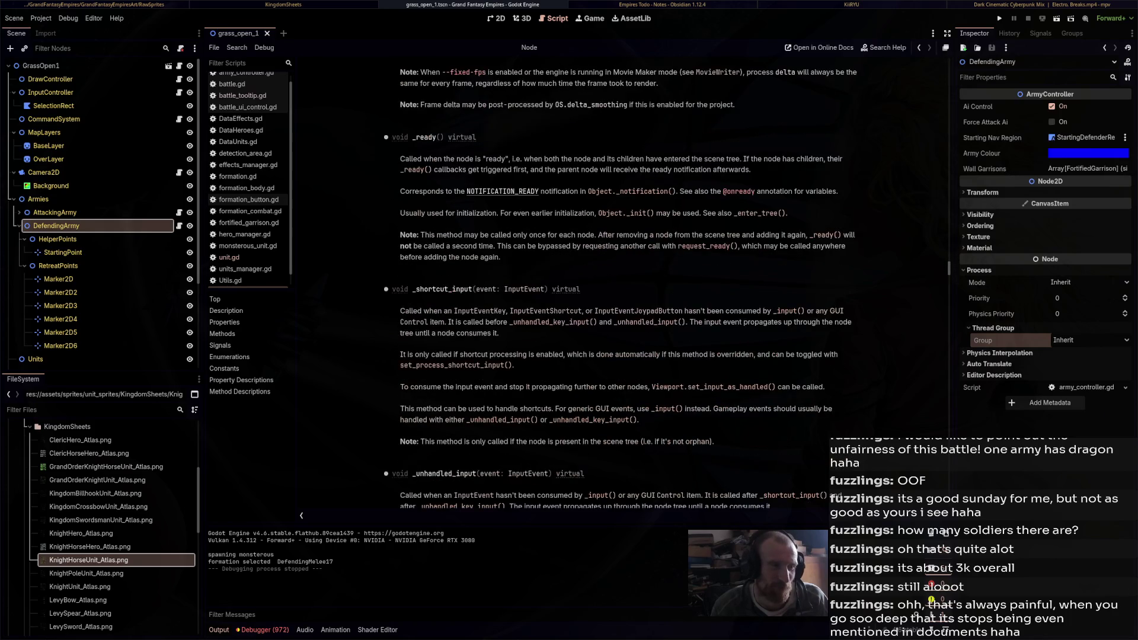
scroll(617, 284, "up", 20)
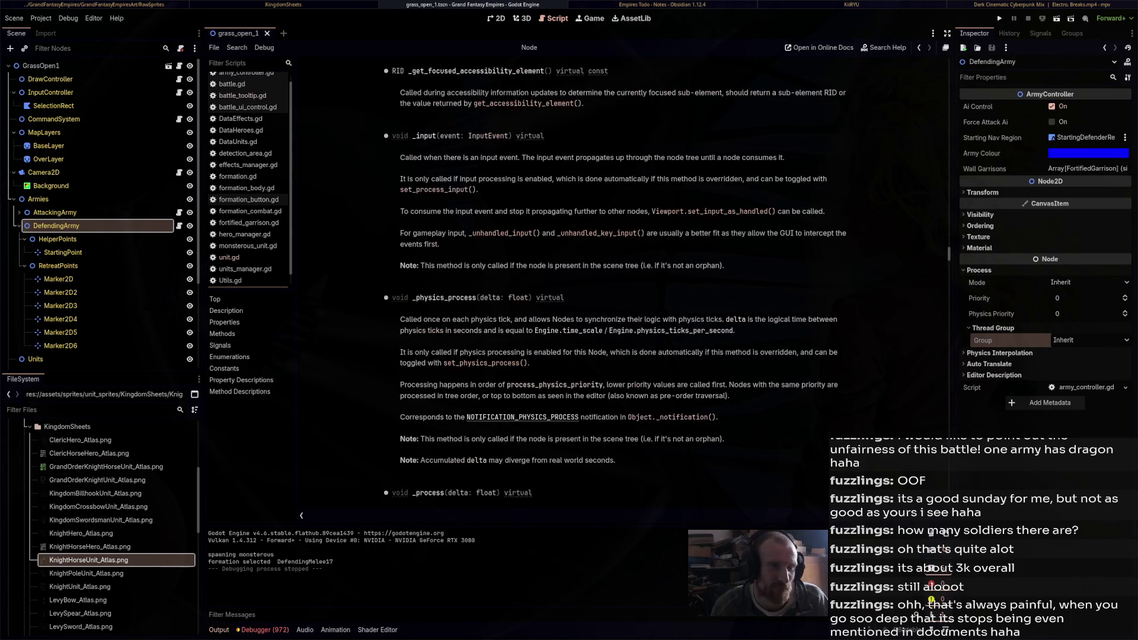
scroll(617, 285, "up", 20)
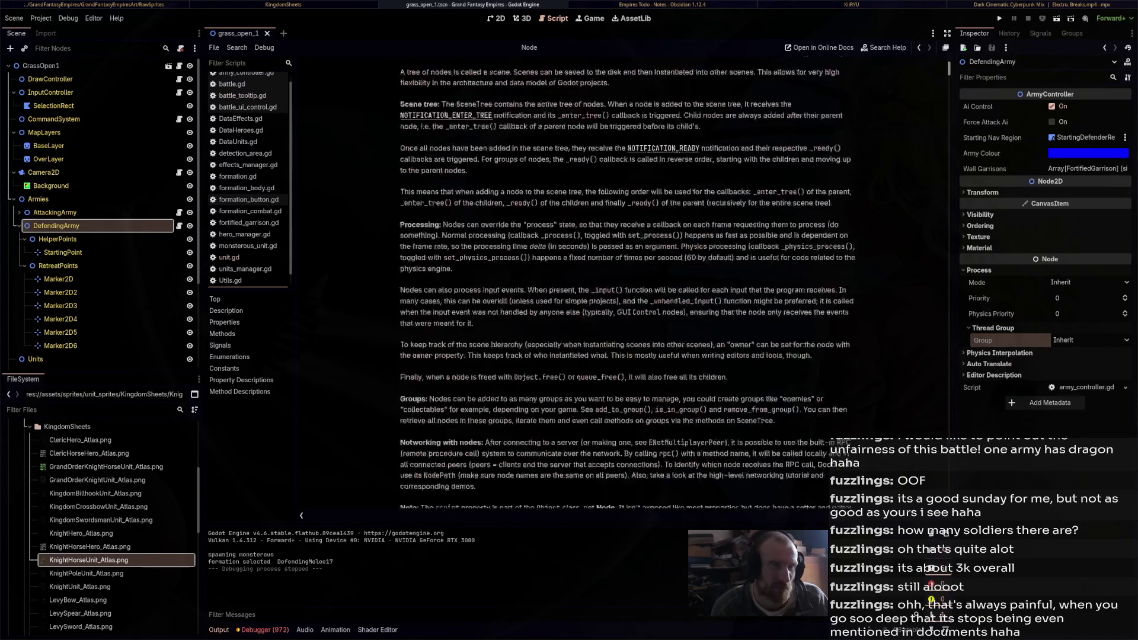
scroll(616, 285, "down", 13)
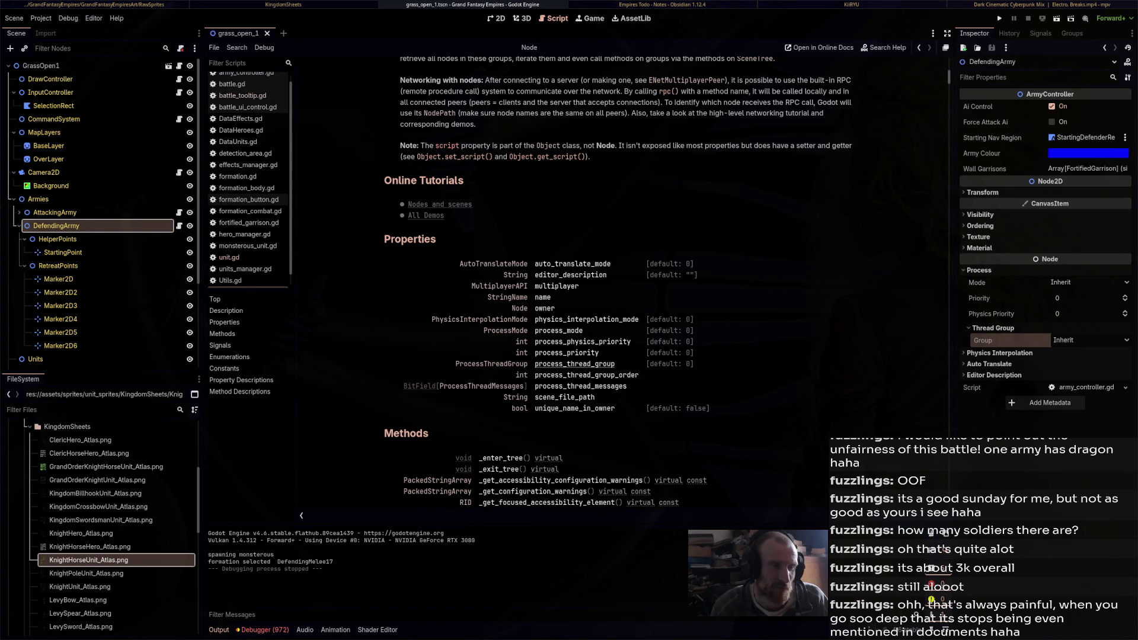
Follow the ProcessThreadGroup link, then jump to the process_thread_group property description
left_click(492, 364)
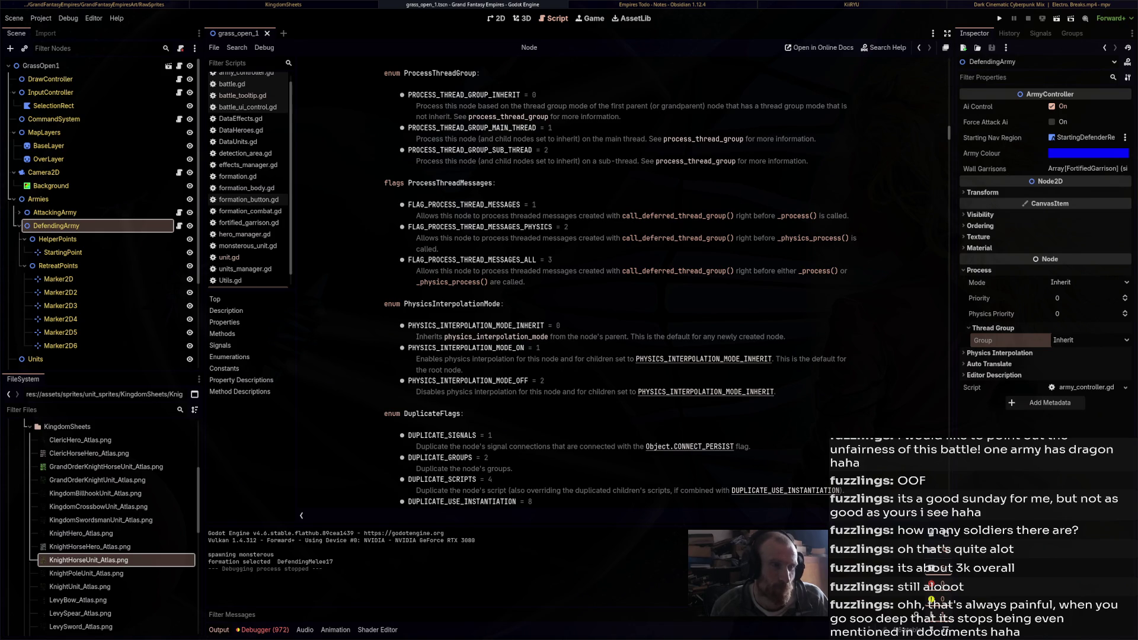
left_click_drag(416, 160, 637, 161)
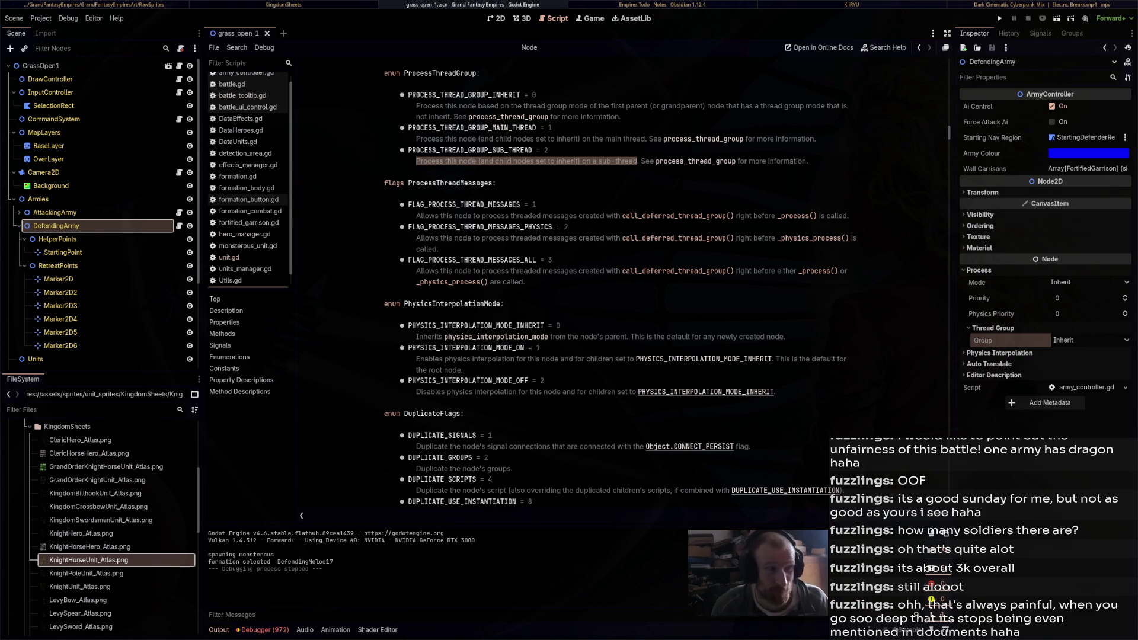
left_click(688, 161)
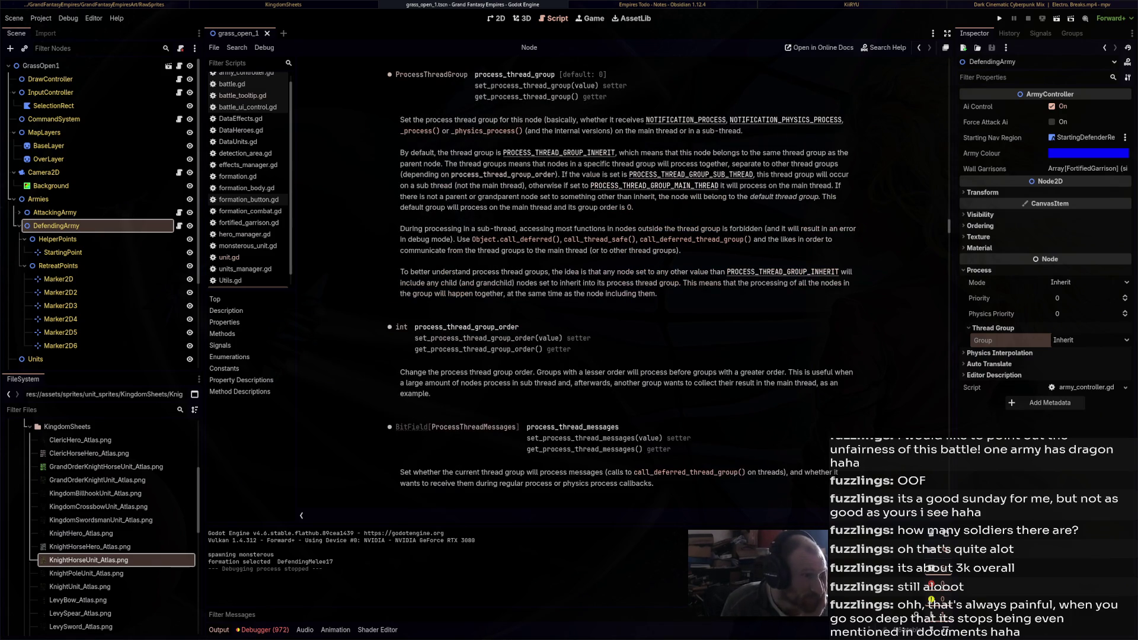
left_click_drag(401, 120, 746, 120)
left_click(747, 120)
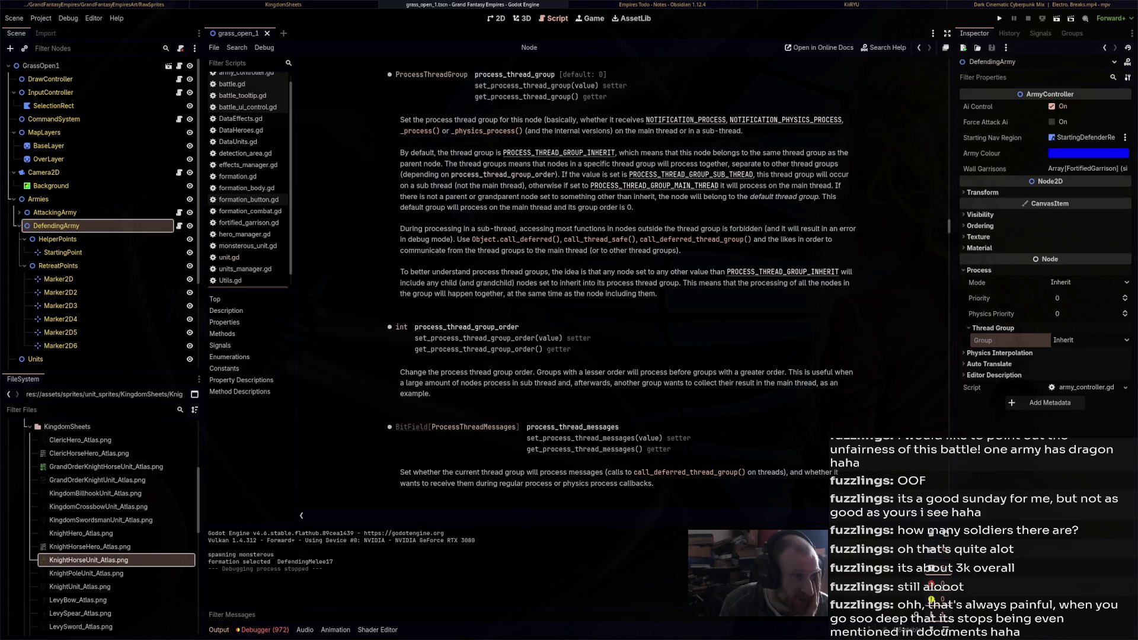
left_click_drag(400, 153, 624, 152)
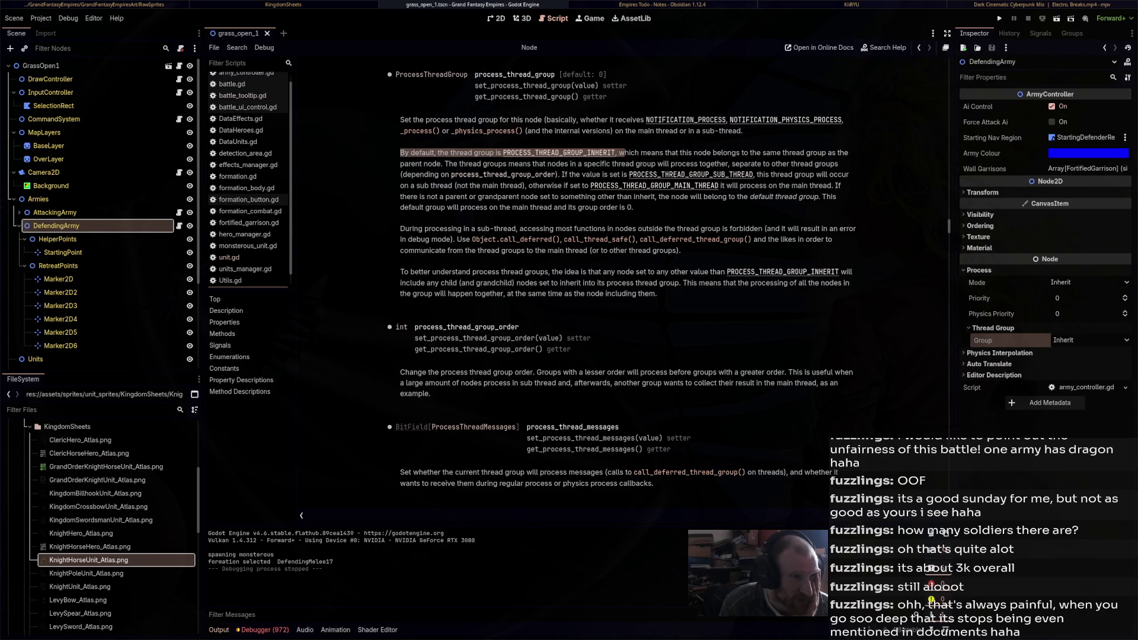
mouse_move(633, 208)
left_mouse_down()
mouse_move(401, 153)
mouse_move(841, 186)
mouse_move(633, 207)
left_mouse_up()
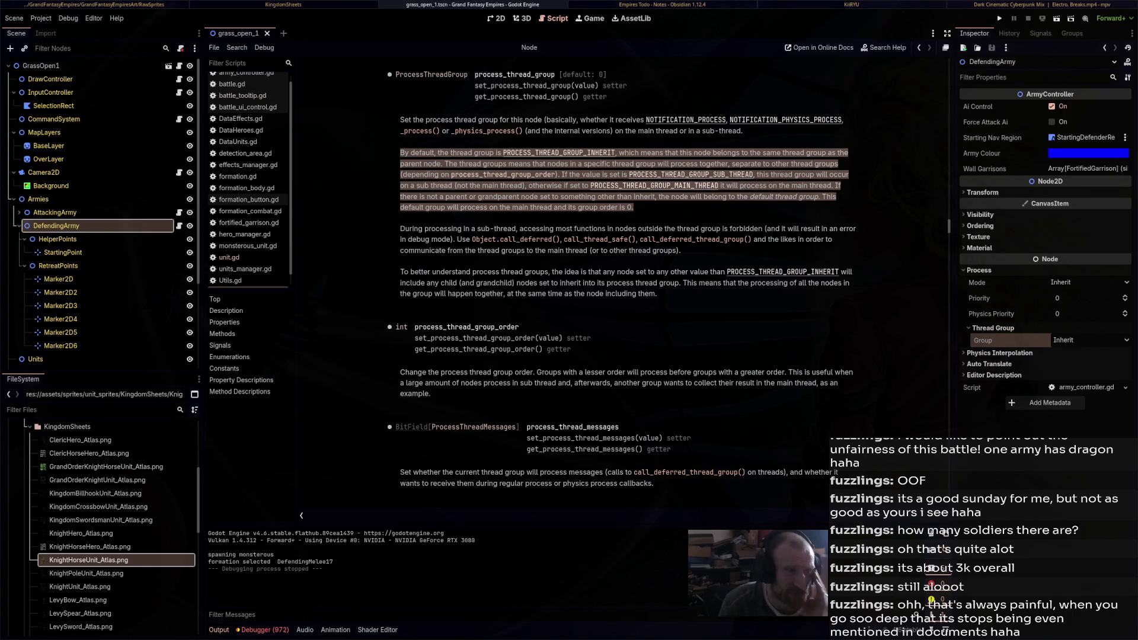
left_click(633, 207)
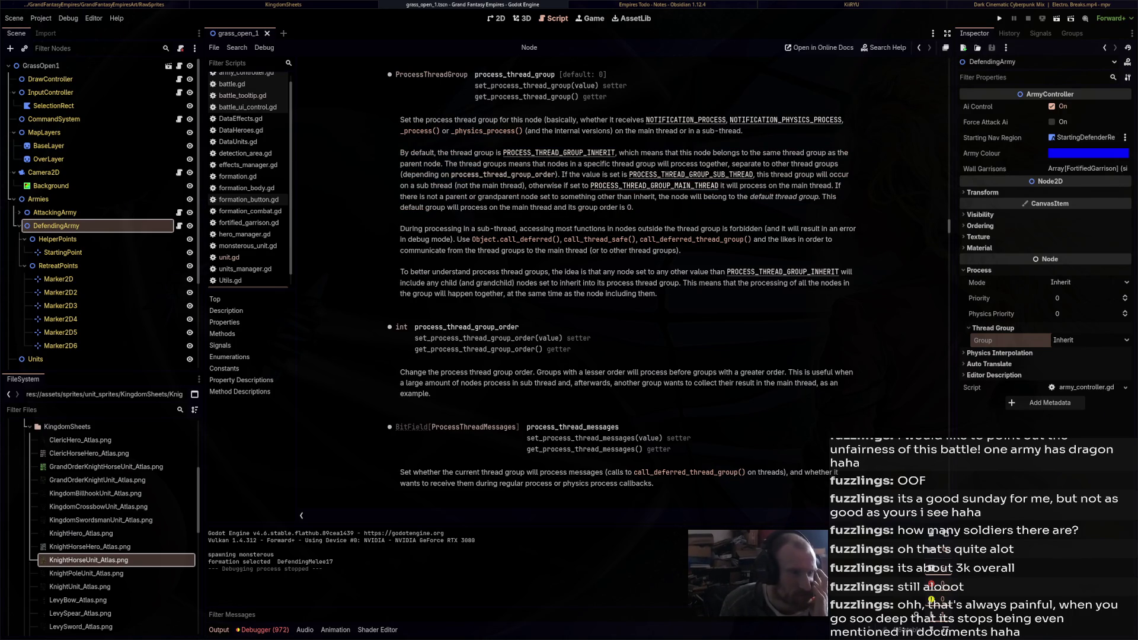
scroll(628, 284, "down", 3)
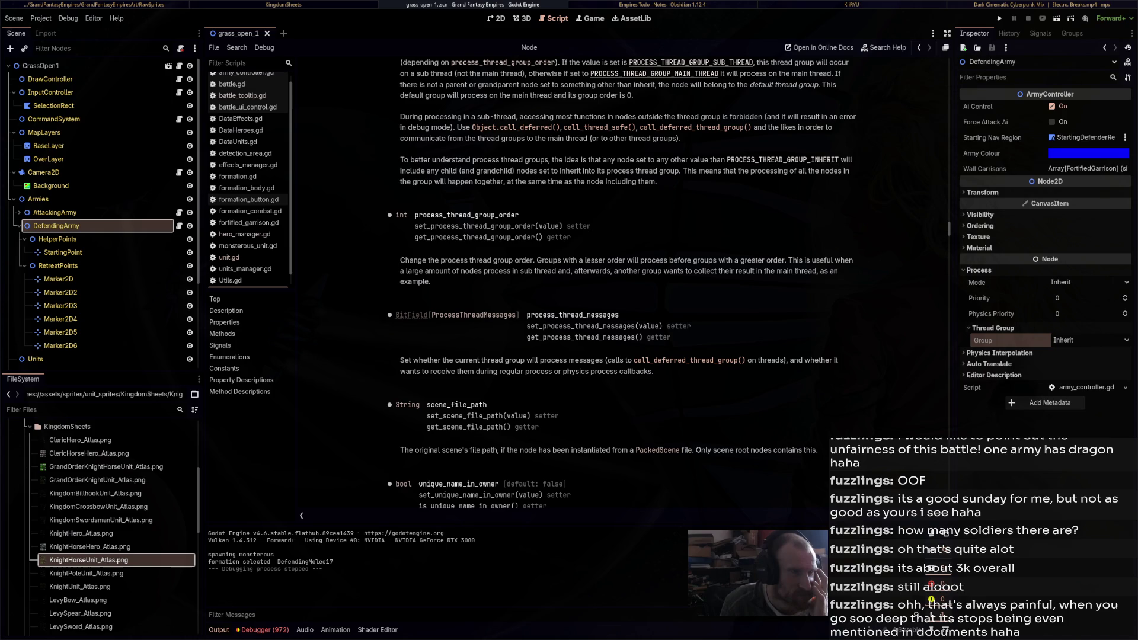
Finish reading the thread group order notes, then open Grand Fantasy Empires from the Project Manager
mouse_move(400, 261)
left_mouse_down()
mouse_move(693, 271)
mouse_move(793, 260)
mouse_move(400, 261)
left_mouse_up()
left_click(792, 260)
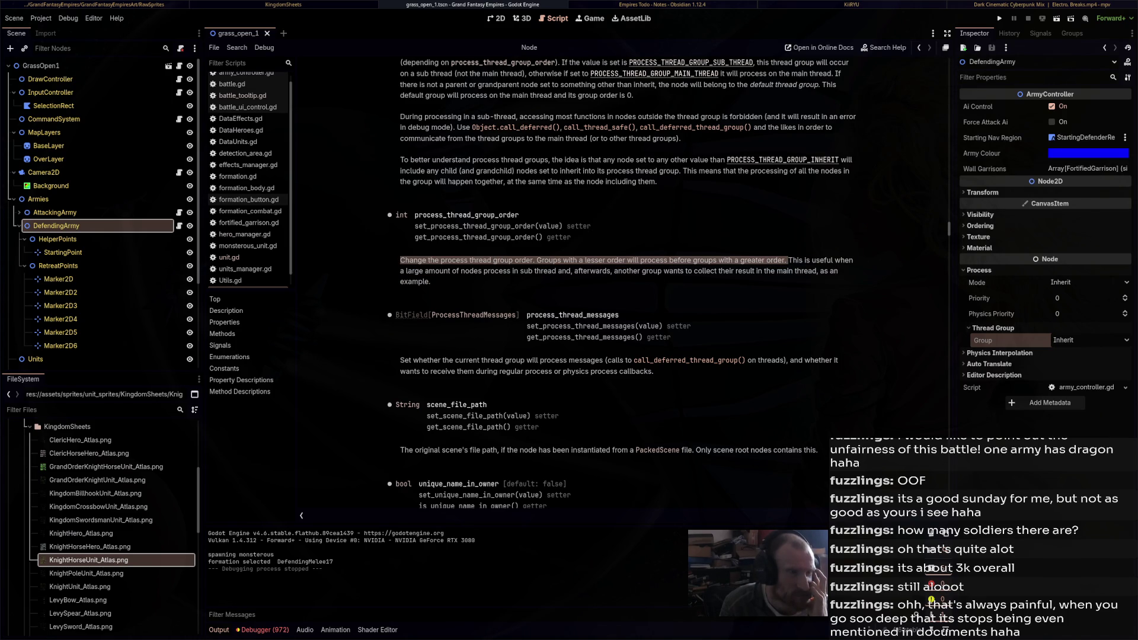
left_click(400, 261)
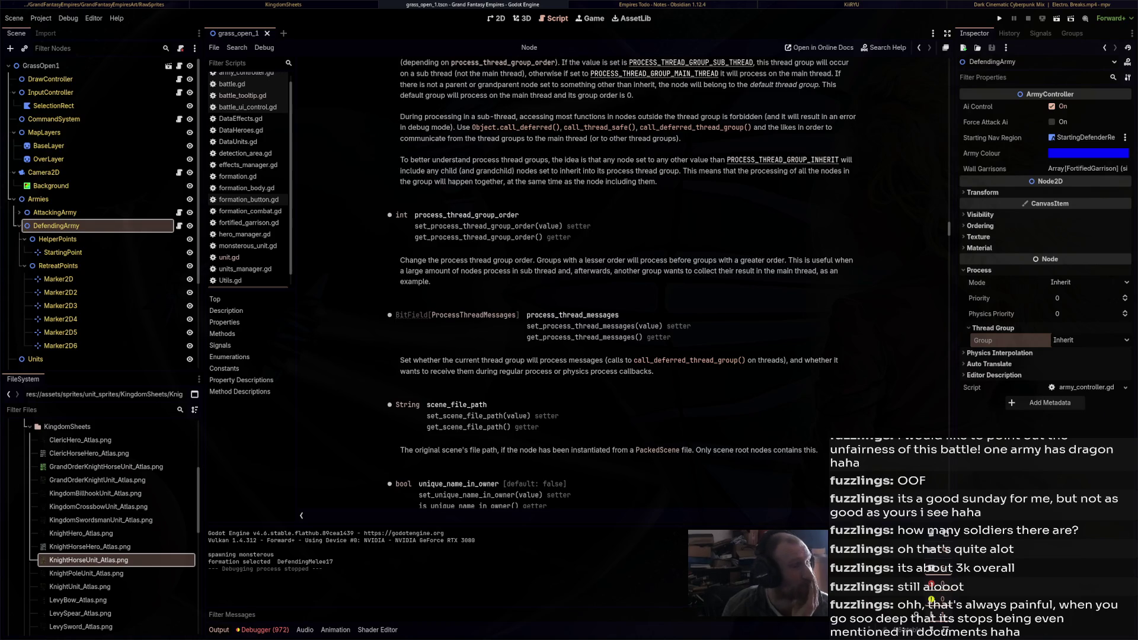
scroll(615, 282, "down", 5)
scroll(615, 282, "down", 4)
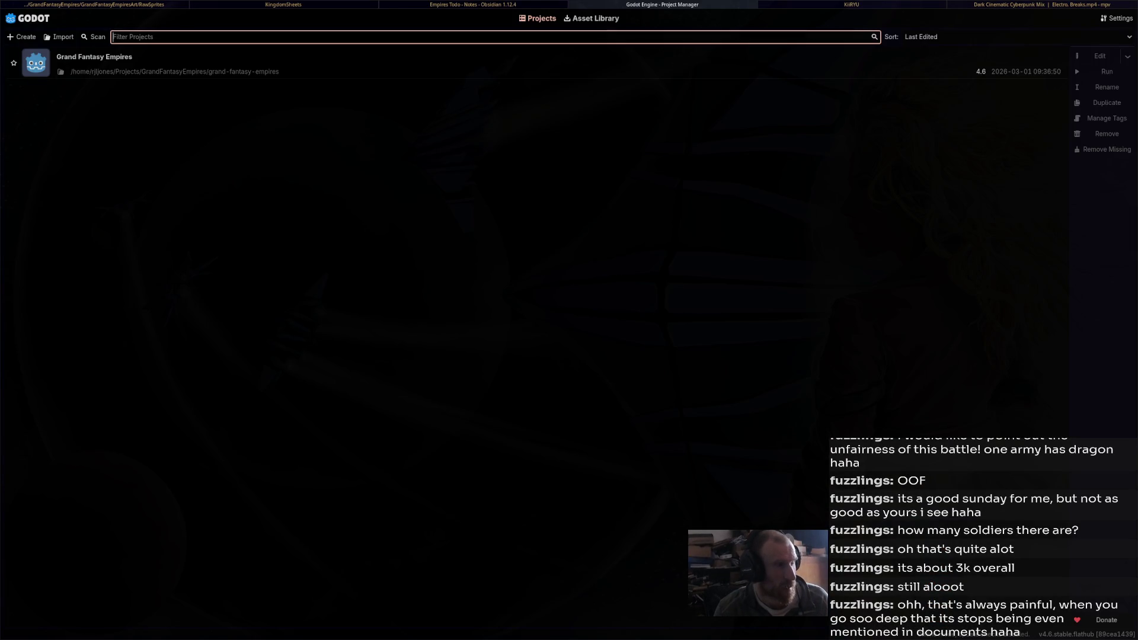
key("Return")
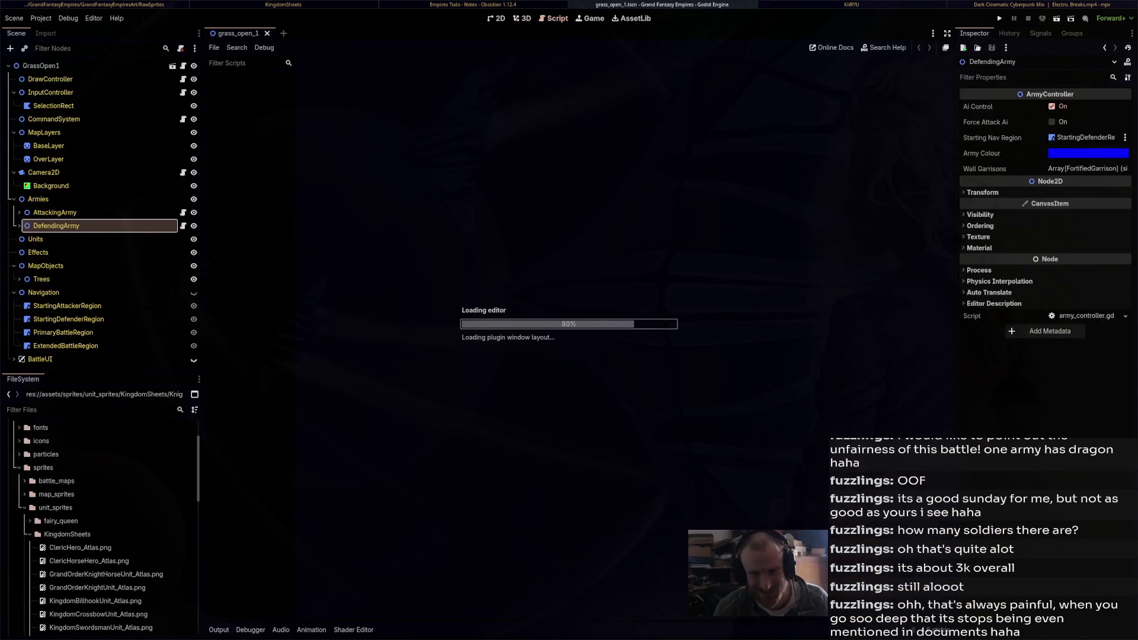
Choose Project > Pack Project as ZIP to get the dated archive dialog
left_click(41, 18)
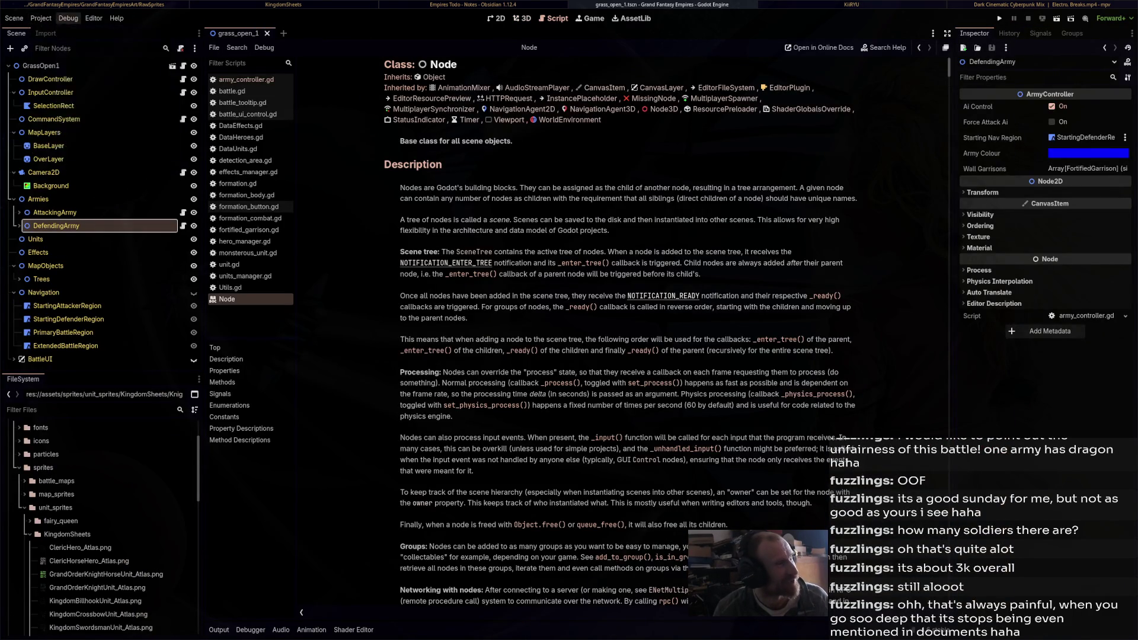
left_click(63, 86)
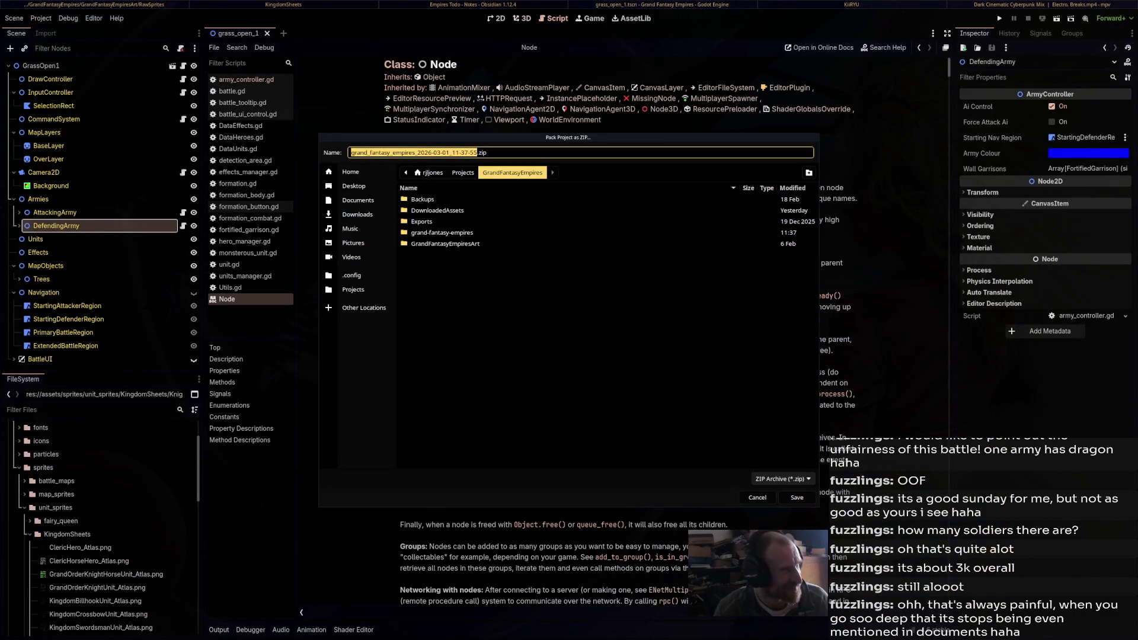
Save the ZIP in Backups as grand_fantasy_empires_2026-03-01_11-37-55(NewSpriteSheetsImplemented).zip
double_click(422, 199)
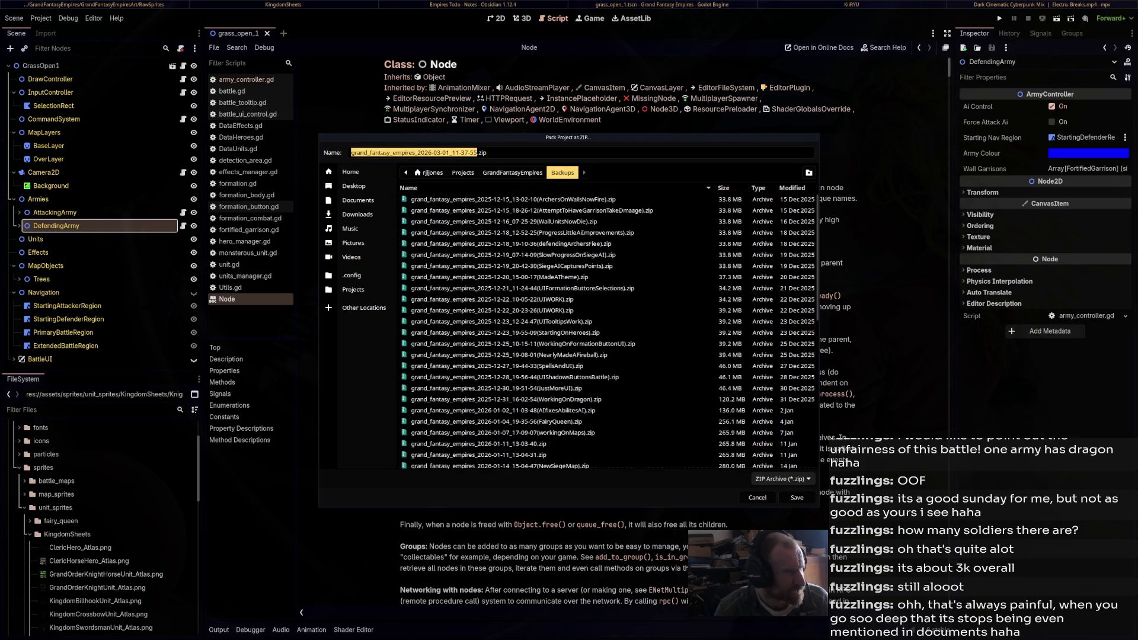
left_click(477, 153)
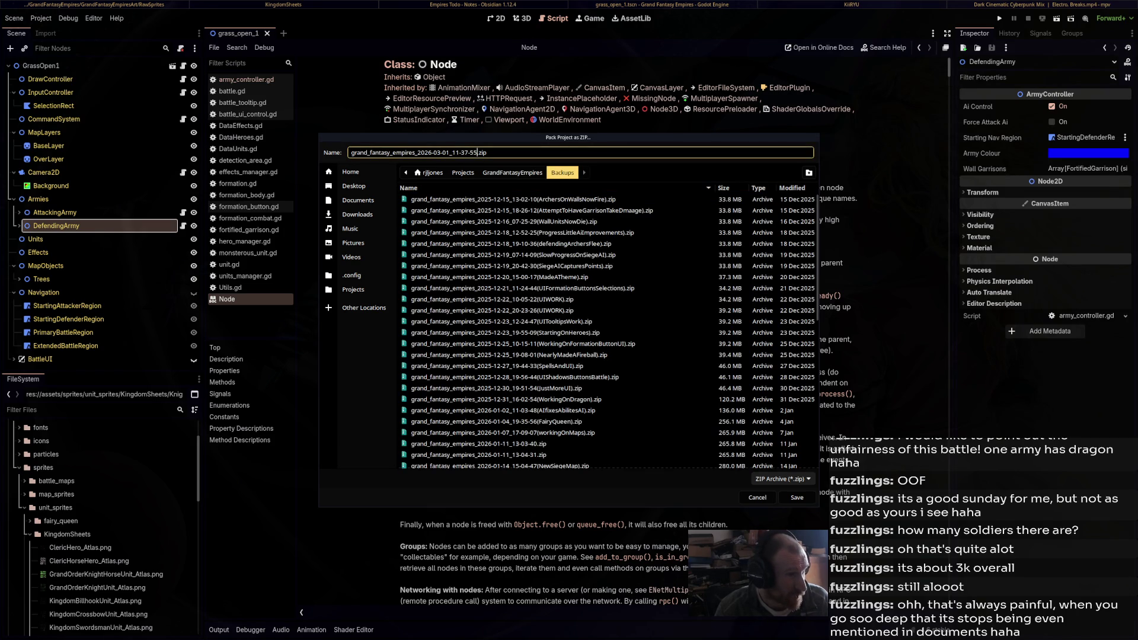
type("(New")
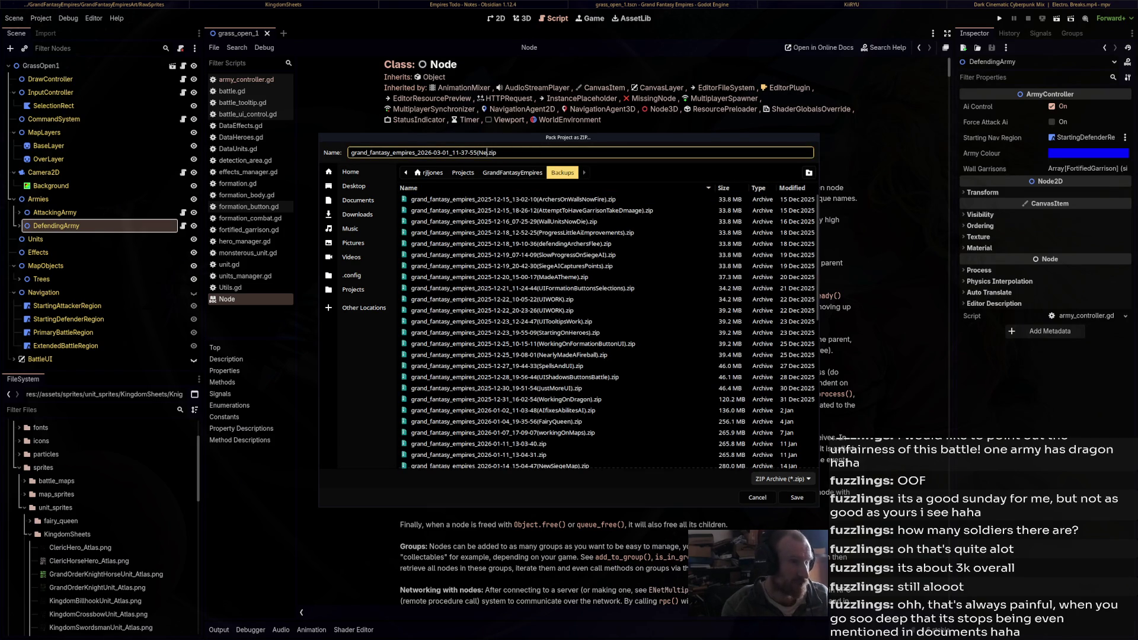
type("SpriteSheets")
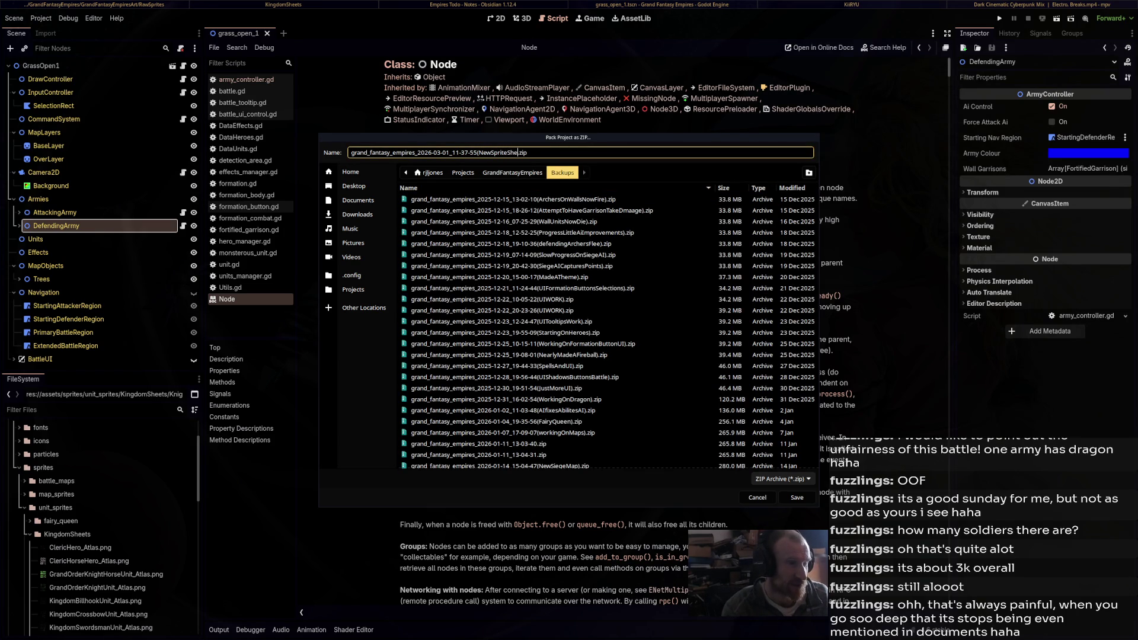
type("Implements")
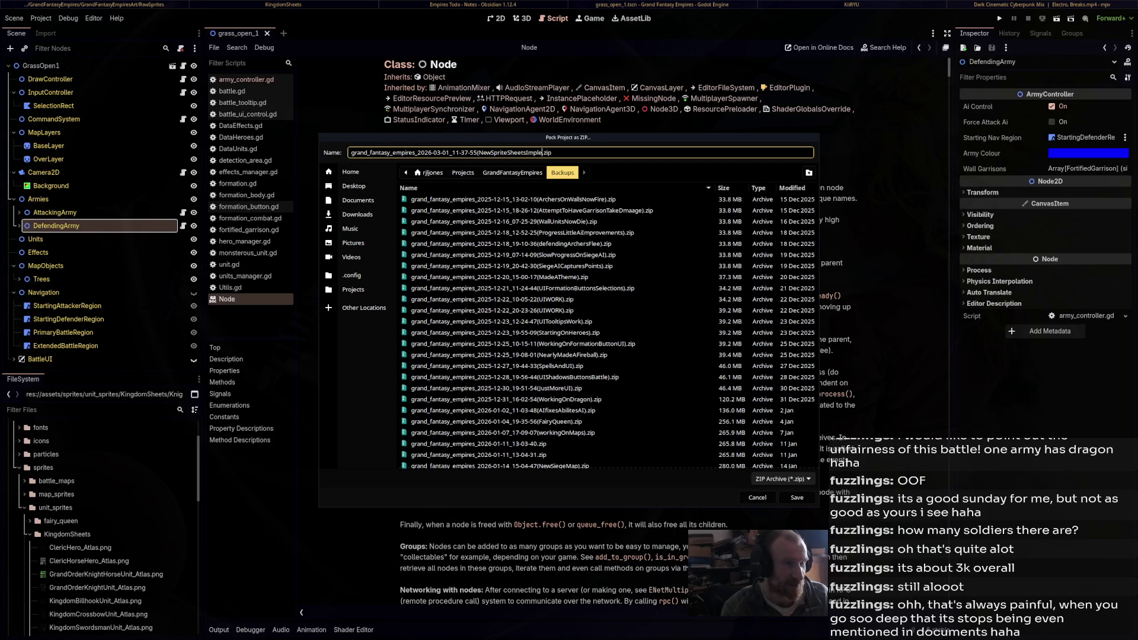
key("BackSpace")
type("ed)")
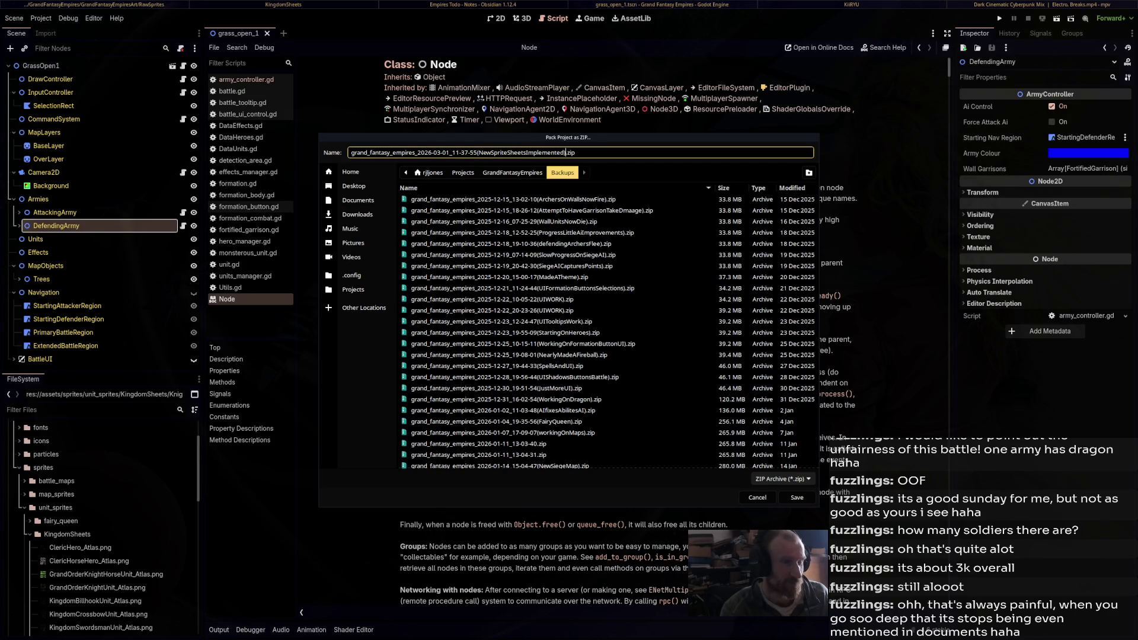
left_click(797, 497)
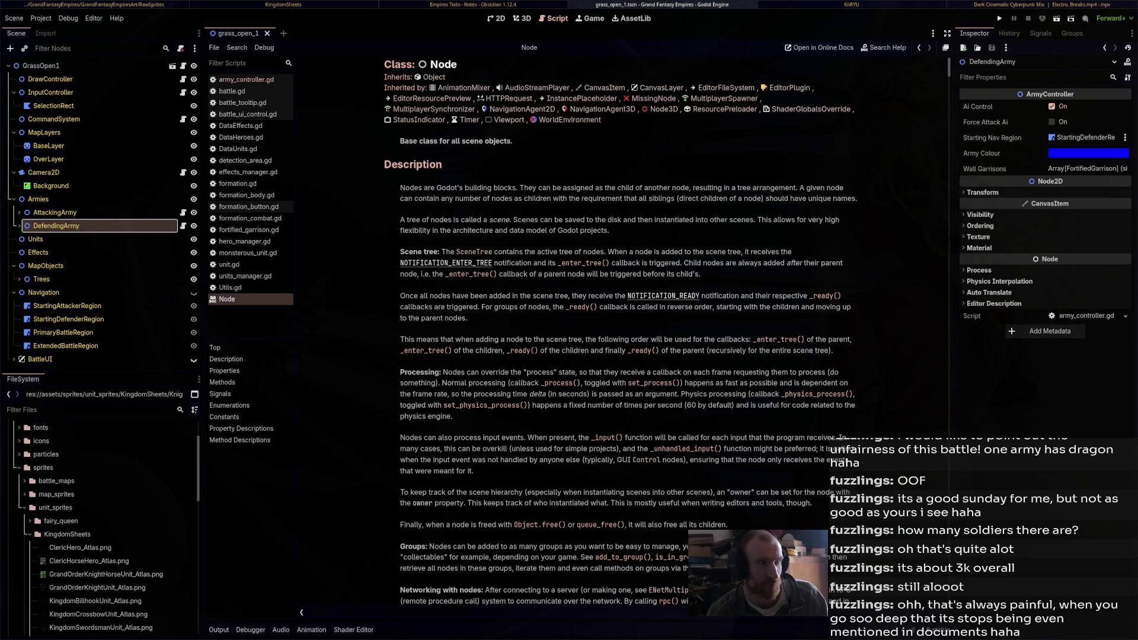
key("alt+Tab")
Navigate to the Projects/GrandFantasyEmpires/Backups folder of zip archives
left_click(34, 134)
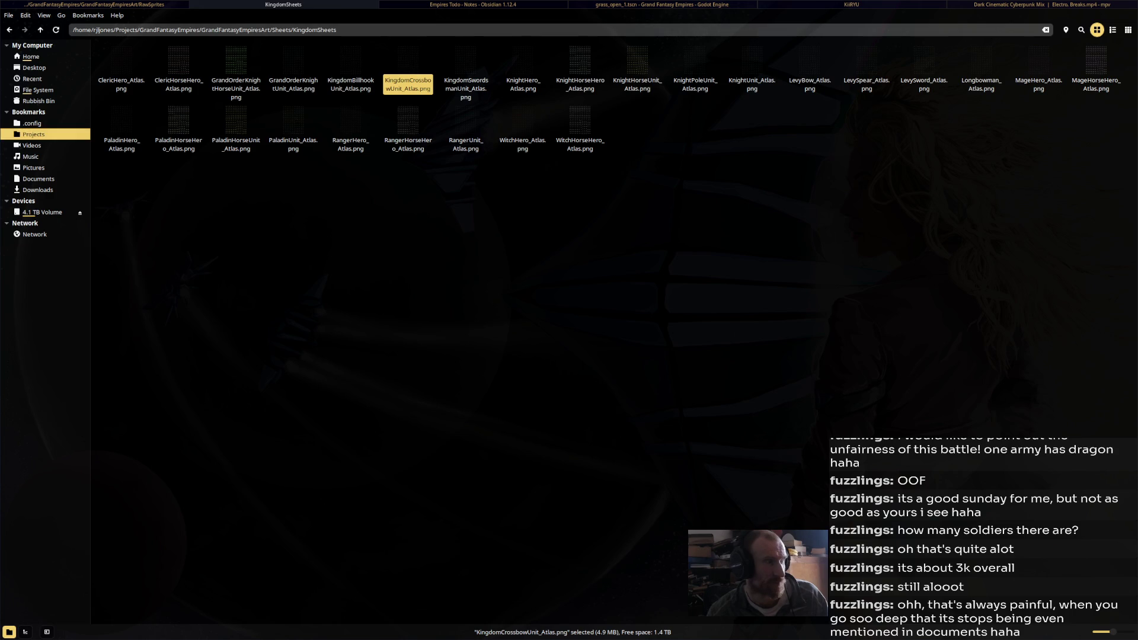
key("Return")
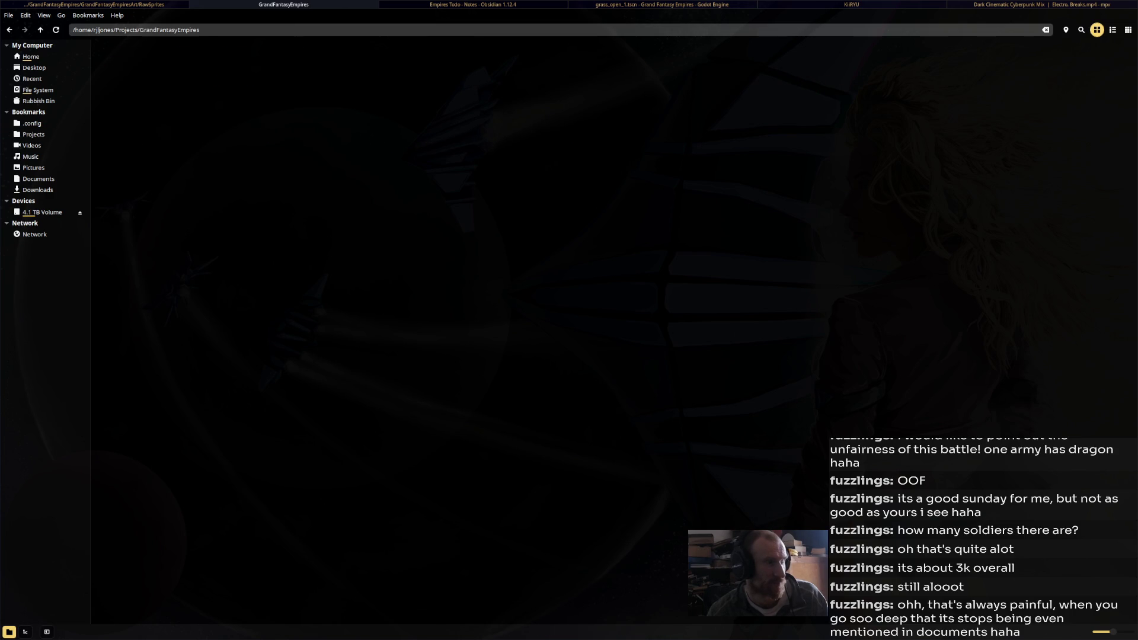
left_click(350, 60)
double_click(294, 60)
left_click(9, 30)
double_click(112, 59)
Copy the newest 03-01 NewSpriteSheetsImplemented backup zip
right_click(994, 232)
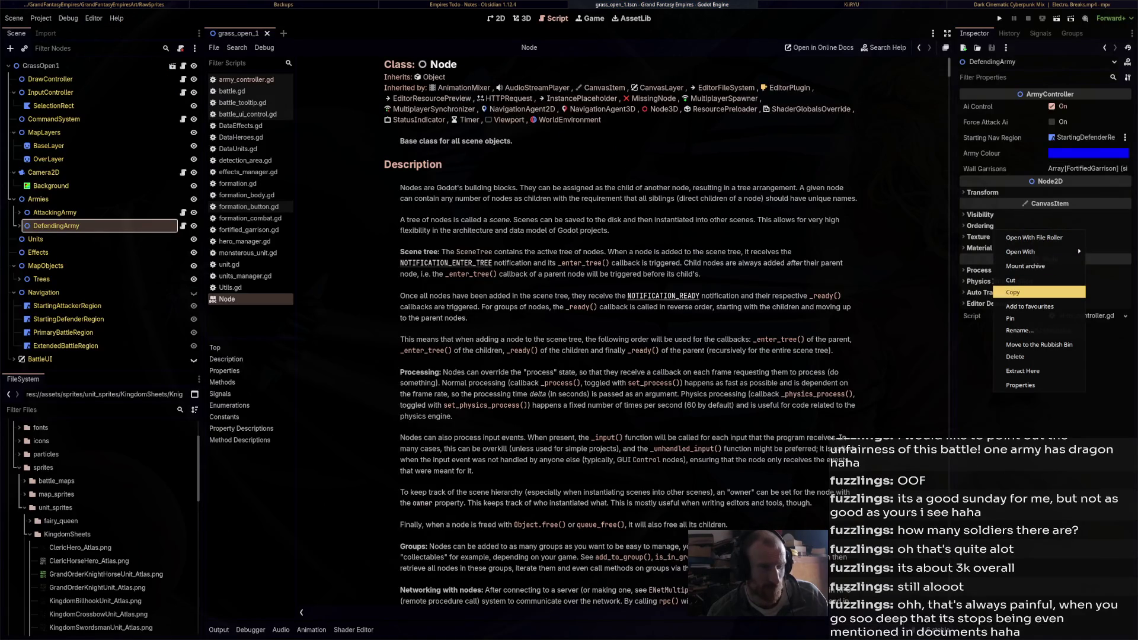
key("super+1")
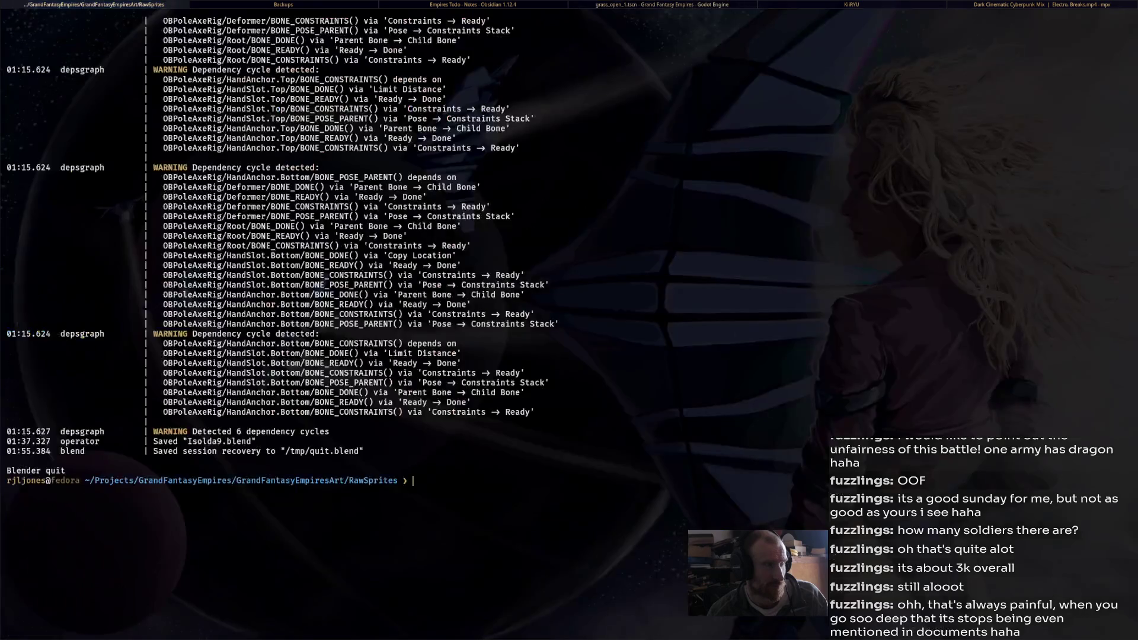
key("super+2")
right_click(1076, 229)
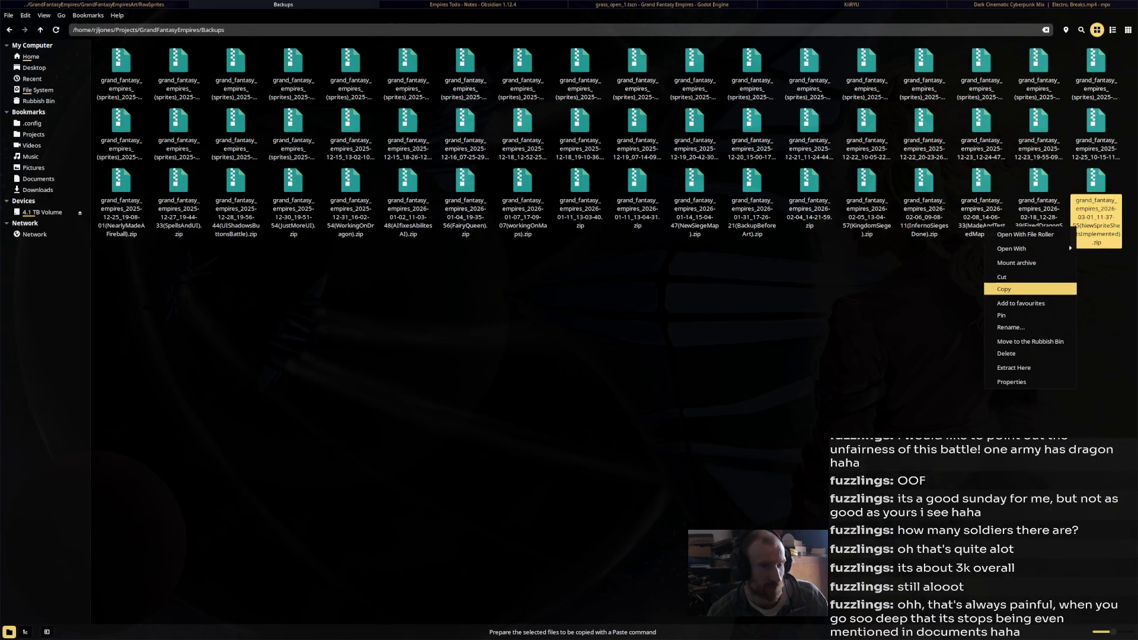
left_click(1008, 289)
right_click(1086, 221)
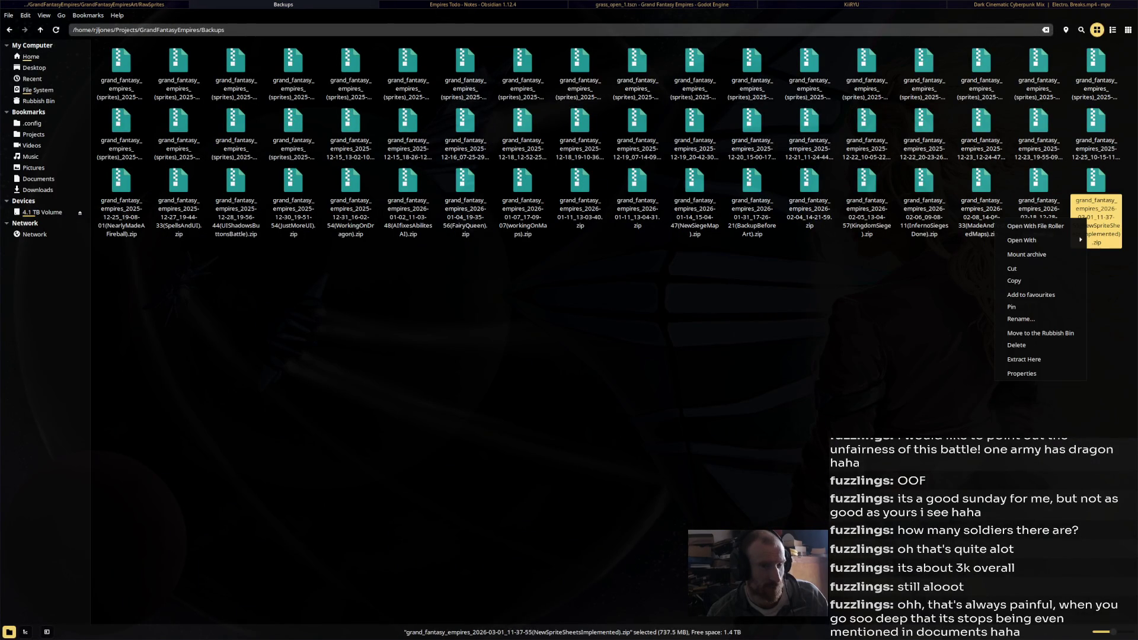
left_click(1014, 280)
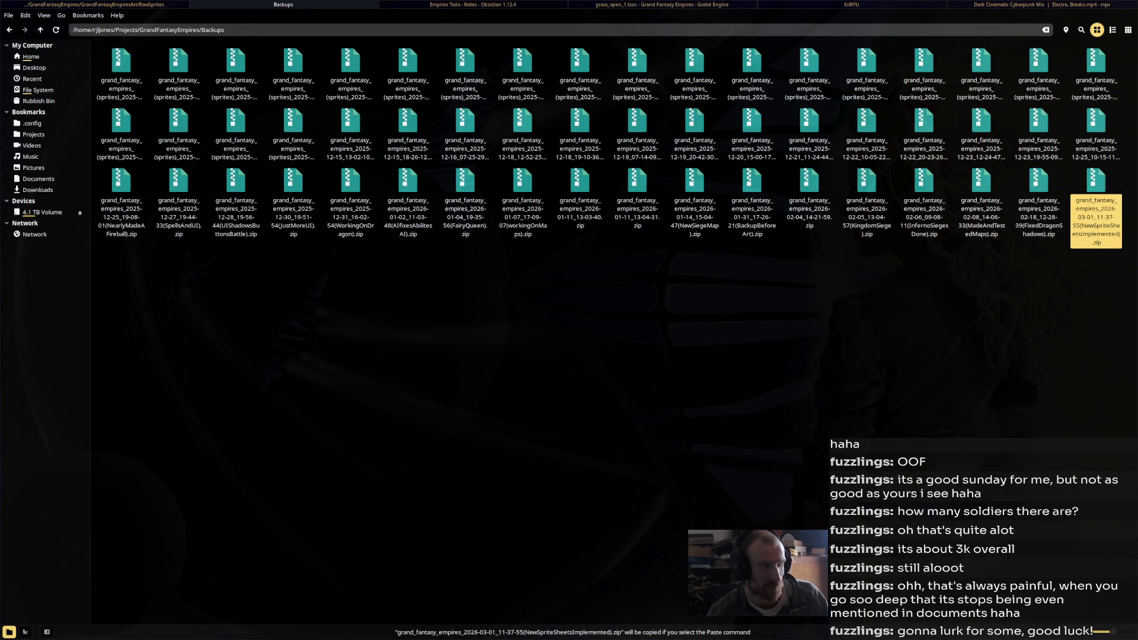
Paste the zip into 4.1 TB Volume/Backups/GameProjectsBackup/GrandFantasyEmpires/Backups
left_click(42, 212)
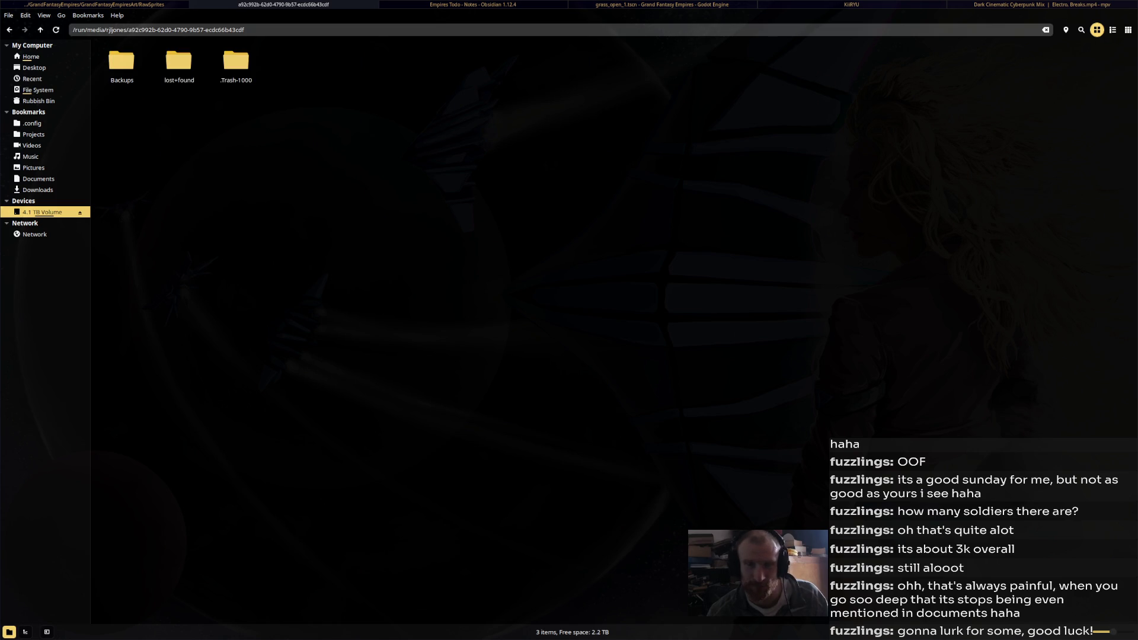
double_click(122, 60)
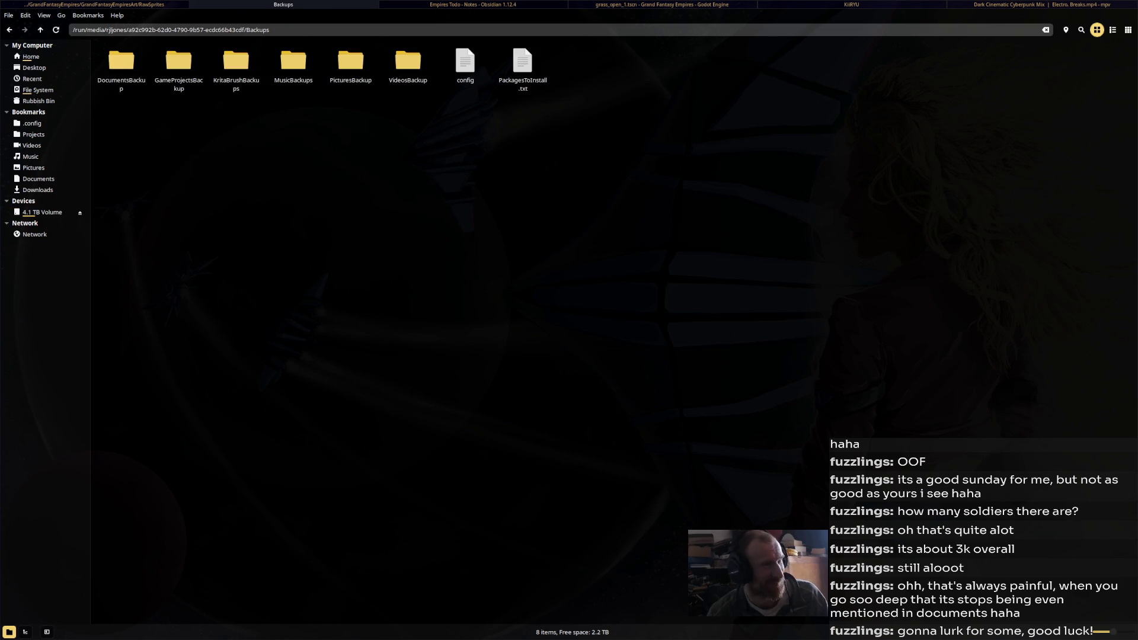
double_click(179, 61)
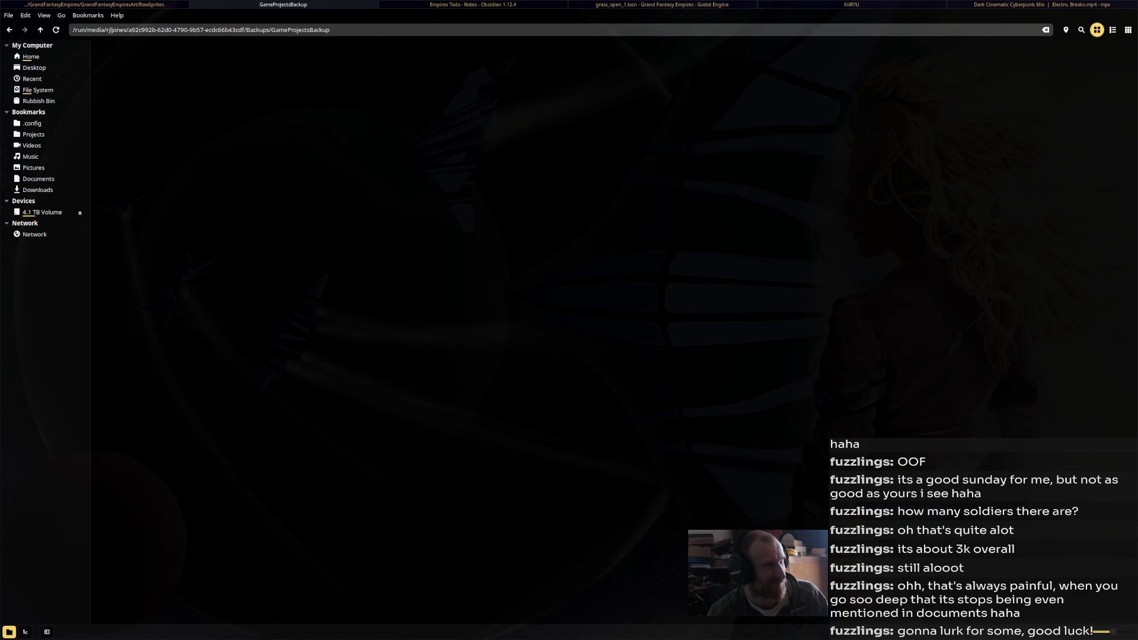
double_click(121, 60)
double_click(122, 60)
right_click(254, 321)
left_click(299, 418)
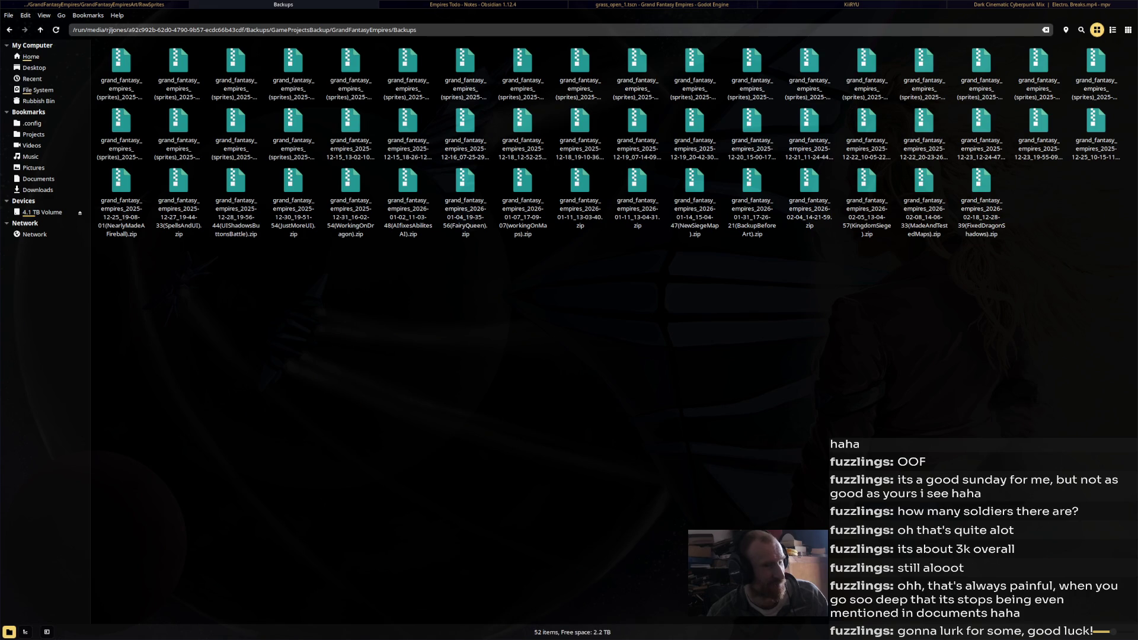
key("Escape")
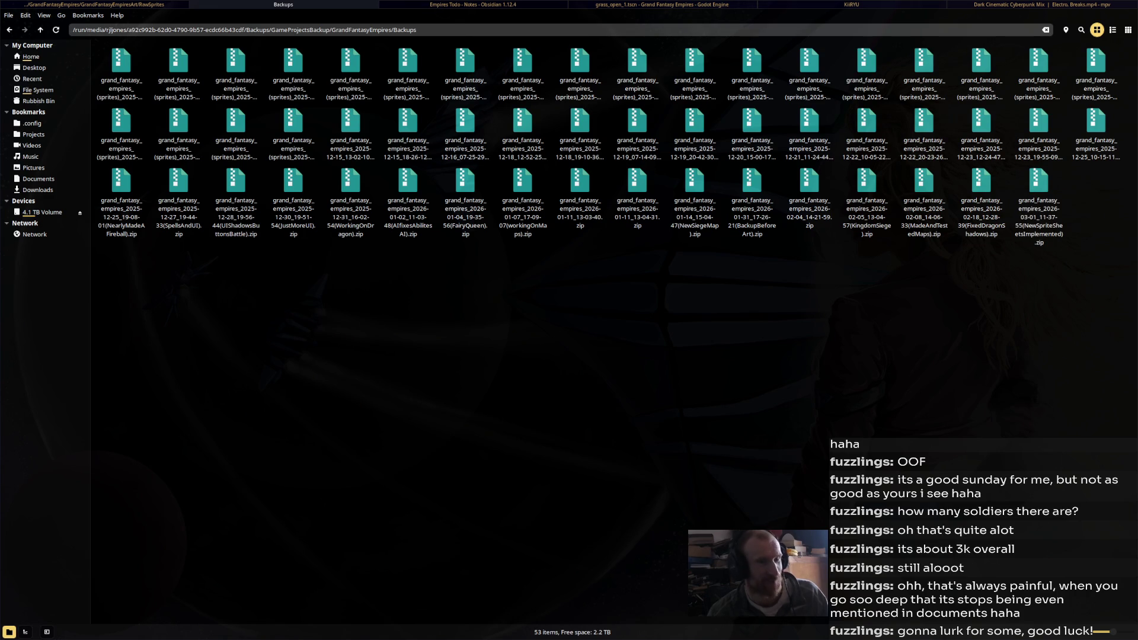
key("alt+Tab")
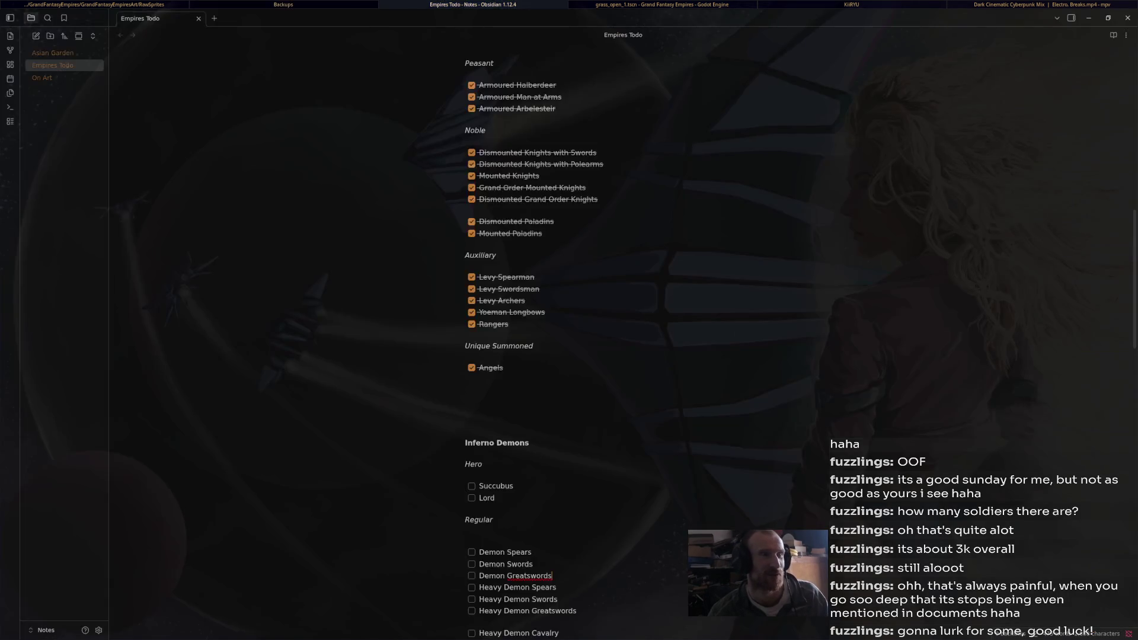
key("alt+Tab")
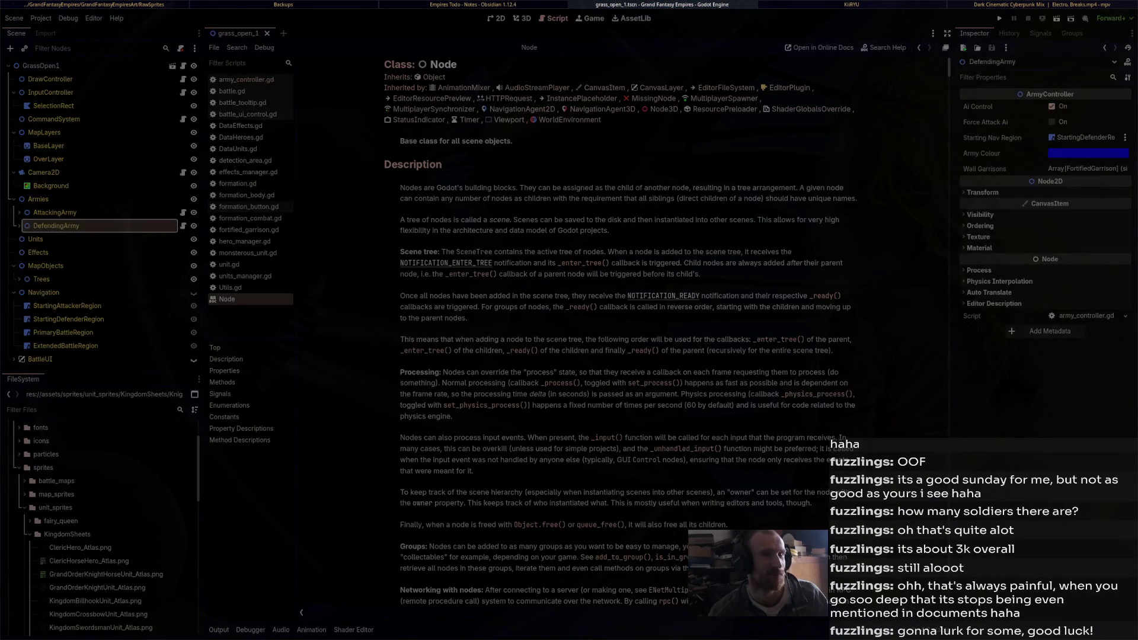
key("alt+Tab")
key("alt+Tab")
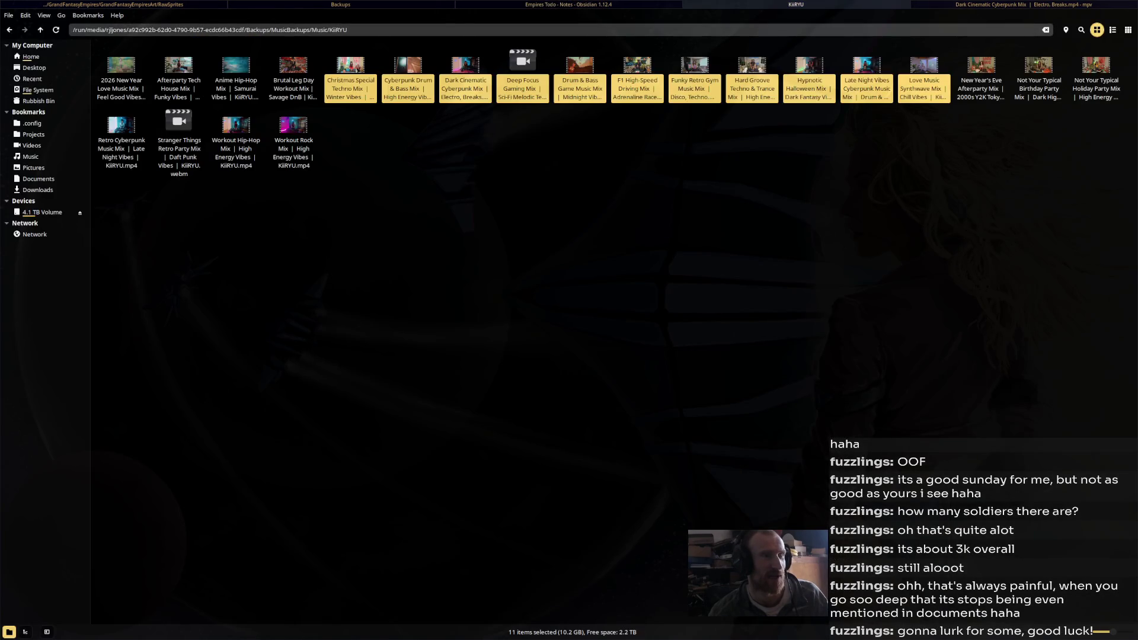
key("alt+Tab")
key("alt+Tab")
key("alt+Tab")
scroll(534, 344, "down", 4)
scroll(522, 332, "down", 2)
mouse_move(465, 48)
left_mouse_down()
mouse_move(540, 442)
mouse_move(584, 498)
mouse_move(521, 513)
left_mouse_up()
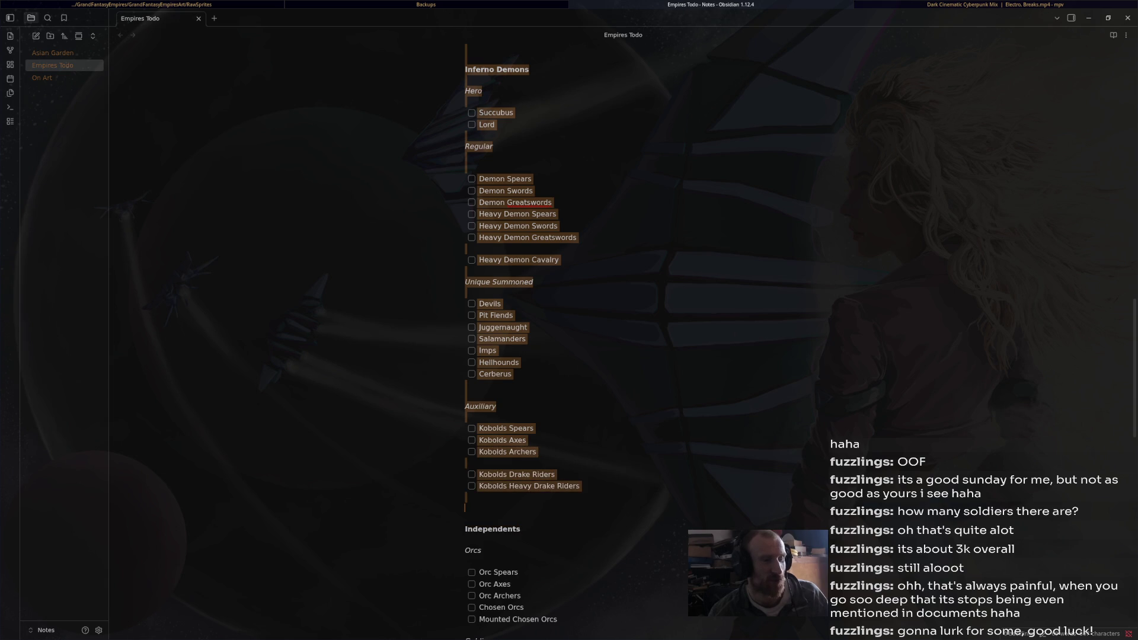
key("Tab")
key("shift+Tab")
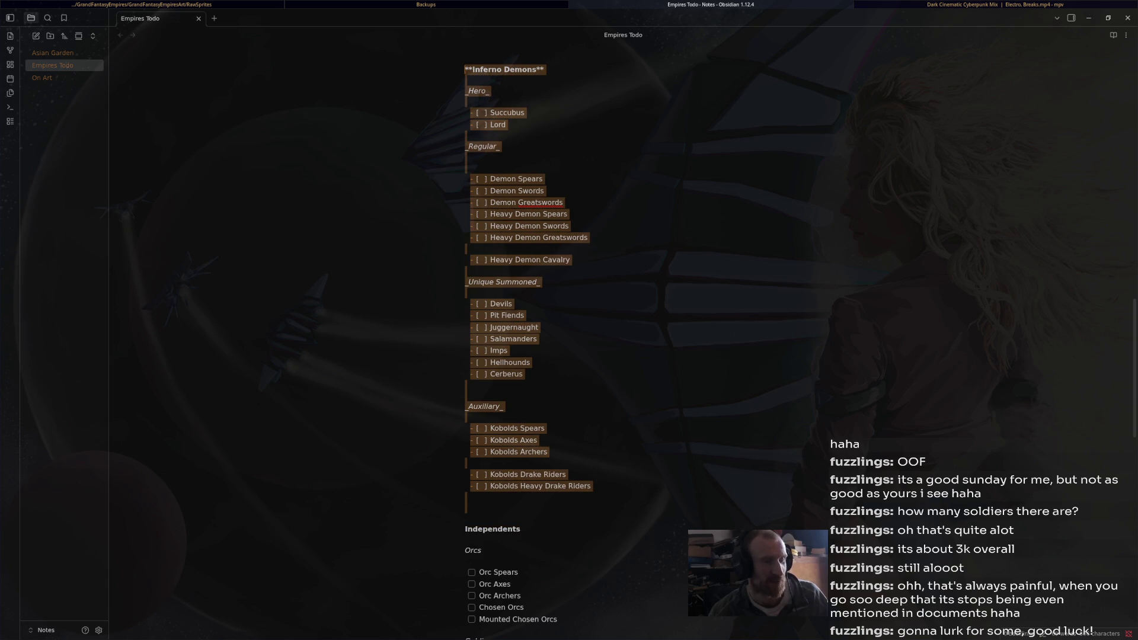
key("ctrl+z")
key("ctrl+shift+z")
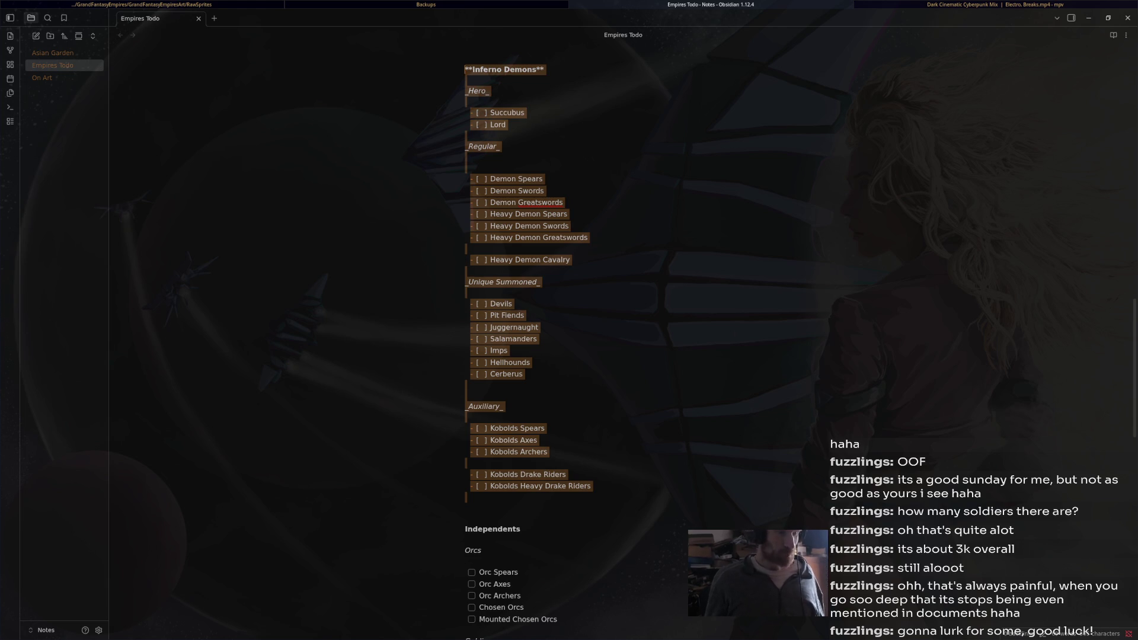
scroll(529, 339, "down", 6)
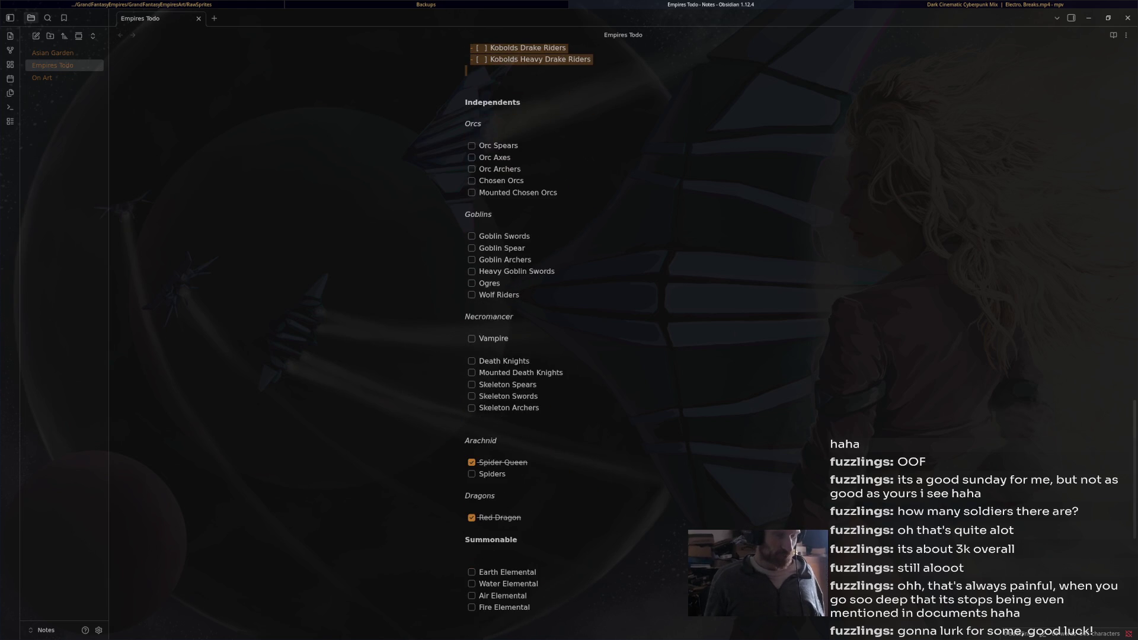
scroll(529, 340, "up", 7)
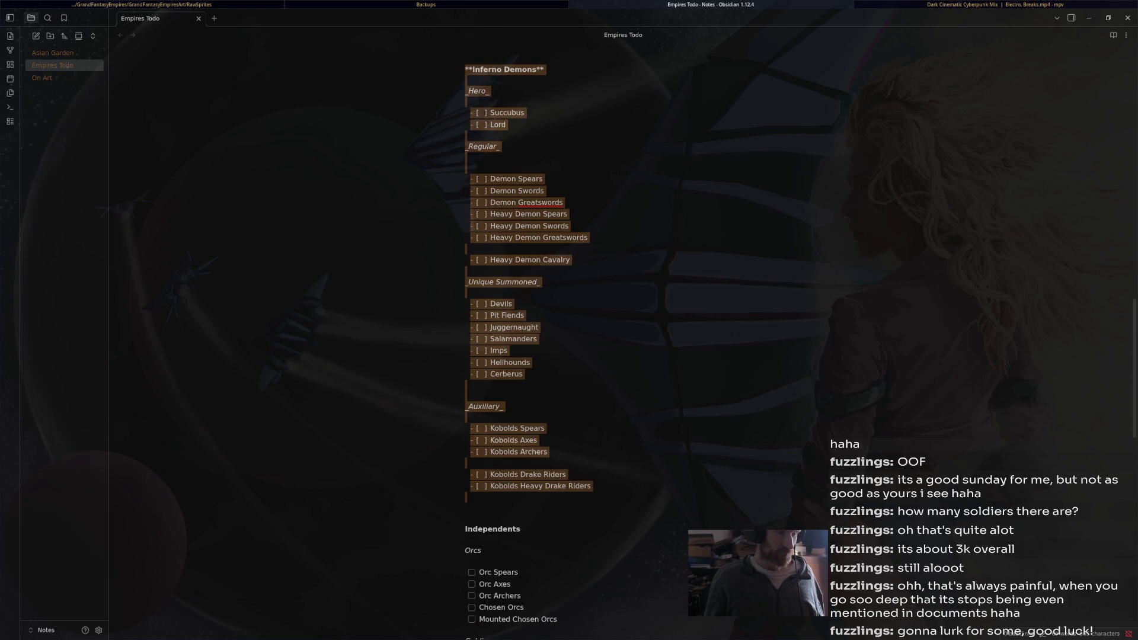
scroll(528, 340, "up", 1)
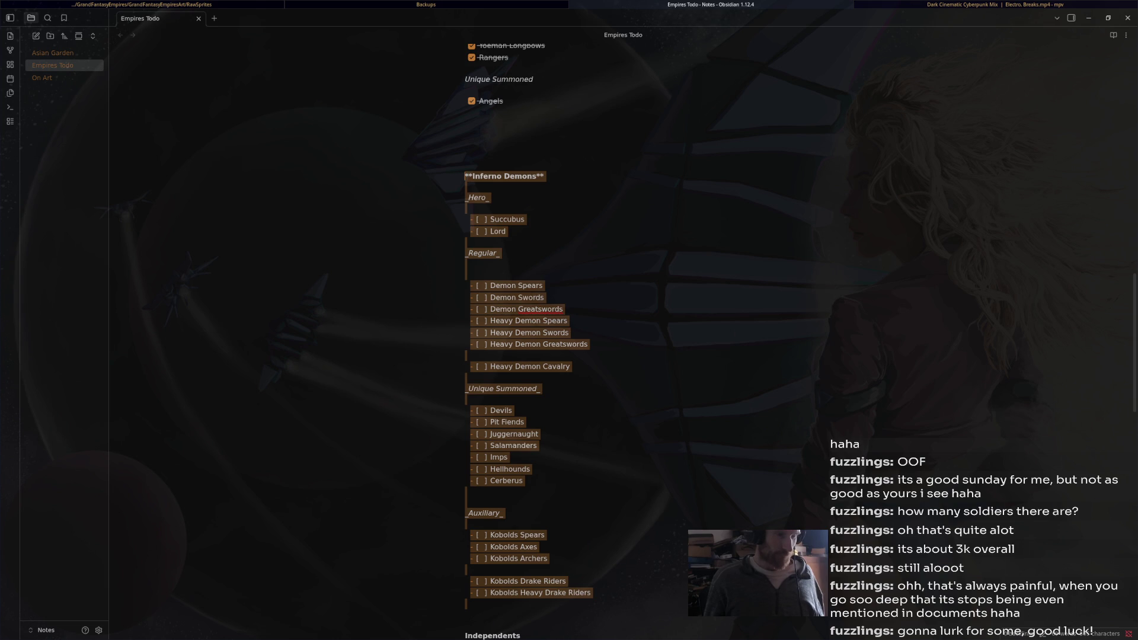
scroll(529, 339, "down", 9)
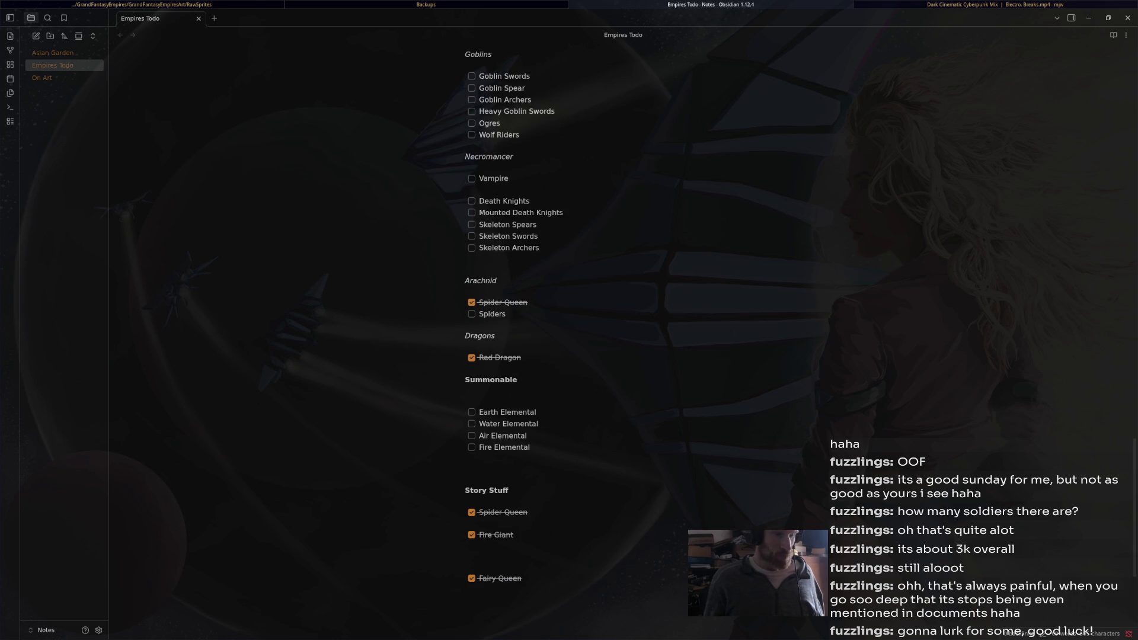
left_click_drag(531, 447, 465, 400)
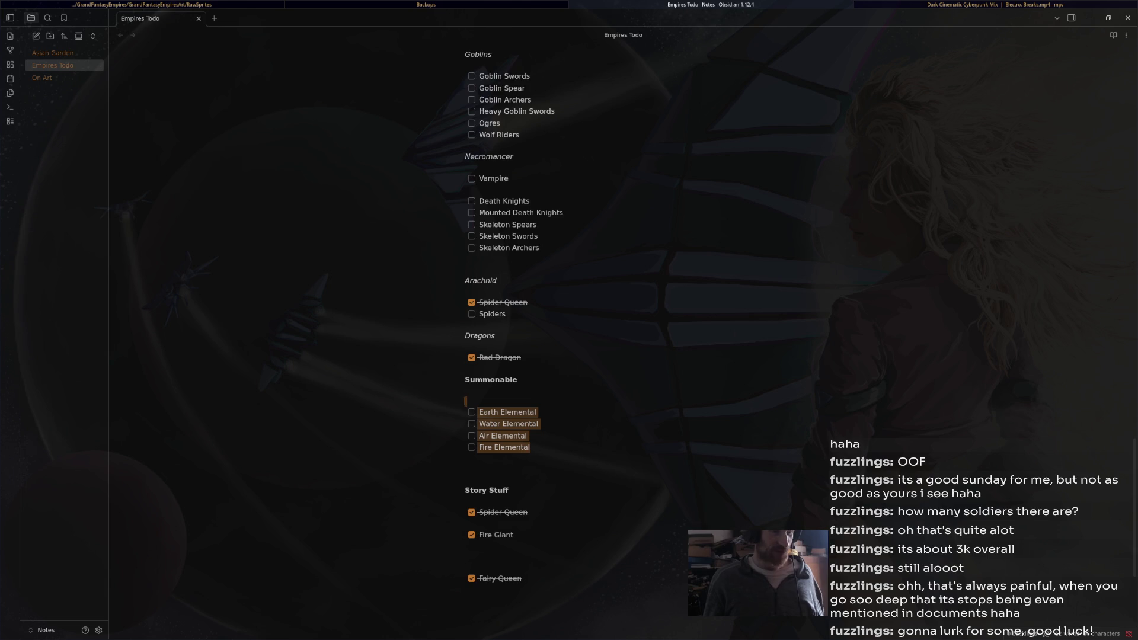
scroll(510, 356, "down", 1)
scroll(510, 326, "down", 3)
scroll(510, 326, "up", 4)
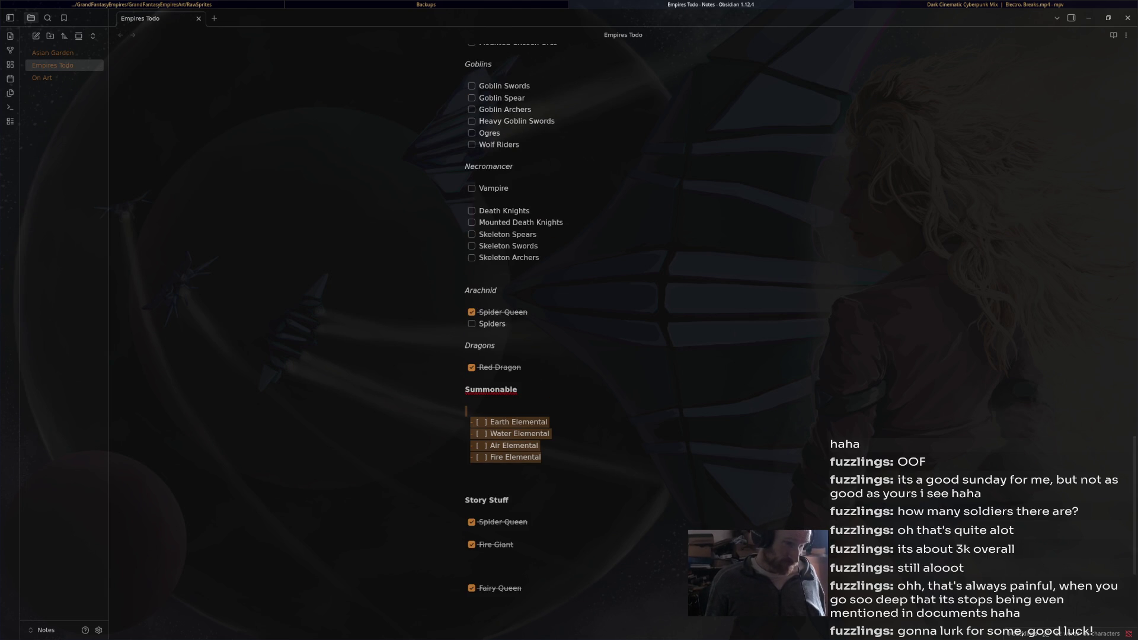
scroll(510, 332, "up", 4)
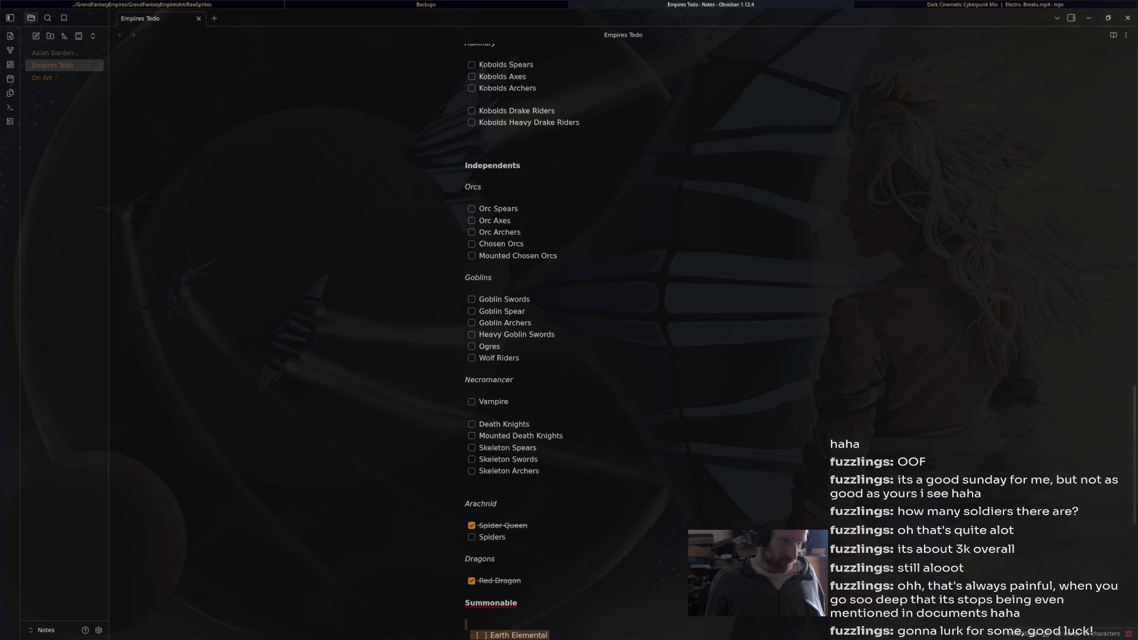
scroll(568, 332, "up", 5)
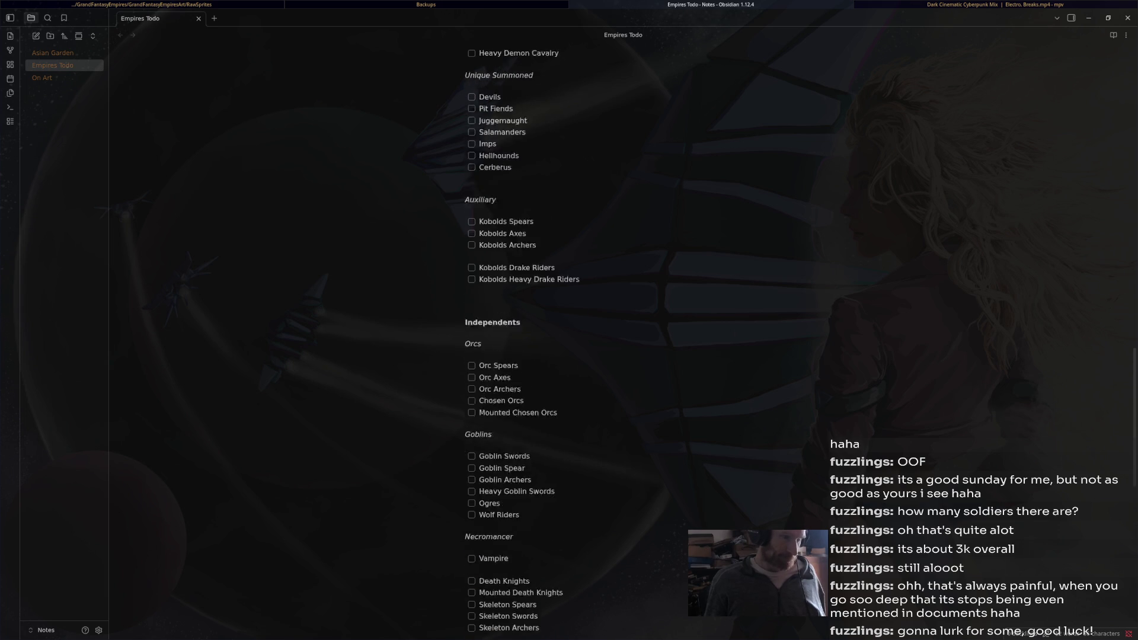
scroll(569, 332, "up", 2)
scroll(569, 332, "up", 5)
scroll(569, 332, "down", 5)
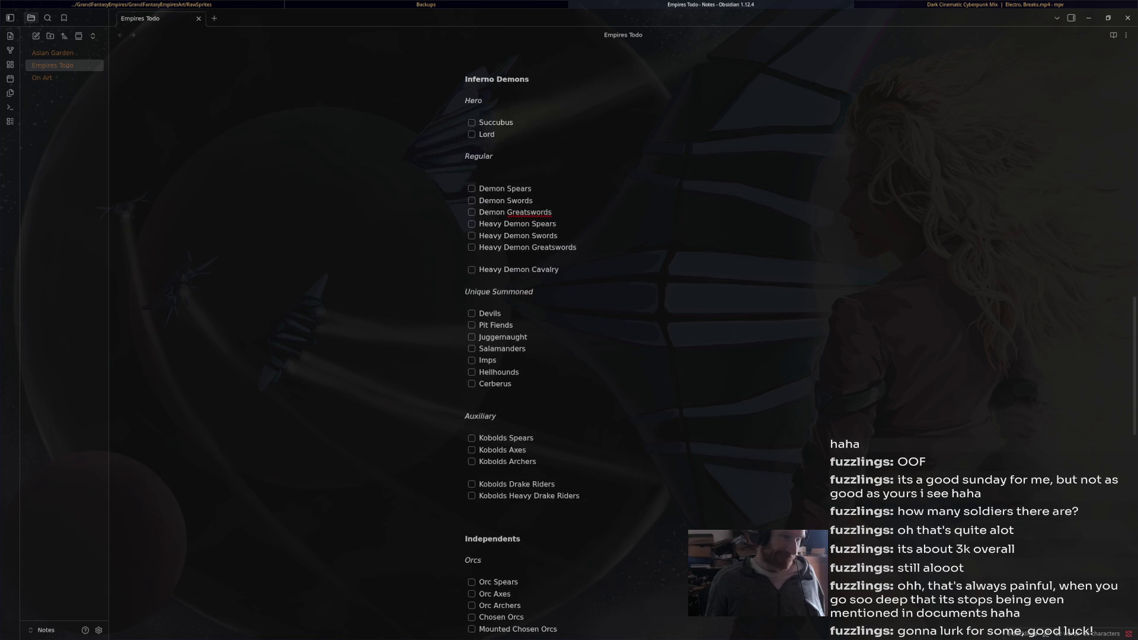
key("super+Left")
key("super+Left")
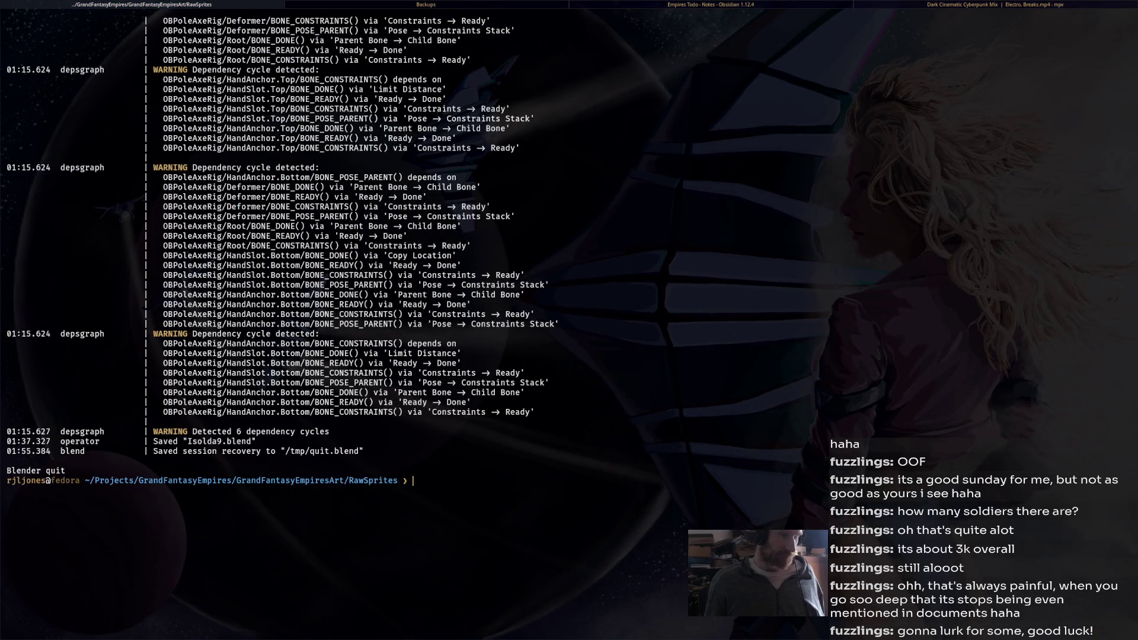
Return the shell to the home folder with cd and launch Blender
type("cd")
key("Return")
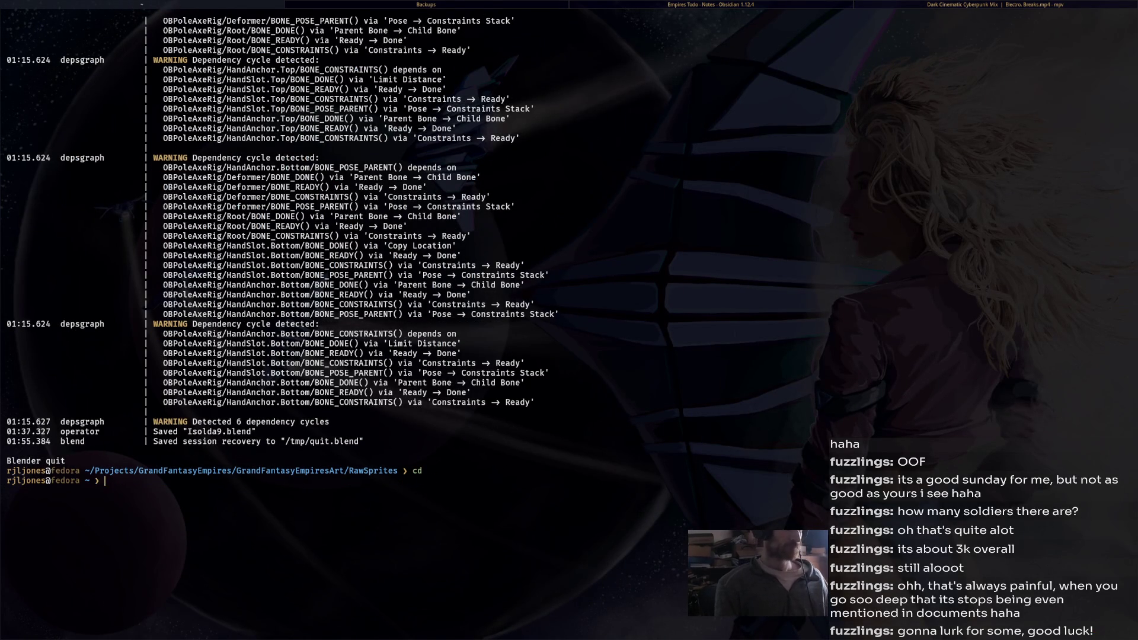
type("blender")
key("Return")
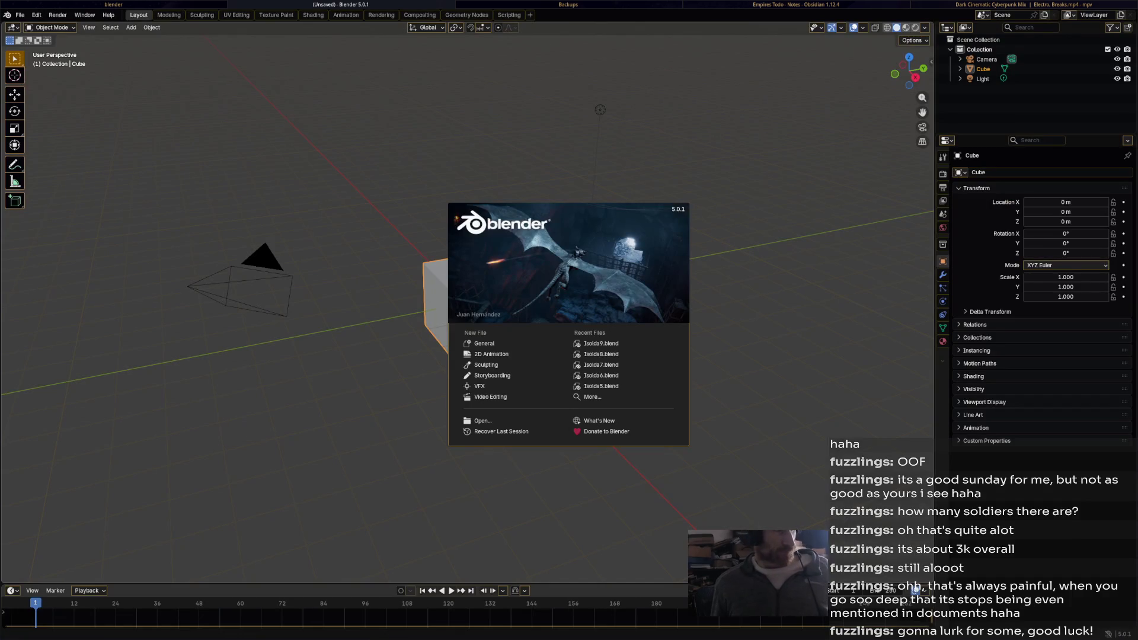
Open BaseScene.blend from the BlenderModels folder, then orbit and zoom the viewport
key("Escape")
left_click(20, 15)
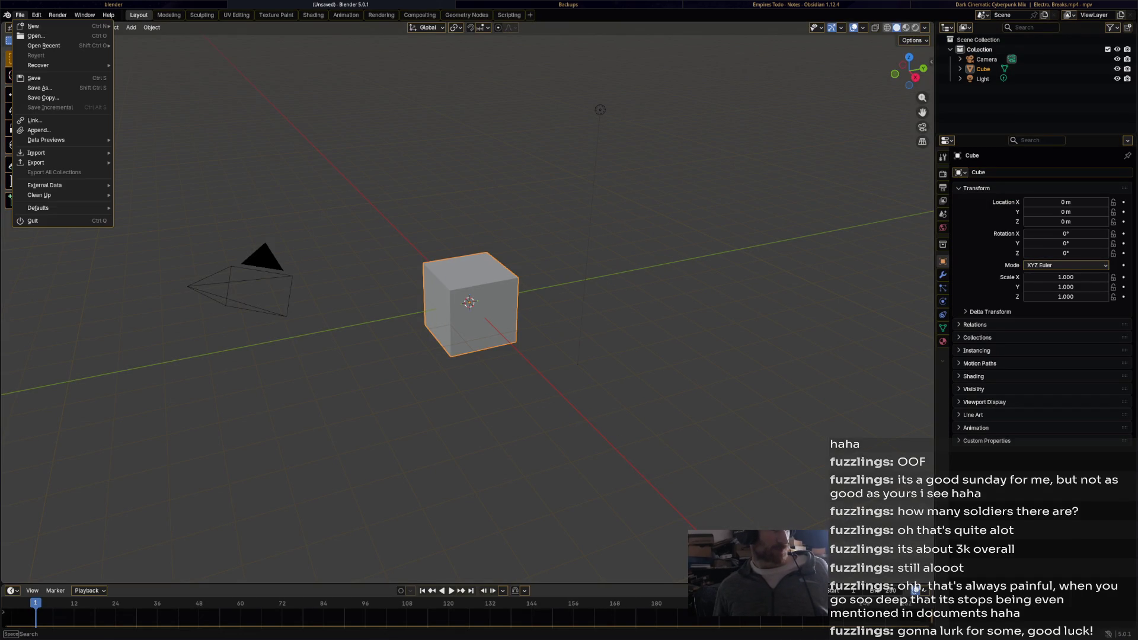
left_click(36, 36)
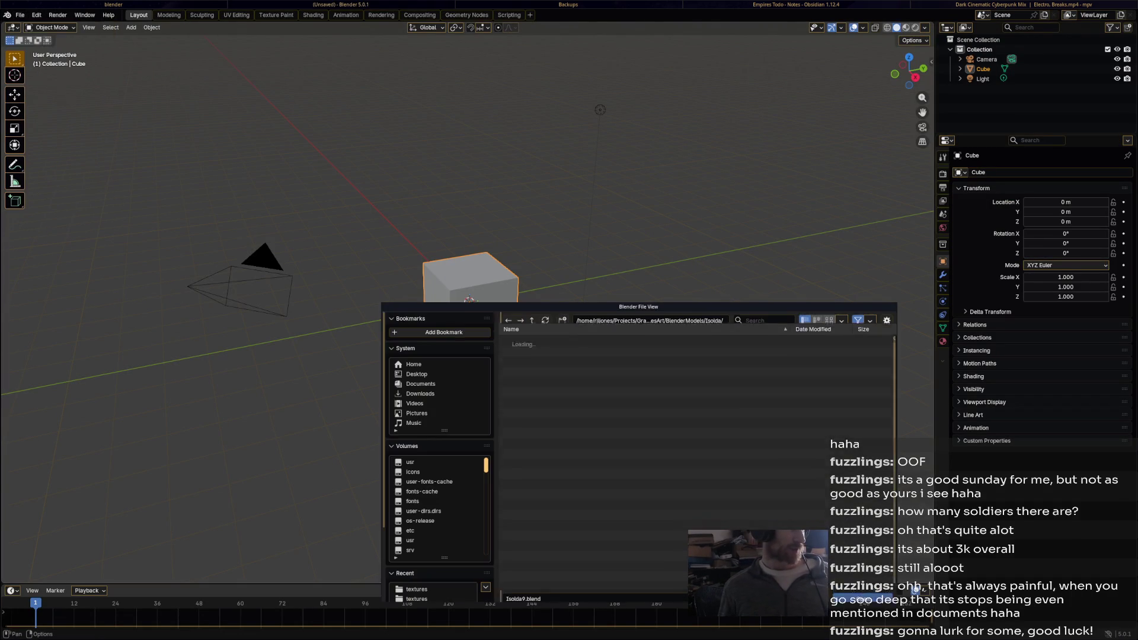
key("BackSpace")
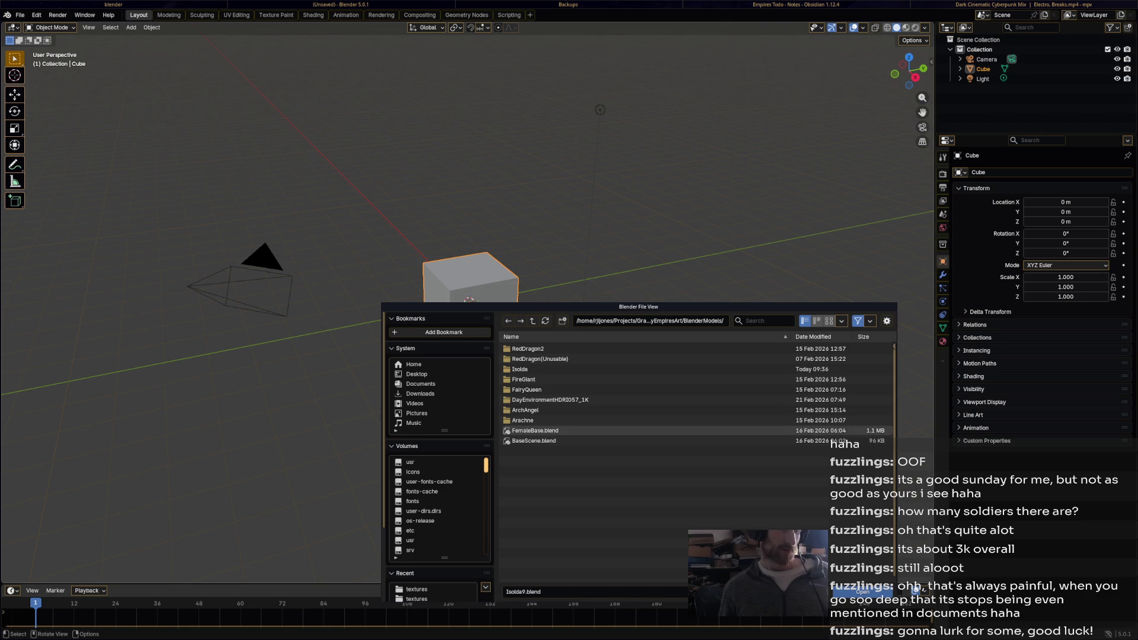
double_click(534, 440)
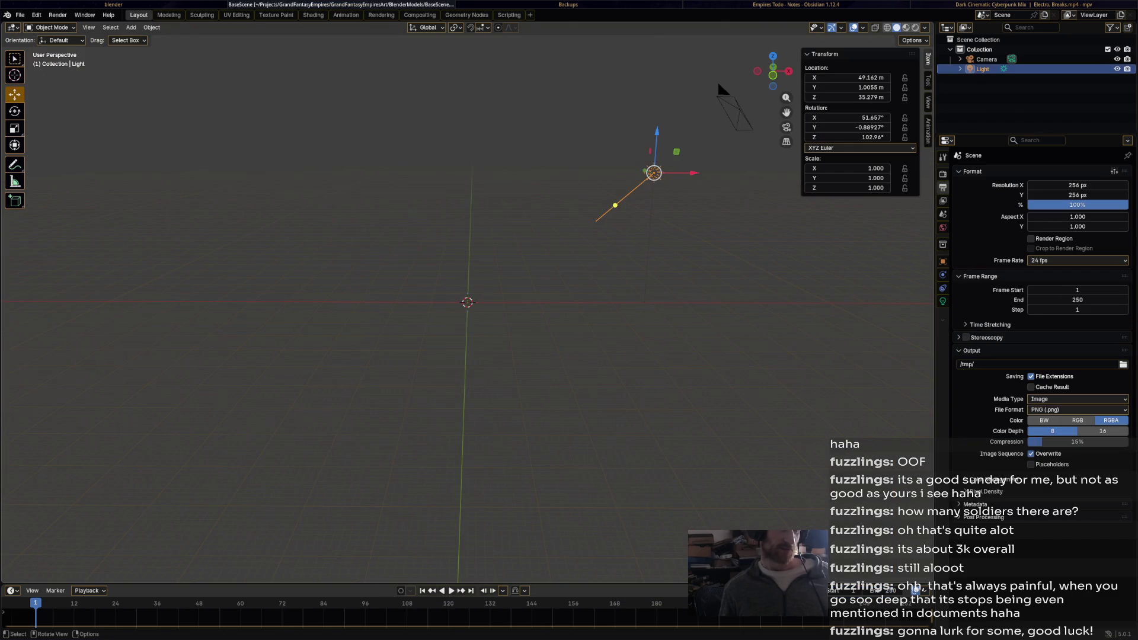
mouse_move(717, 81)
left_mouse_down()
mouse_move(522, 88)
mouse_move(544, 238)
left_mouse_up()
scroll(545, 237, "up", 5)
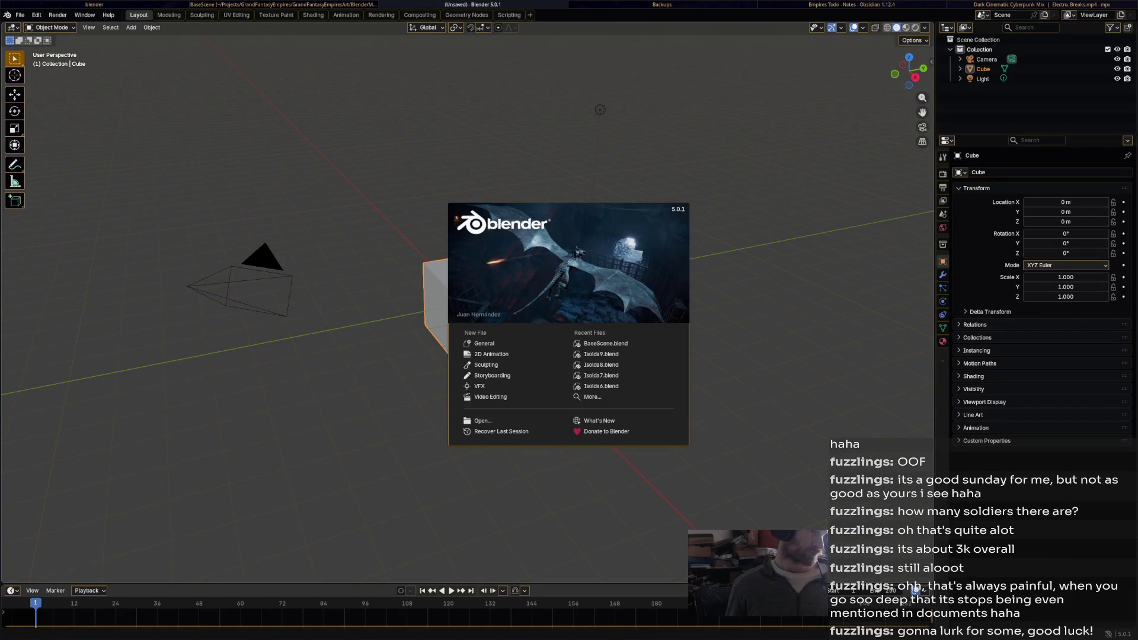
Open Isolda9.blend from the recent files list and select the scene camera
left_click(20, 14)
left_click(20, 15)
mouse_move(53, 46)
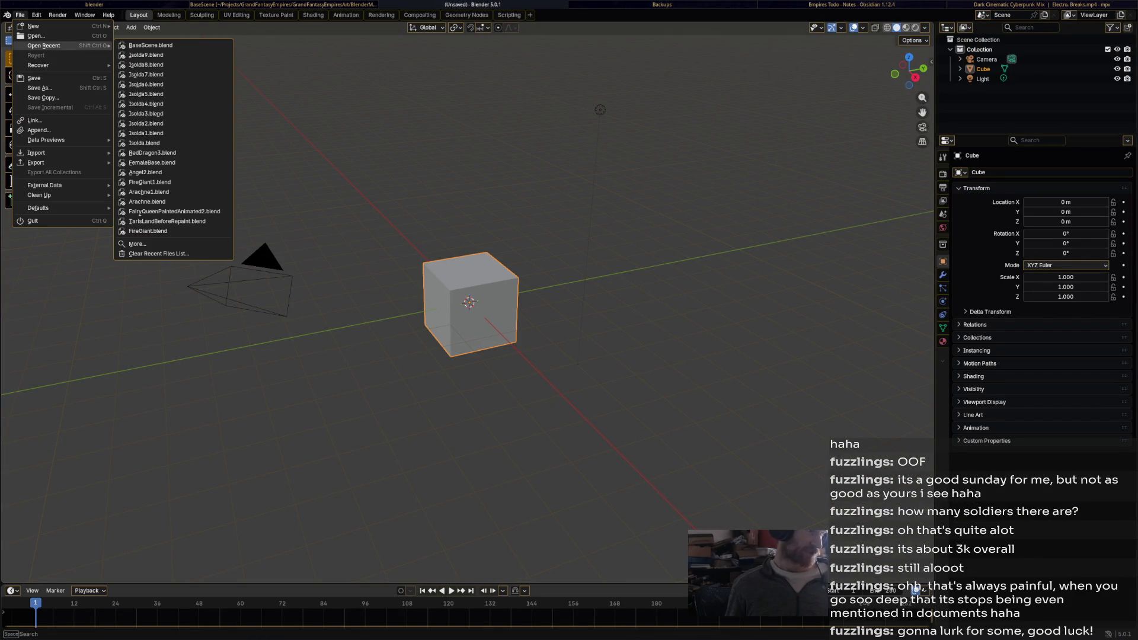
left_click(145, 55)
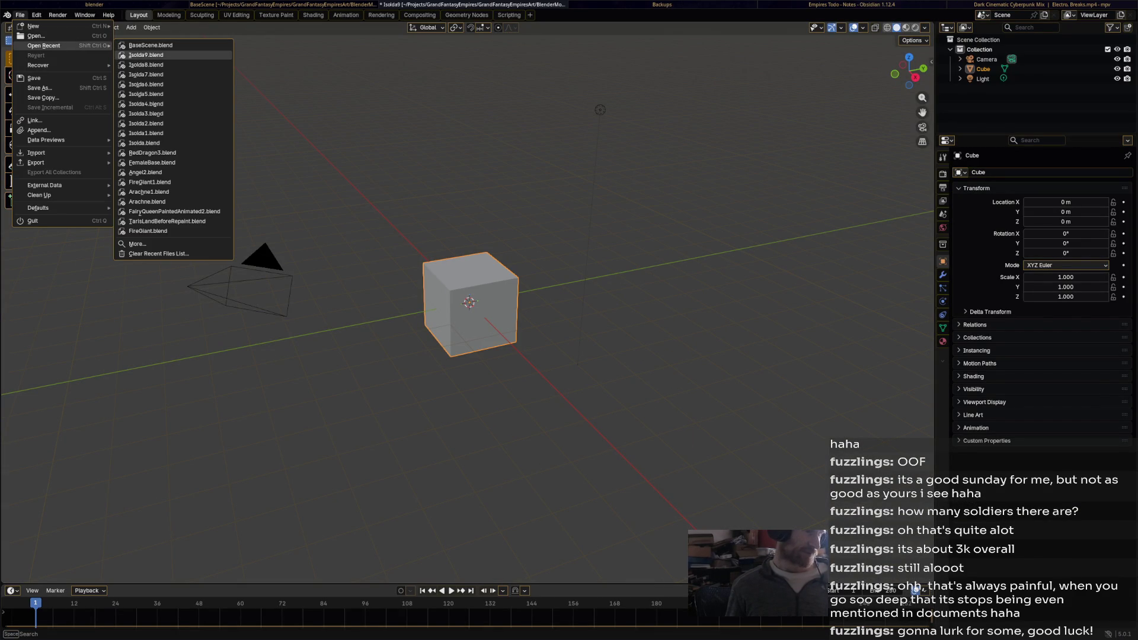
left_click_drag(550, 160, 546, 158)
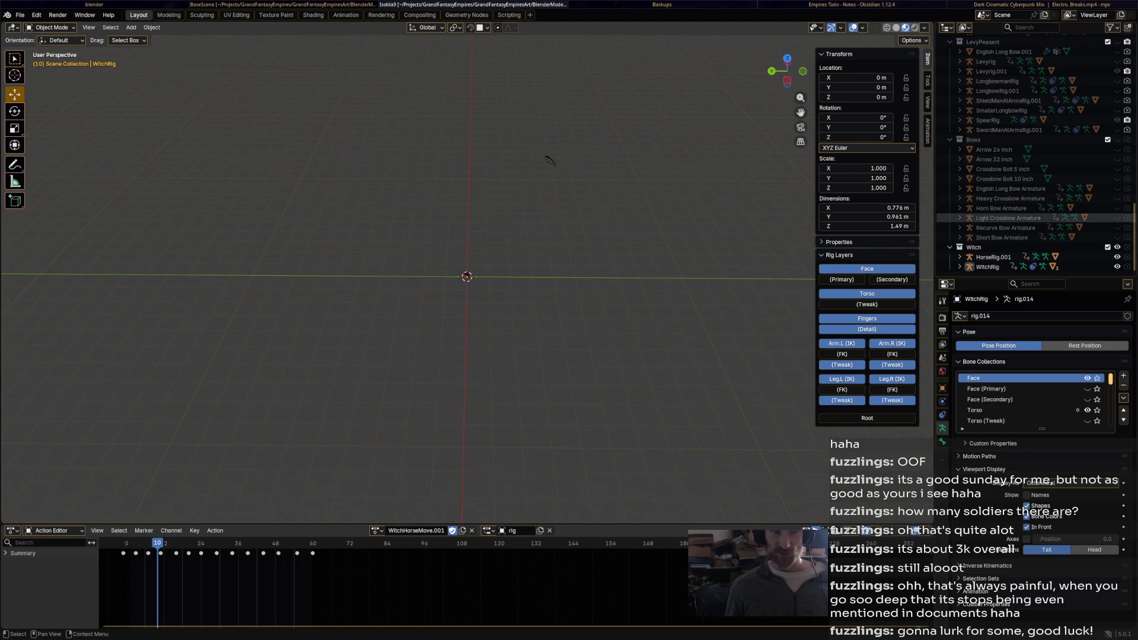
scroll(1037, 217, "up", 15)
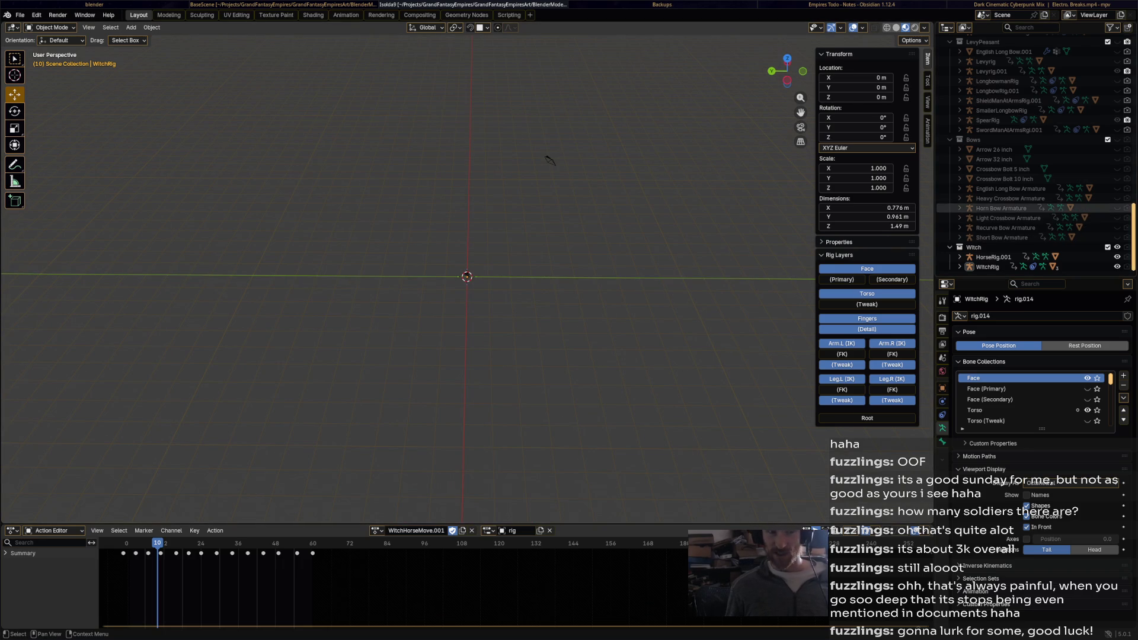
left_click(550, 160)
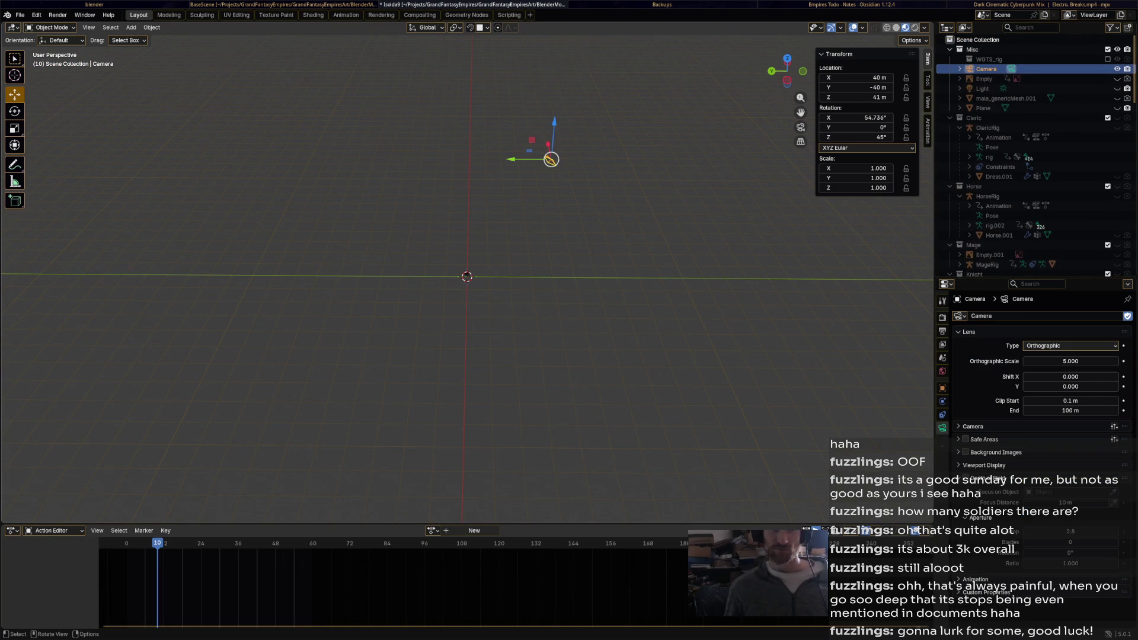
left_click_drag(550, 160, 554, 155)
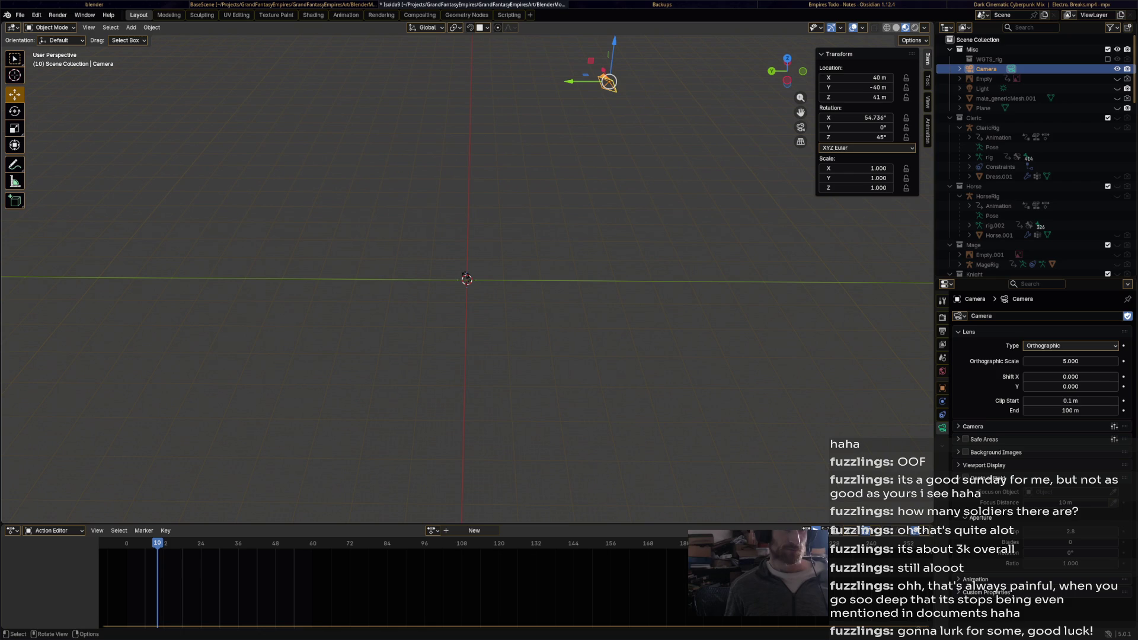
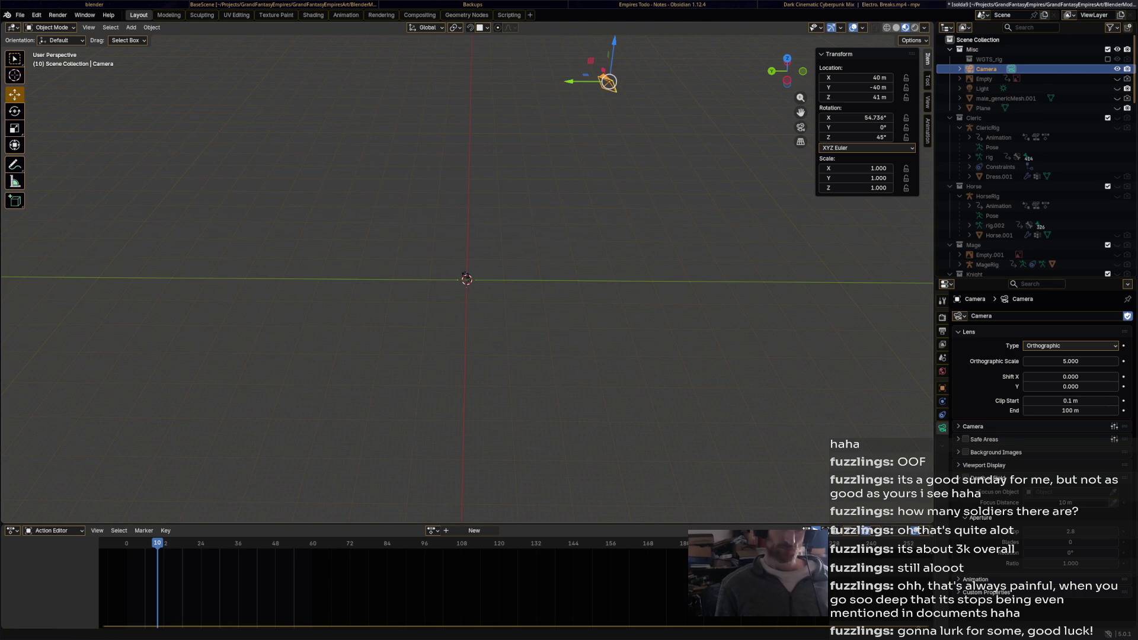
Tile BaseScene next to Isolda9, check its camera's X location, then quit it without saving
key("super+Right")
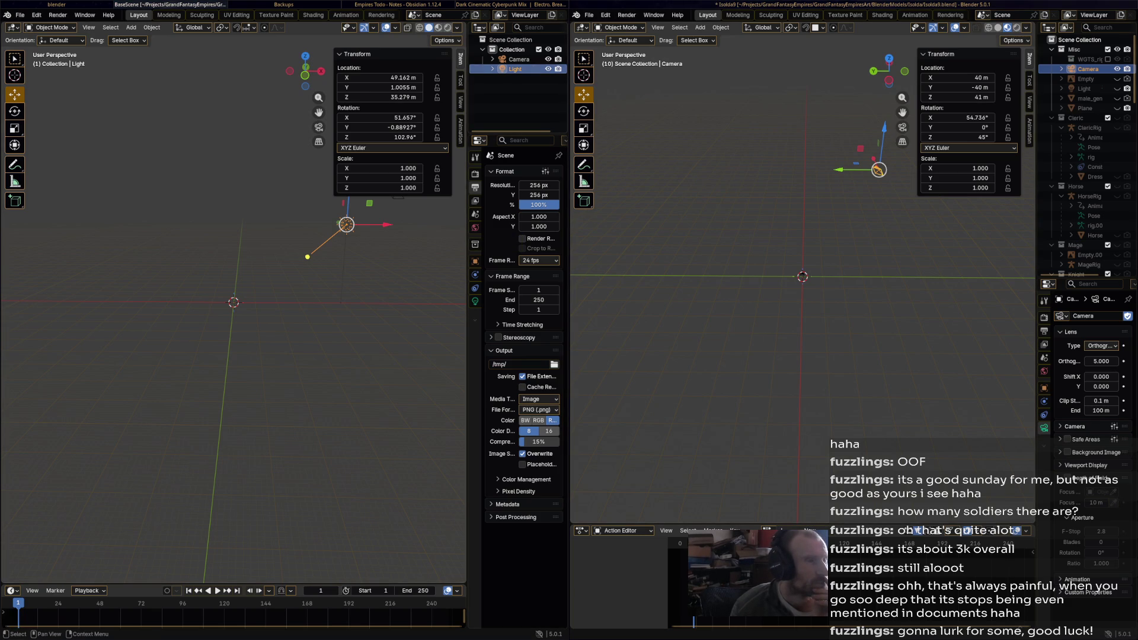
left_click(516, 59)
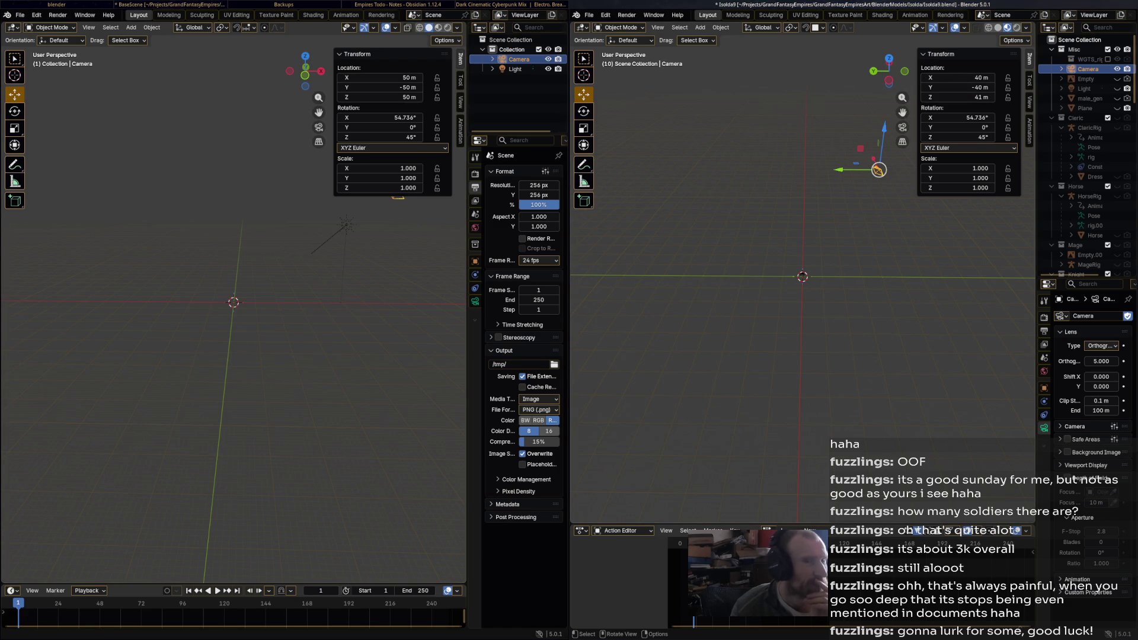
left_click(409, 78)
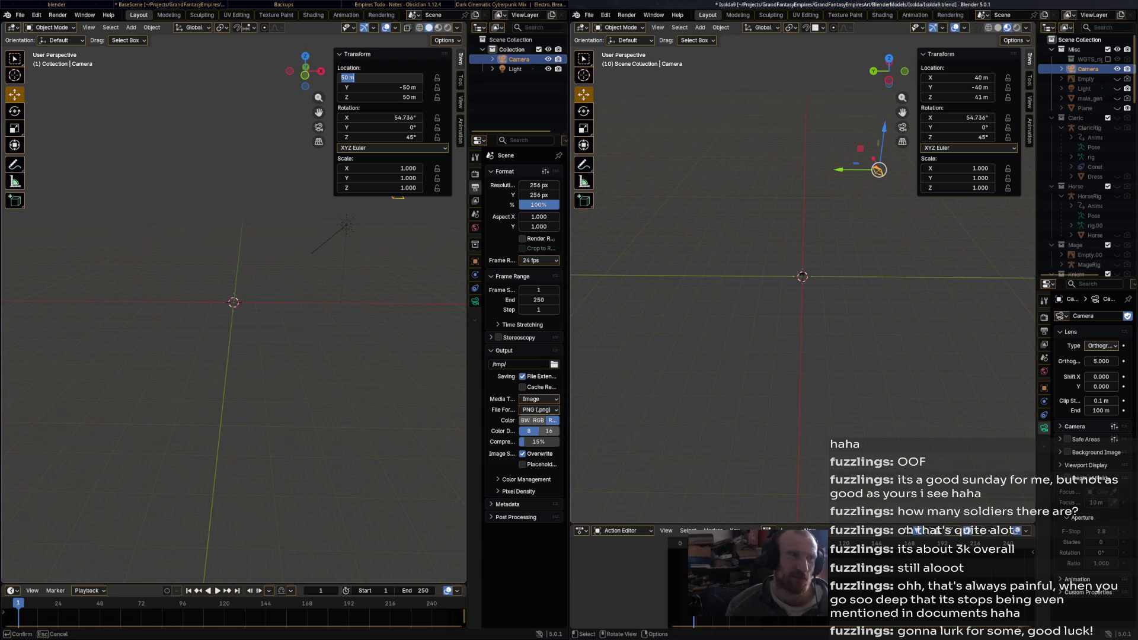
key("ctrl+q")
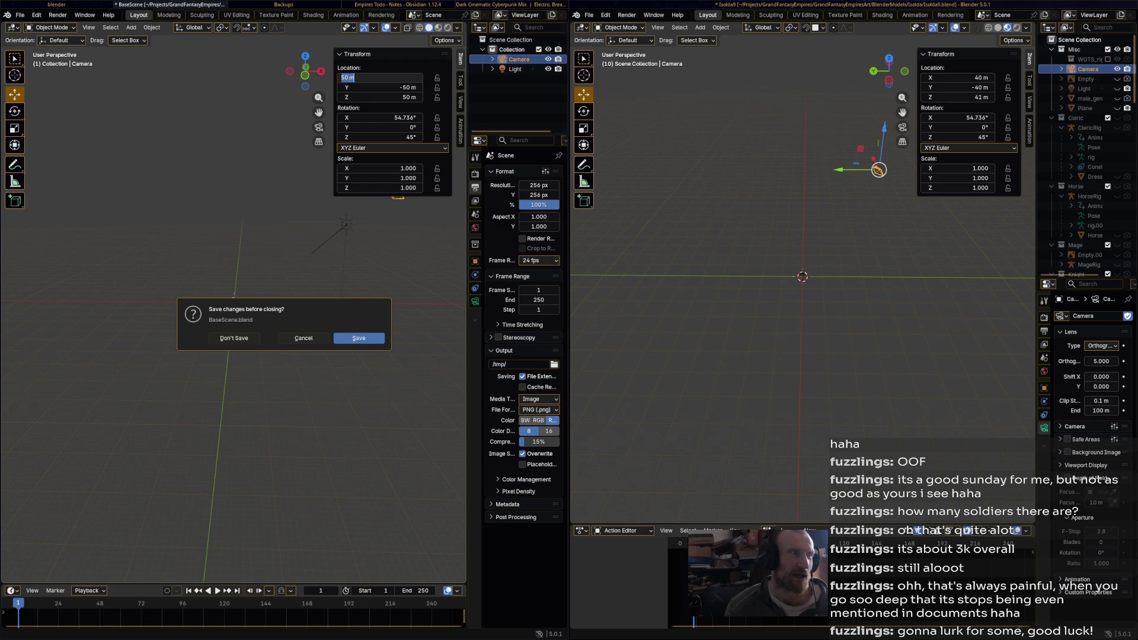
left_click(233, 338)
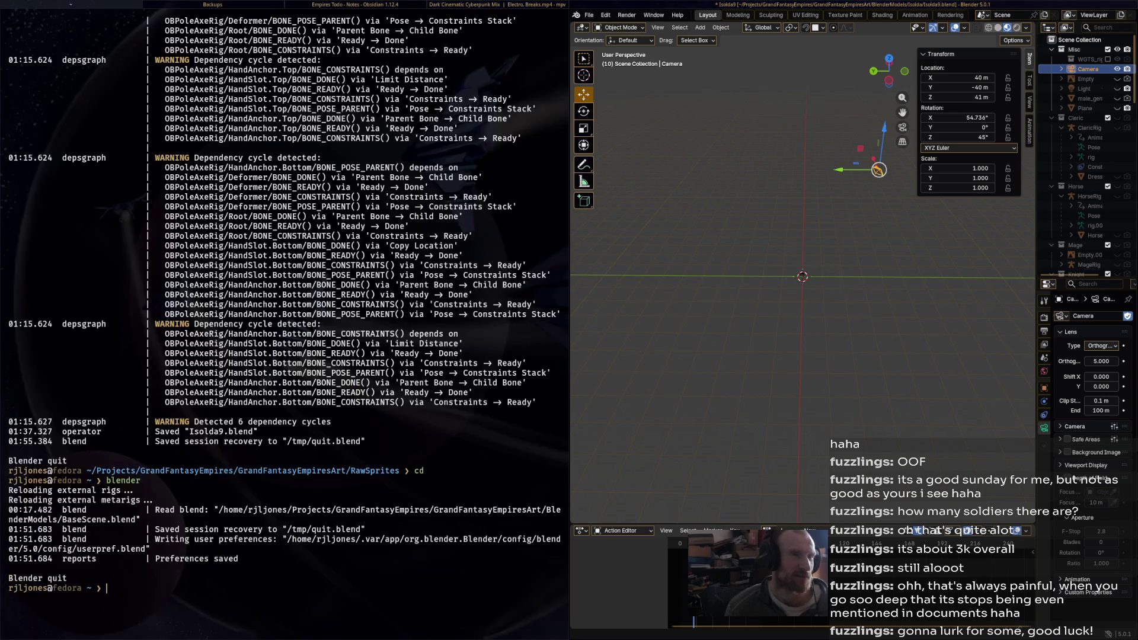
Maximize the Isolda9 window and delete the WGTS_rig collection
key("super+Up")
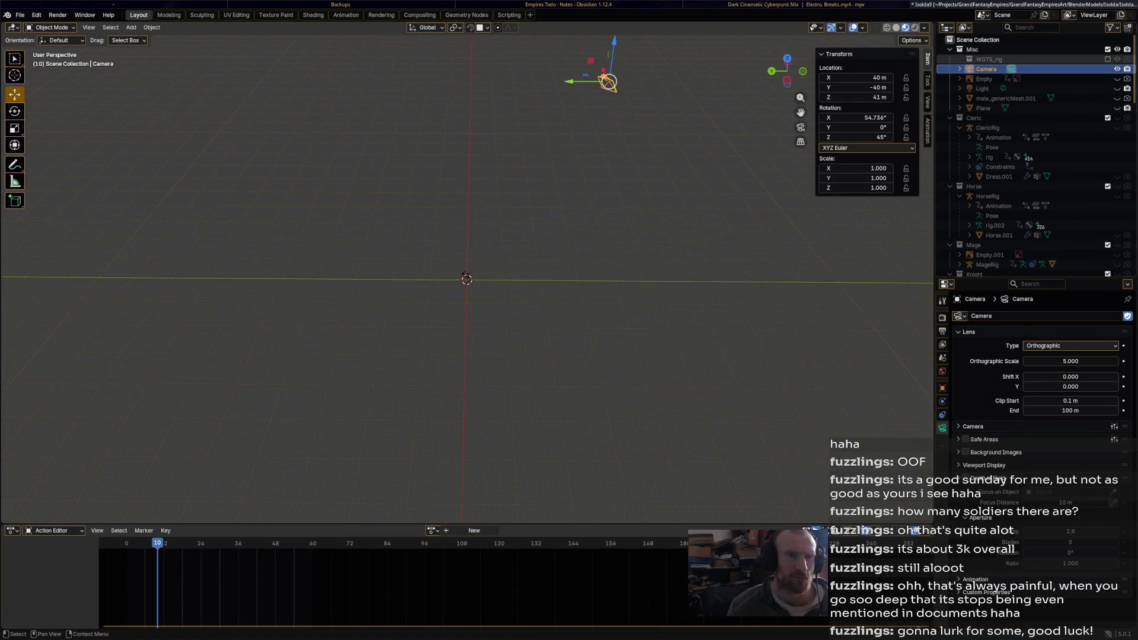
left_click(989, 59)
right_click(972, 60)
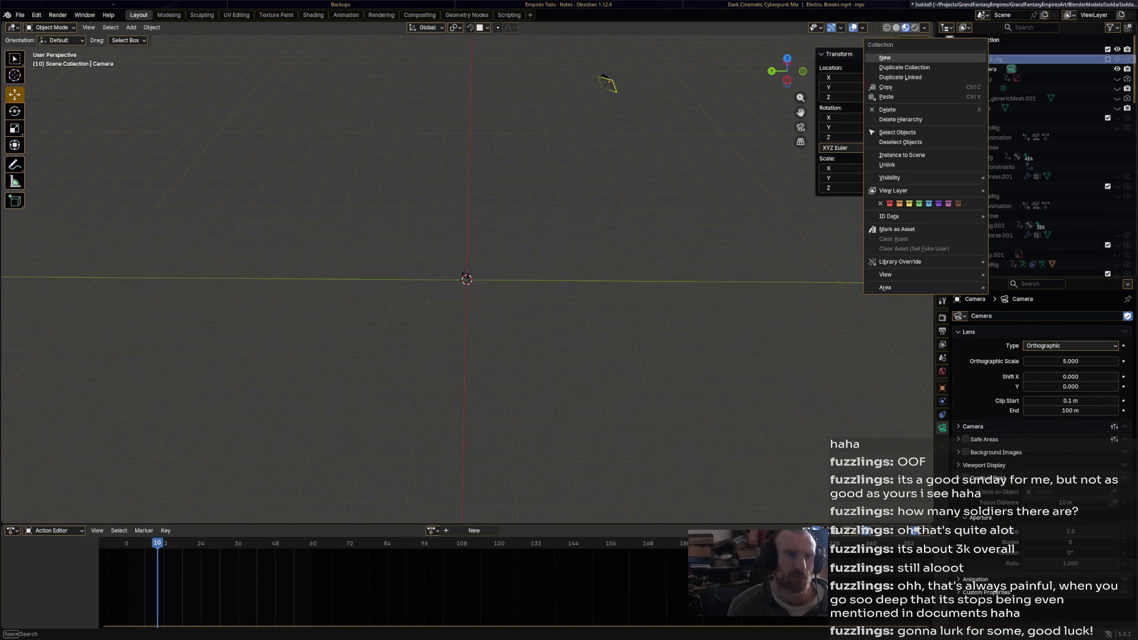
left_click(948, 119)
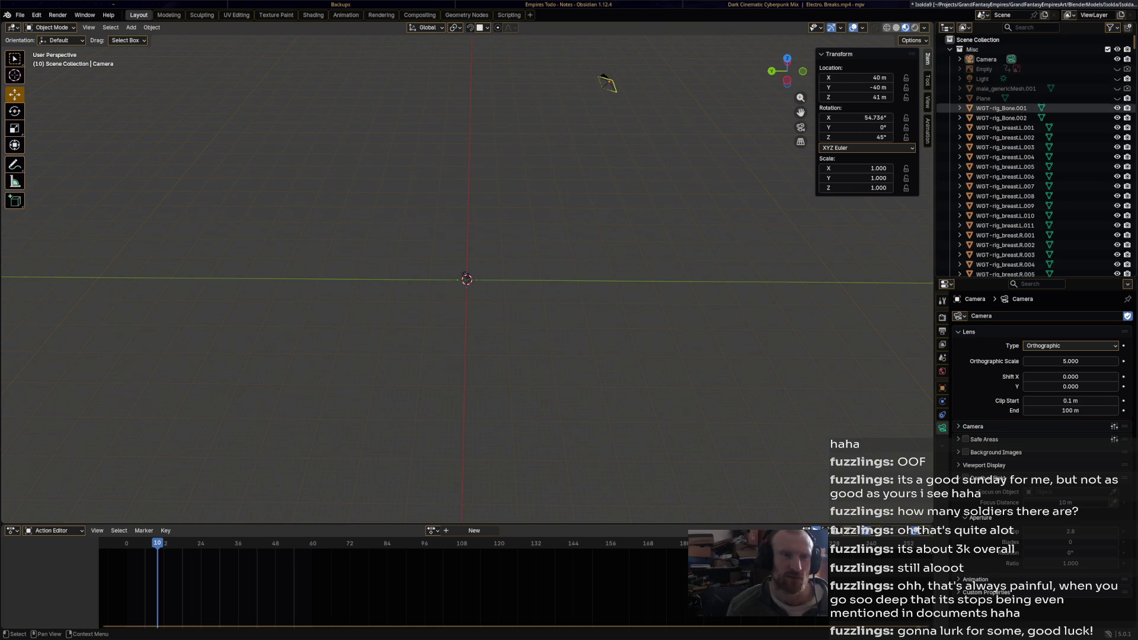
Delete every rig from WGT-rig_Bone.001 down to WitchRig along with their hierarchies
left_click(1002, 108)
scroll(1007, 177, "down", 5)
scroll(1034, 214, "down", 15)
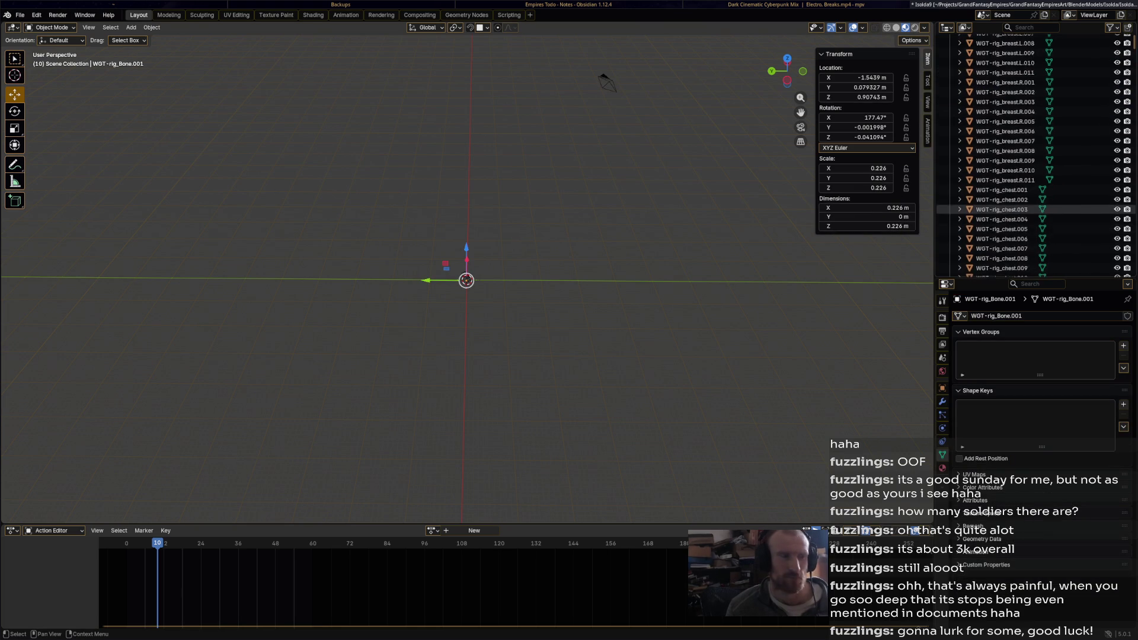
scroll(1007, 237, "down", 20)
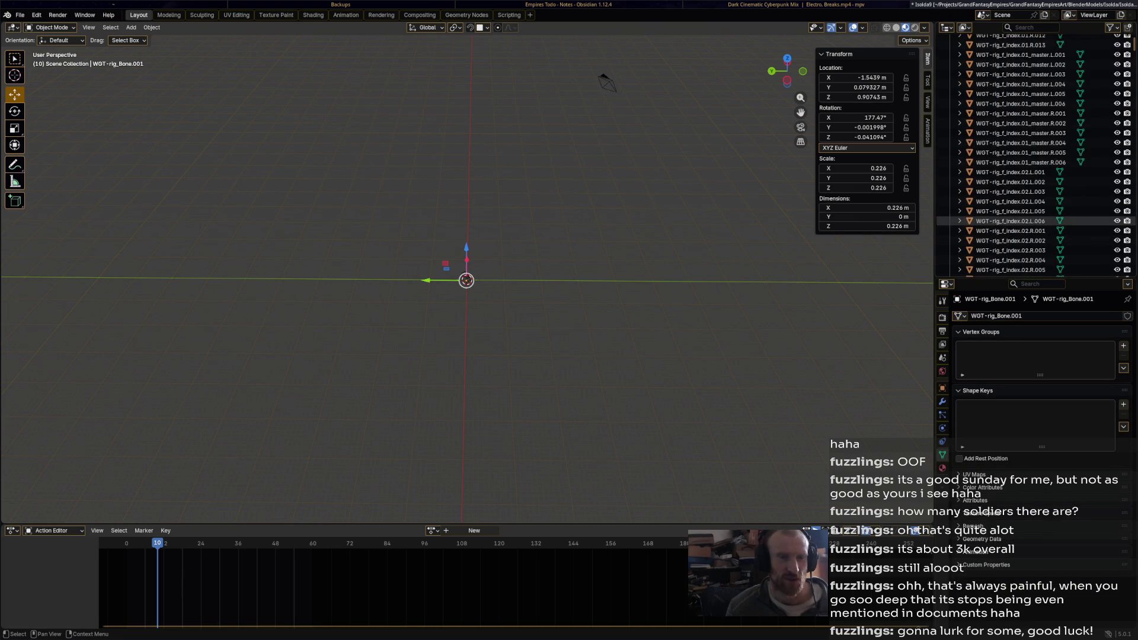
scroll(1037, 154, "down", 20)
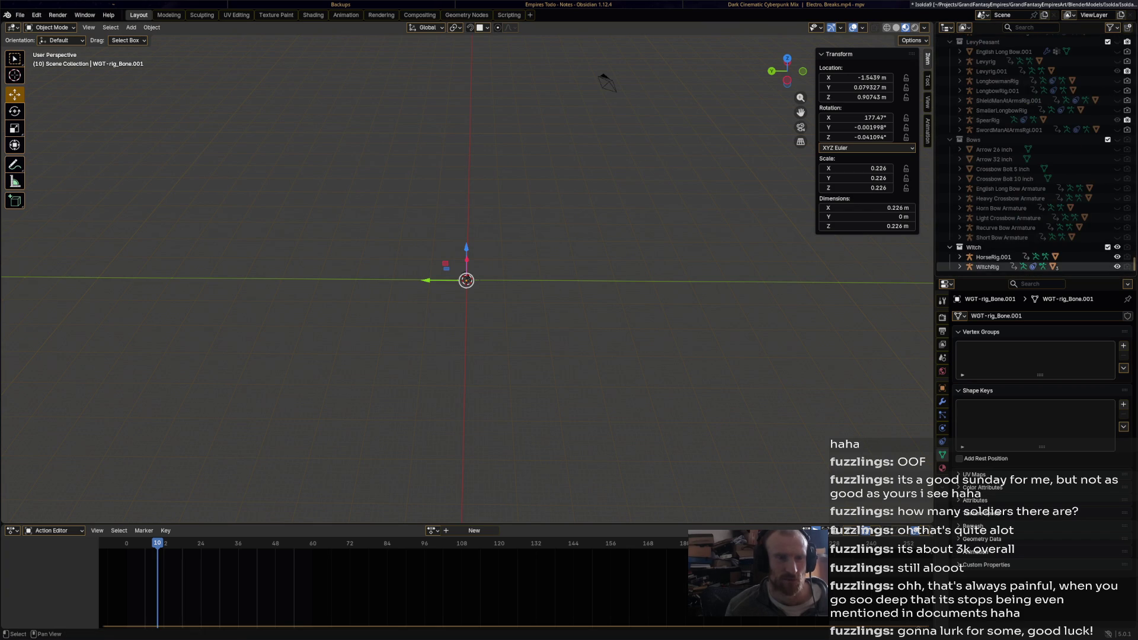
left_click(987, 267, "shift")
right_click(972, 267)
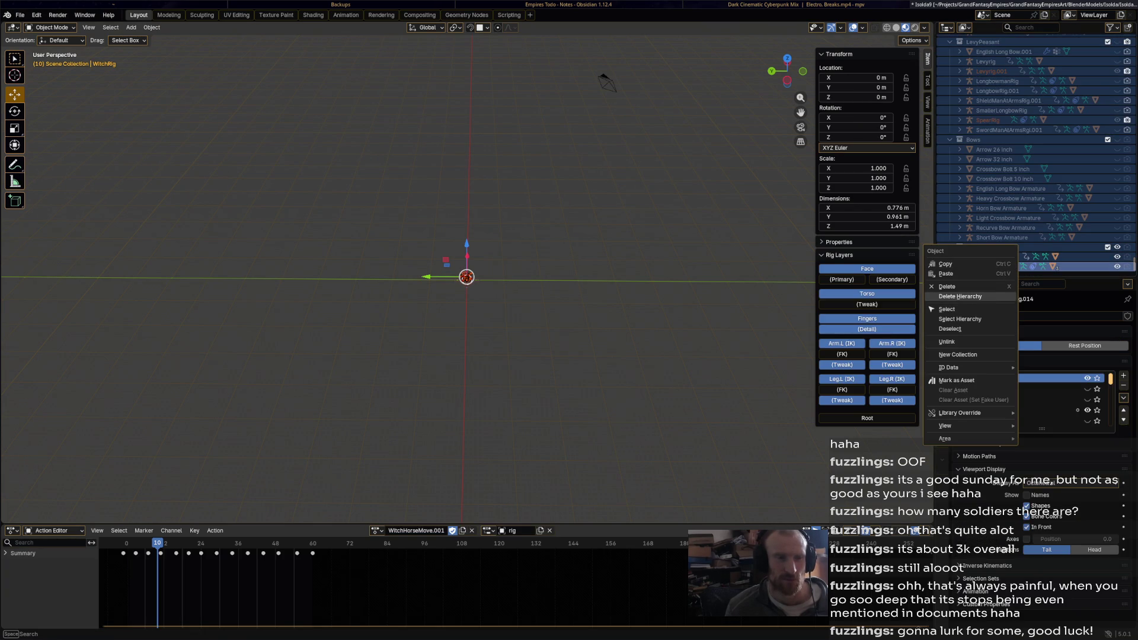
left_click(960, 296)
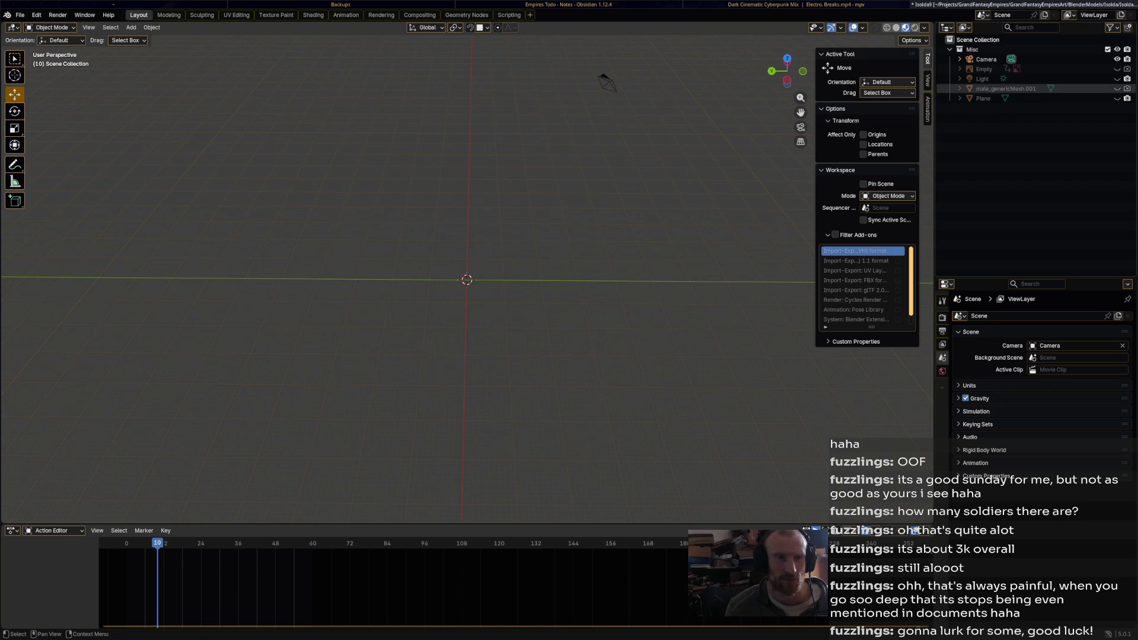
Delete male_genericMesh.001 and the Empty with their children, save, and widen the outliner
right_click(972, 89)
left_click(955, 89)
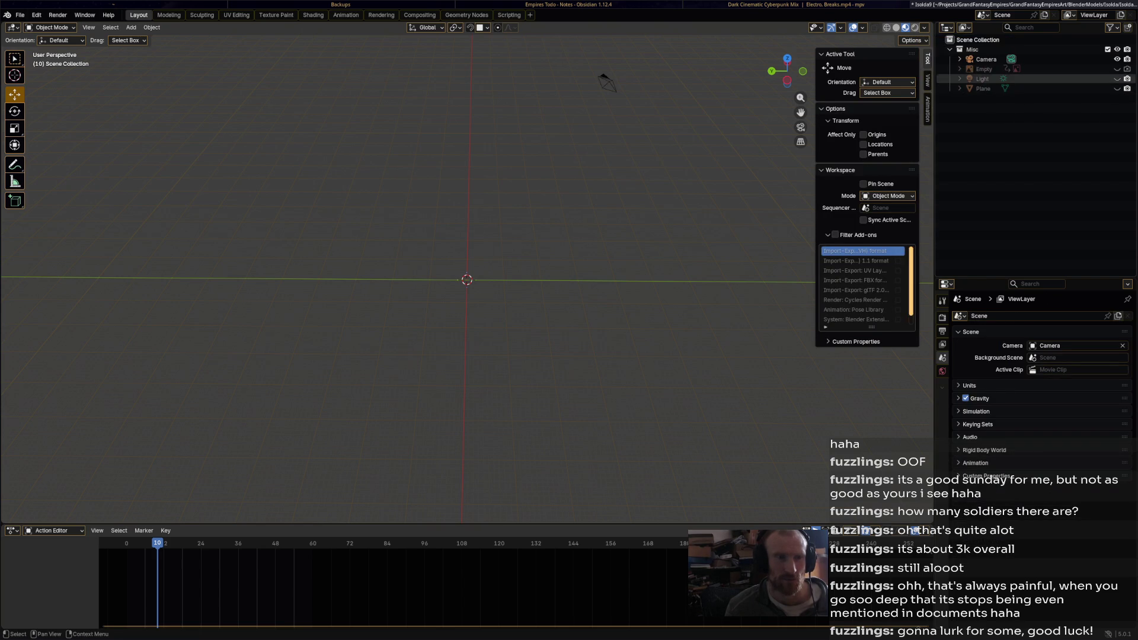
right_click(948, 69)
left_click(948, 70)
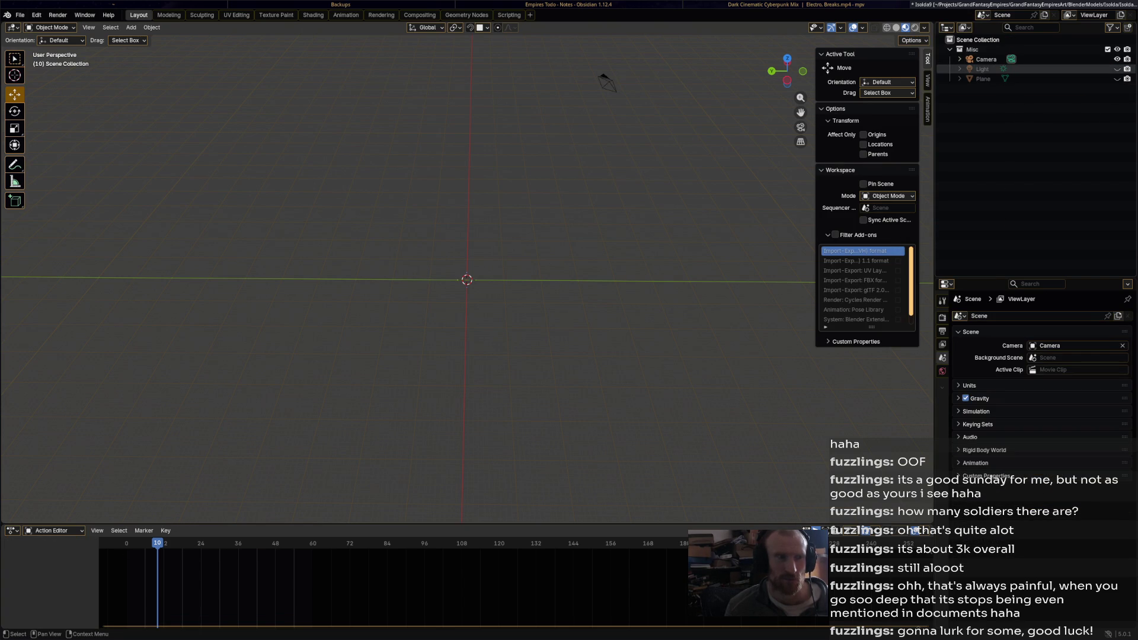
key("ctrl+s")
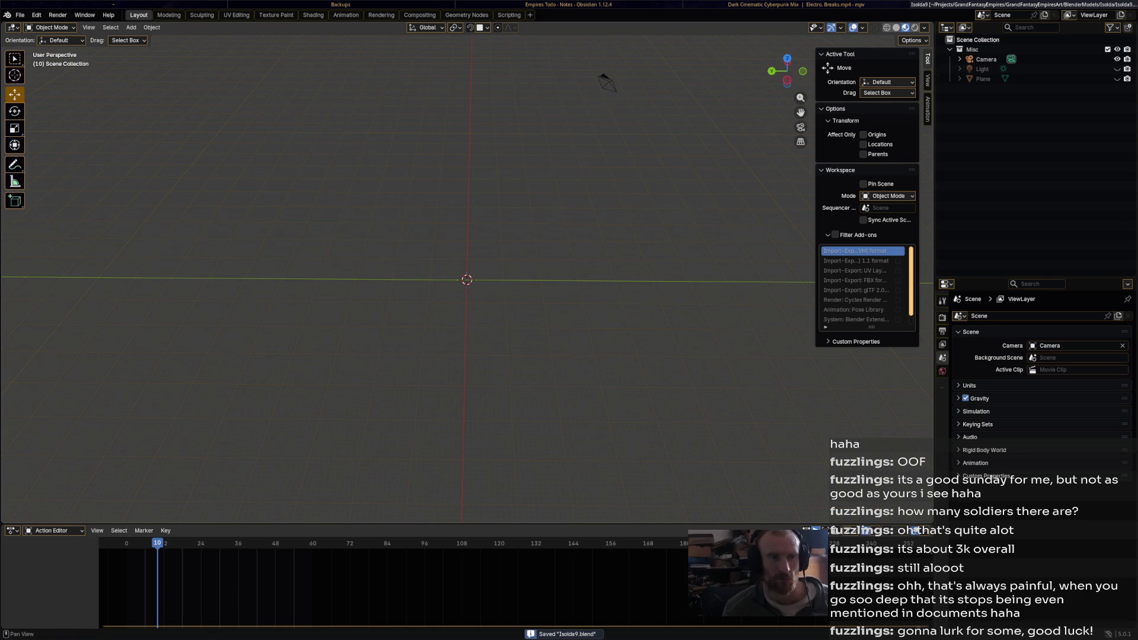
mouse_move(934, 83)
left_mouse_down()
mouse_move(744, 83)
mouse_move(801, 83)
left_mouse_up()
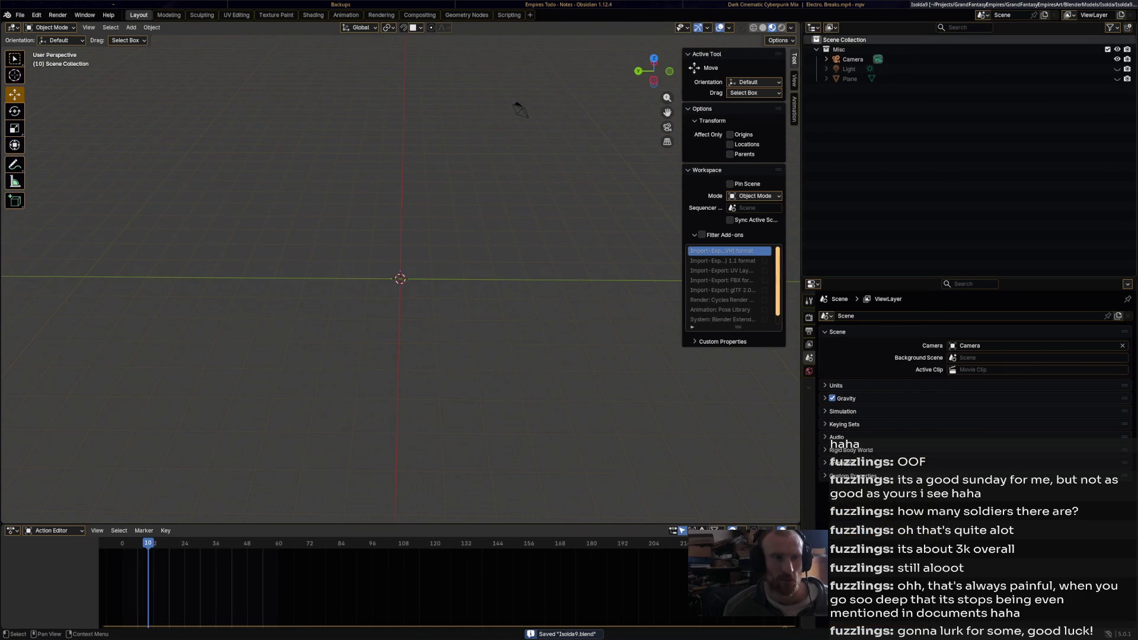
Switch the upper-right area through File Browser, Asset Browser, Spreadsheet and Preferences, back to Outliner
left_click(813, 27)
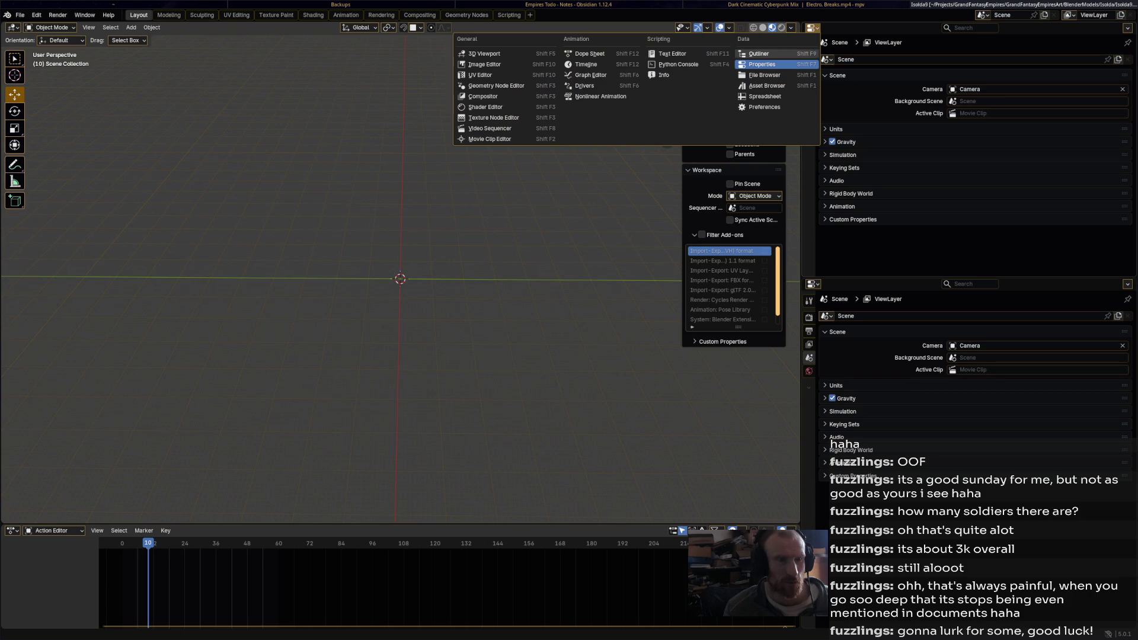
left_click(811, 28)
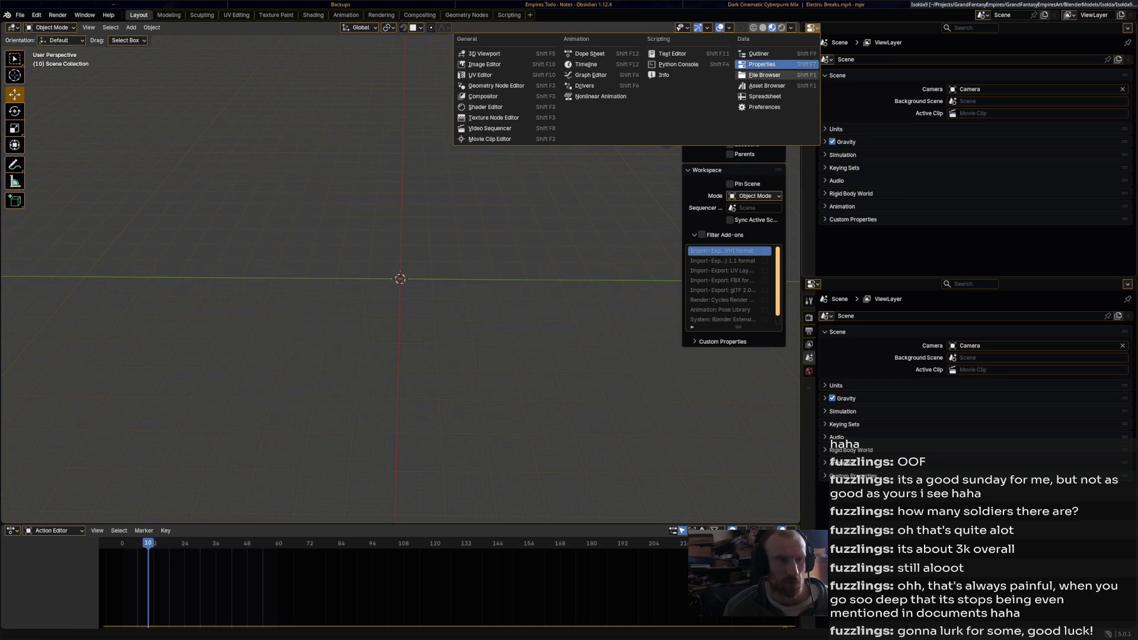
left_click(764, 75)
left_click(811, 28)
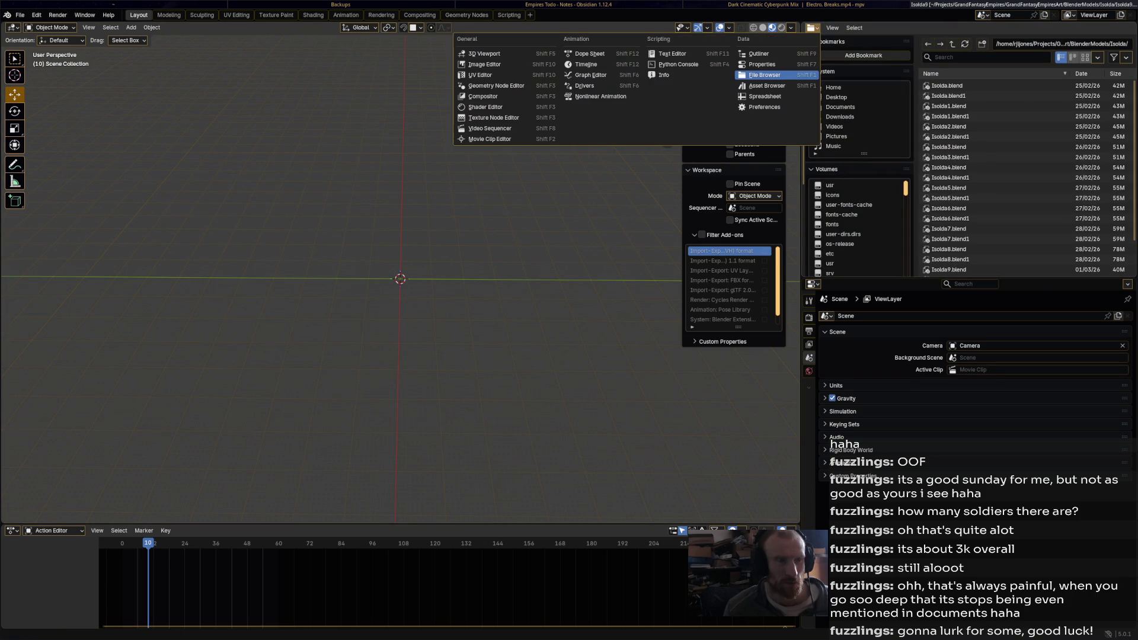
left_click(770, 85)
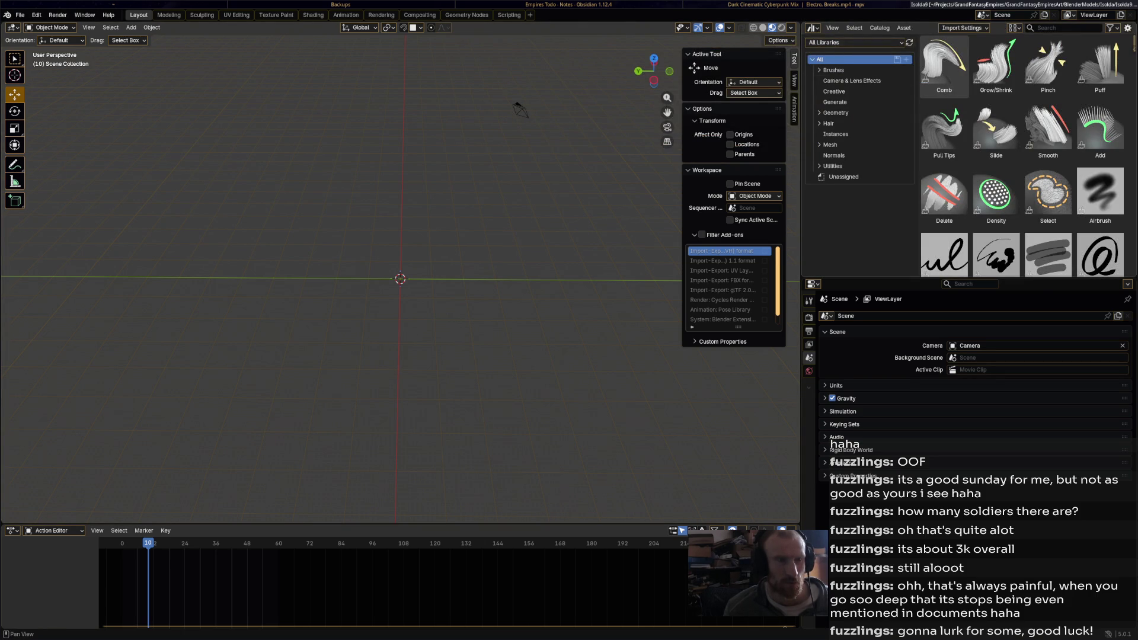
left_click(812, 28)
left_click(771, 96)
left_click(812, 28)
left_click(764, 106)
left_click(811, 27)
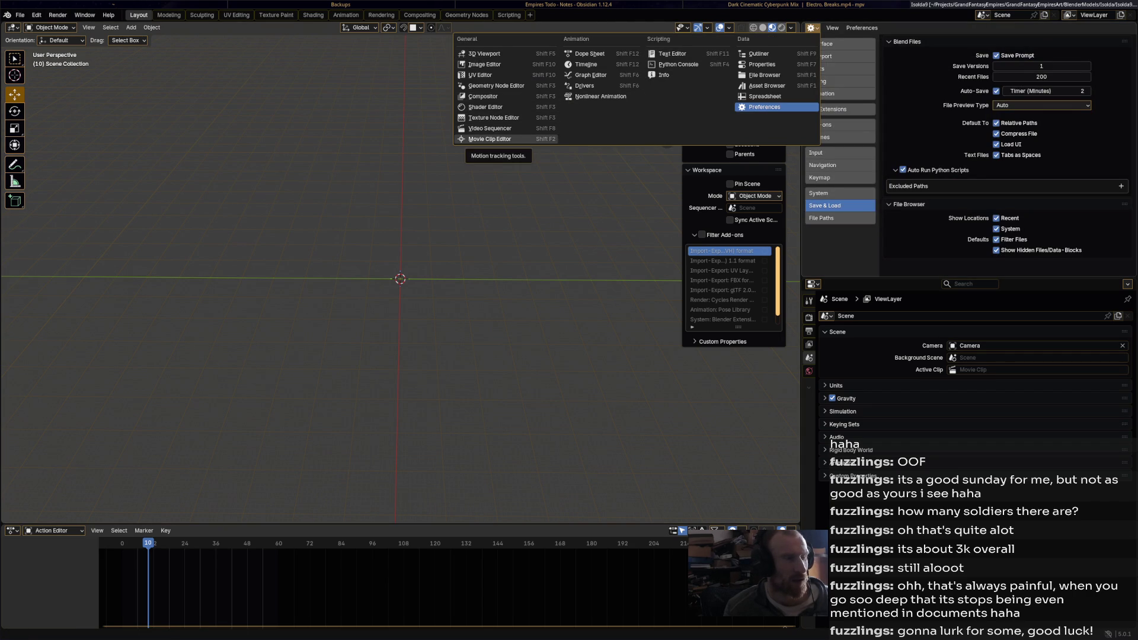
left_click(759, 53)
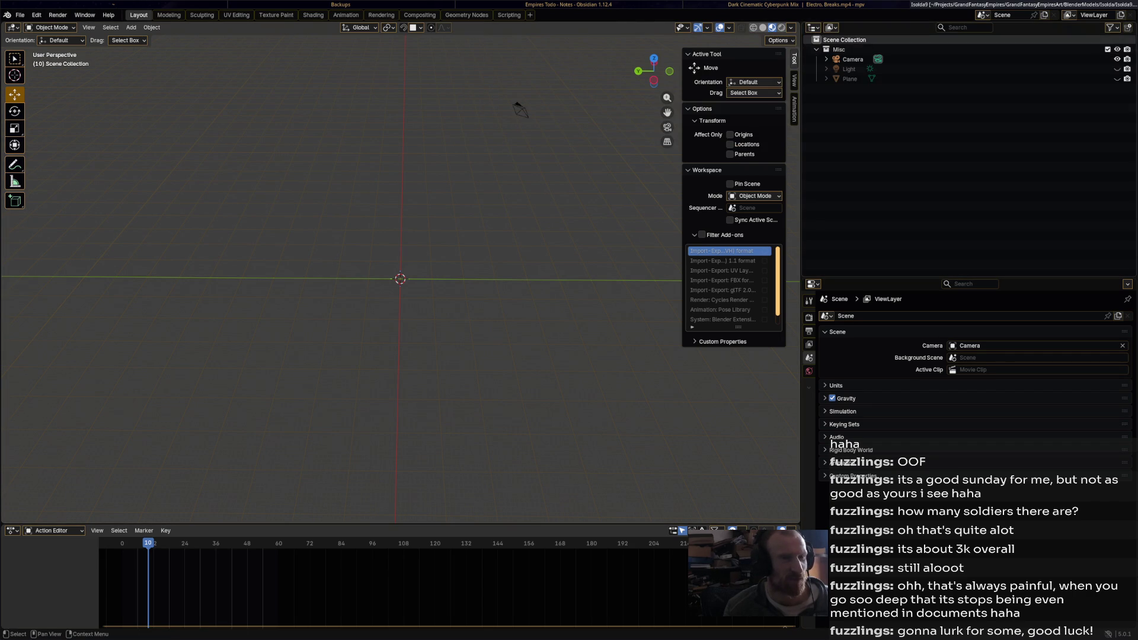
Save, make the outliner taller in the Scripting workspace, and return to Layout's display mode list
key("ctrl+s")
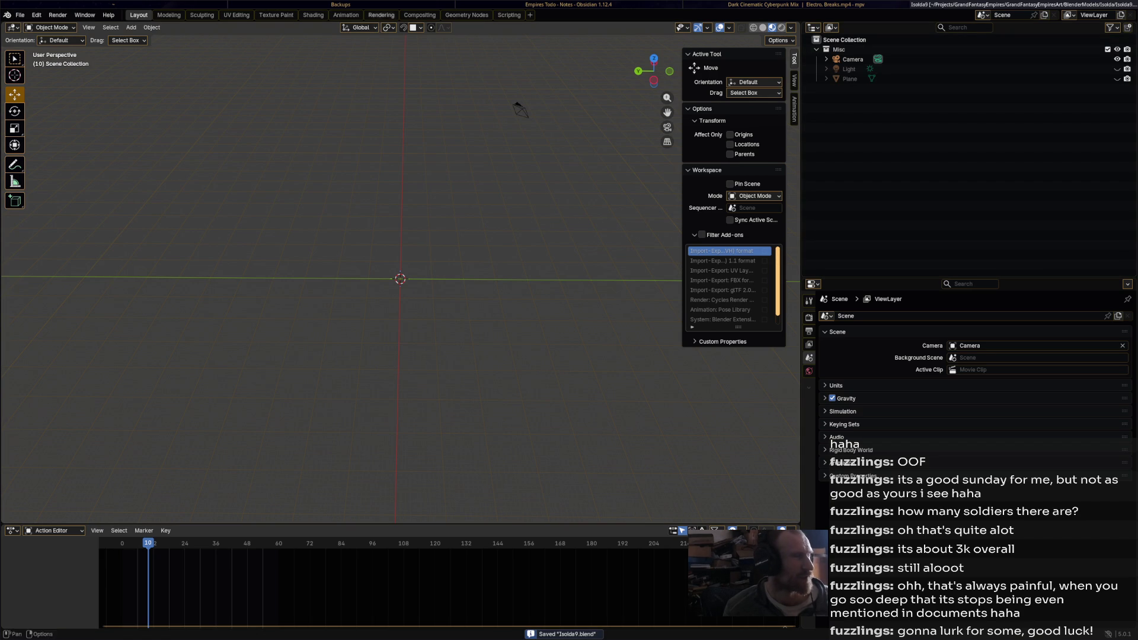
key("ctrl+Page_Up")
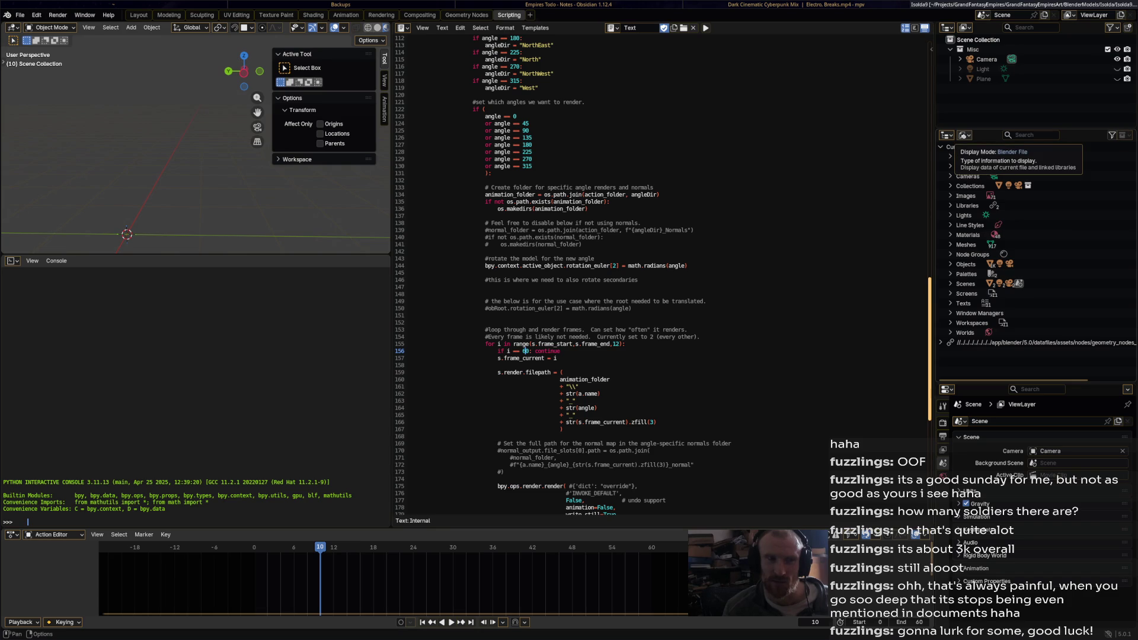
left_click_drag(972, 129, 972, 216)
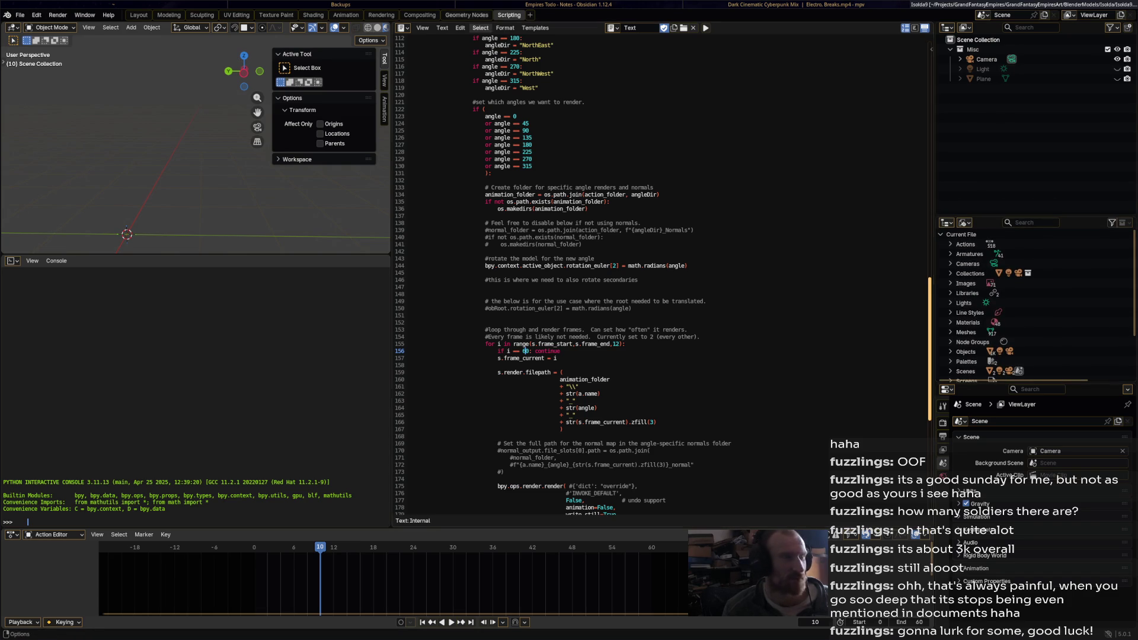
left_click(139, 15)
left_click(831, 28)
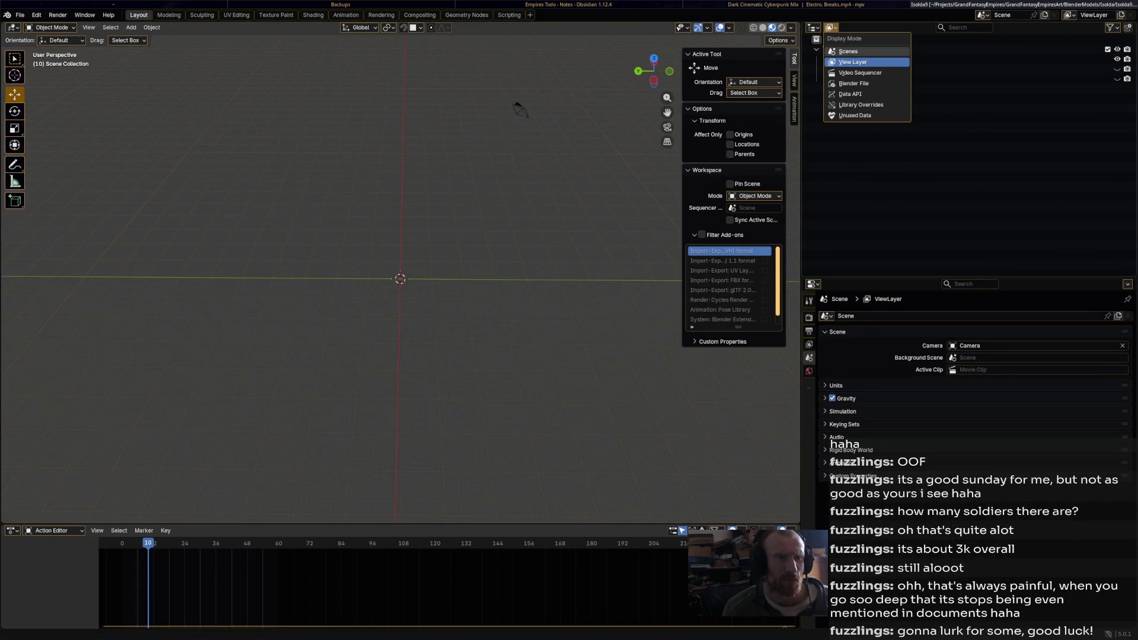
Cycle the outliner through Scenes, View Layer and Video Sequencer modes, ending on Blender File
left_click(848, 52)
left_click(826, 78)
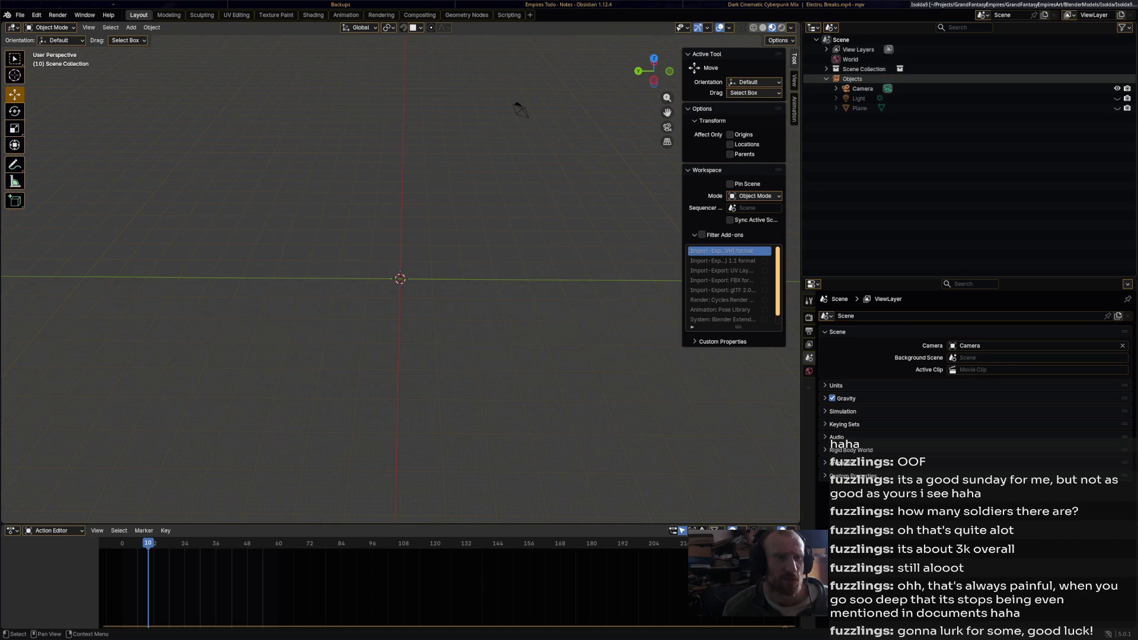
left_click(832, 28)
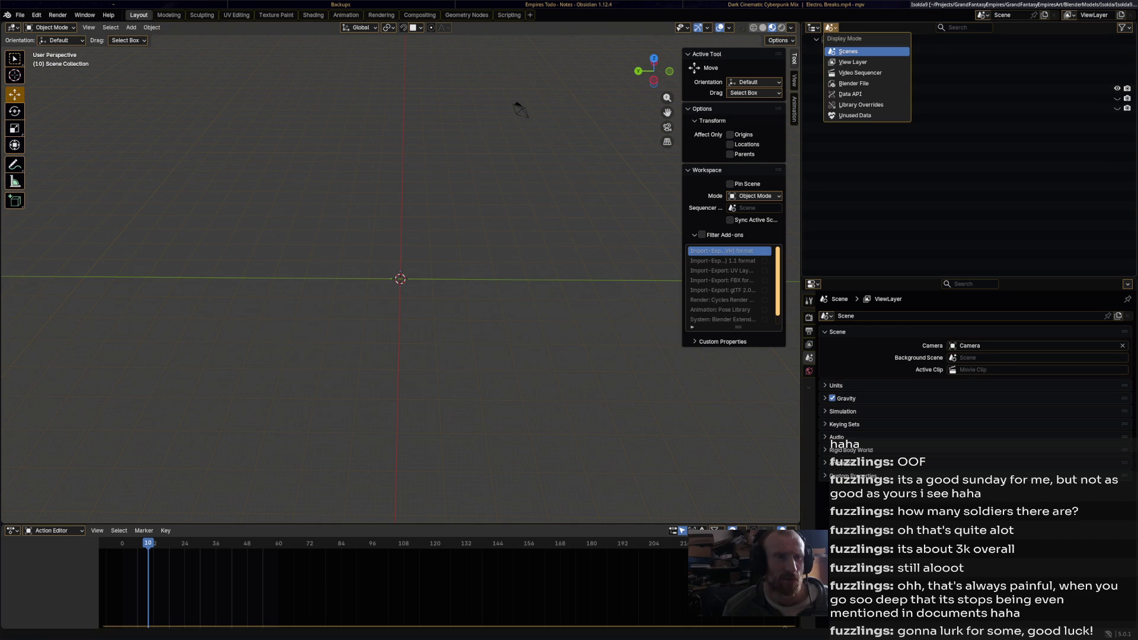
left_click(848, 62)
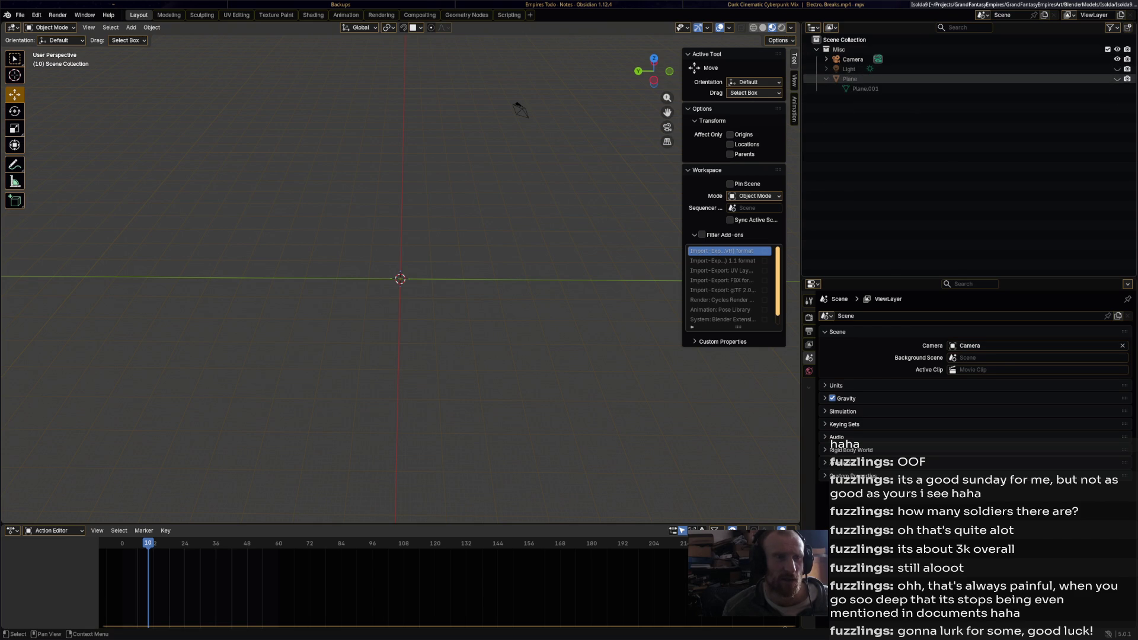
left_click(831, 27)
left_click(848, 73)
left_click(832, 27)
left_click(848, 83)
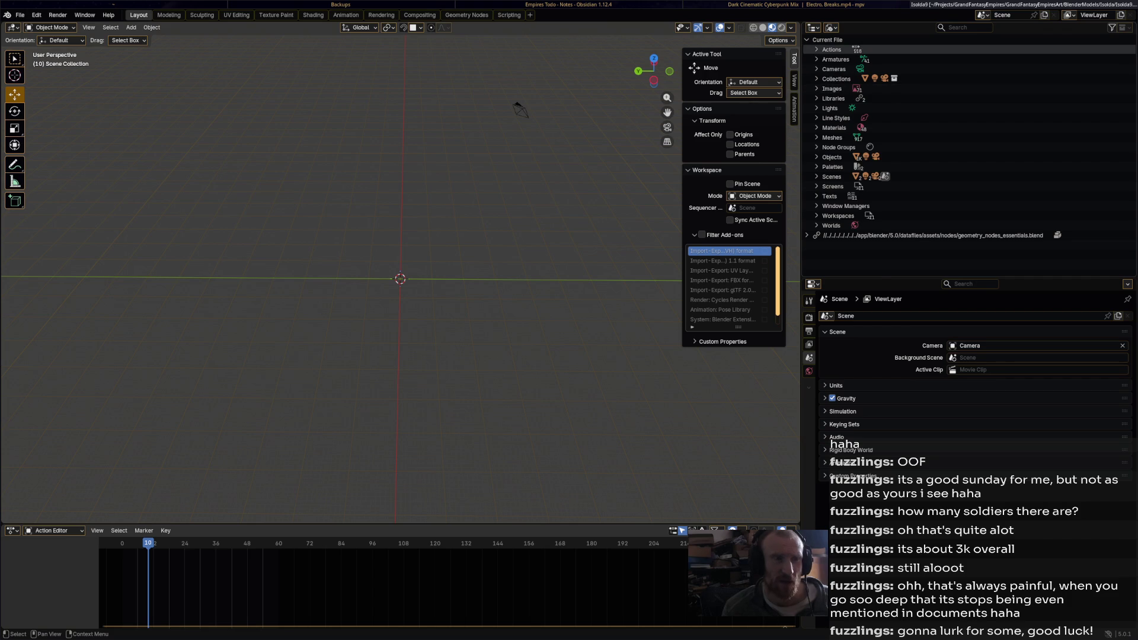
Delete all actions from ClericAttack through WitchRangedAttack
left_click(817, 49)
left_click(859, 60)
scroll(865, 206, "down", 15)
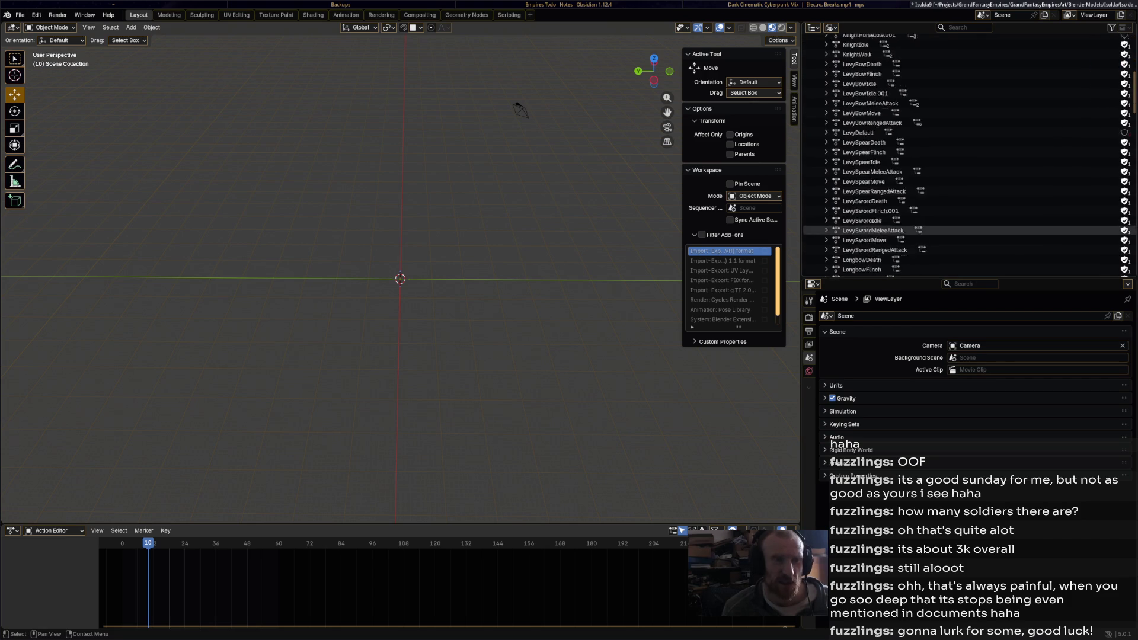
scroll(865, 252, "down", 10)
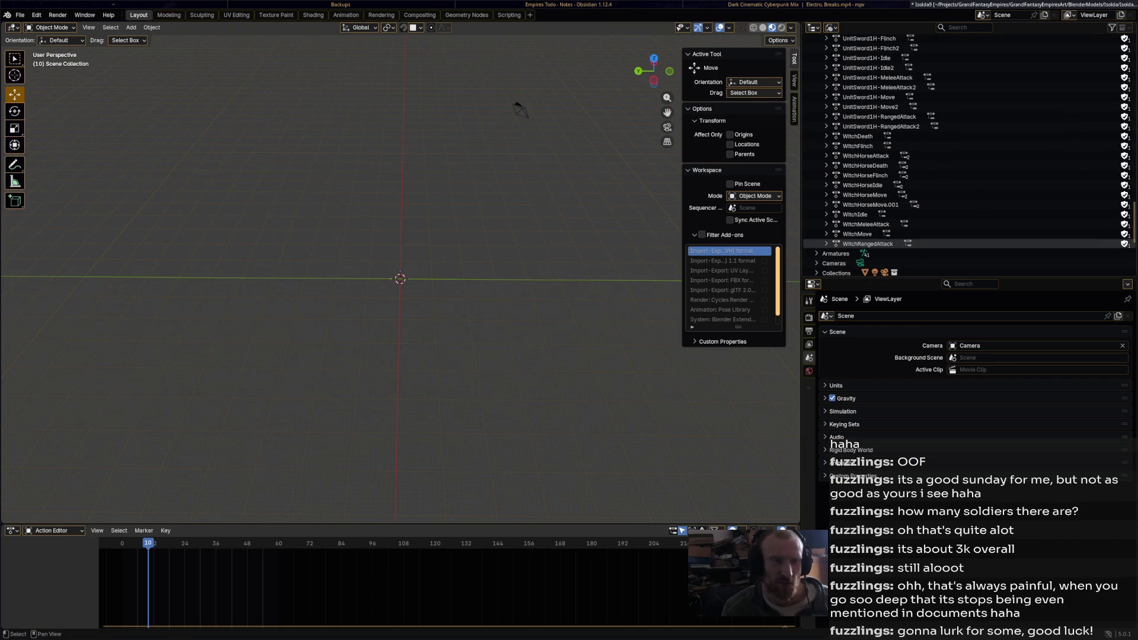
left_click(824, 244, "shift")
right_click(824, 244)
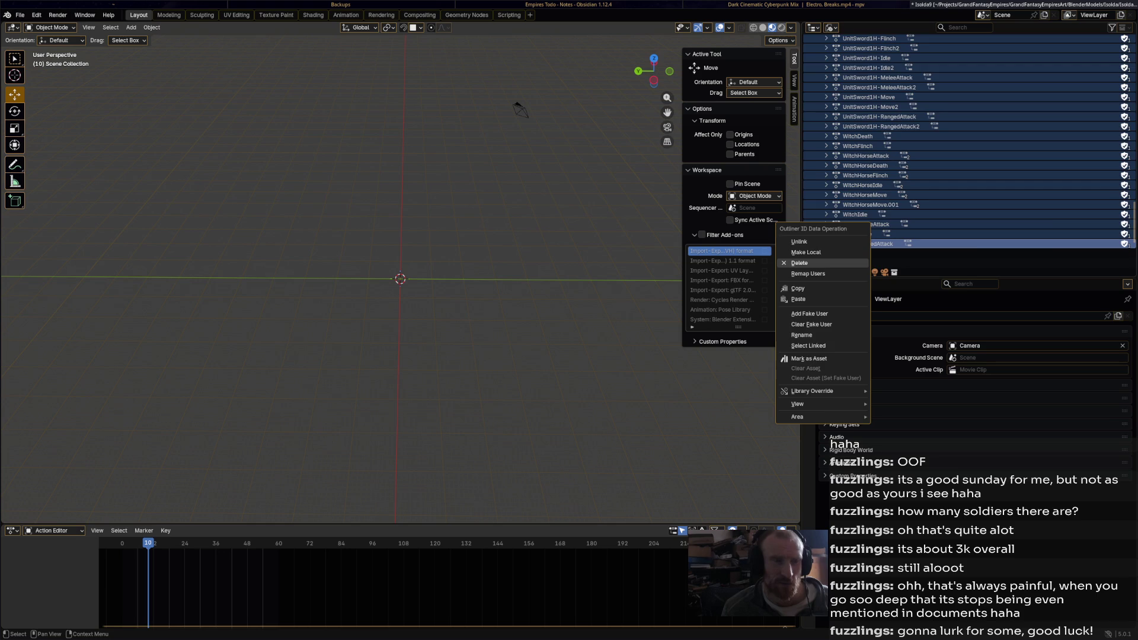
left_click(824, 263)
Delete all armatures through Short Bow Armature
left_click(859, 59)
scroll(860, 154, "down", 15)
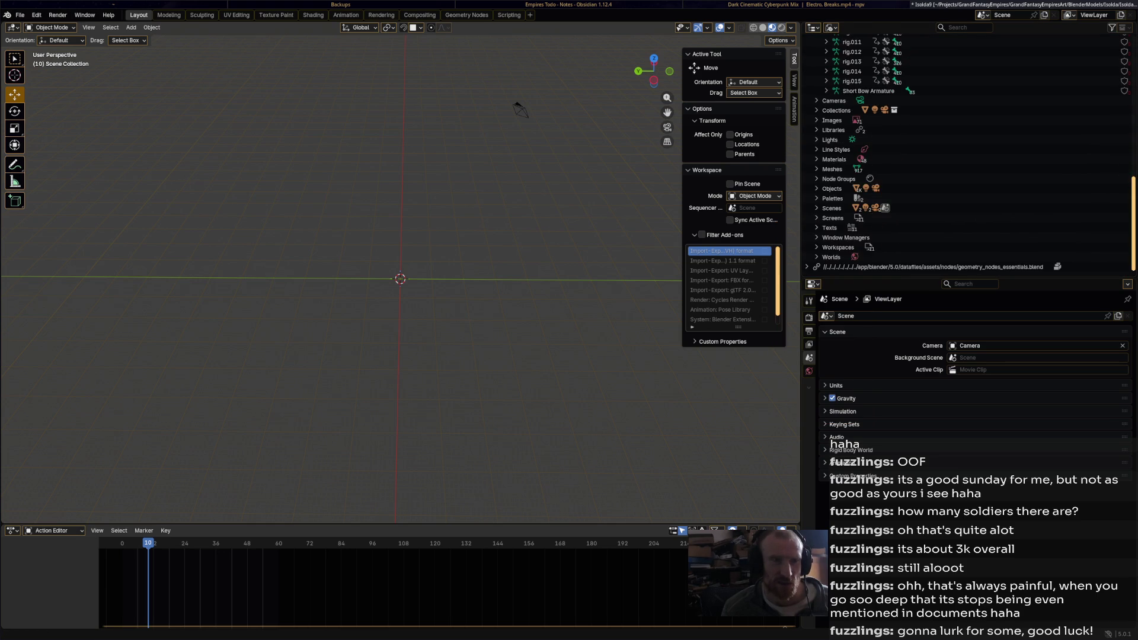
left_click(869, 159, "shift")
right_click(868, 158)
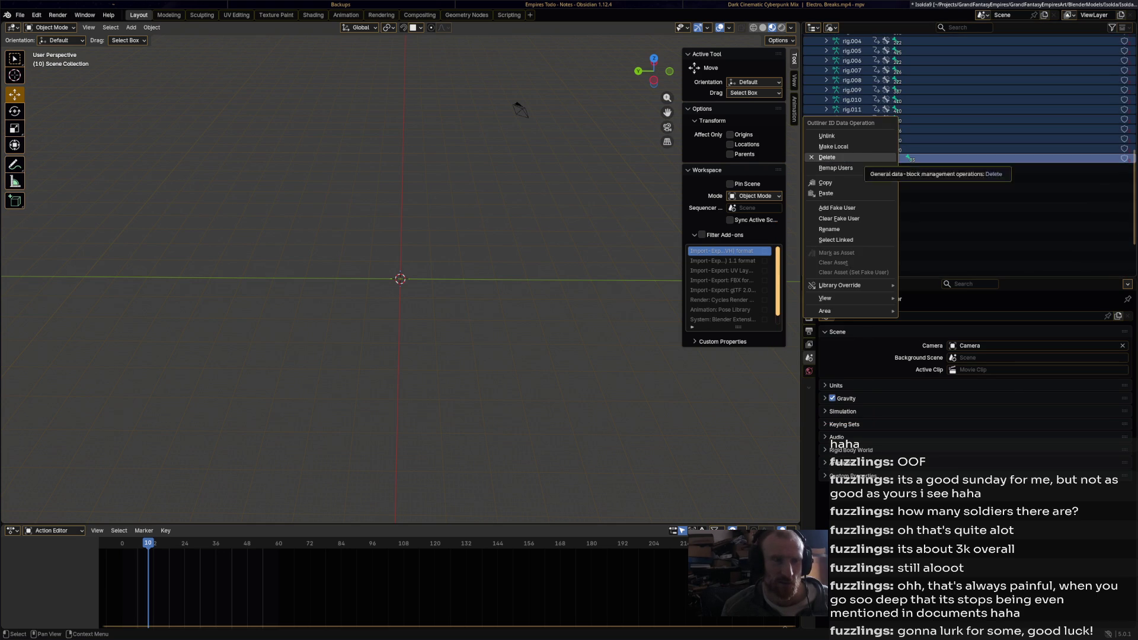
left_click(866, 163)
Inspect the Collections and Misc entries, then delete every image starting from Arrows_Base_color.png
left_click(817, 59)
left_click(817, 59)
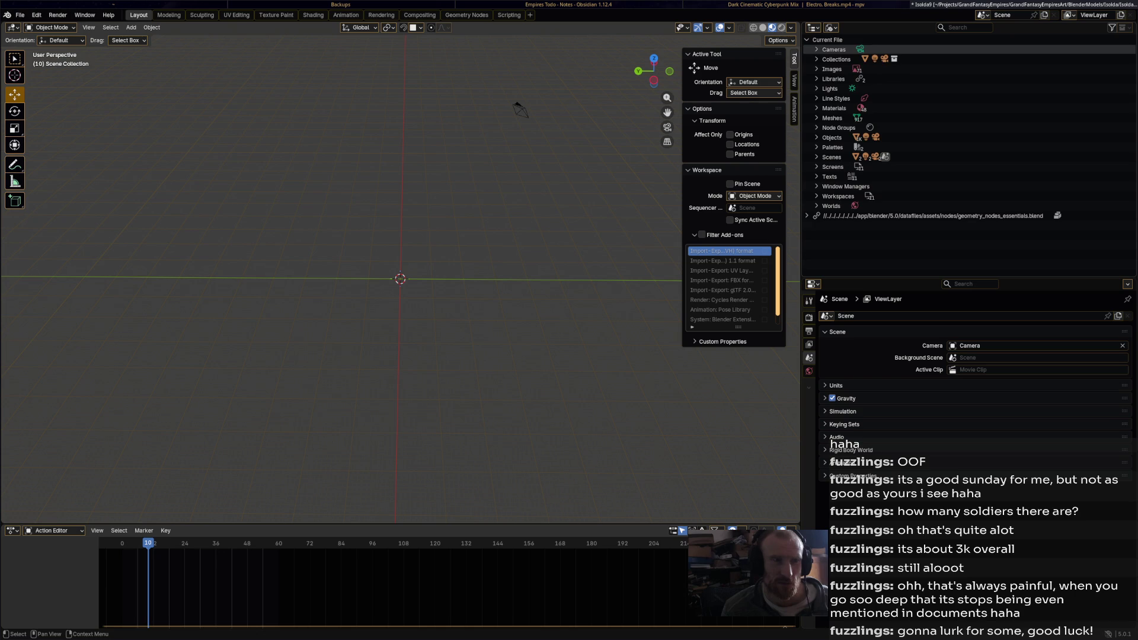
left_click(816, 59)
left_click(836, 59)
left_click(826, 68)
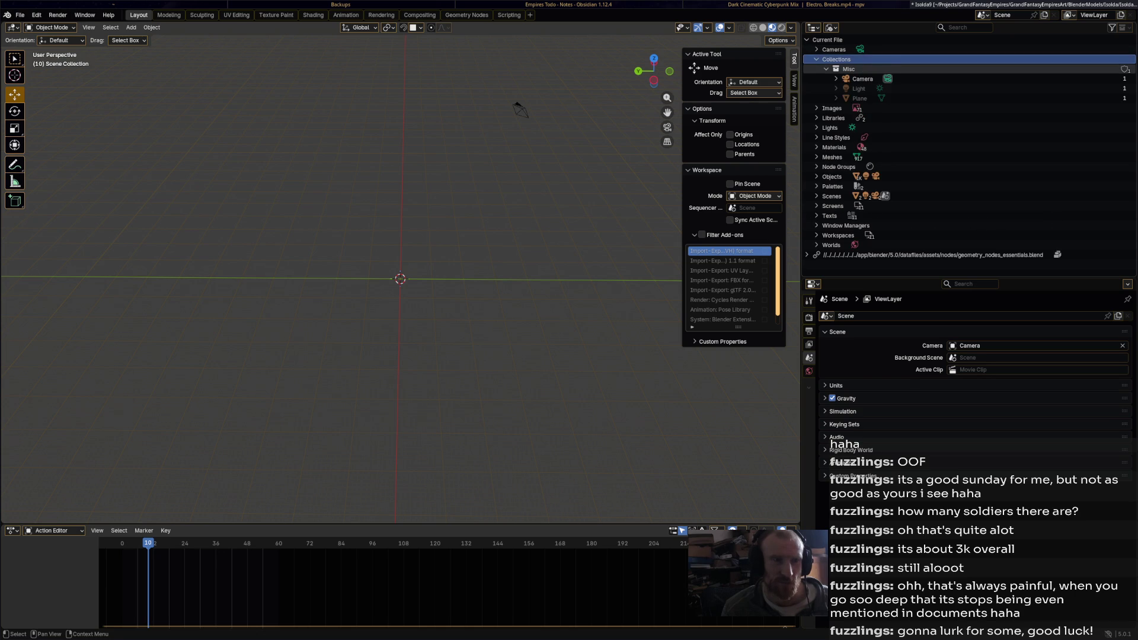
left_click(826, 69)
left_click(817, 79)
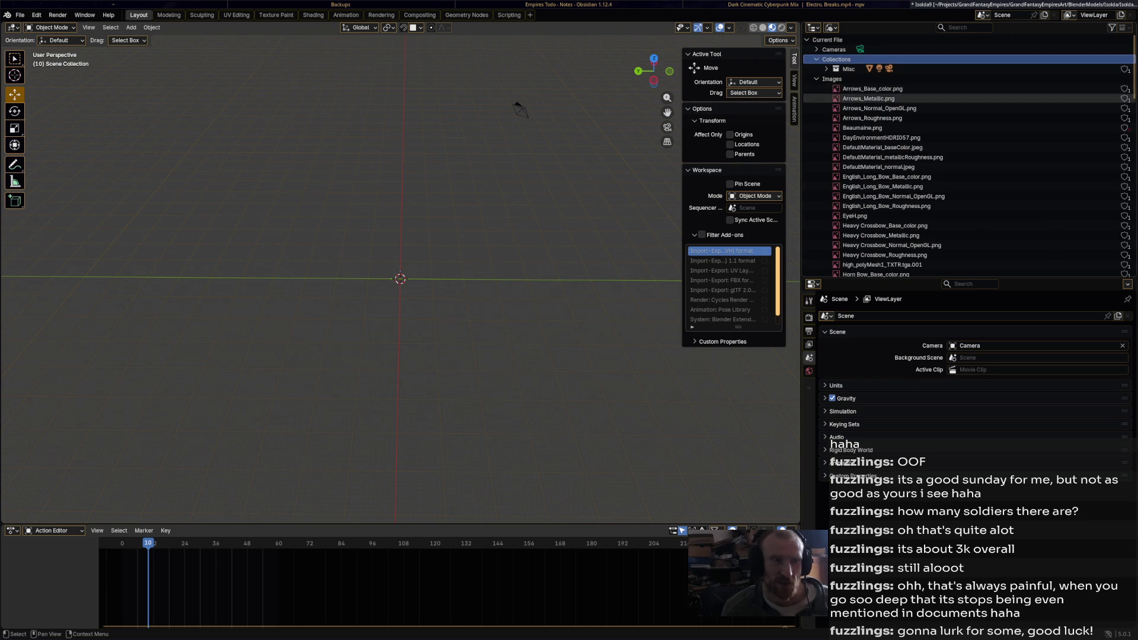
left_click(871, 89)
scroll(966, 155, "down", 15)
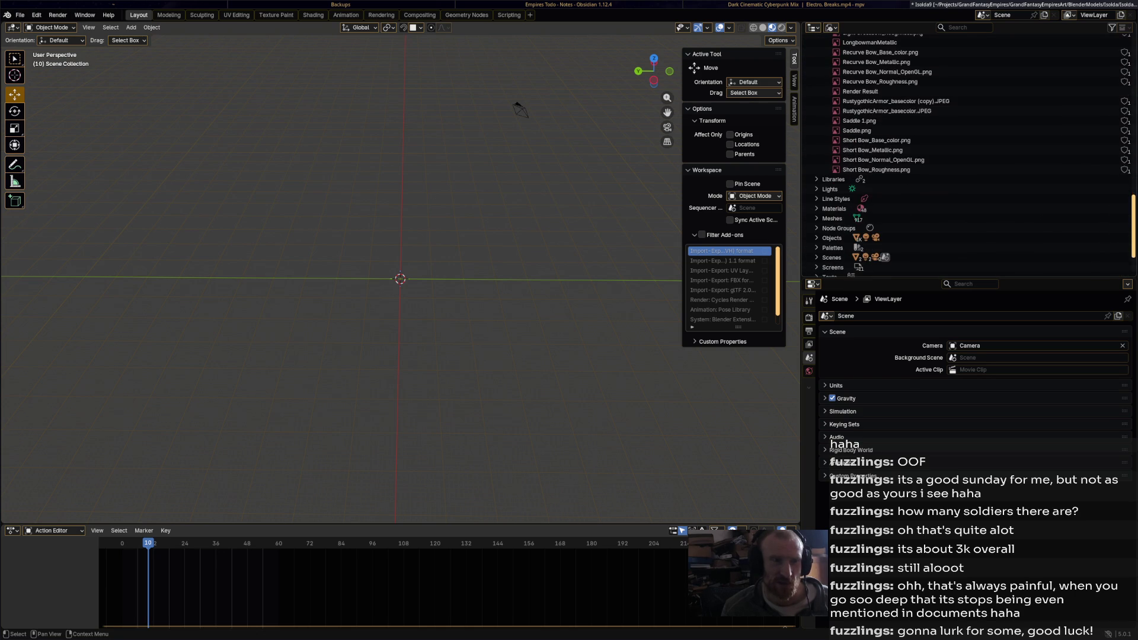
left_click(876, 170, "shift")
right_click(876, 169)
left_click(876, 167)
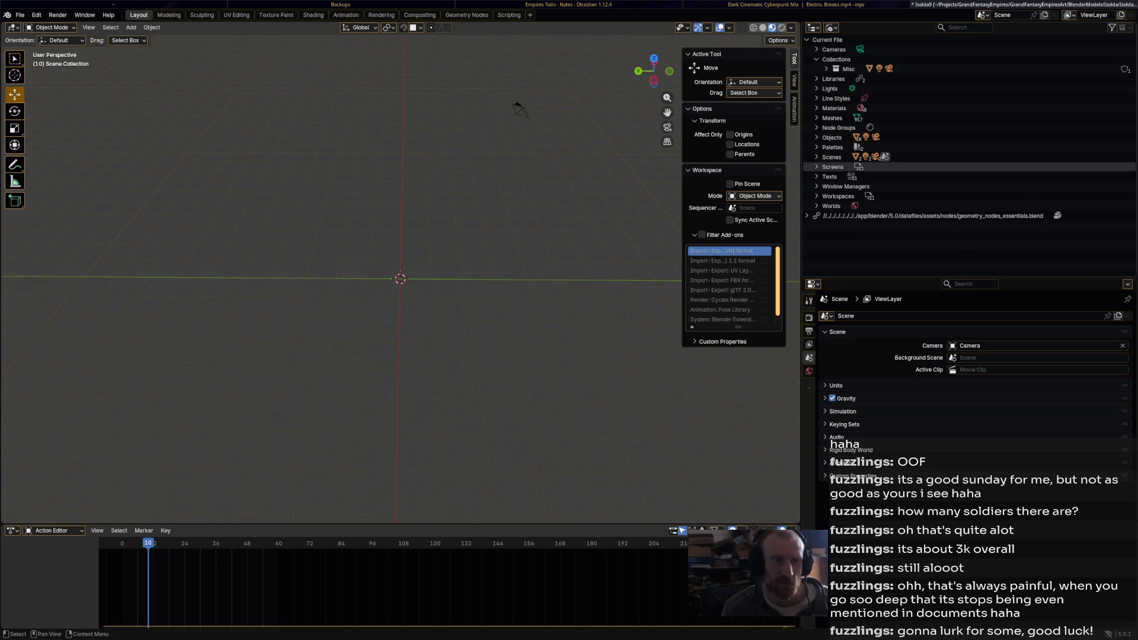
Peek at Libraries and Line Styles, then expand Materials and select the first material, ammo
left_click(817, 79)
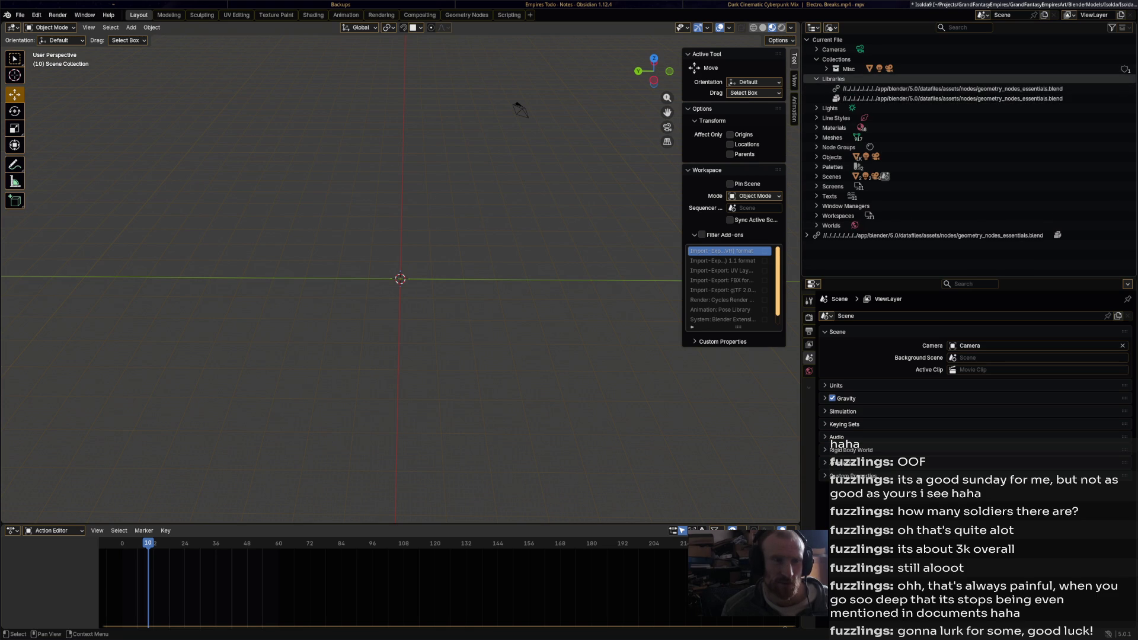
left_click(817, 79)
left_click(817, 99)
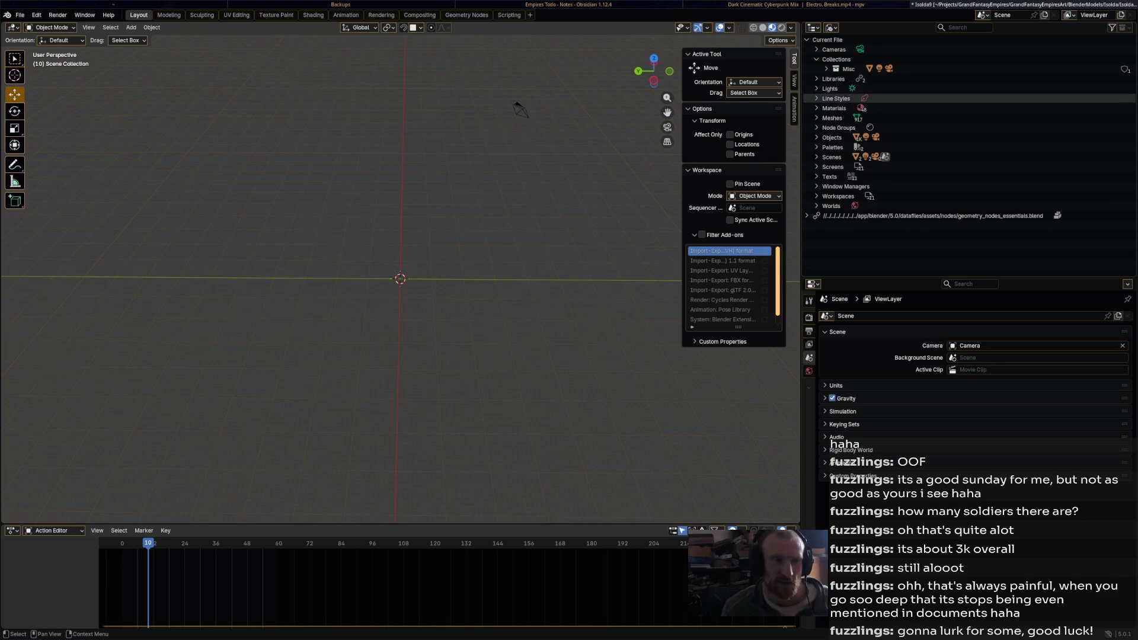
left_click(817, 99)
left_click(817, 108)
left_click(851, 118)
scroll(853, 178, "down", 15)
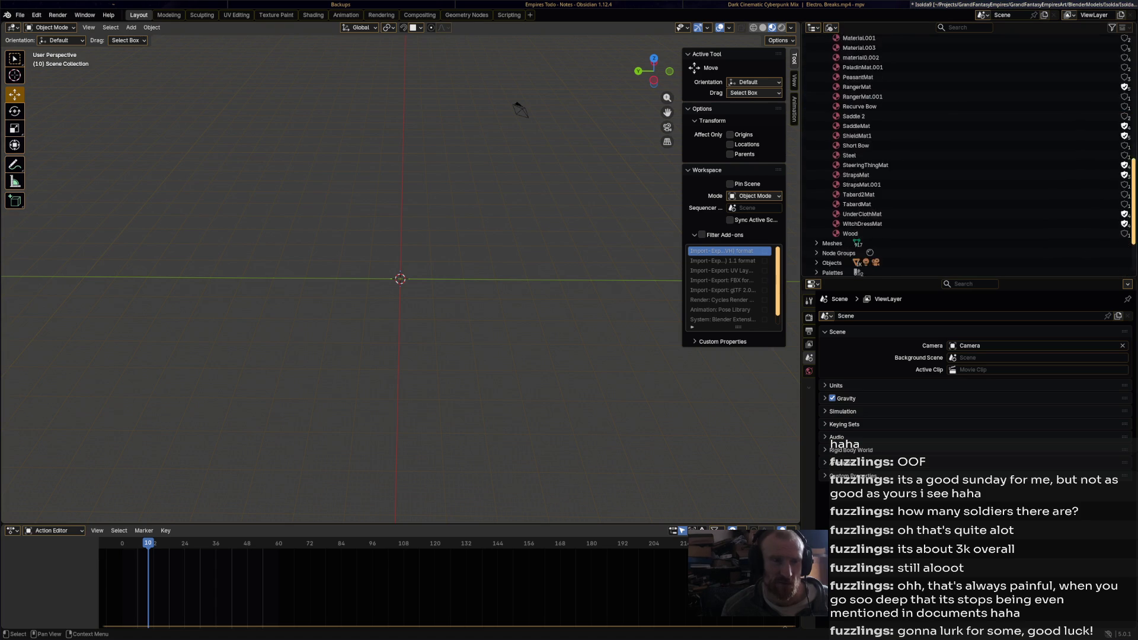
Delete all the selected materials
left_click(849, 163, "shift")
right_click(850, 162)
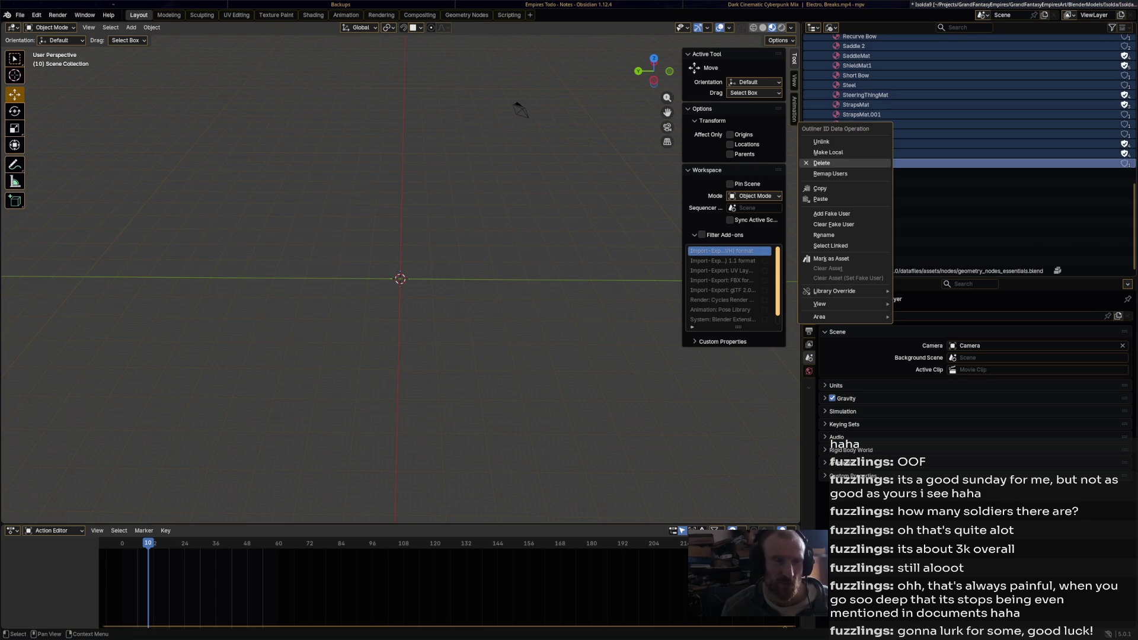
left_click(848, 157)
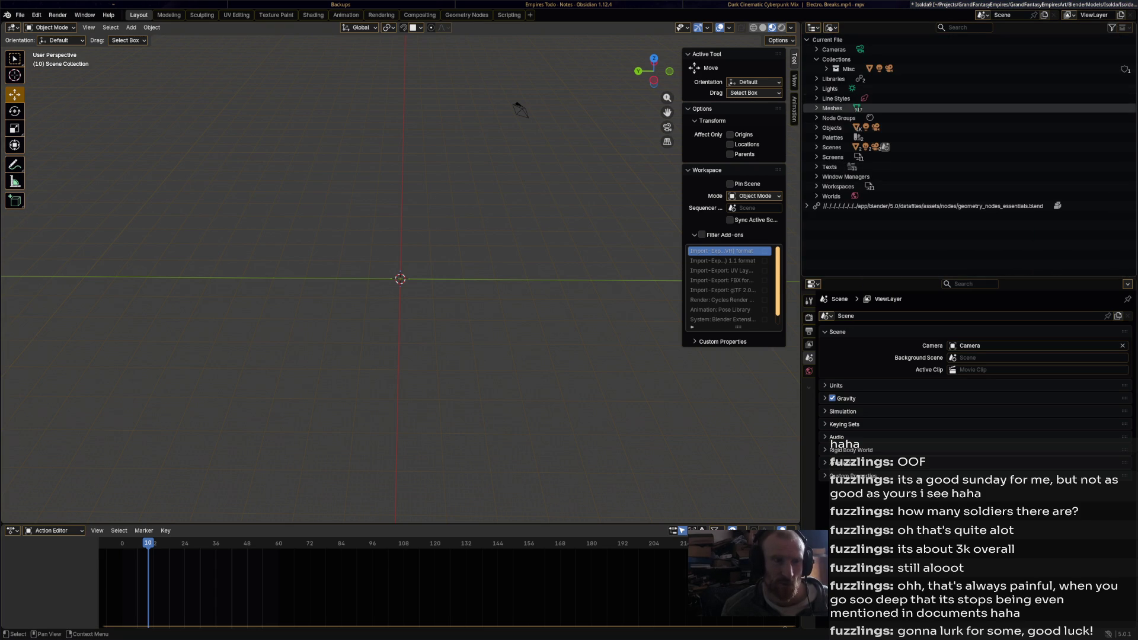
Delete every mesh from Cylinder through the last ik pole widget
left_click(817, 108)
left_click(853, 118)
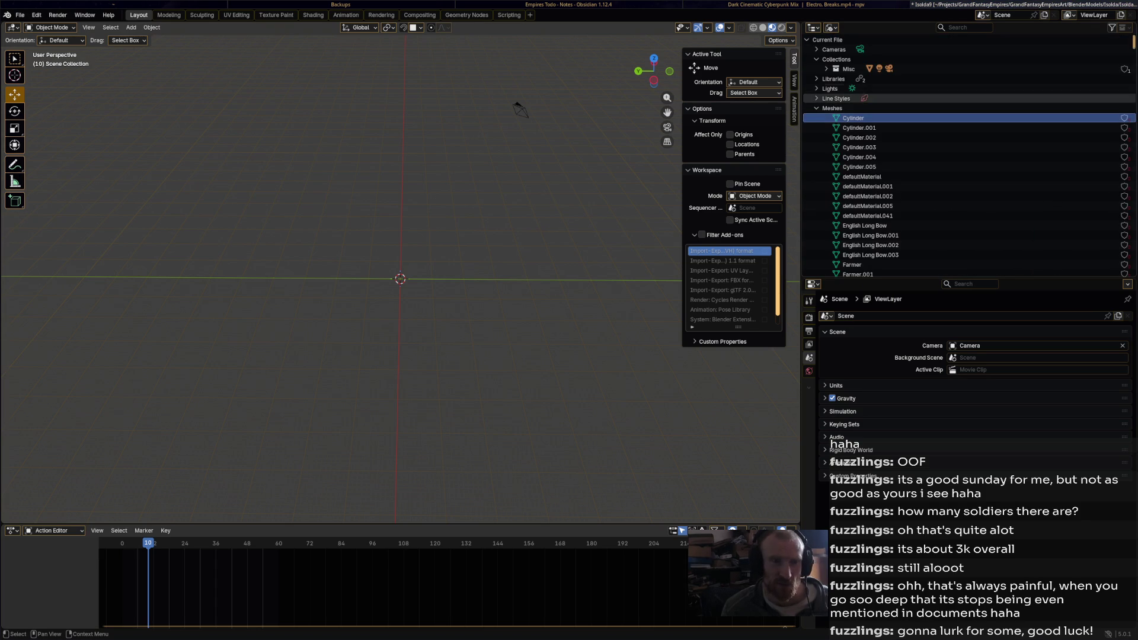
scroll(966, 154, "down", 20)
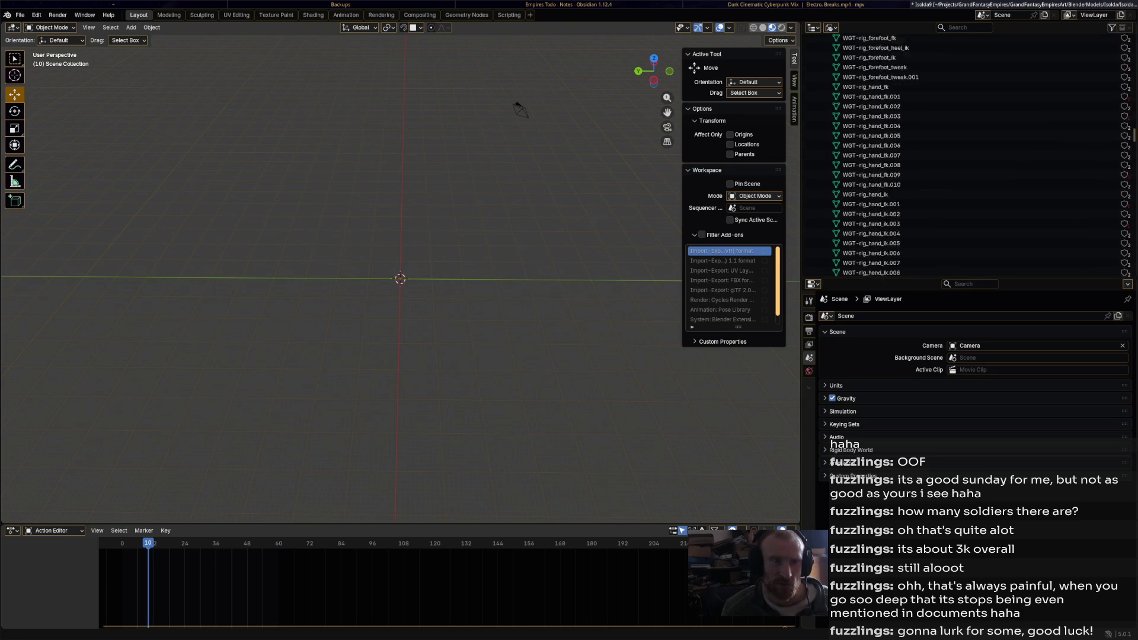
scroll(966, 154, "down", 5)
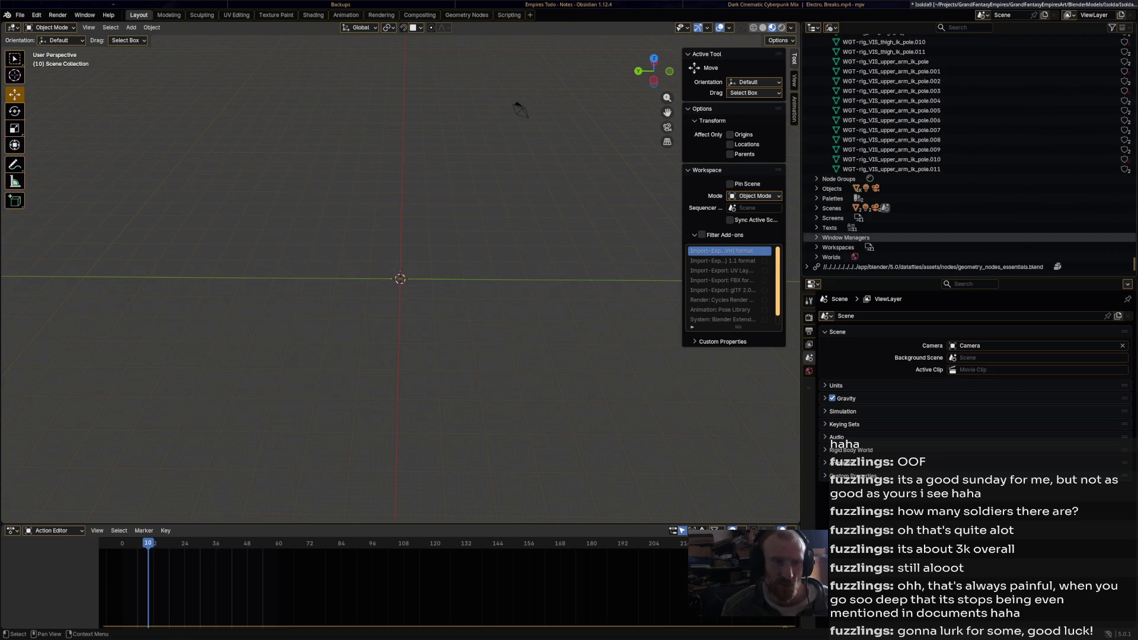
left_click(889, 169, "shift")
right_click(877, 160)
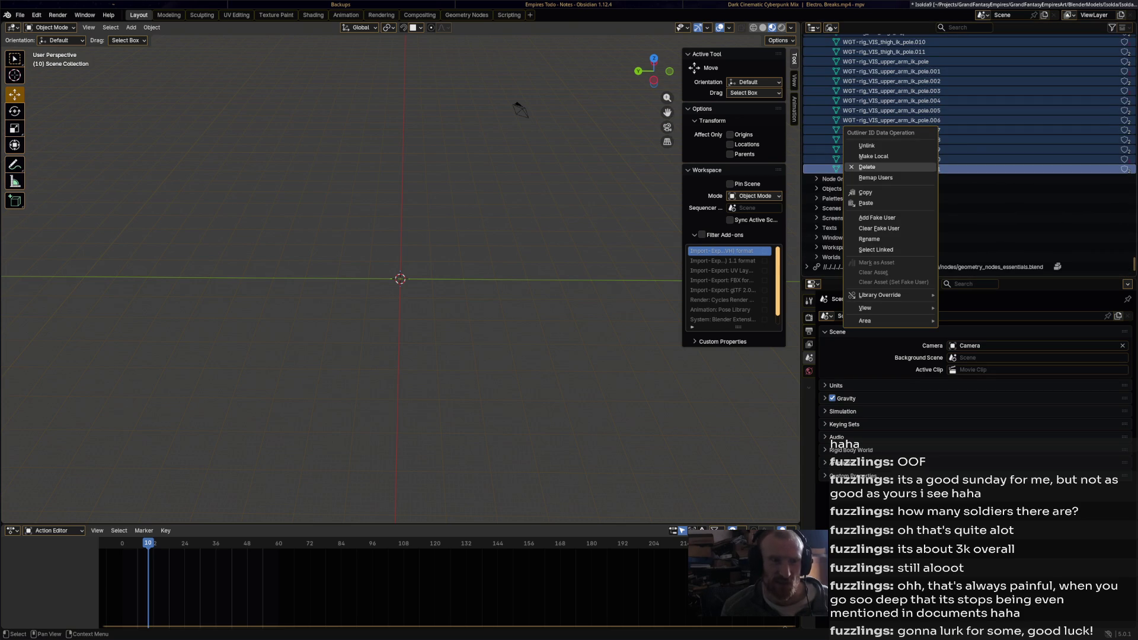
left_click(847, 166)
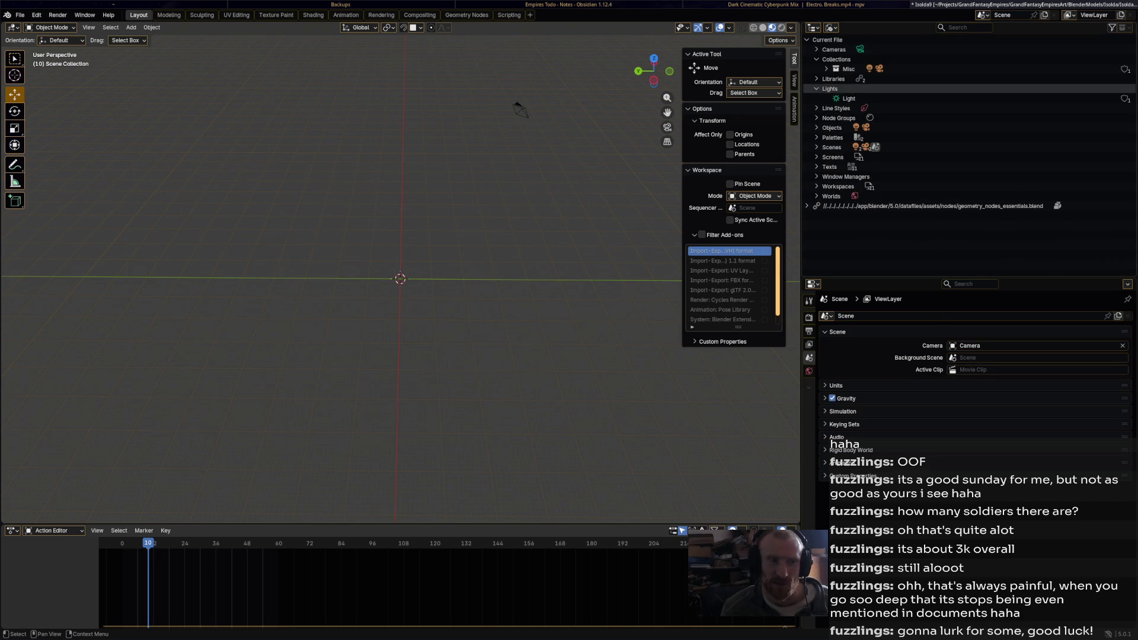
Inspect the Node Groups, Objects, Palettes and Scenes categories, folding each back up
left_click(817, 108)
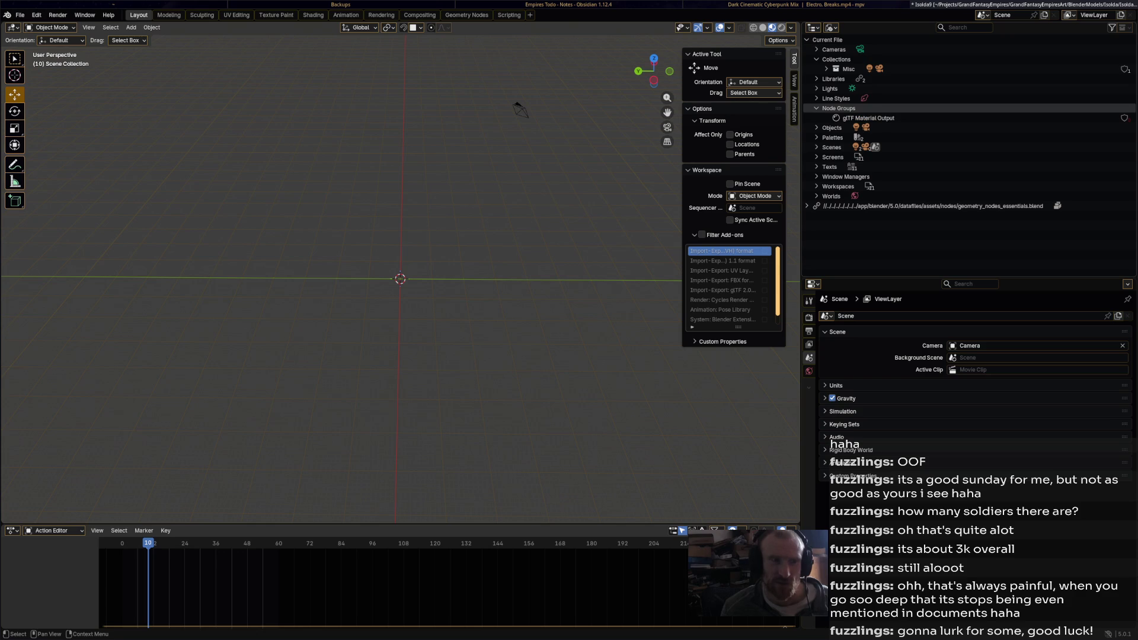
left_click(817, 108)
left_click(817, 108)
left_click(816, 108)
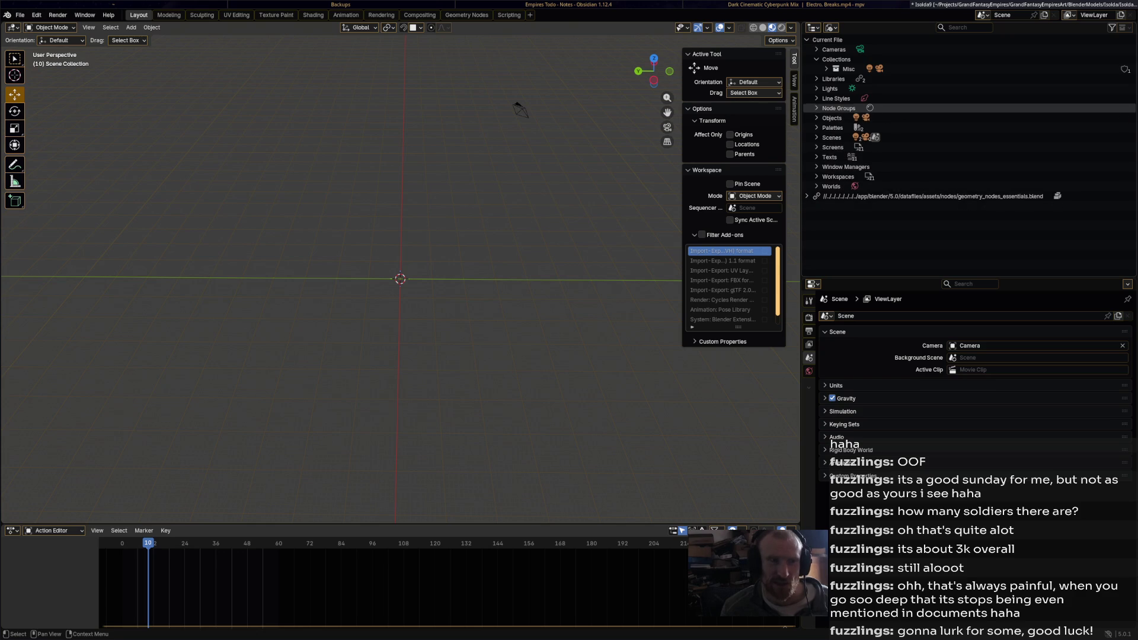
left_click(816, 118)
left_click(817, 118)
left_click(817, 127)
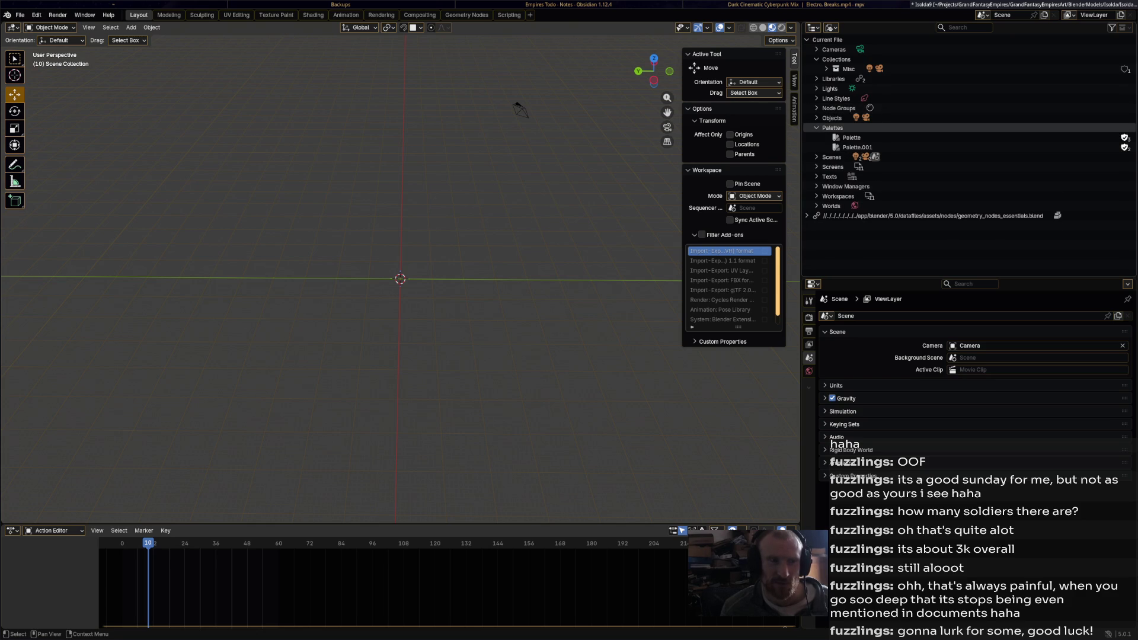
left_click(817, 127)
left_click(817, 138)
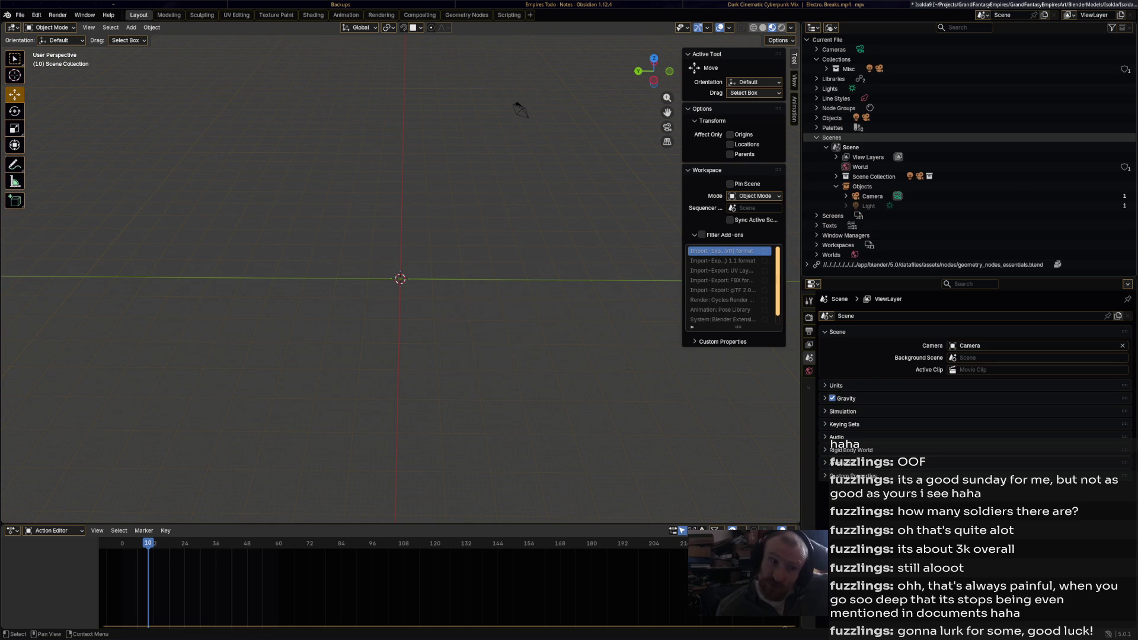
left_click(816, 137)
Inspect Screens, Texts, Workspaces and the linked geometry_nodes_essentials.blend library, folding each back up
left_click(817, 147)
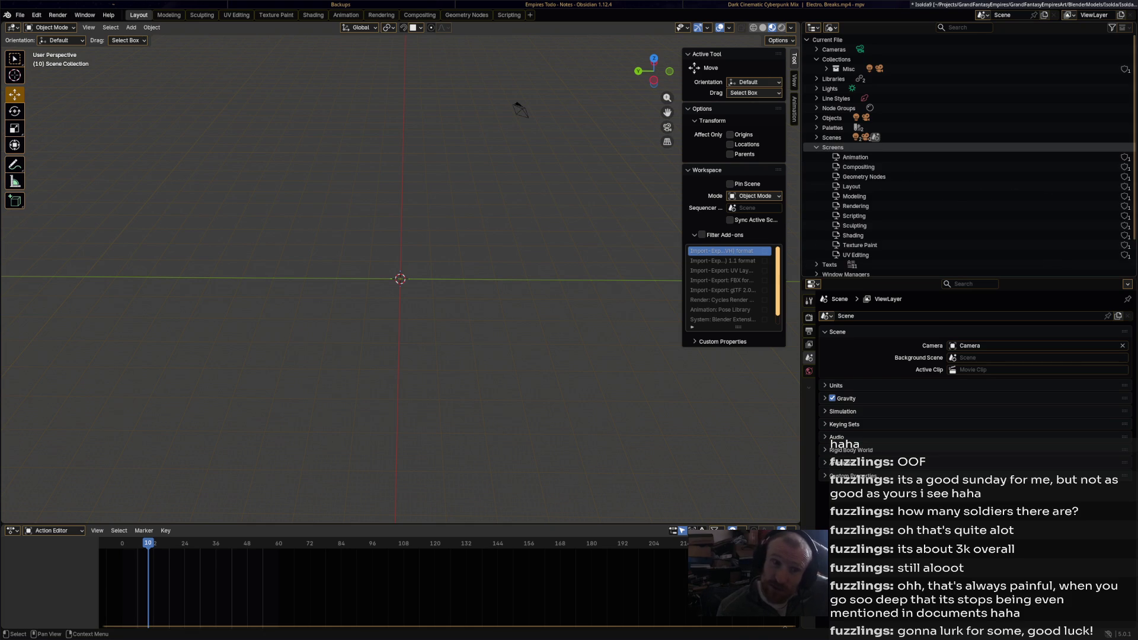
left_click(817, 147)
left_click(817, 157)
left_click(817, 157)
left_click(817, 157)
left_click(816, 157)
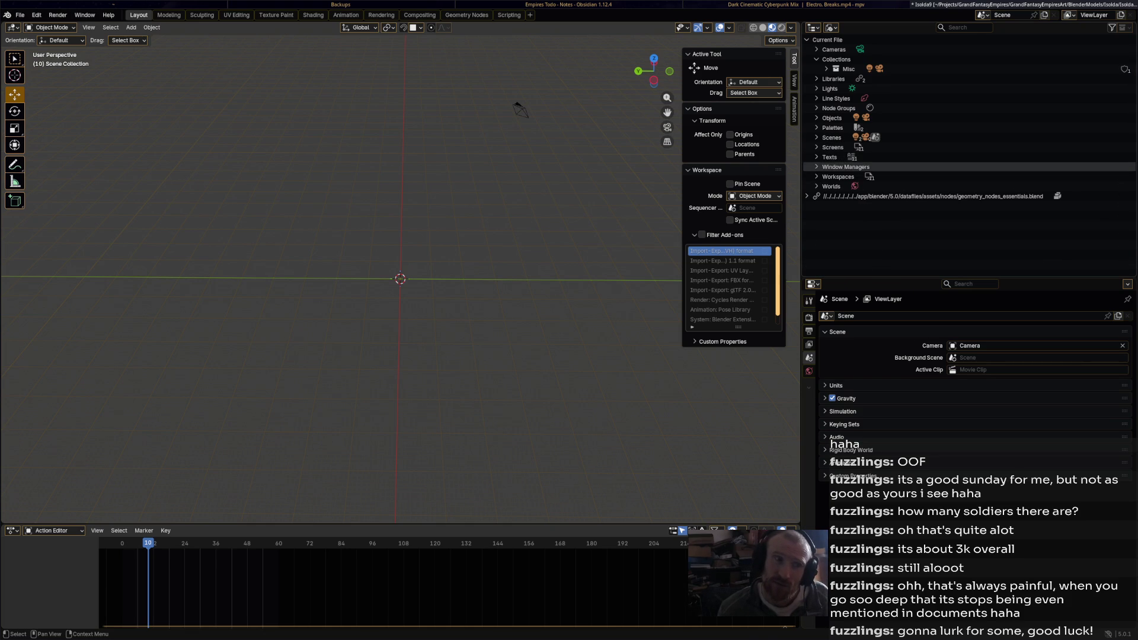
left_click(816, 177)
left_click(816, 177)
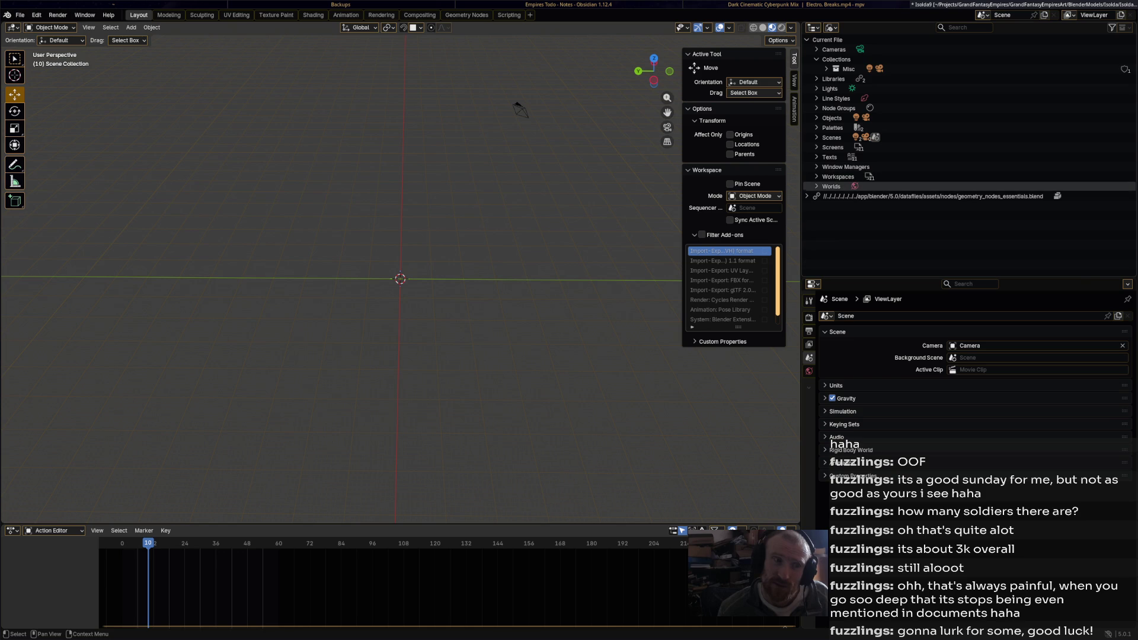
left_click(807, 196)
left_click(807, 196)
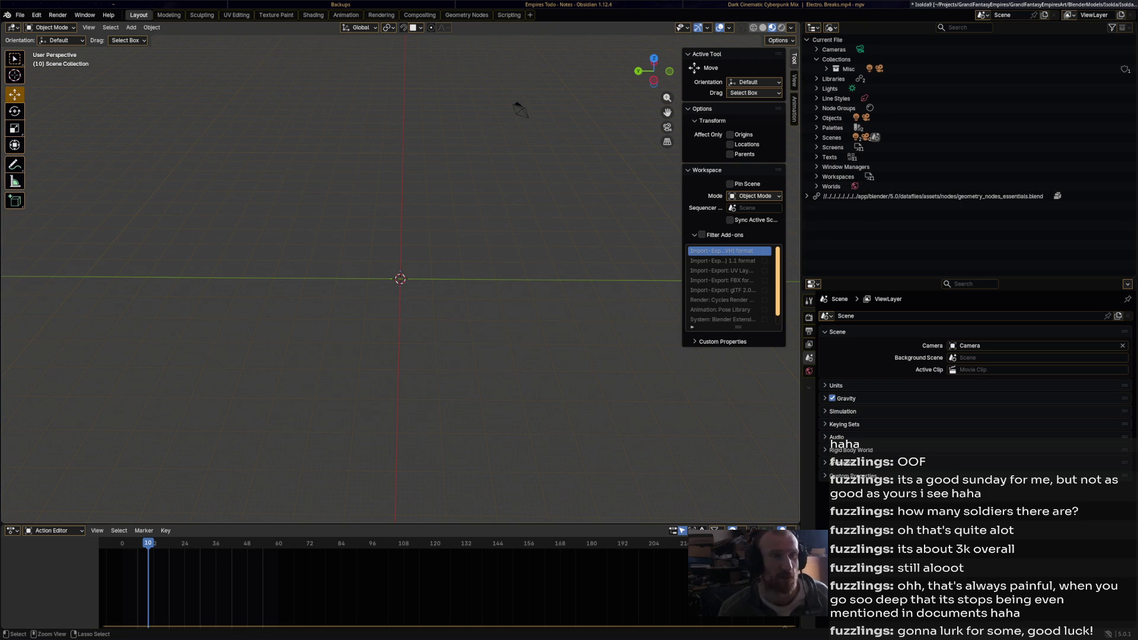
Save, select the object at the origin, the camera and the WitchRig armature, then save again
key("ctrl+s")
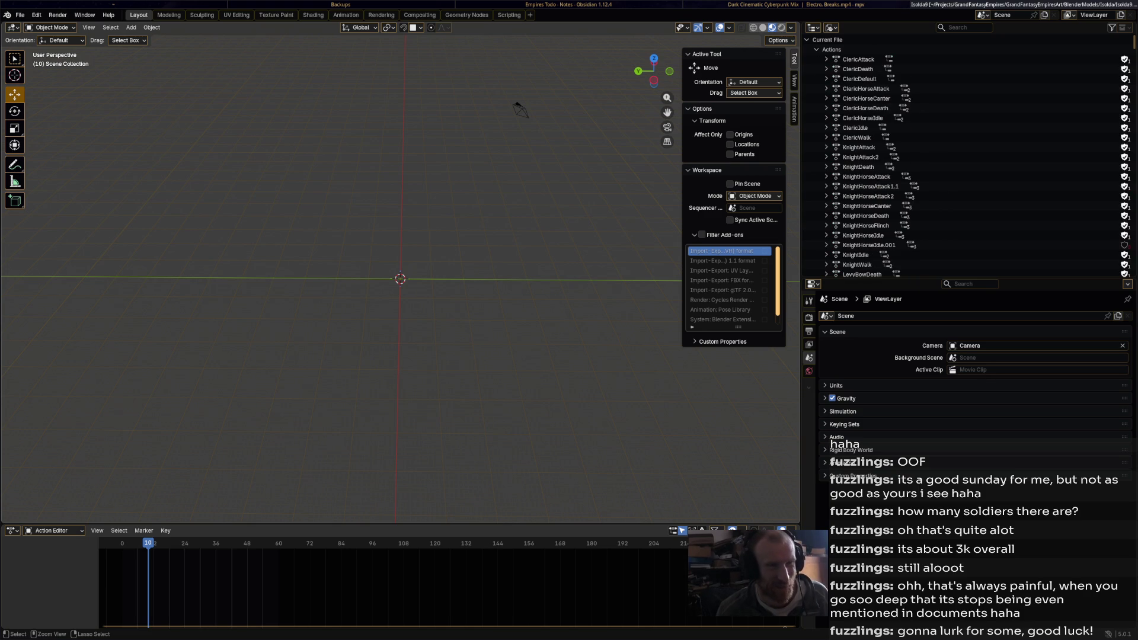
left_click(520, 109)
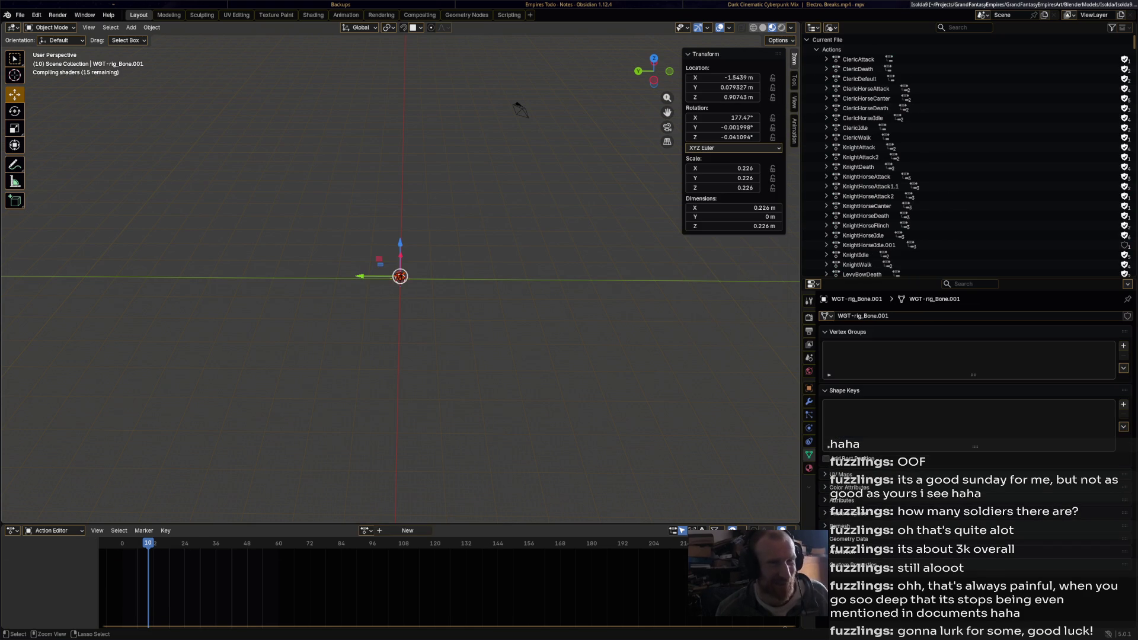
left_click(809, 428)
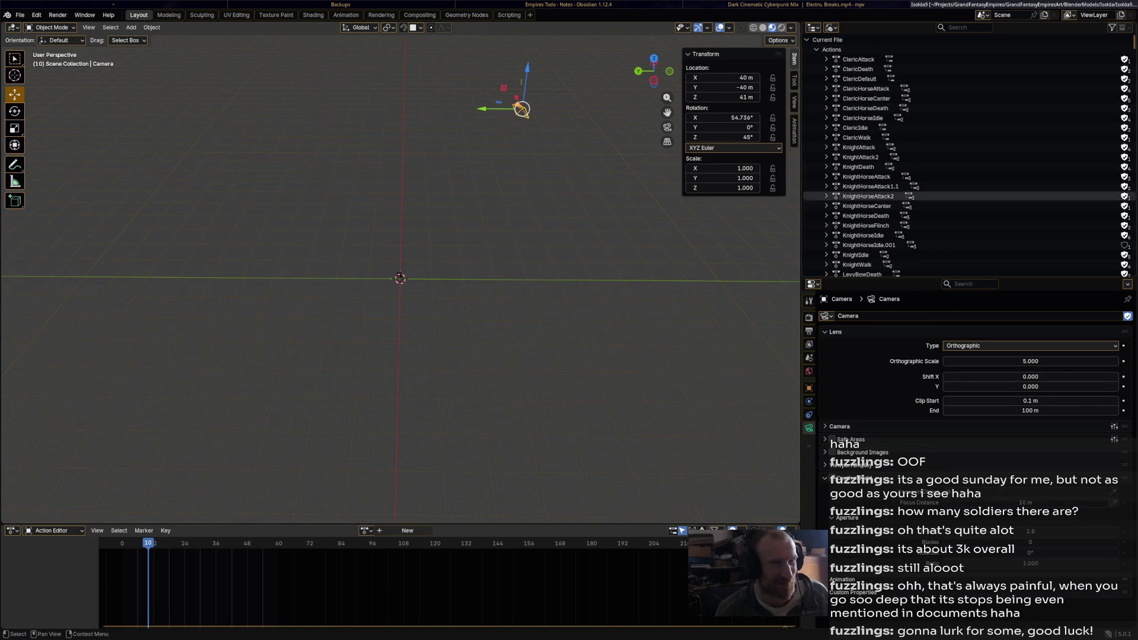
left_click(400, 278)
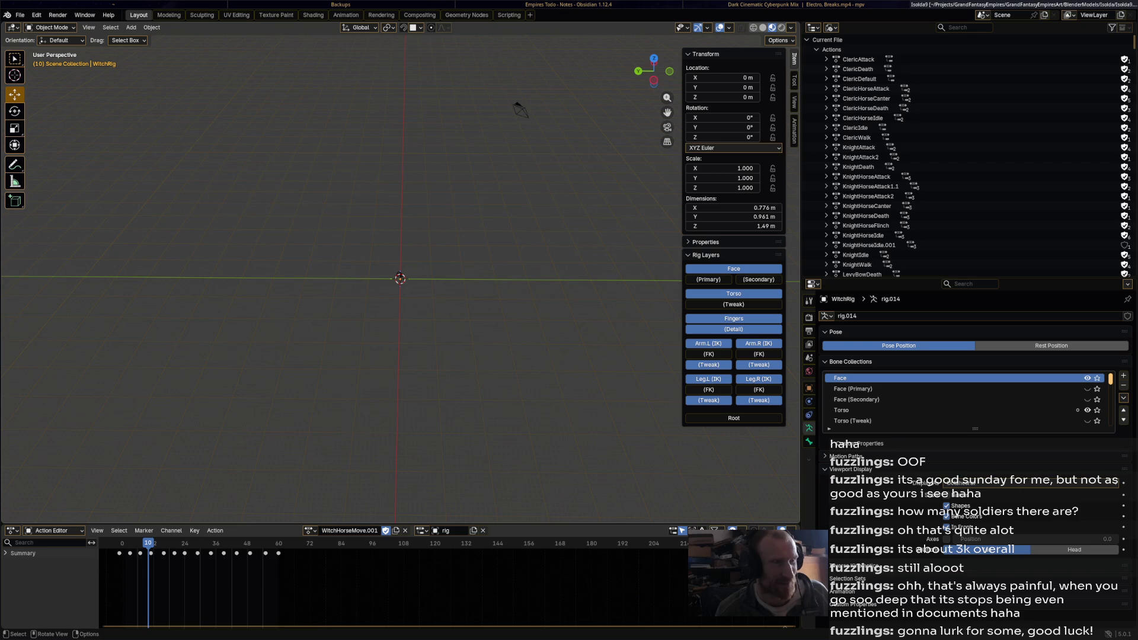
key("ctrl+s")
Save the scene over BaseScene.blend in the BlenderModels folder, then collapse the Actions category
left_click(20, 15)
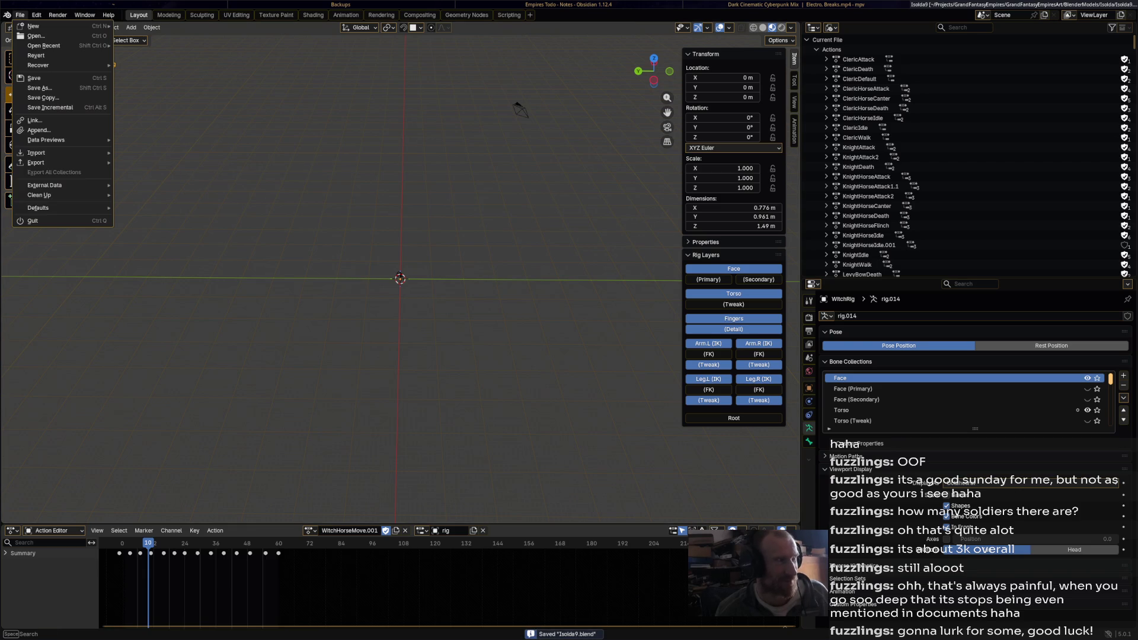
left_click(47, 88)
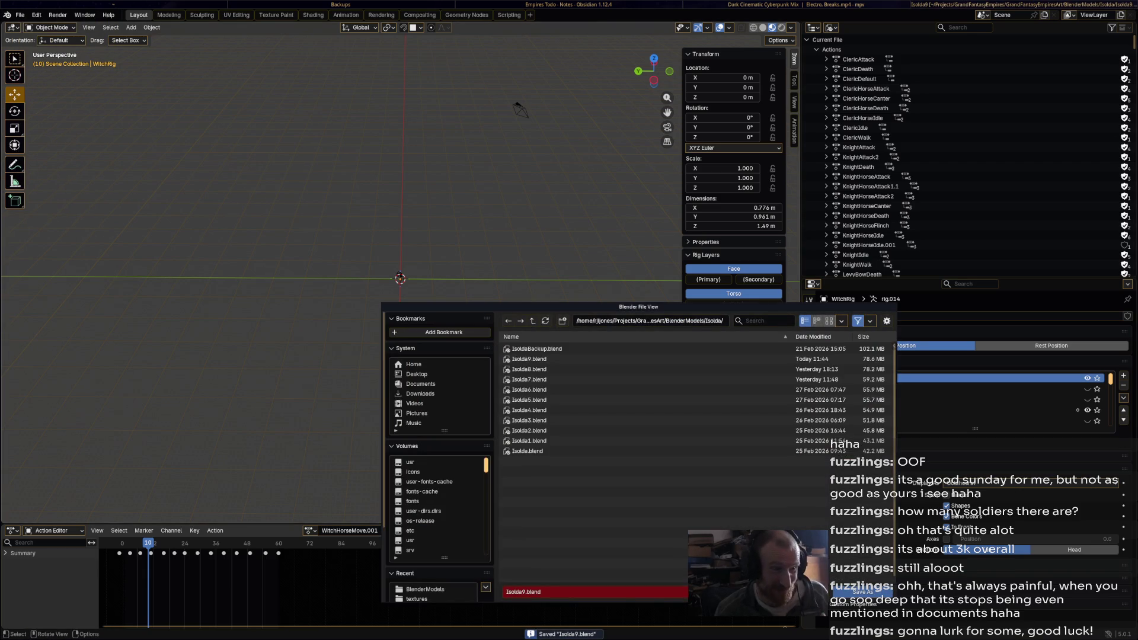
left_click(425, 589)
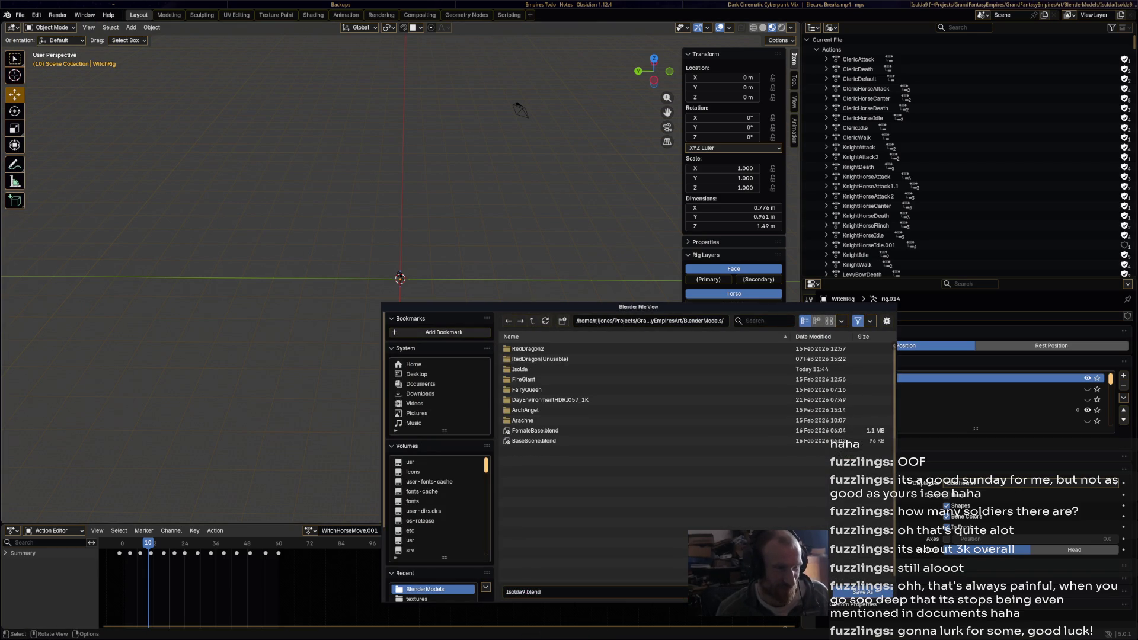
left_click(534, 441)
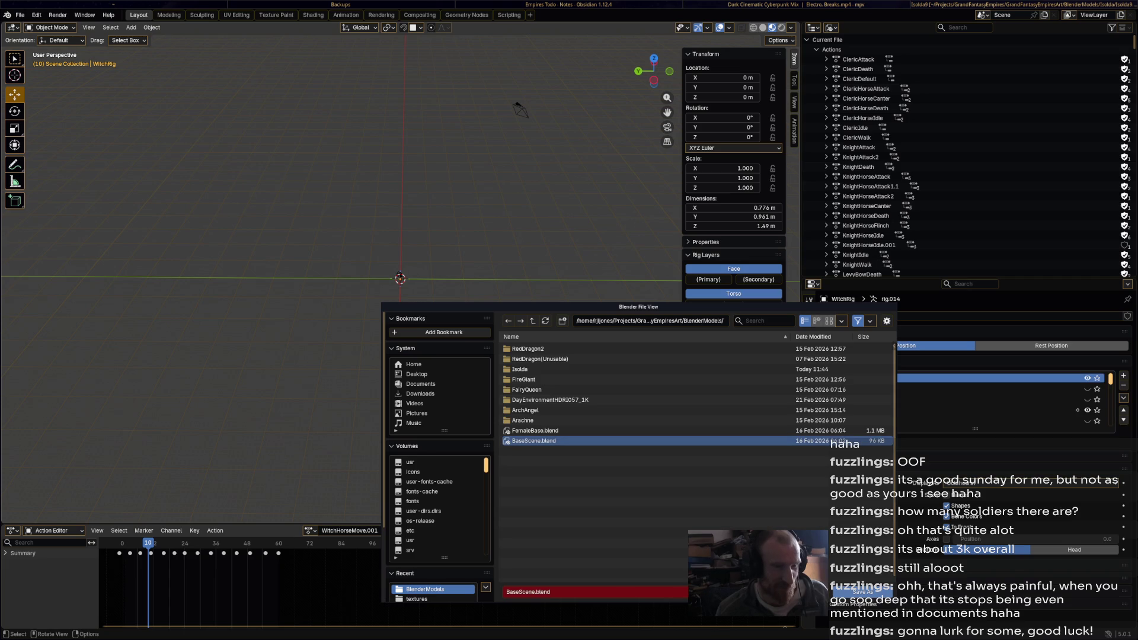
left_click(854, 592)
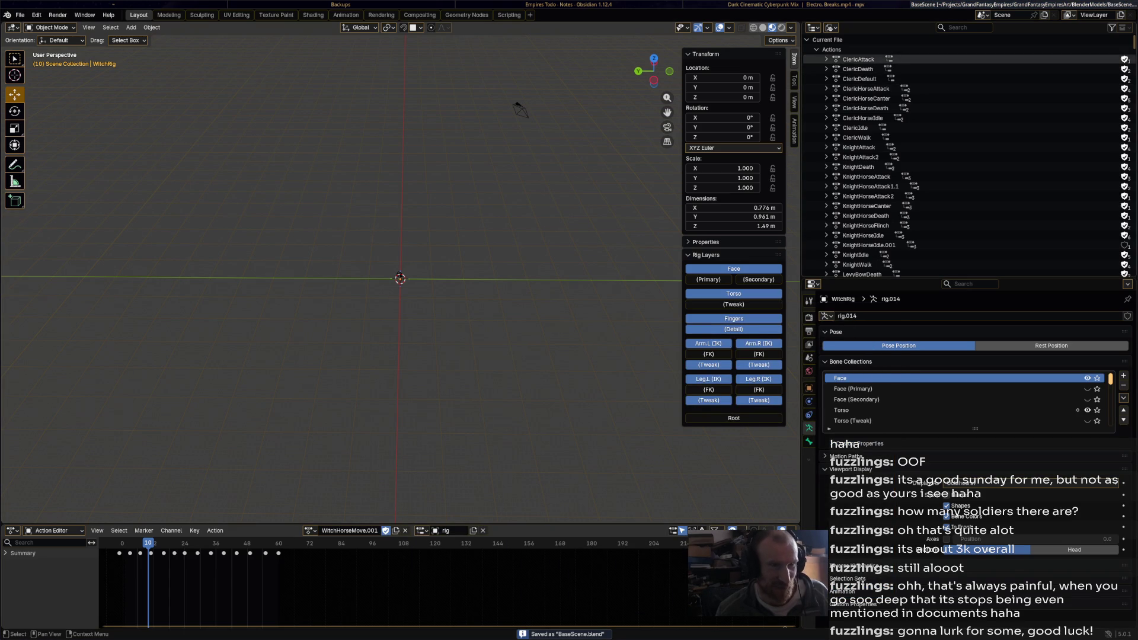
scroll(889, 153, "down", 7)
scroll(889, 148, "up", 15)
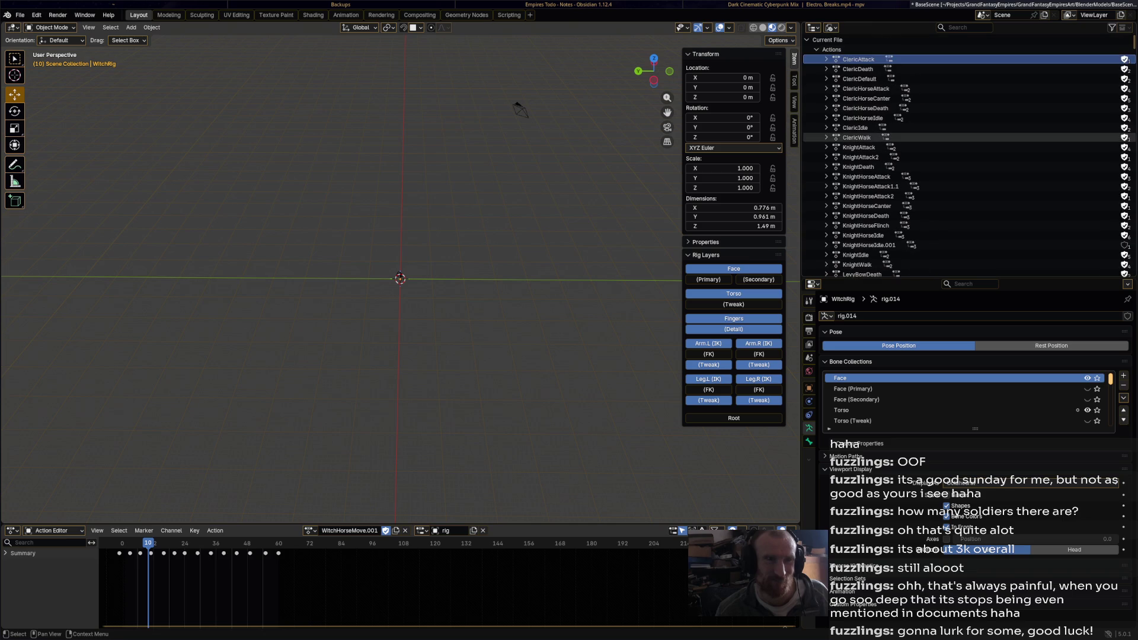
left_click(817, 49)
In the View Layer outliner, delete male_genericMesh.001 and the widget collection with their contents
left_click(832, 27)
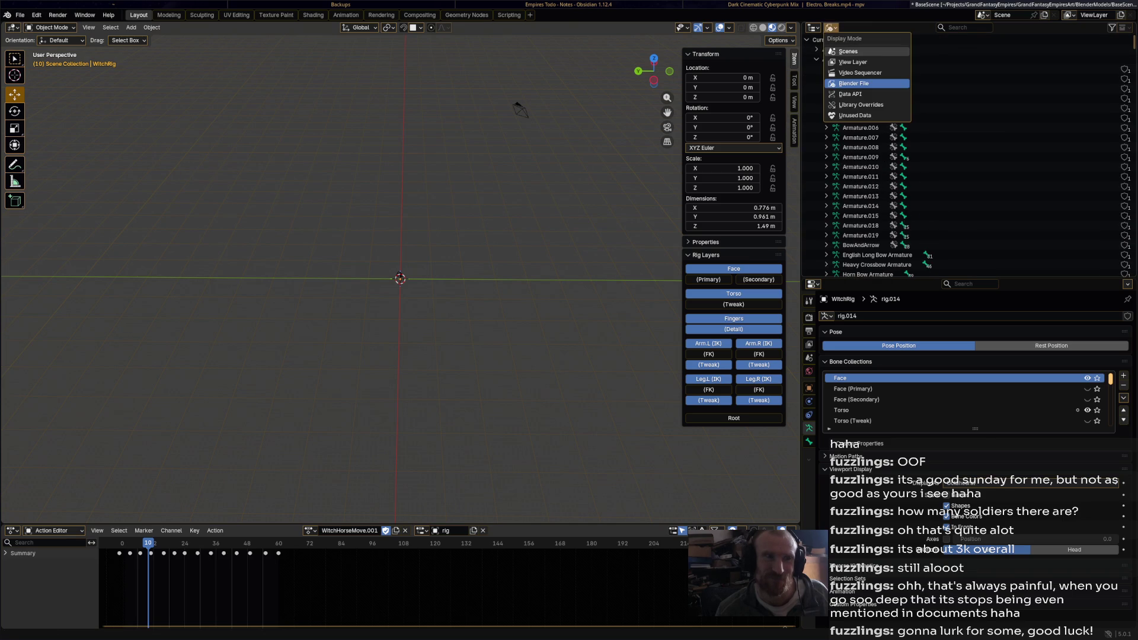
left_click(853, 52)
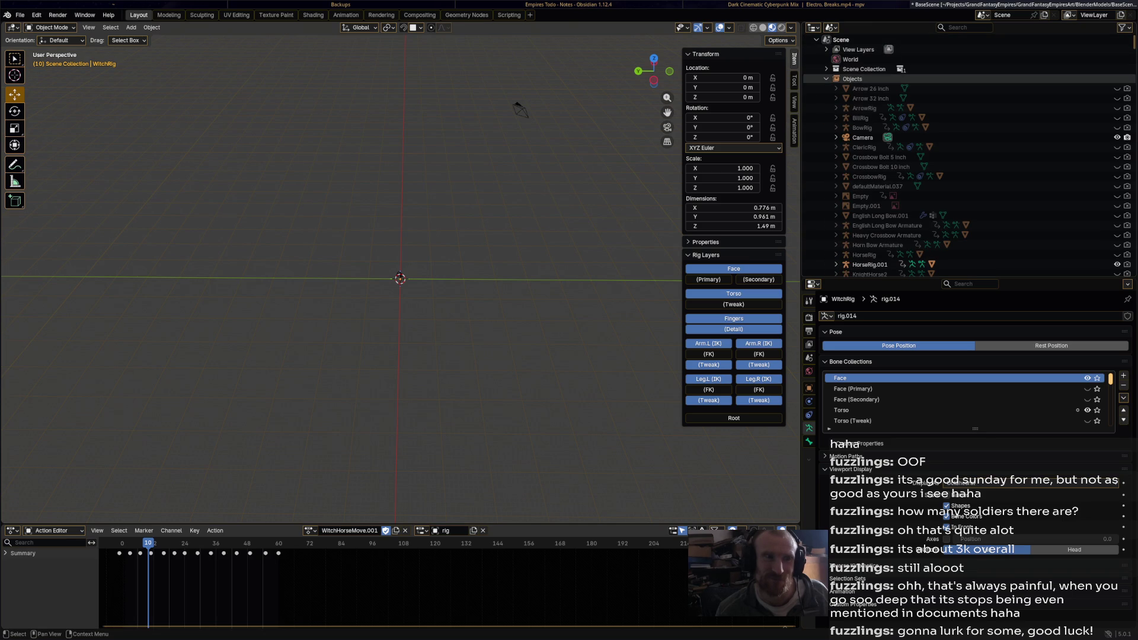
left_click(832, 27)
left_click(860, 62)
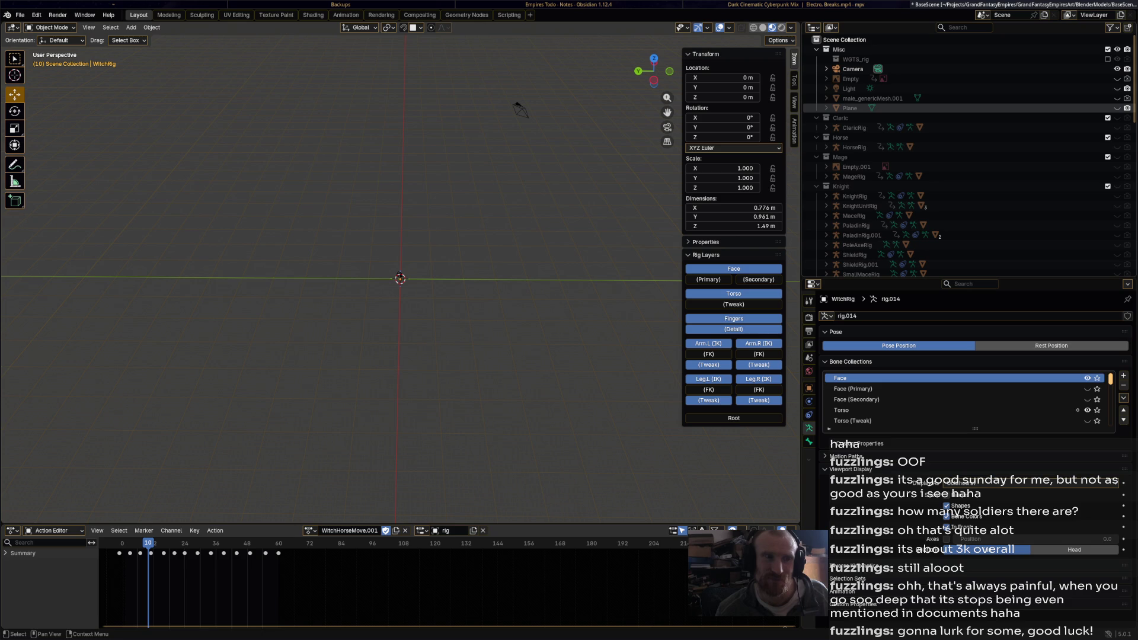
right_click(853, 99)
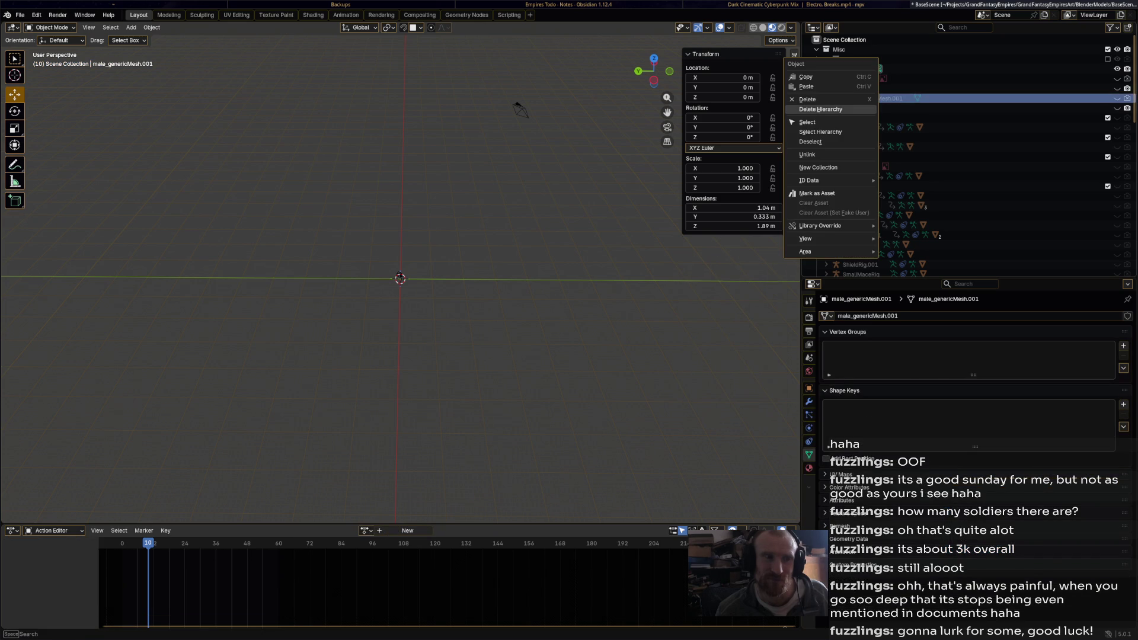
left_click(821, 109)
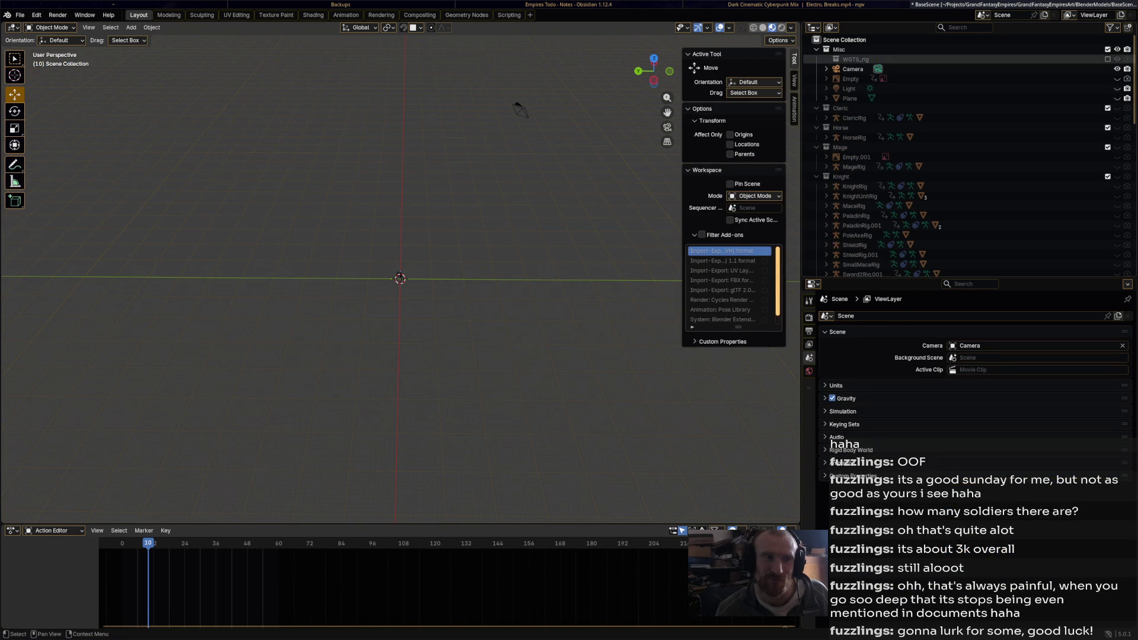
right_click(842, 60)
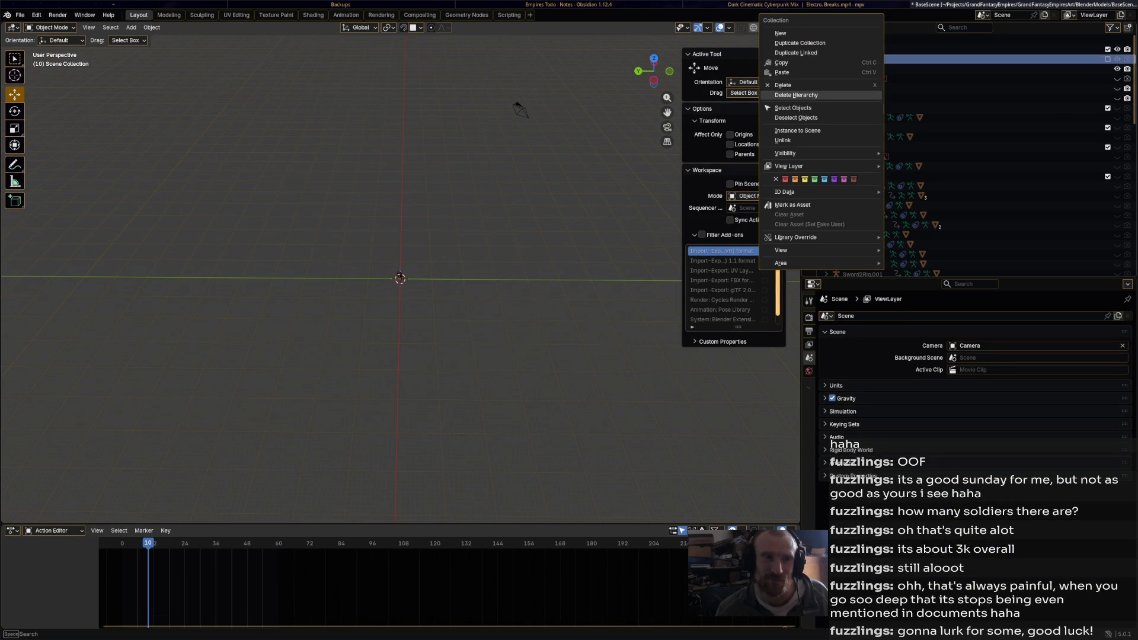
left_click(796, 94)
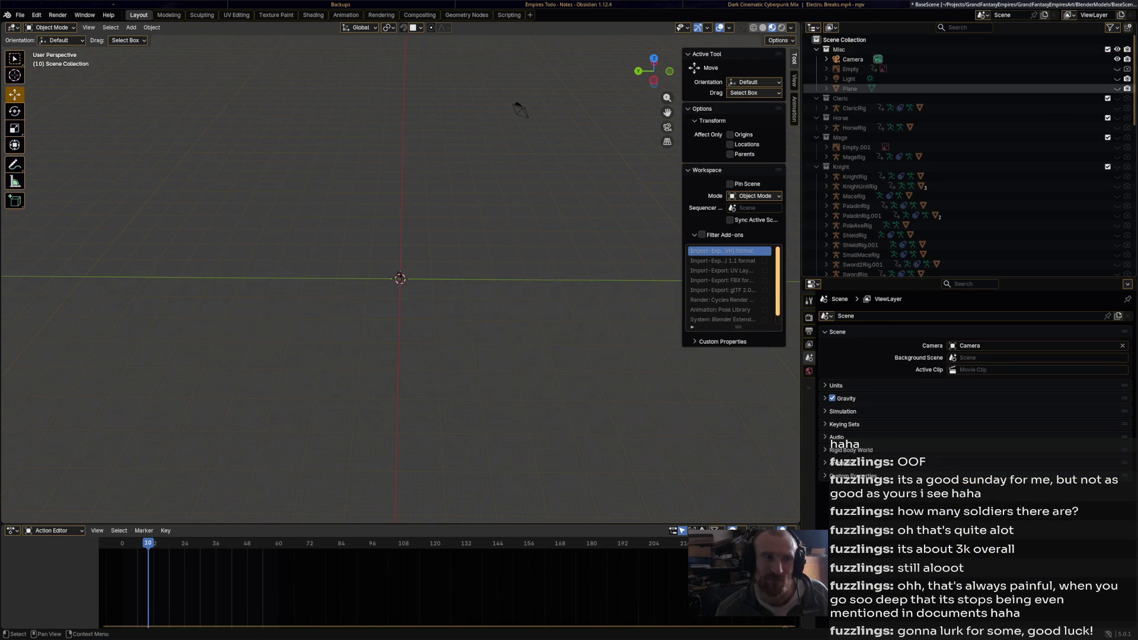
Delete the Empty and all character collections from Cleric downward with their contents
right_click(830, 68)
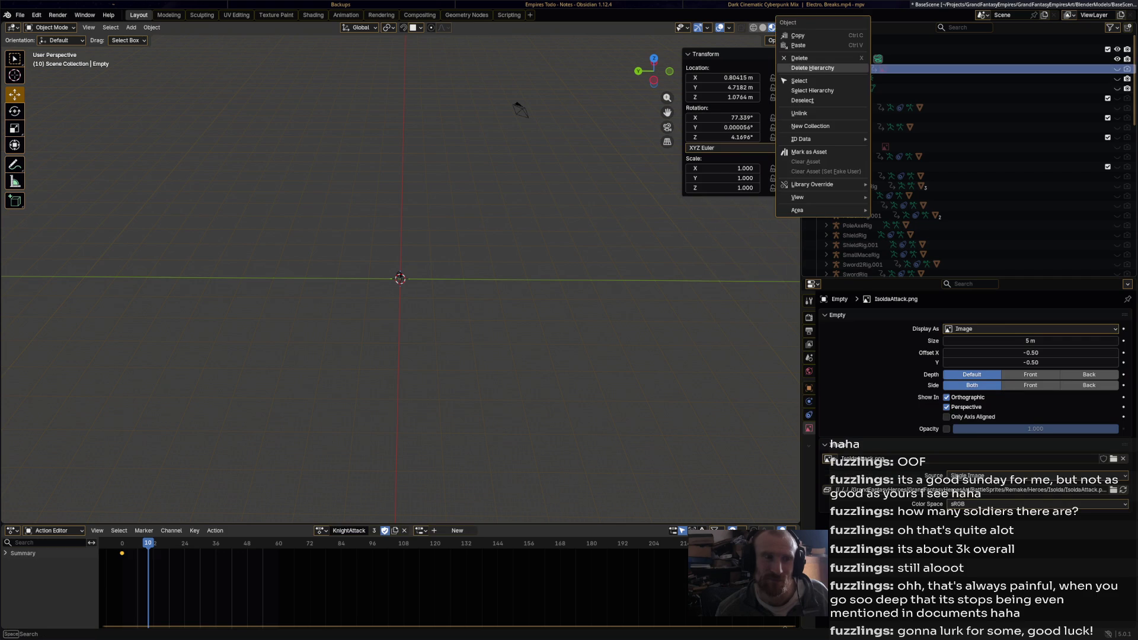
left_click(812, 67)
left_click(841, 88)
scroll(889, 177, "down", 15)
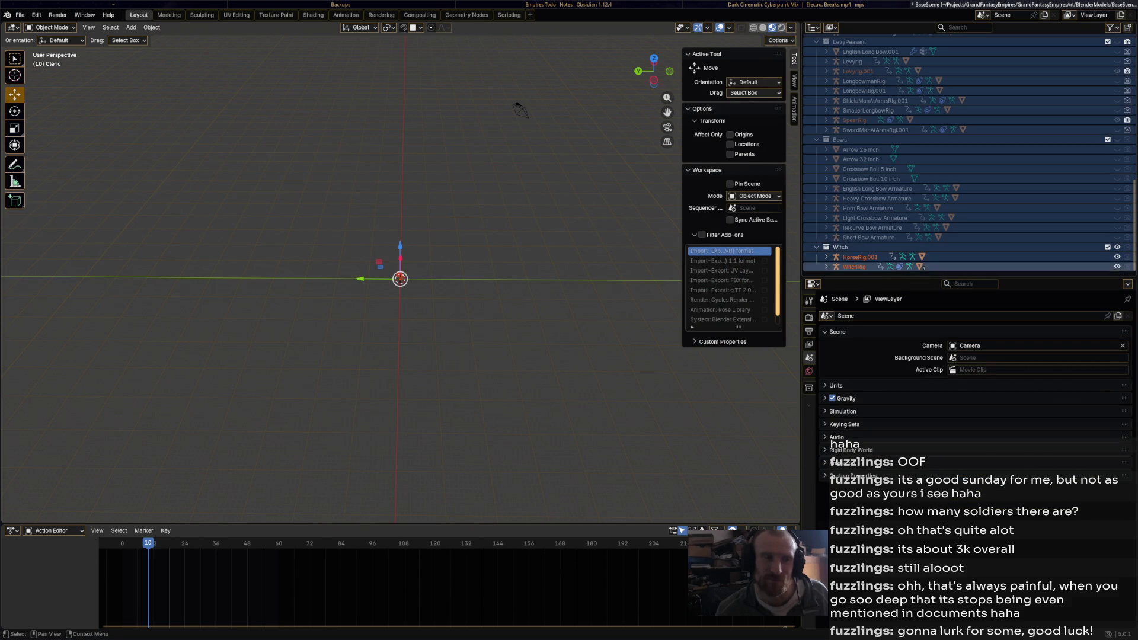
right_click(842, 265)
left_click(836, 264)
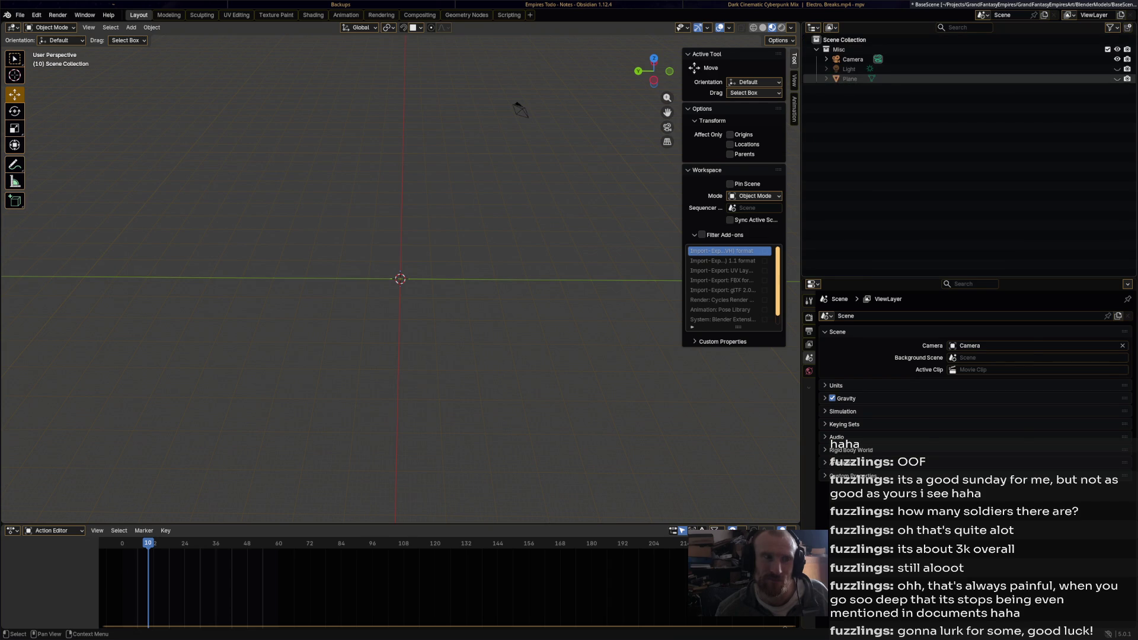
left_click(850, 78)
Rename the Plane object in the Misc collection to 'ShadowPlane'
key("F2")
type("Shadow")
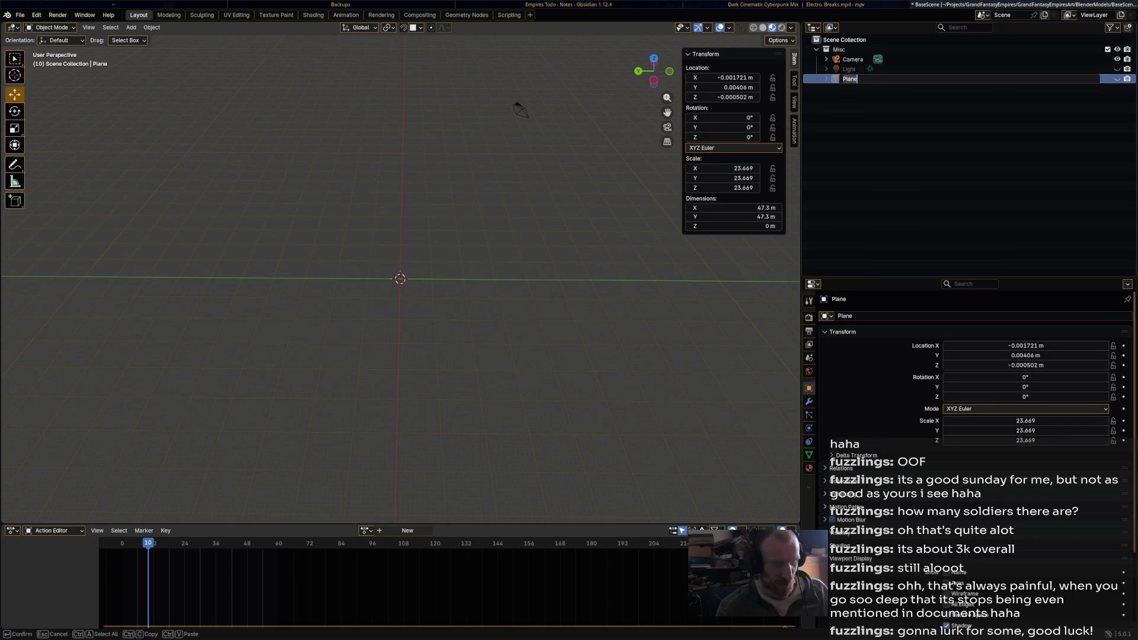
type("P")
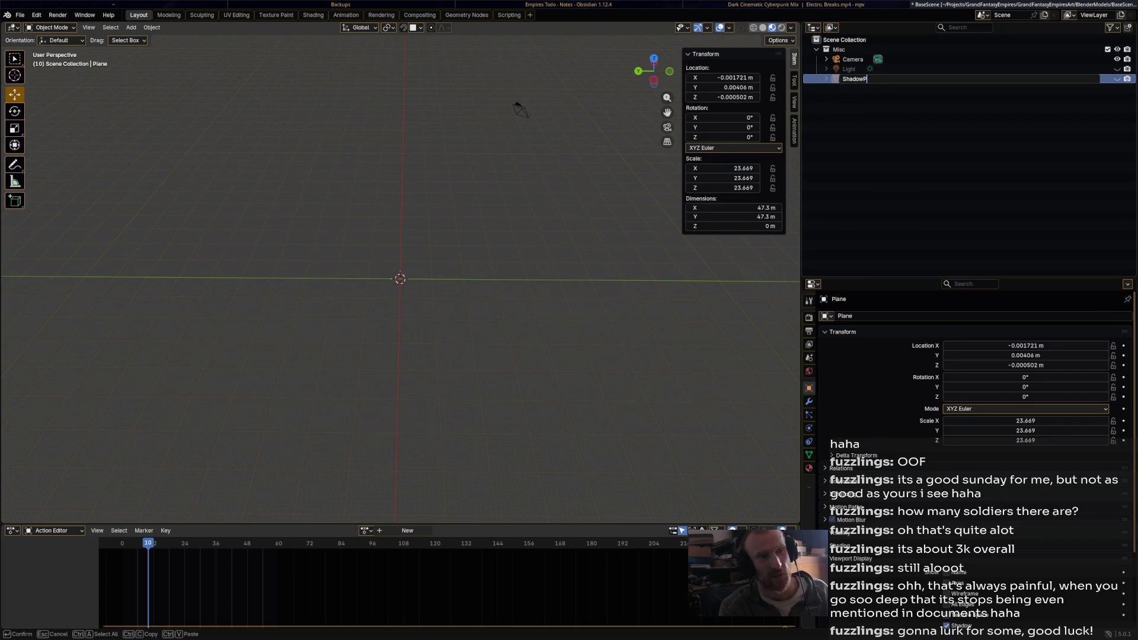
type("lane")
key("Return")
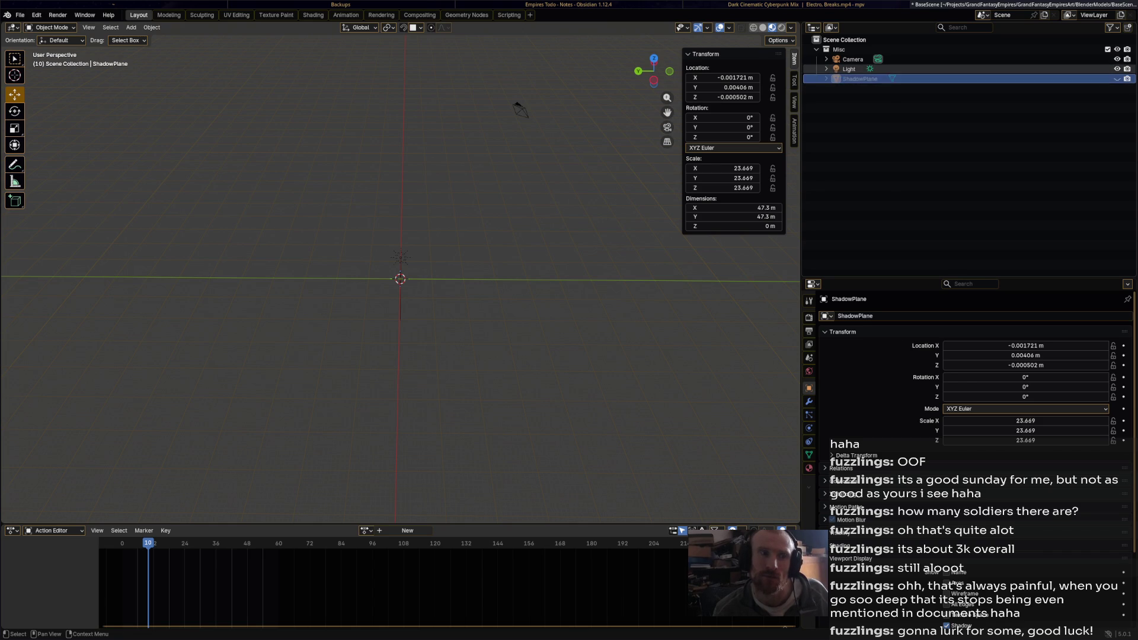
left_click(831, 27)
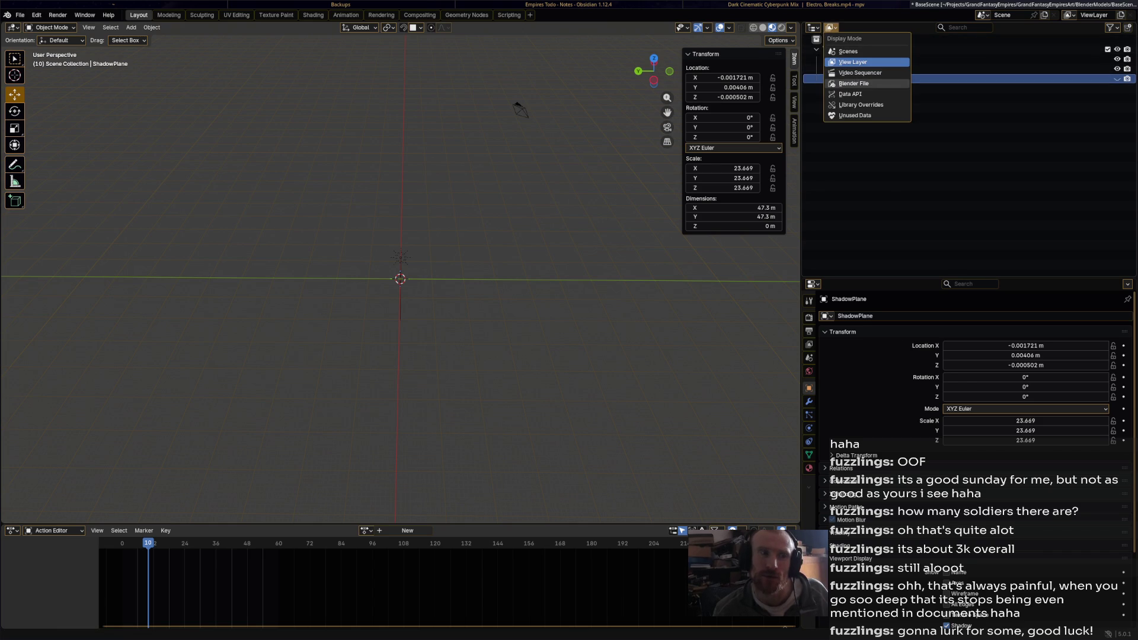
In the Outliner's Blender File view, delete the unused actions through the Witch ones
left_click(854, 83)
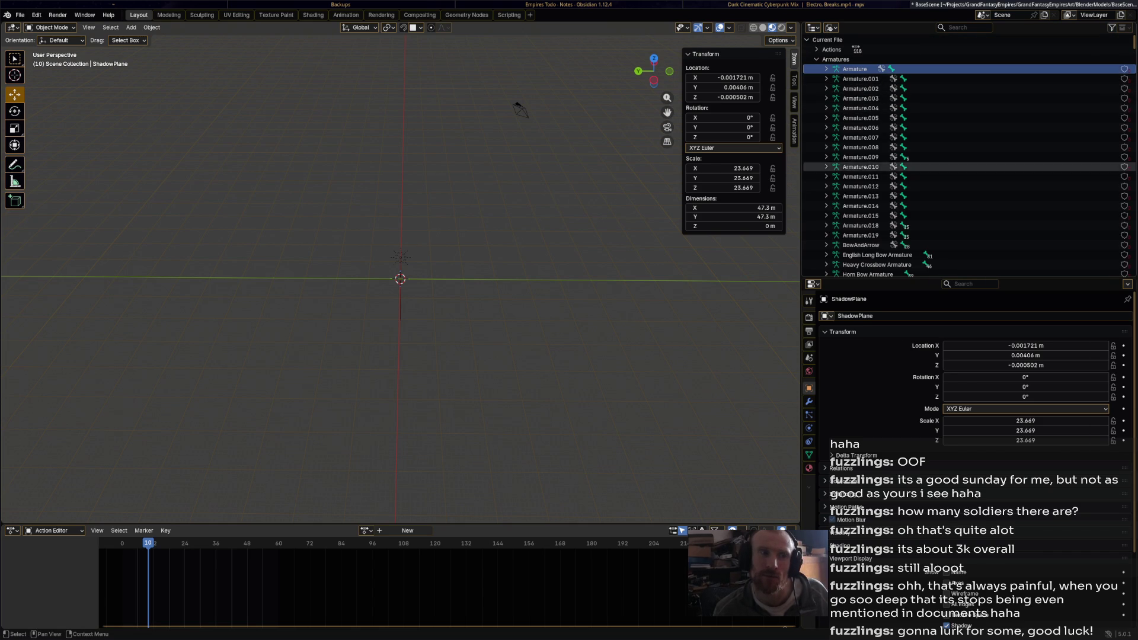
left_click(817, 59)
left_click(817, 49)
scroll(889, 177, "down", 15)
scroll(889, 178, "down", 15)
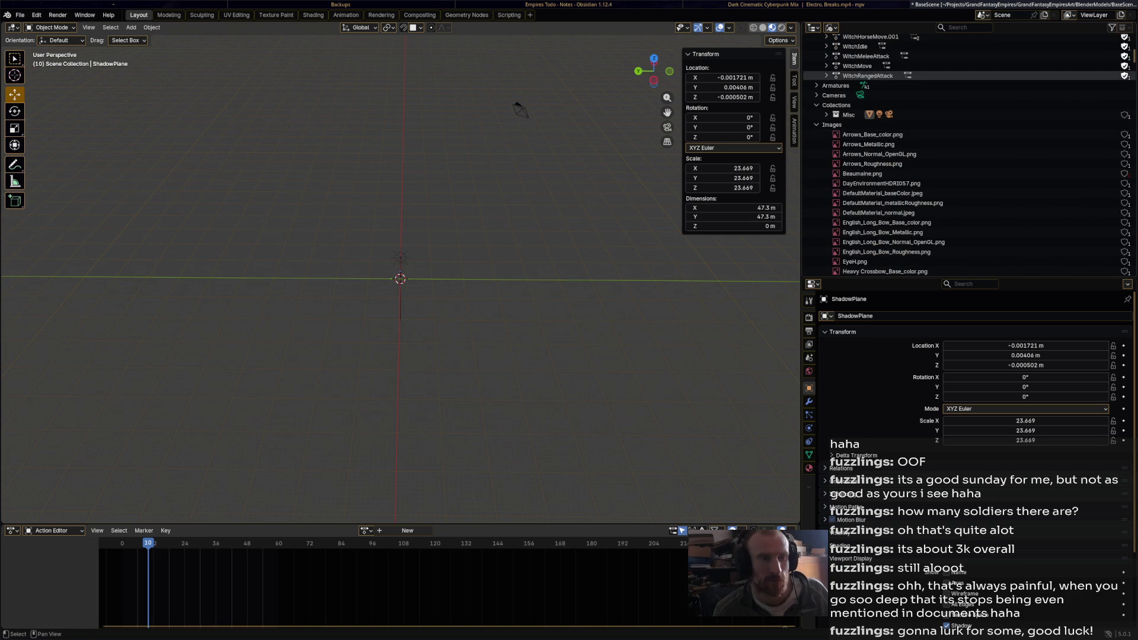
left_click(865, 76, "shift")
right_click(865, 75)
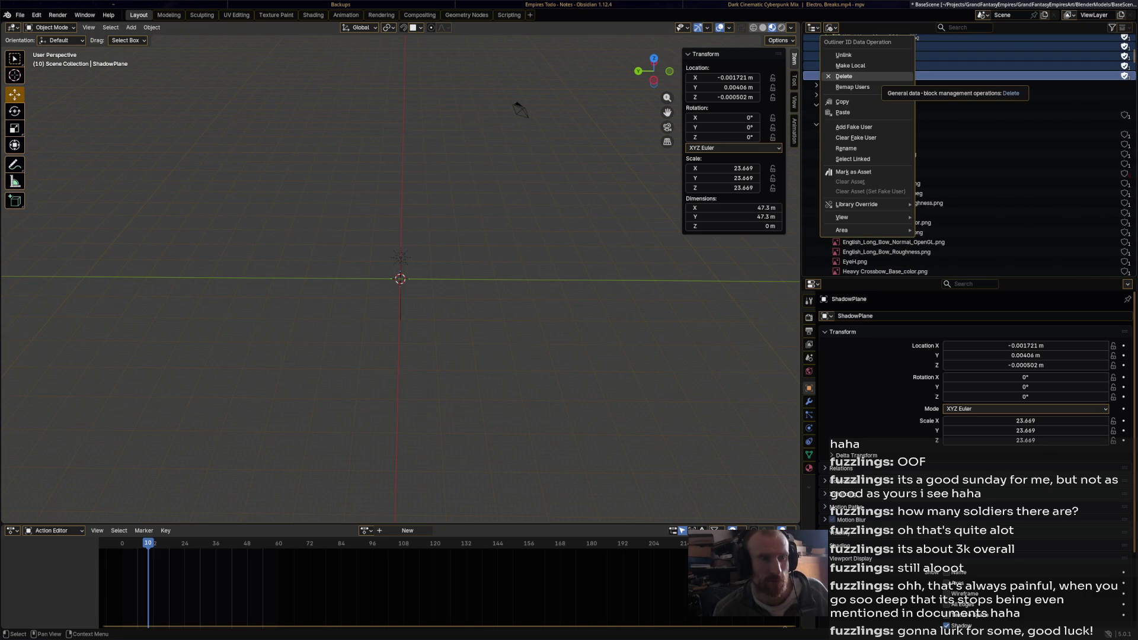
left_click(844, 77)
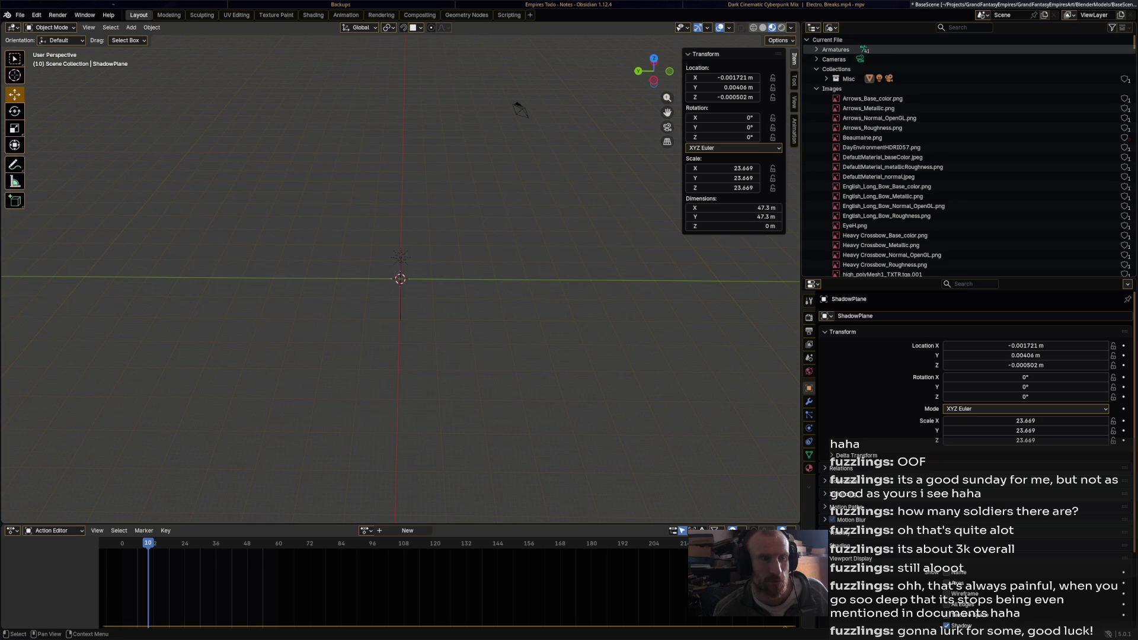
Delete the rig armatures down to Short Bow Armature
left_click(817, 50)
scroll(877, 213, "down", 5)
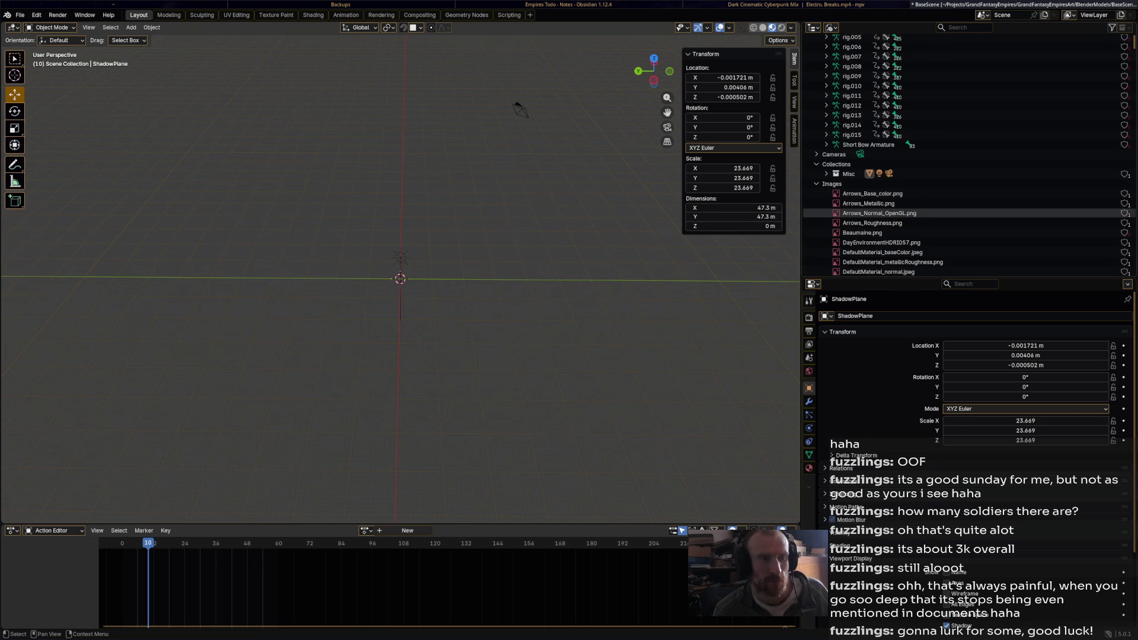
left_click(869, 144, "shift")
right_click(869, 145)
left_click(853, 147)
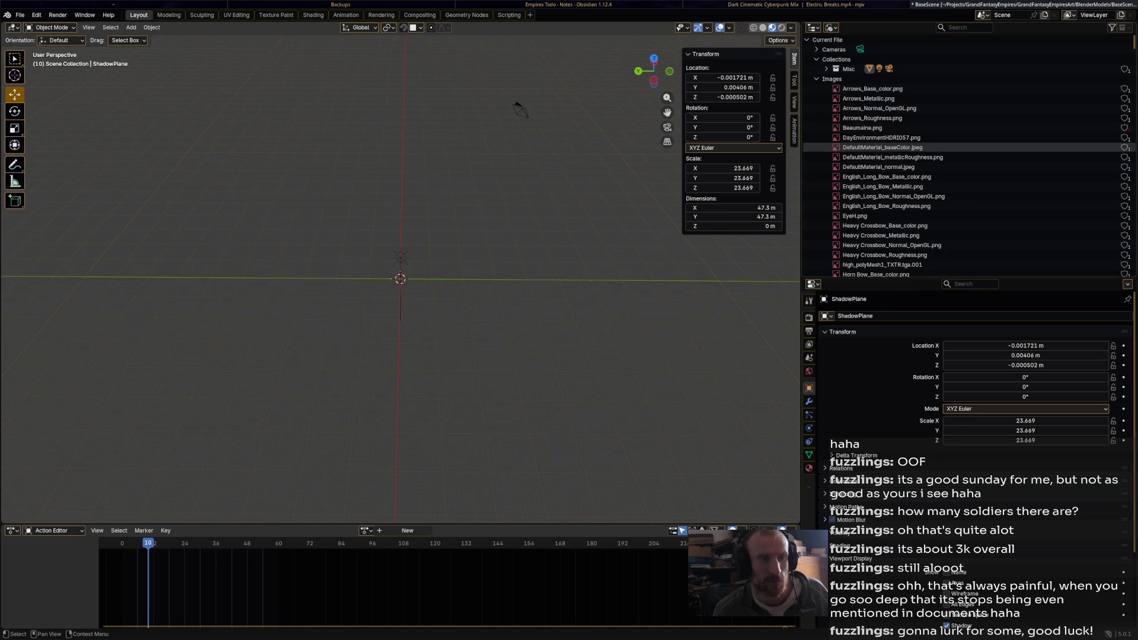
Delete the images from Recurve Bow_Roughness to Short Bow_Roughness.png
scroll(860, 196, "down", 10)
scroll(854, 233, "down", 8)
left_click(872, 123, "shift")
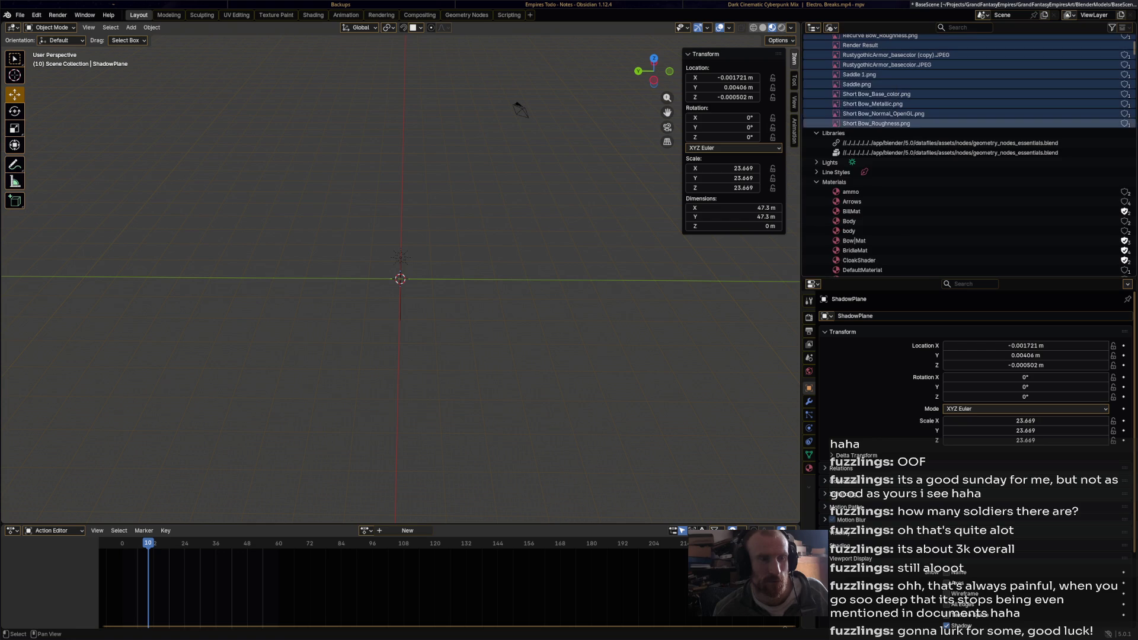
left_click(824, 121)
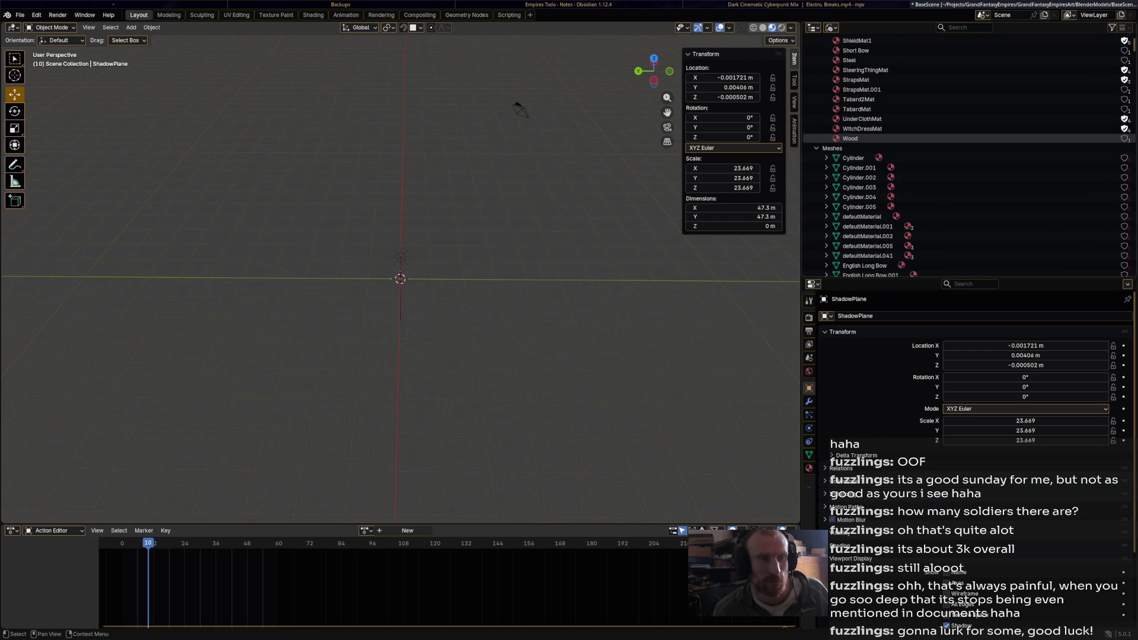
Delete the materials from ShieldMat1 down to Wood
scroll(966, 158, "up", 15)
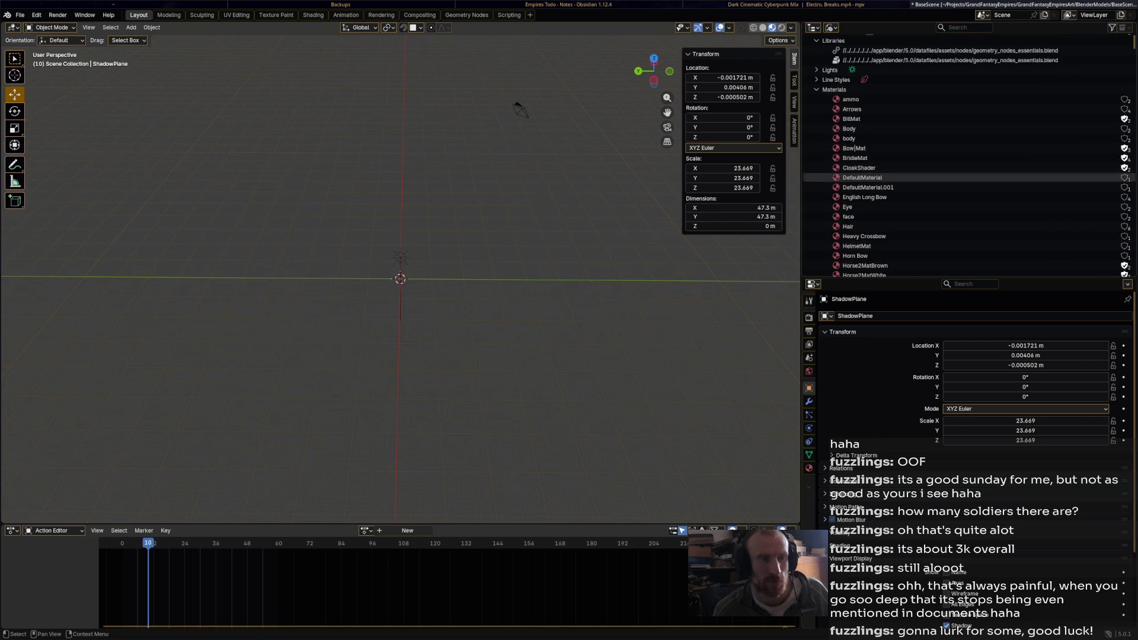
scroll(972, 137, "down", 15)
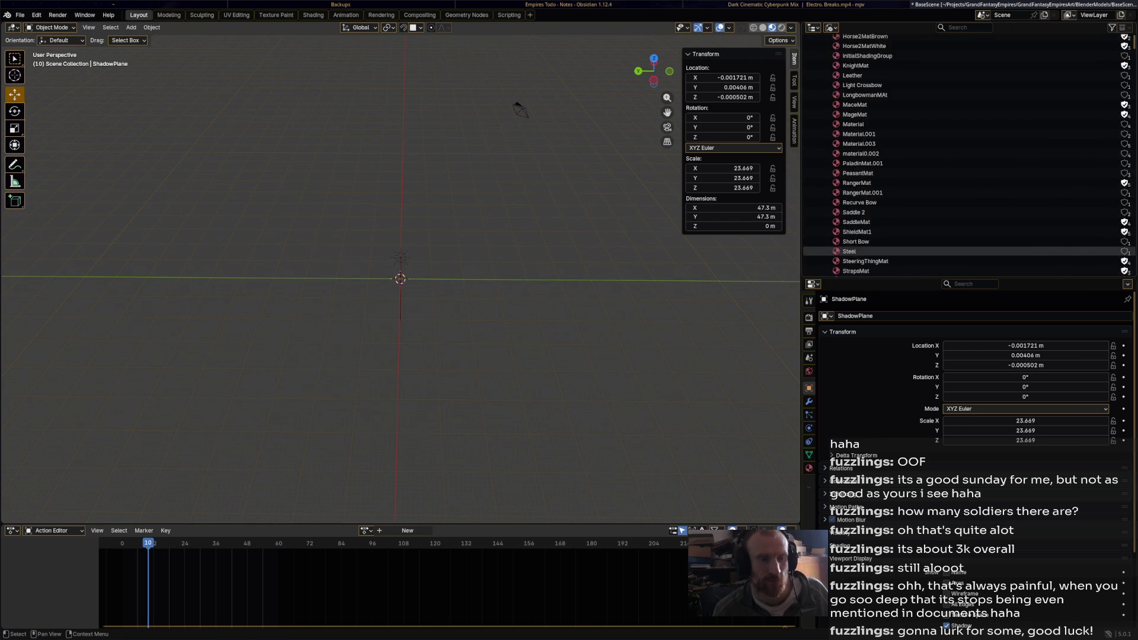
left_click(842, 138, "shift")
right_click(842, 138)
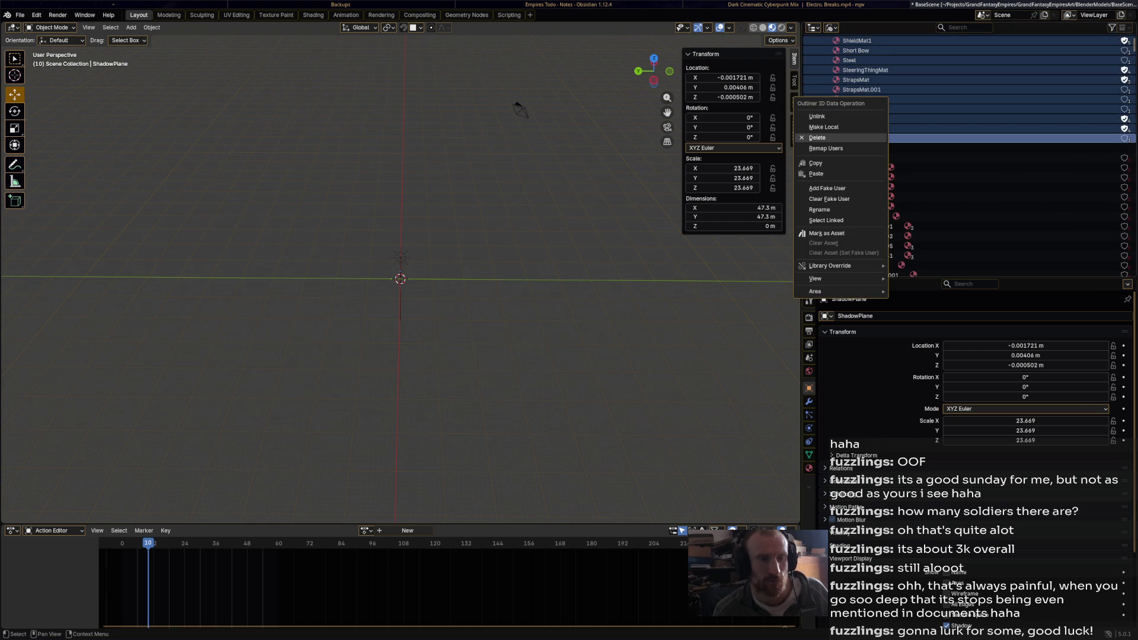
left_click(817, 138)
Select the WGT widget meshes in the Meshes list
scroll(972, 138, "up", 10)
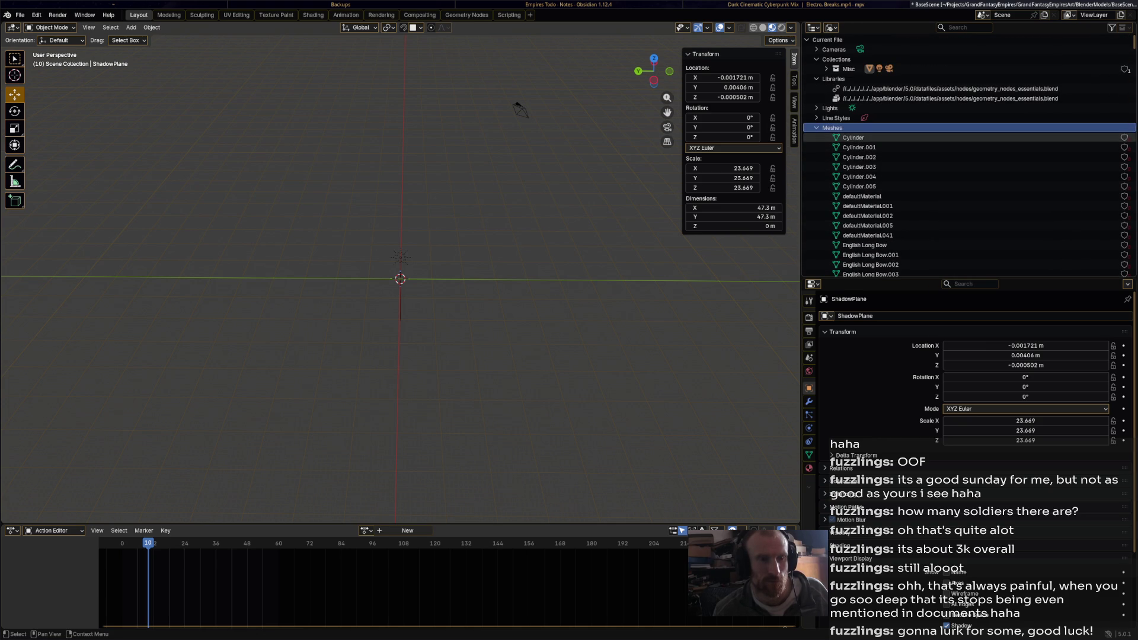
scroll(972, 137, "down", 10)
scroll(972, 213, "down", 15)
scroll(972, 177, "down", 15)
scroll(972, 134, "down", 15)
scroll(972, 166, "down", 15)
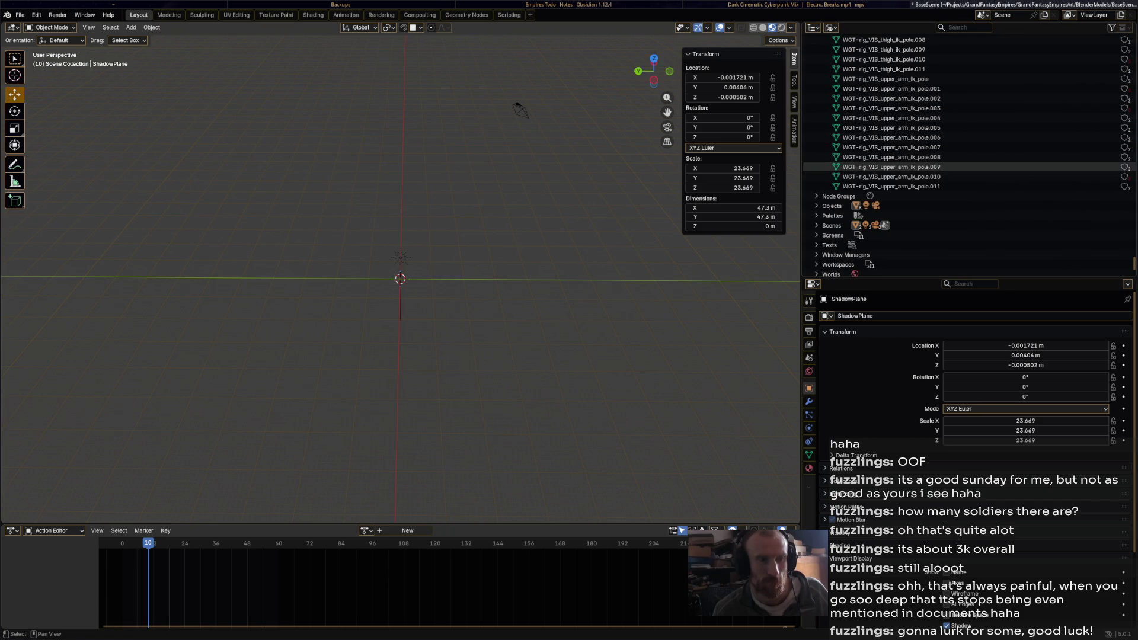
left_click(871, 177, "shift")
left_click(871, 186, "ctrl")
Delete the selected WGT widget meshes and check what remains under Node Groups
right_click(872, 187)
left_click(872, 203)
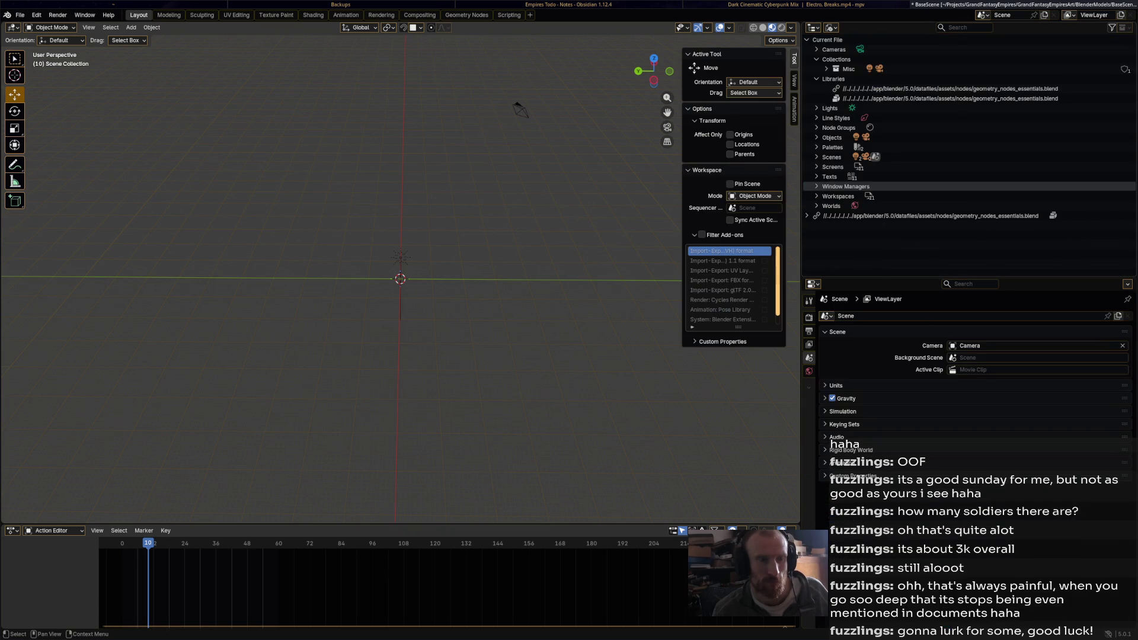
left_click(817, 127)
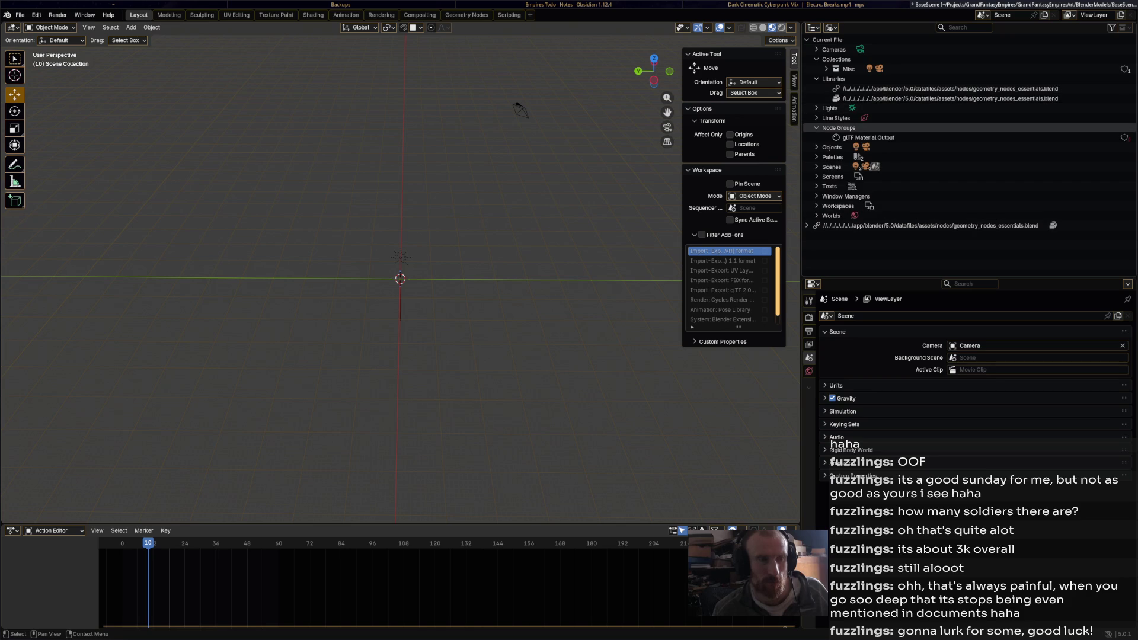
left_click(816, 128)
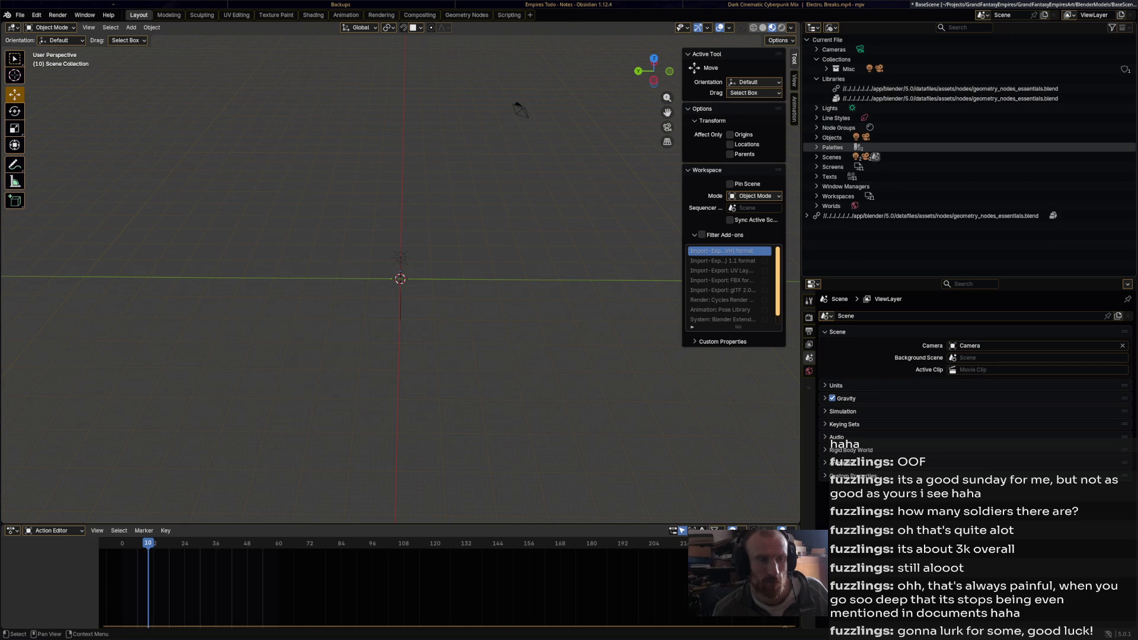
Review the remaining Scenes, Screens and Window Managers data, then orbit the scene view
left_click(817, 157)
left_click(817, 157)
left_click(817, 158)
left_click(817, 157)
left_click(816, 157)
left_click(817, 157)
left_click(817, 166)
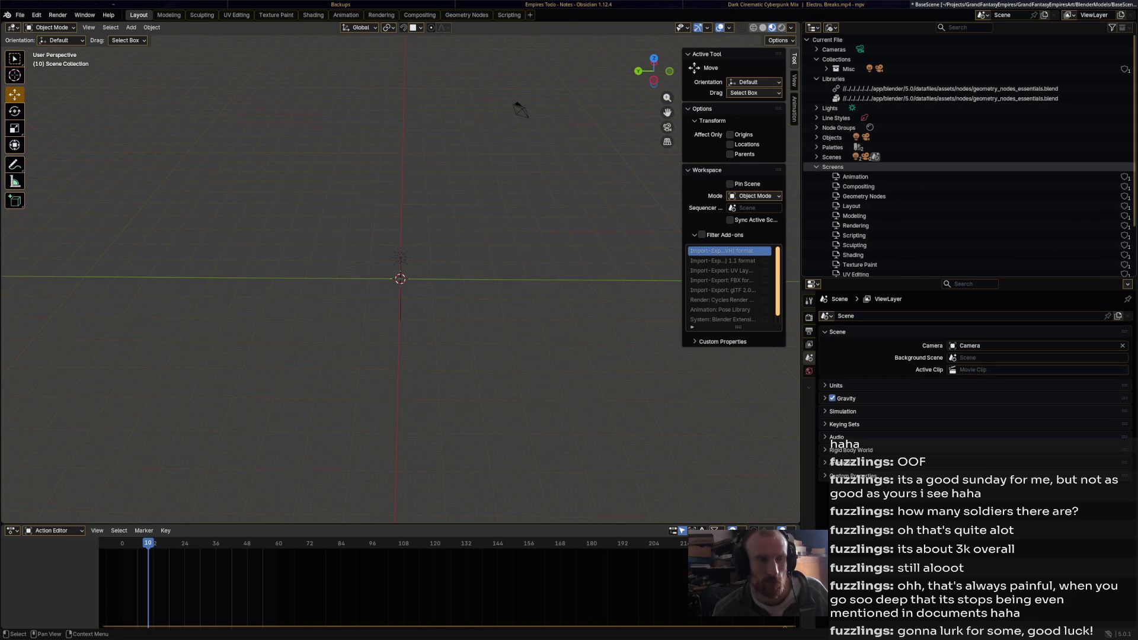
left_click(816, 167)
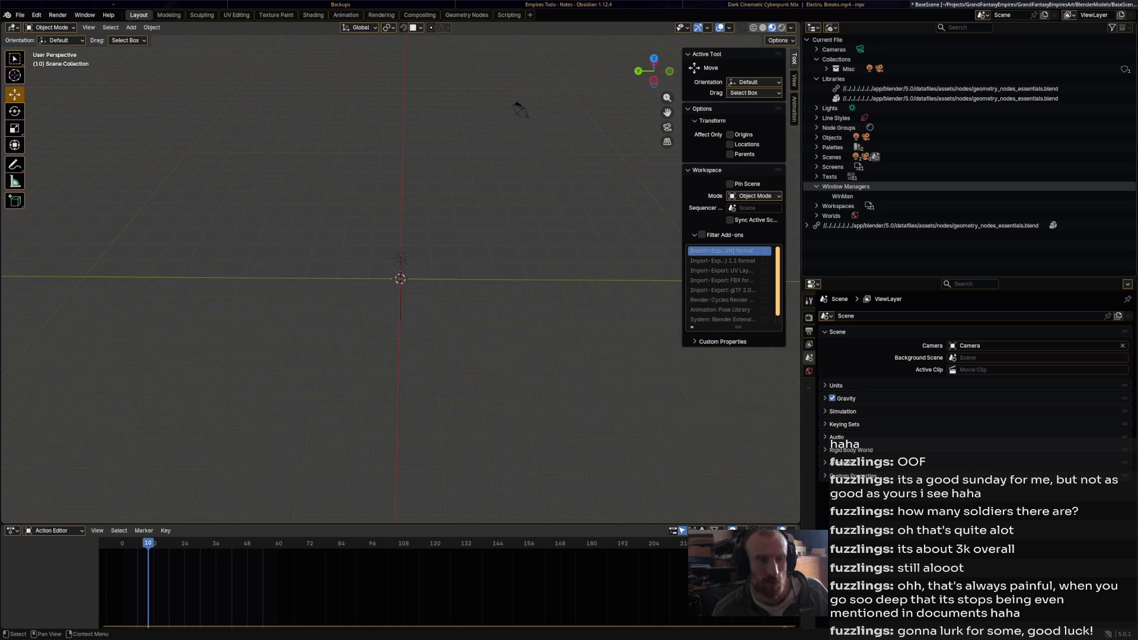
left_click(816, 196)
left_click(817, 196)
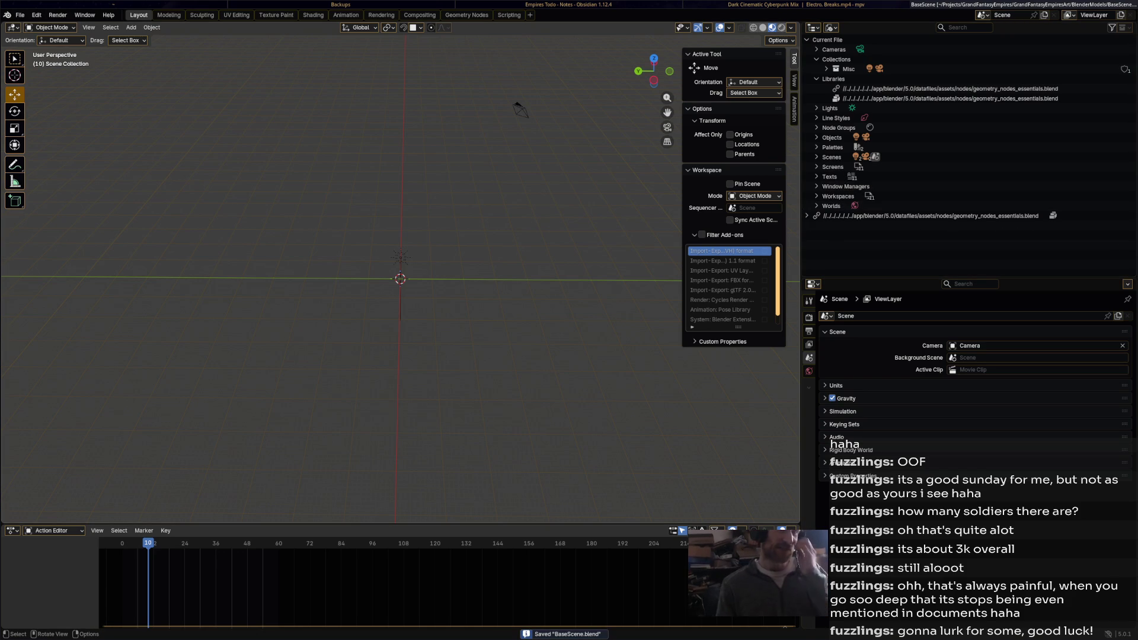
left_click_drag(415, 297, 581, 297)
left_click(20, 15)
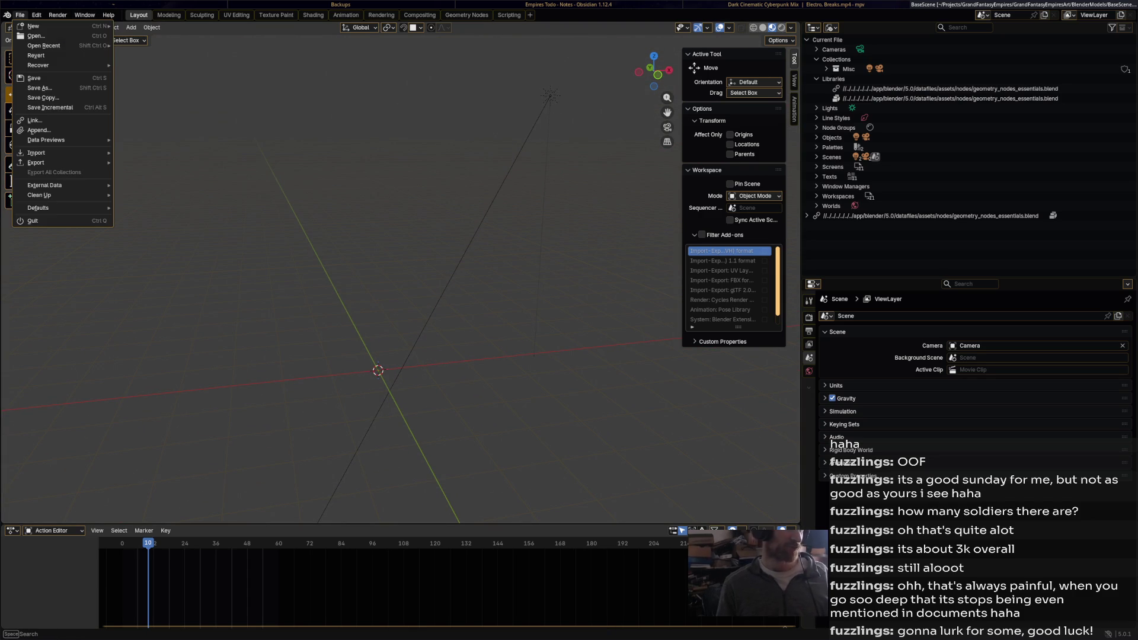
Begin Save As into a new Berith folder inside BlenderModels, with BaseScene.blend as the file name
left_click(39, 87)
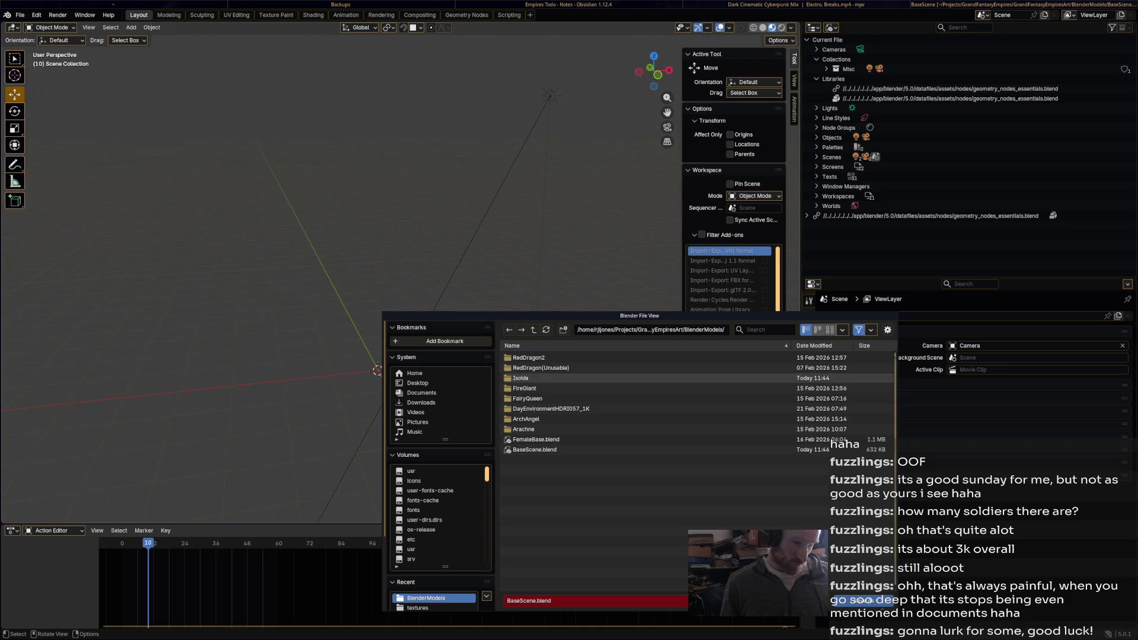
left_click(563, 330)
type("Berth")
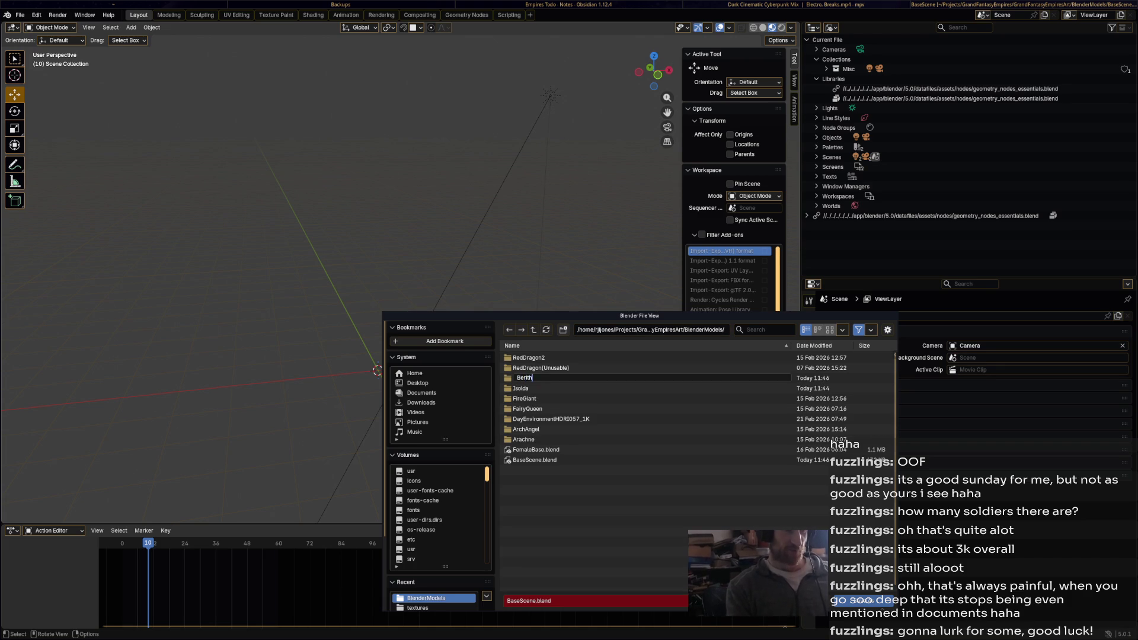
key("Return")
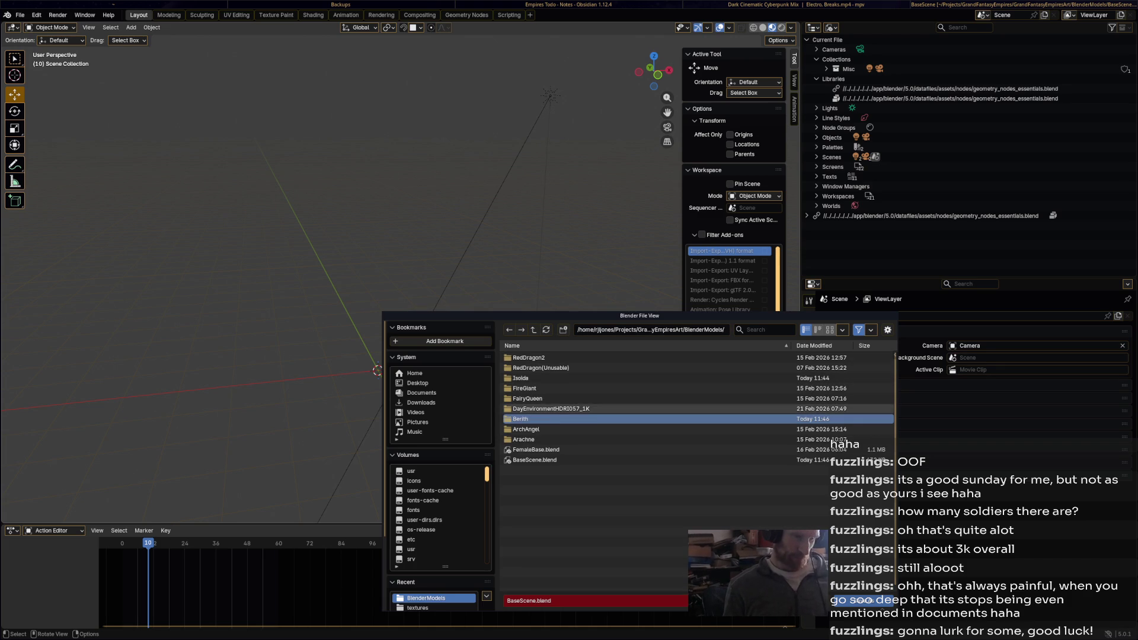
left_click(533, 420)
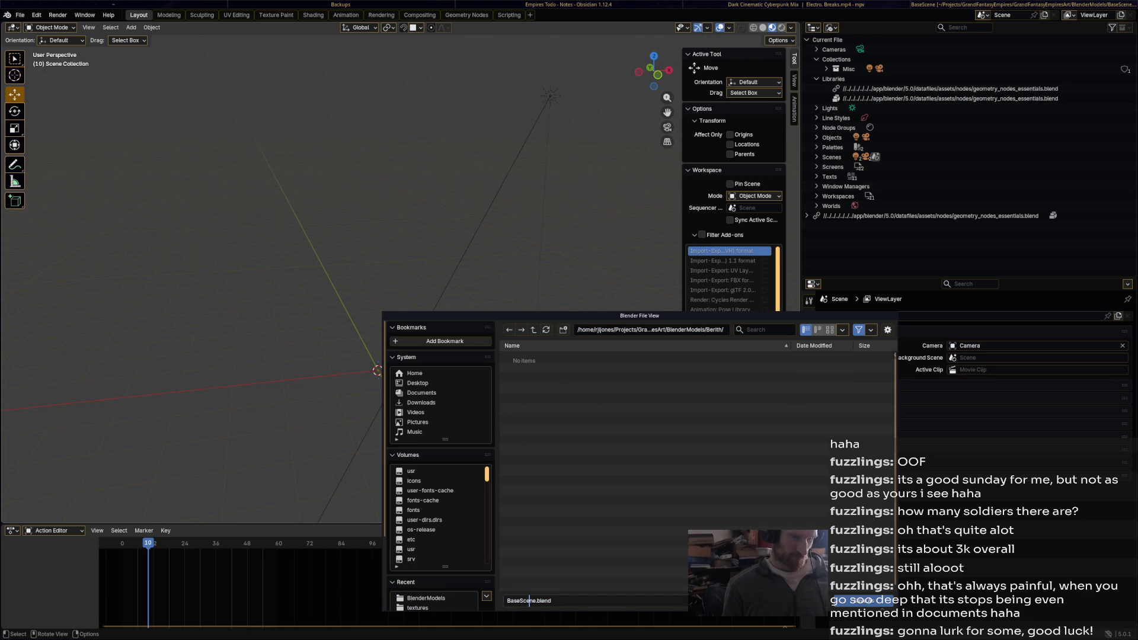
left_click(526, 600)
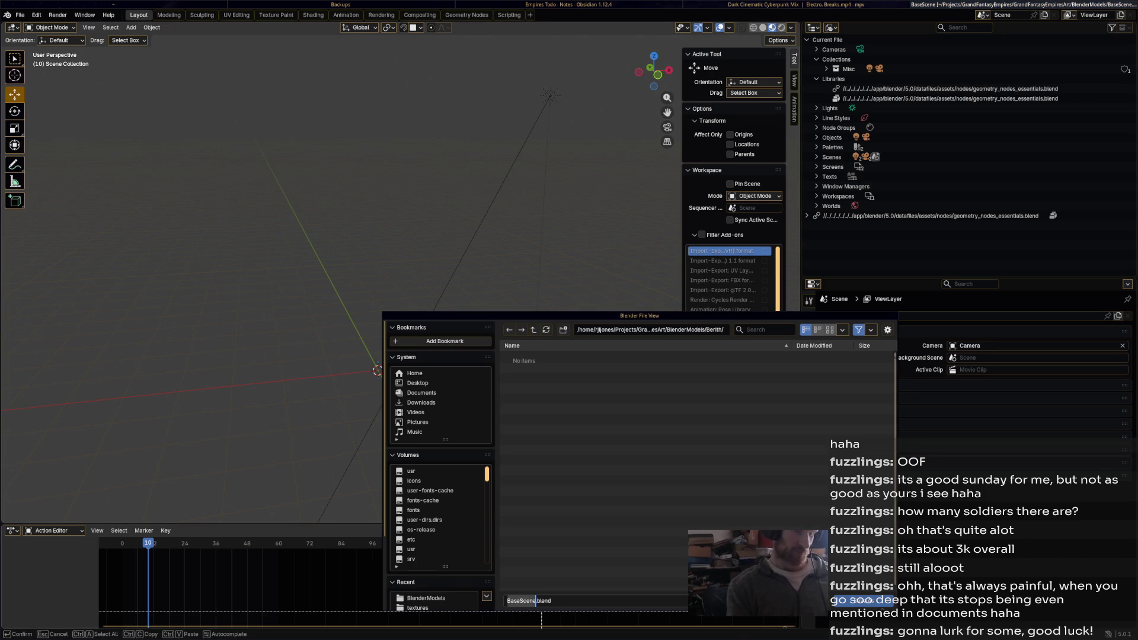